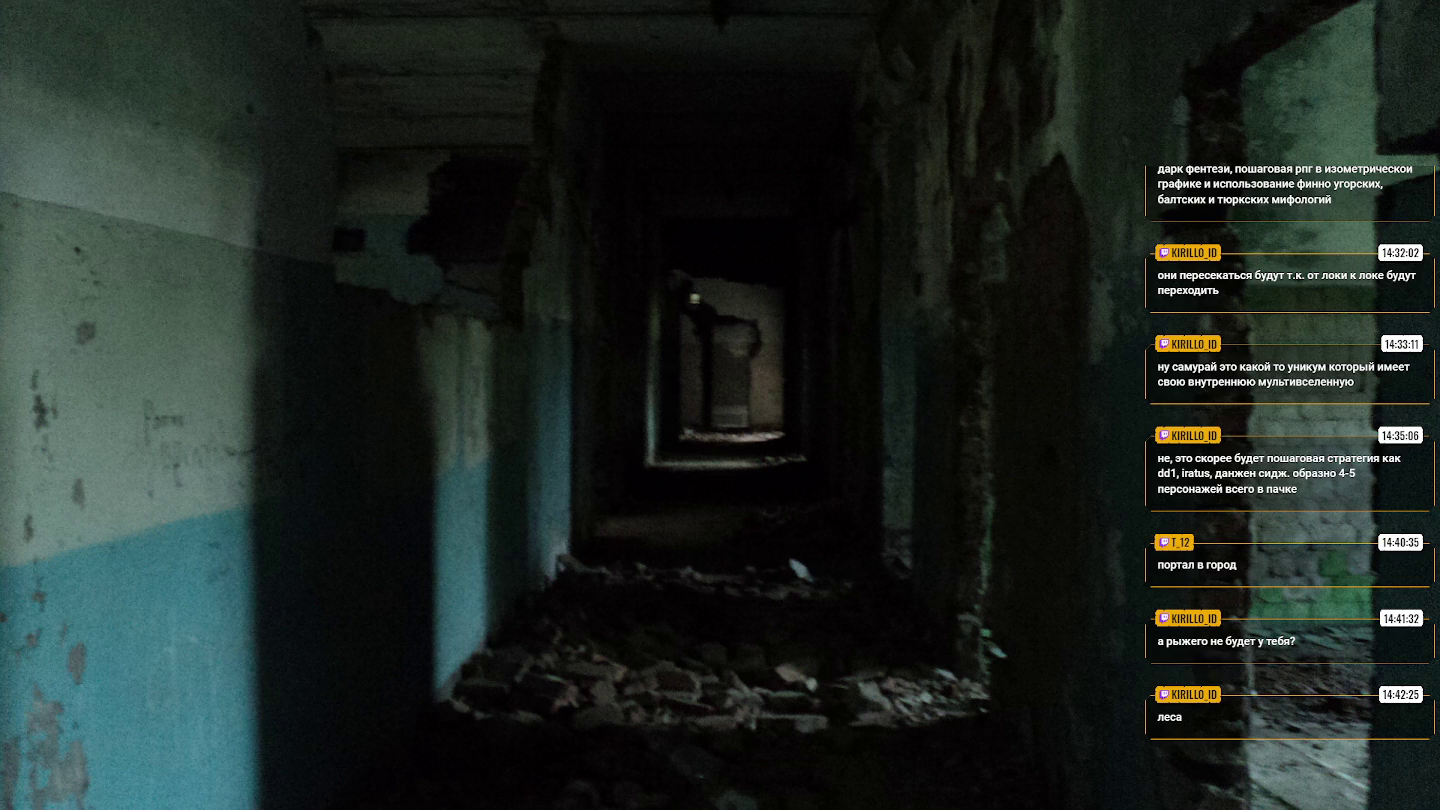
Switch the OBS broadcast to the GameDevScene desktop capture and minimize OBS.
{"action": "left_click", "coordinate": [301, 556]}
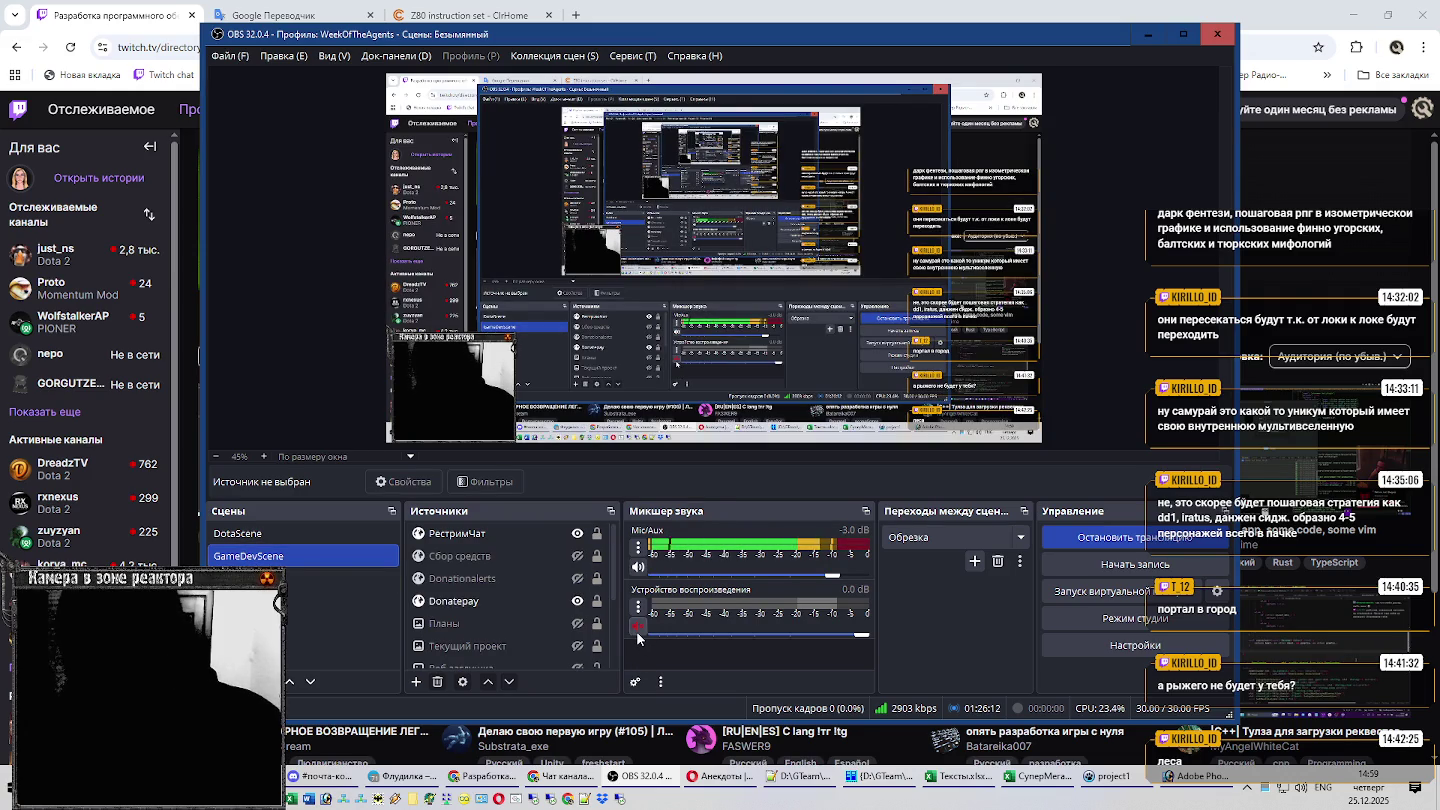
{"action": "left_click", "coordinate": [1148, 33]}
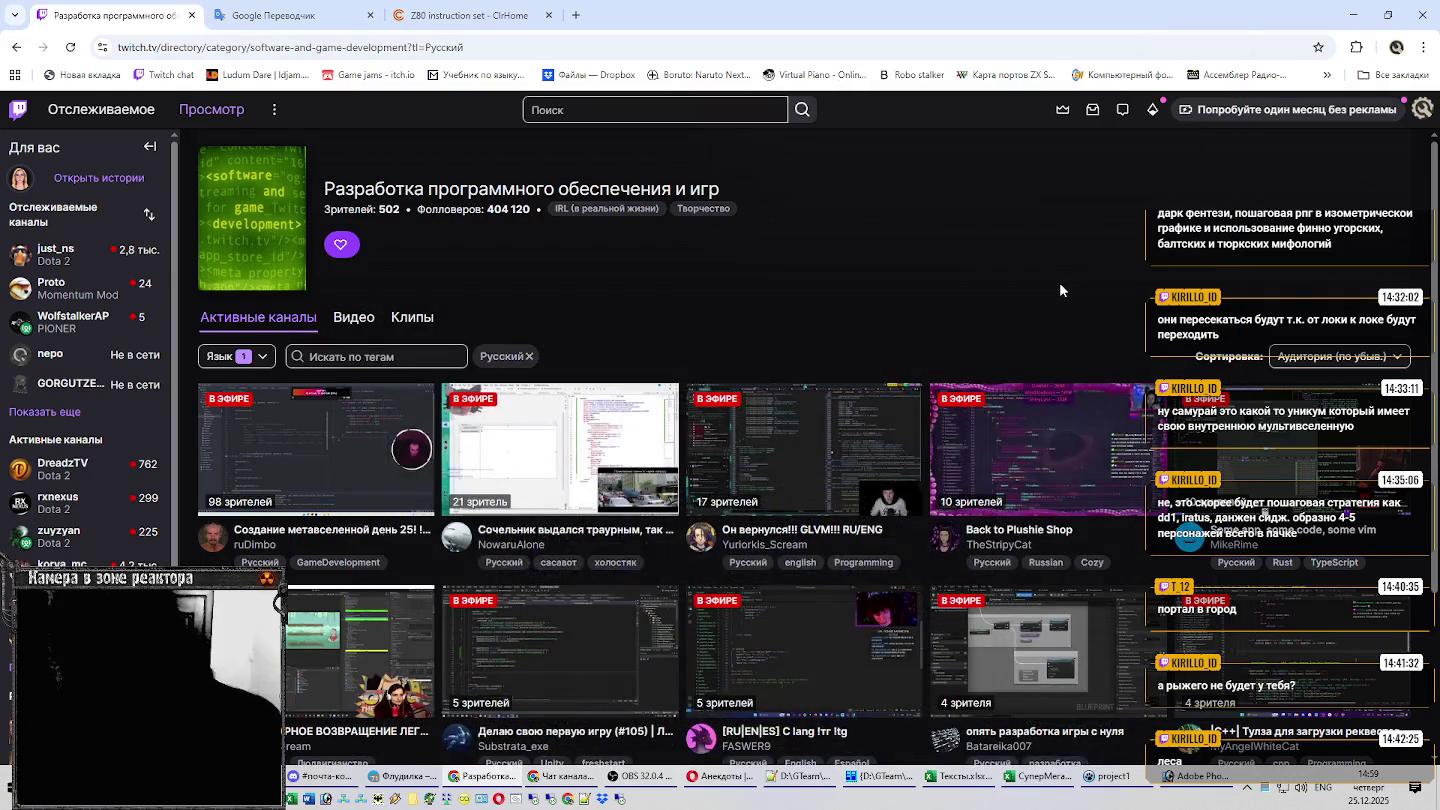
Open a Twitch stream card in a new tab and dismiss its chat collaboration popup.
{"action": "scroll", "coordinate": [787, 391], "scroll_direction": "down", "scroll_amount": 2}
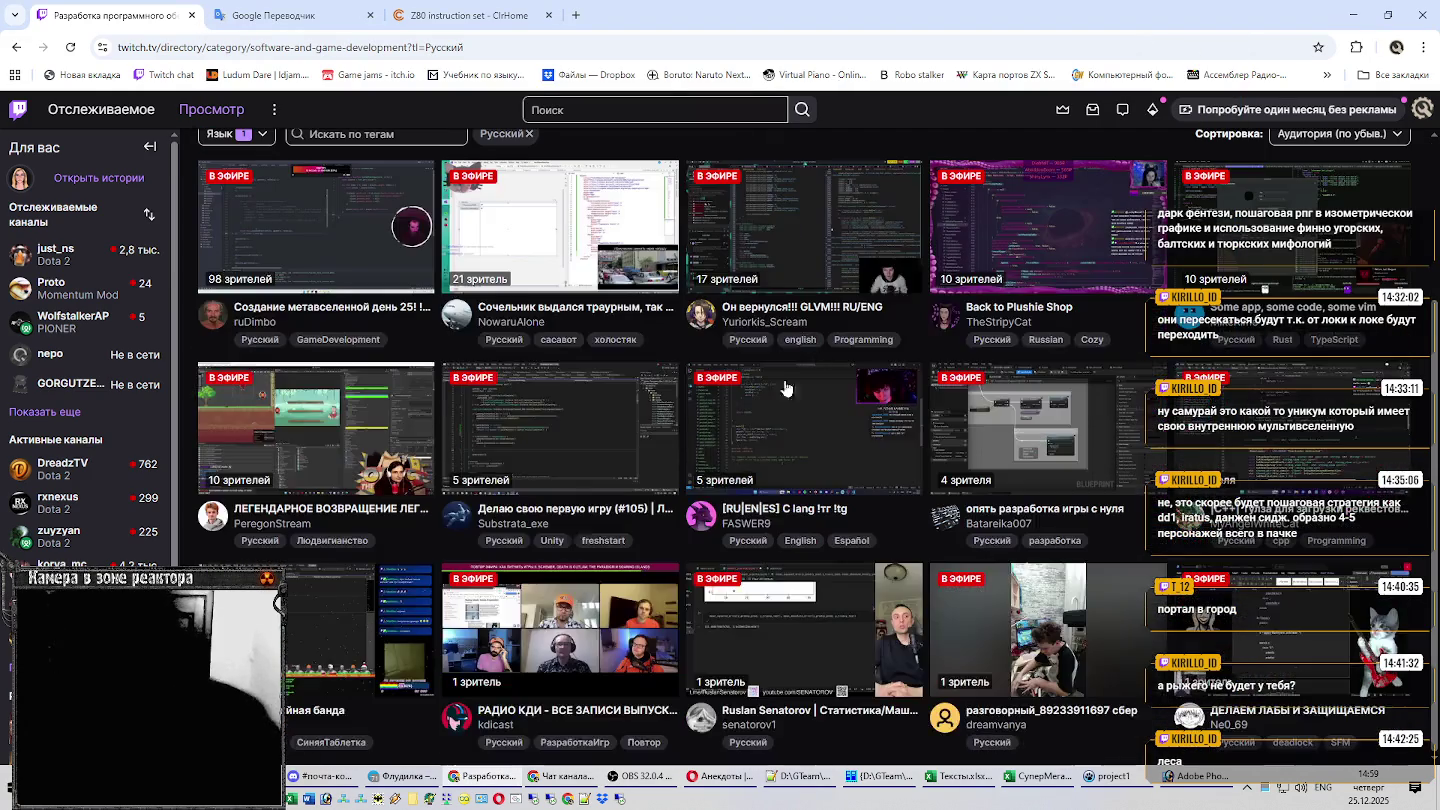
{"action": "right_click", "coordinate": [258, 518]}
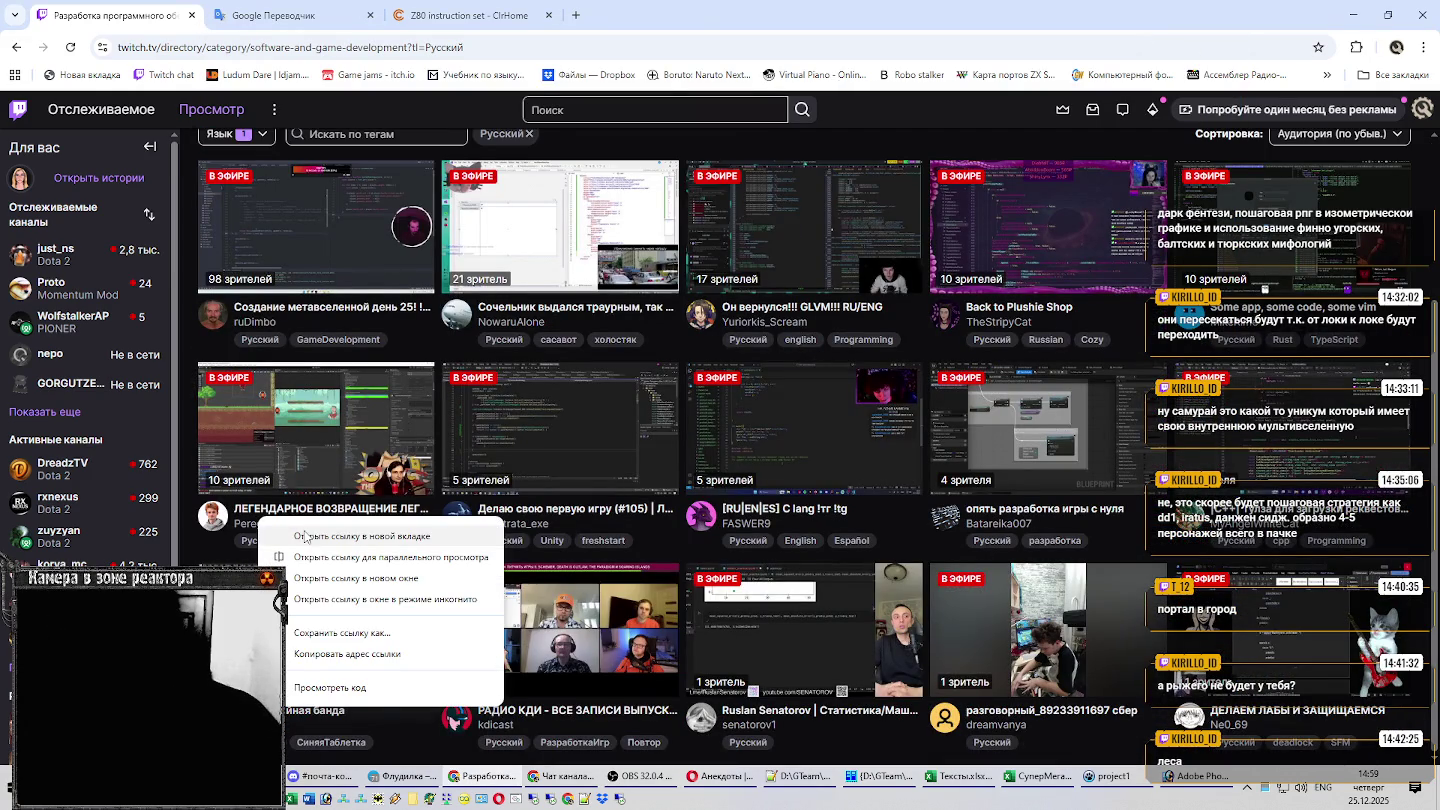
{"action": "left_click", "coordinate": [302, 537]}
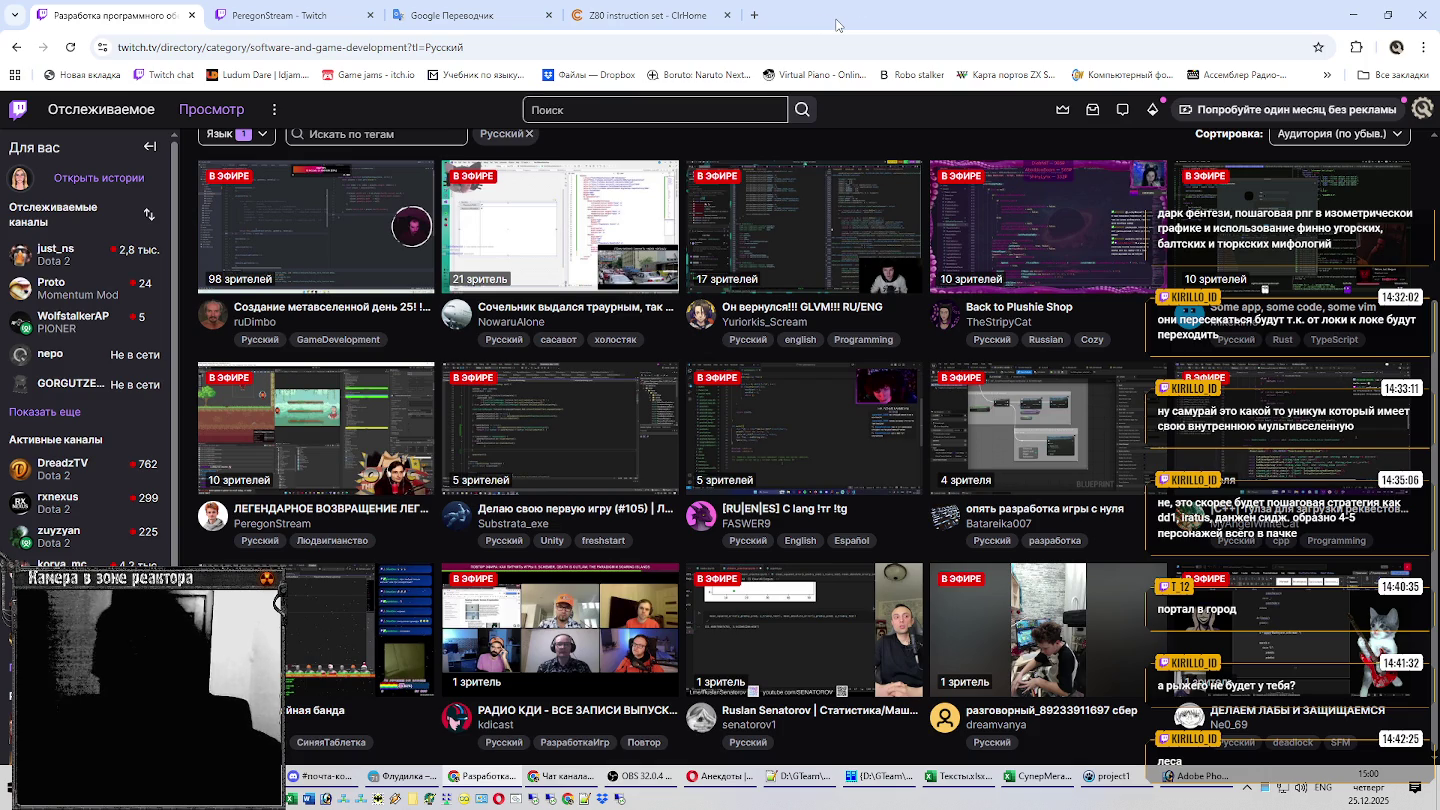
{"action": "left_click", "coordinate": [263, 17]}
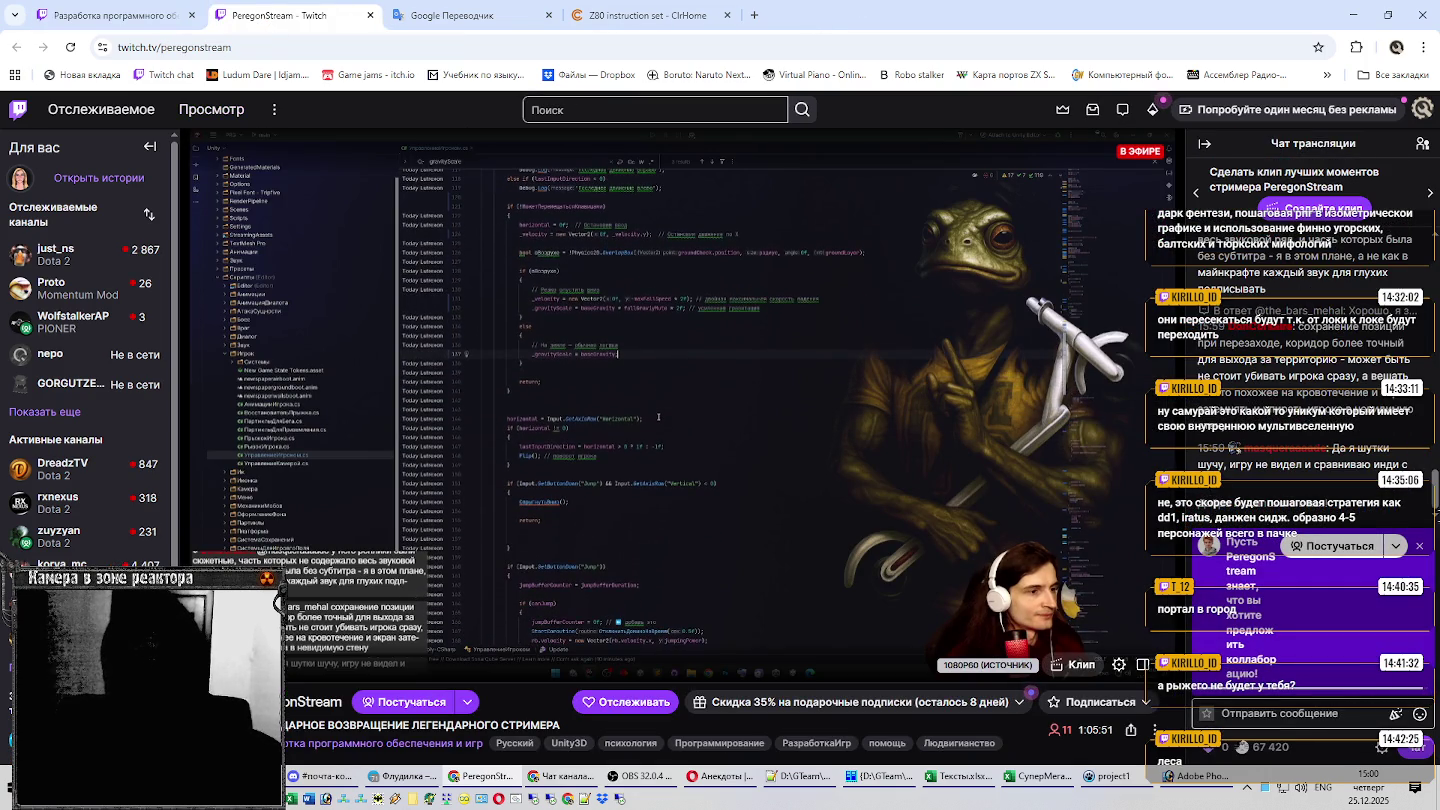
{"action": "left_click", "coordinate": [1420, 548]}
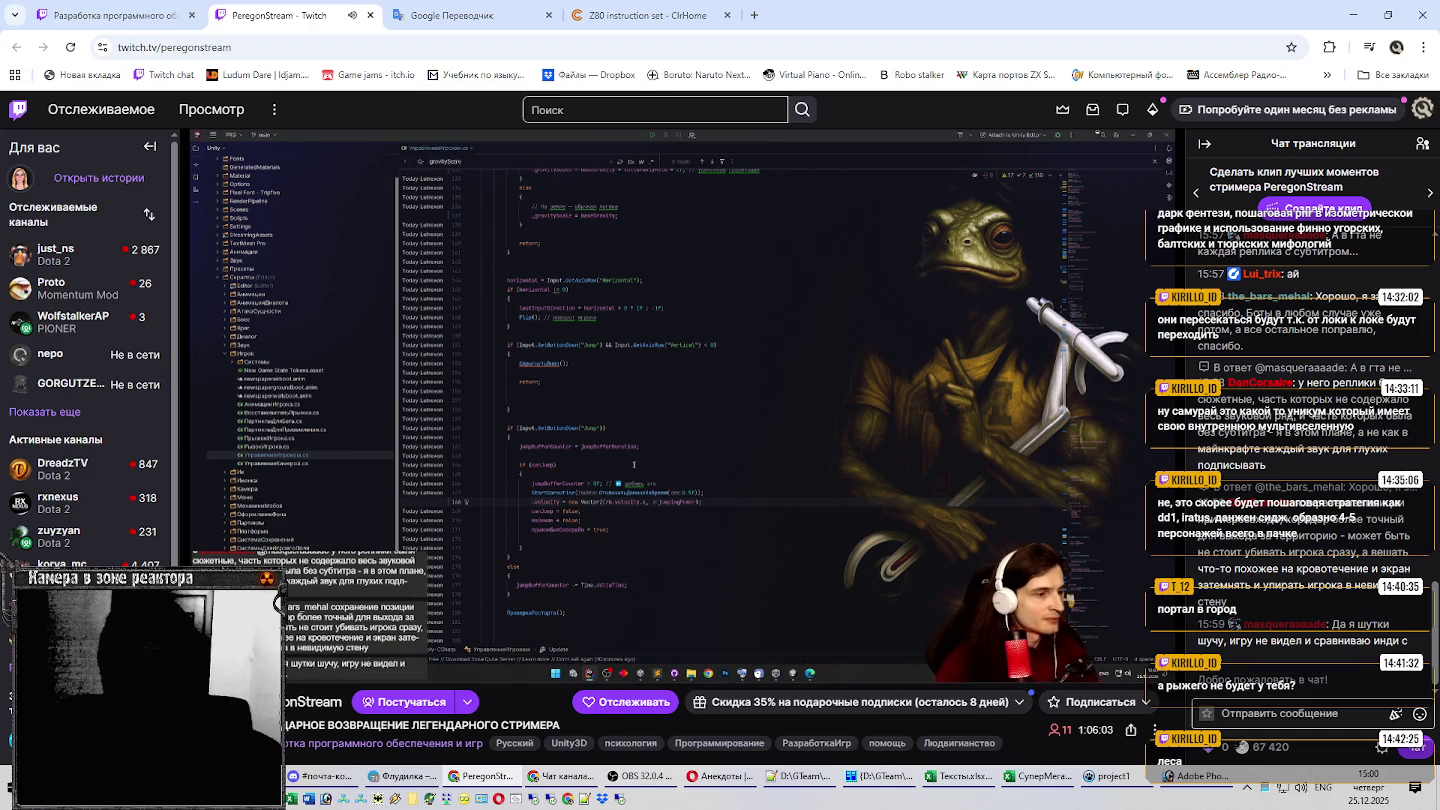
Close the stream tab and minimize Chrome to reveal the Тексты.xlsx workbook.
{"action": "scroll", "coordinate": [1308, 416], "scroll_direction": "up", "scroll_amount": 3}
{"action": "scroll", "coordinate": [1309, 416], "scroll_direction": "up", "scroll_amount": 3}
{"action": "scroll", "coordinate": [1308, 416], "scroll_direction": "up", "scroll_amount": 3}
{"action": "scroll", "coordinate": [1309, 417], "scroll_direction": "up", "scroll_amount": 3}
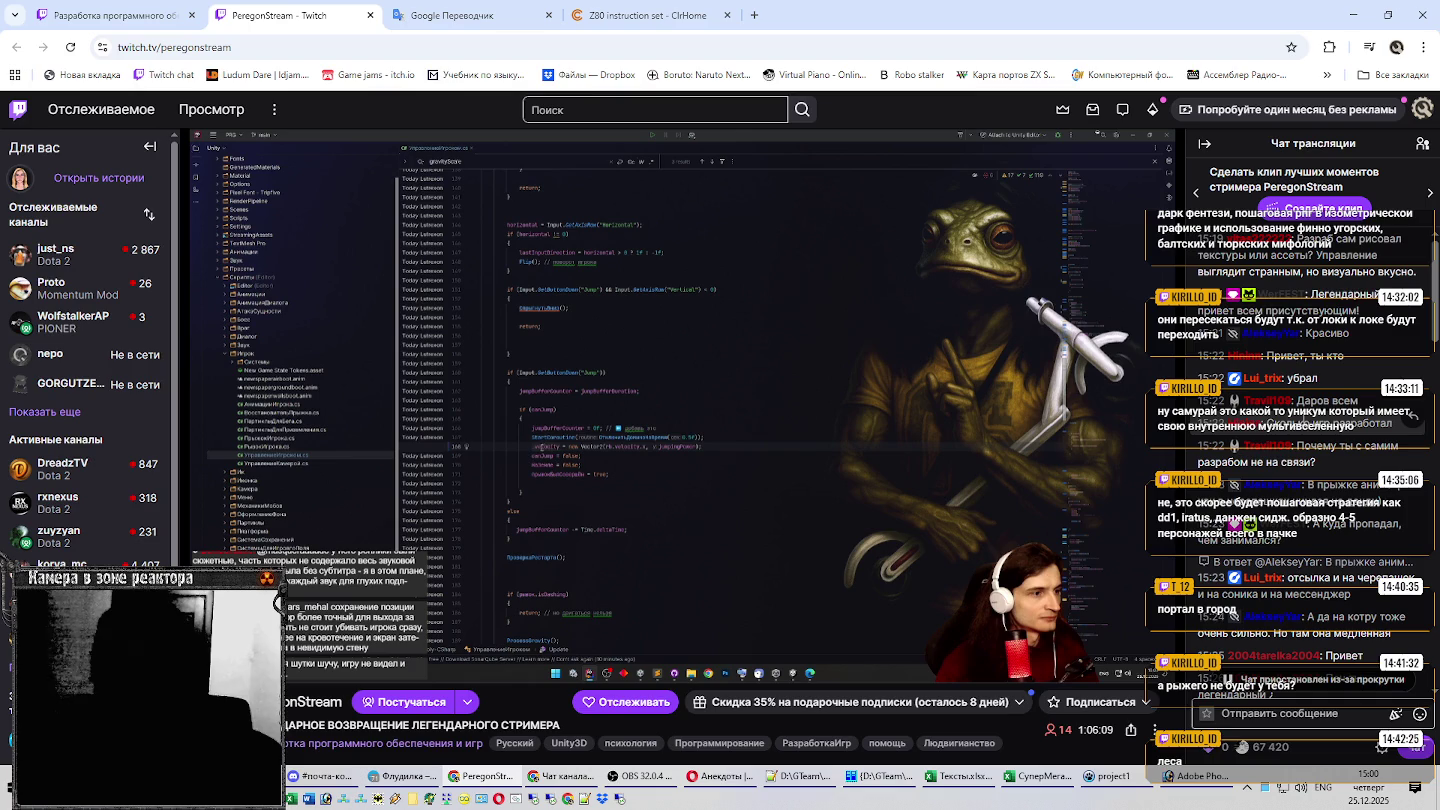
{"action": "scroll", "coordinate": [1308, 417], "scroll_direction": "down", "scroll_amount": 10}
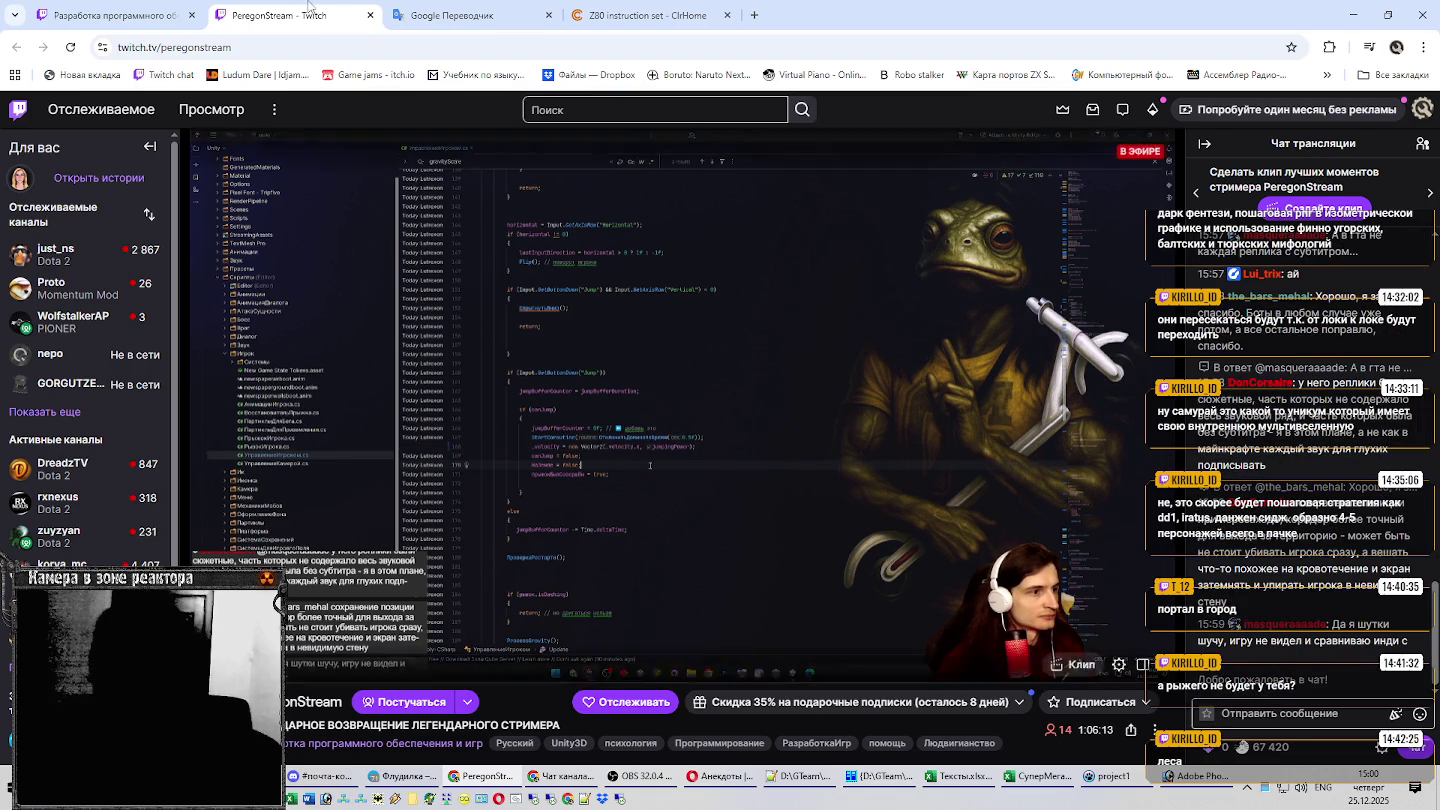
{"action": "left_click", "coordinate": [371, 16]}
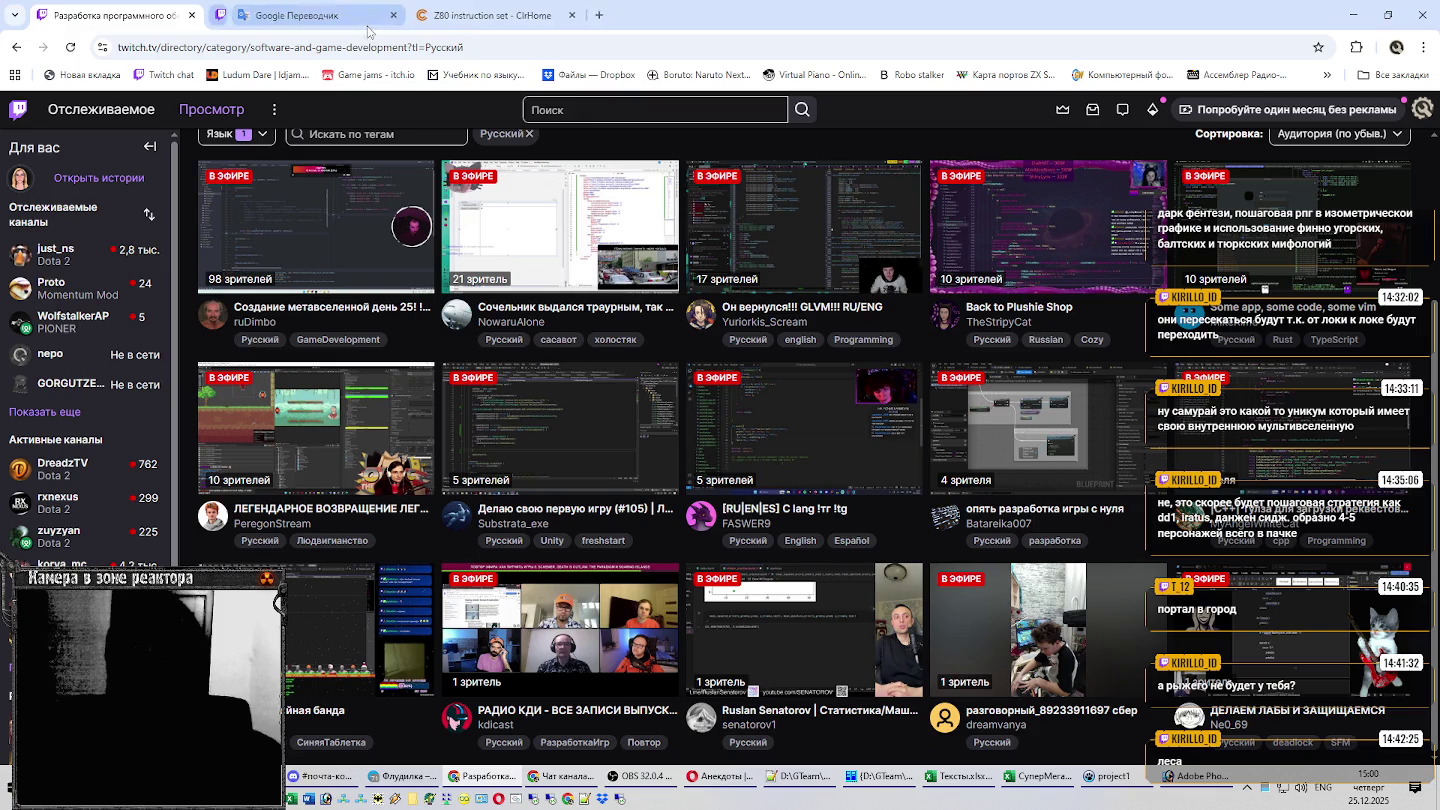
{"action": "scroll", "coordinate": [819, 315], "scroll_direction": "up", "scroll_amount": 3}
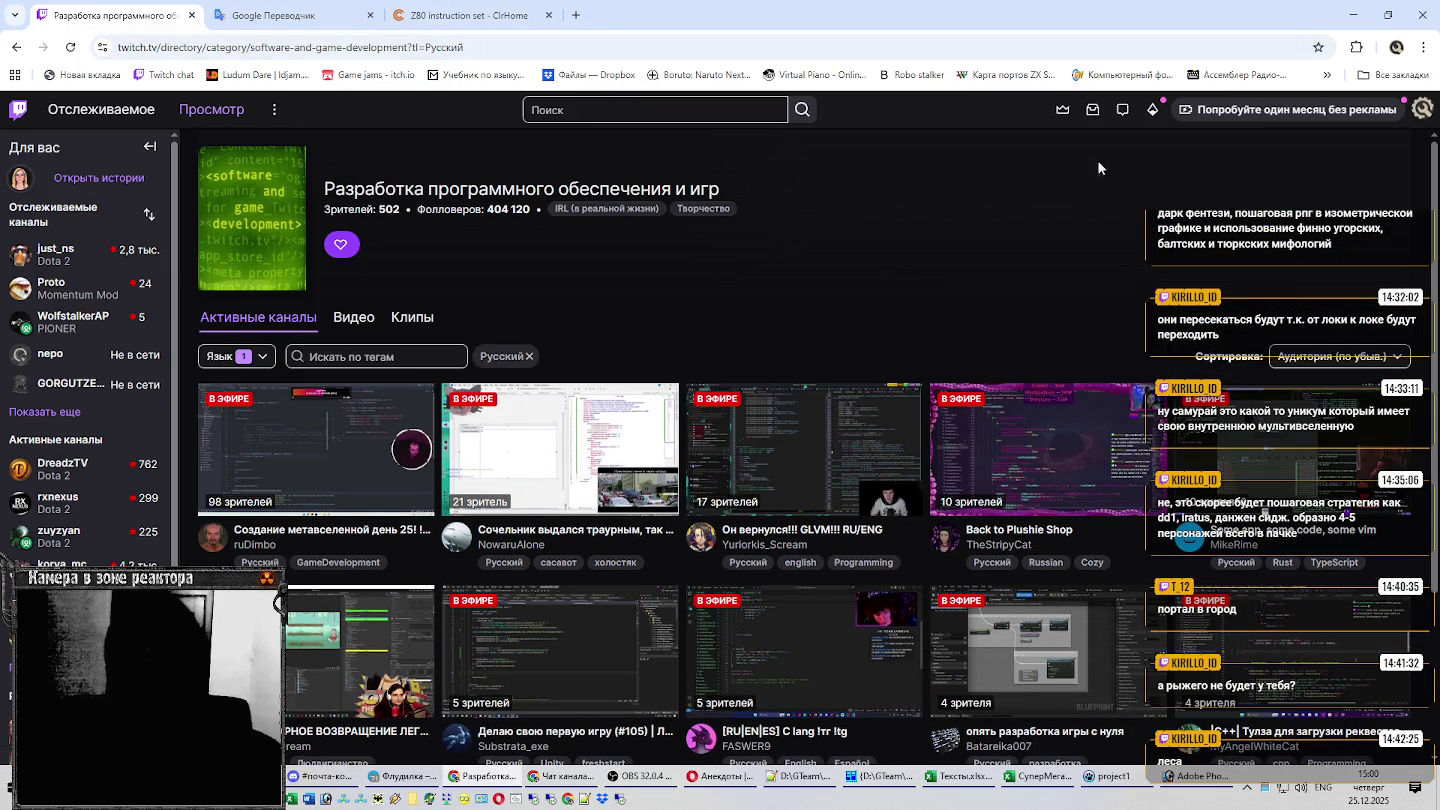
{"action": "left_click", "coordinate": [1354, 14]}
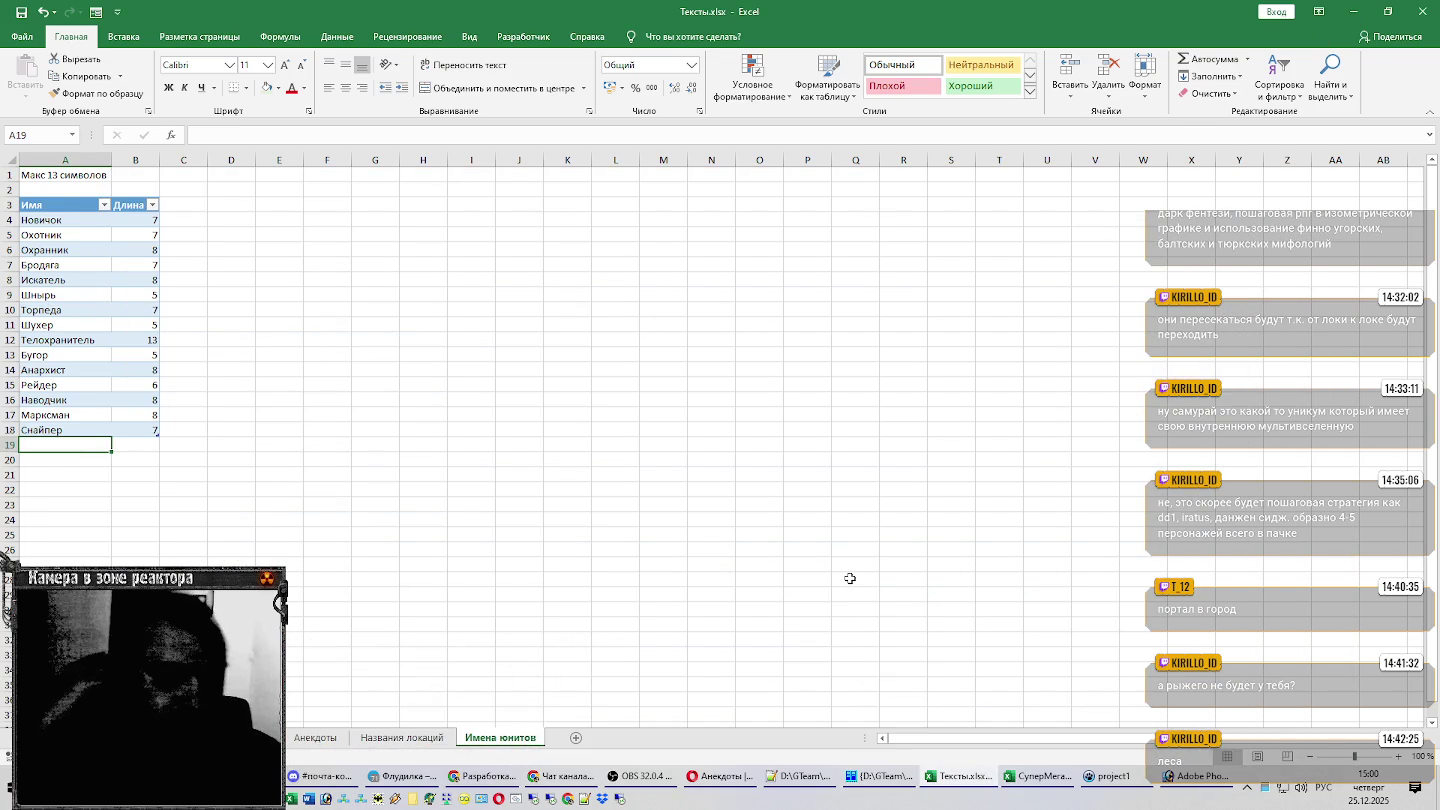
Insert a new column A, move the Макс 13 символов note to A1, and add an auto-fitted Группировка header in A3.
{"action": "left_click", "coordinate": [81, 211]}
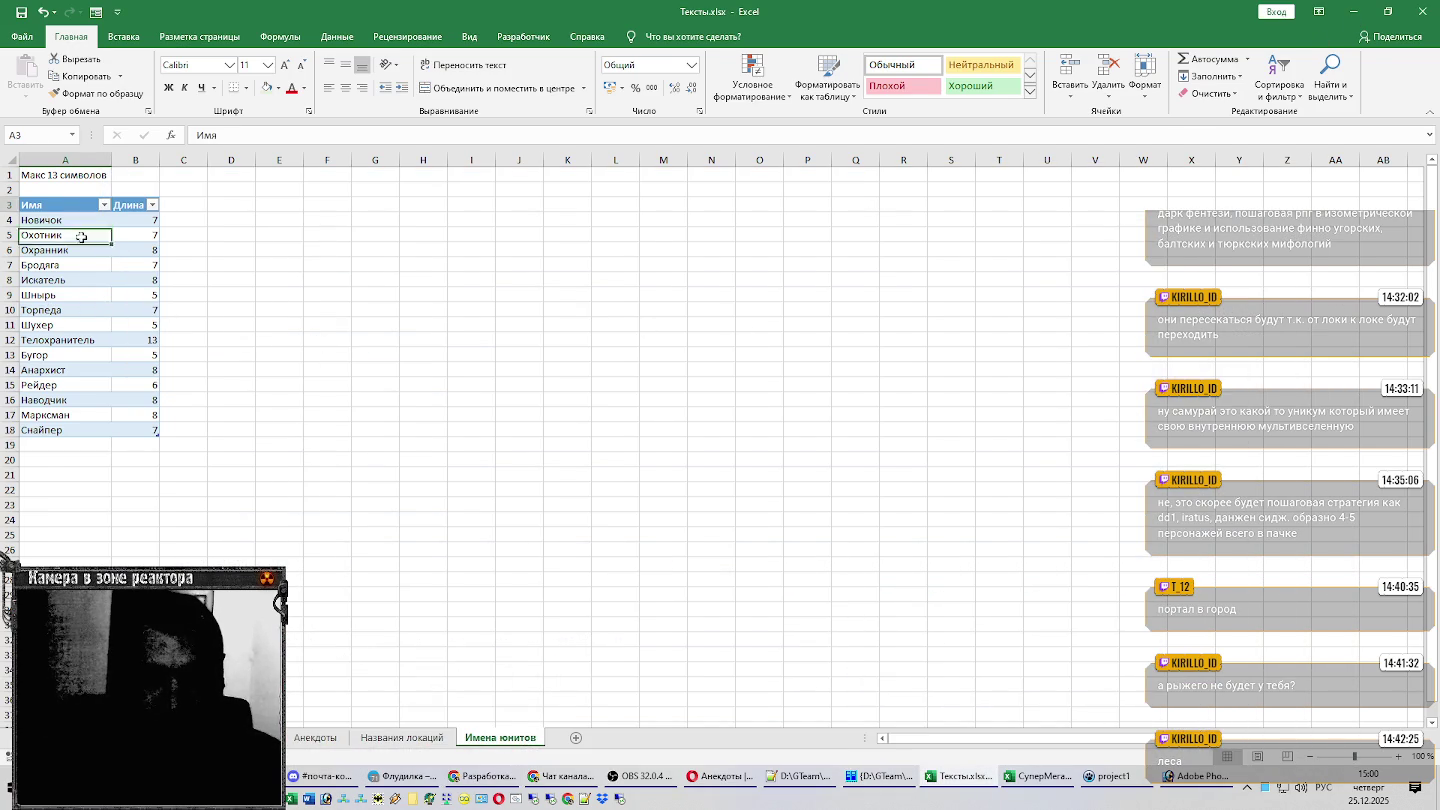
{"action": "left_click", "coordinate": [191, 203]}
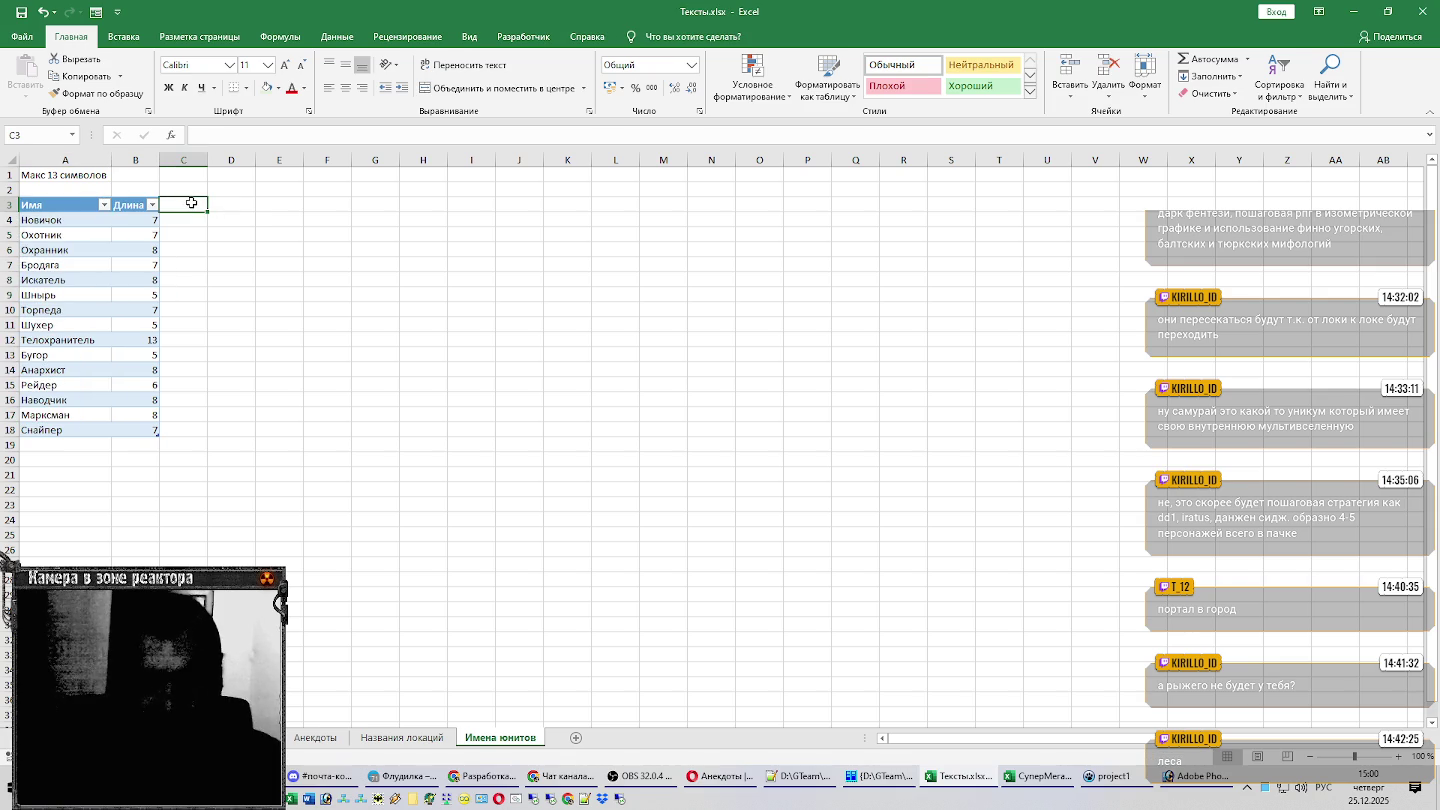
{"action": "left_click", "coordinate": [68, 158]}
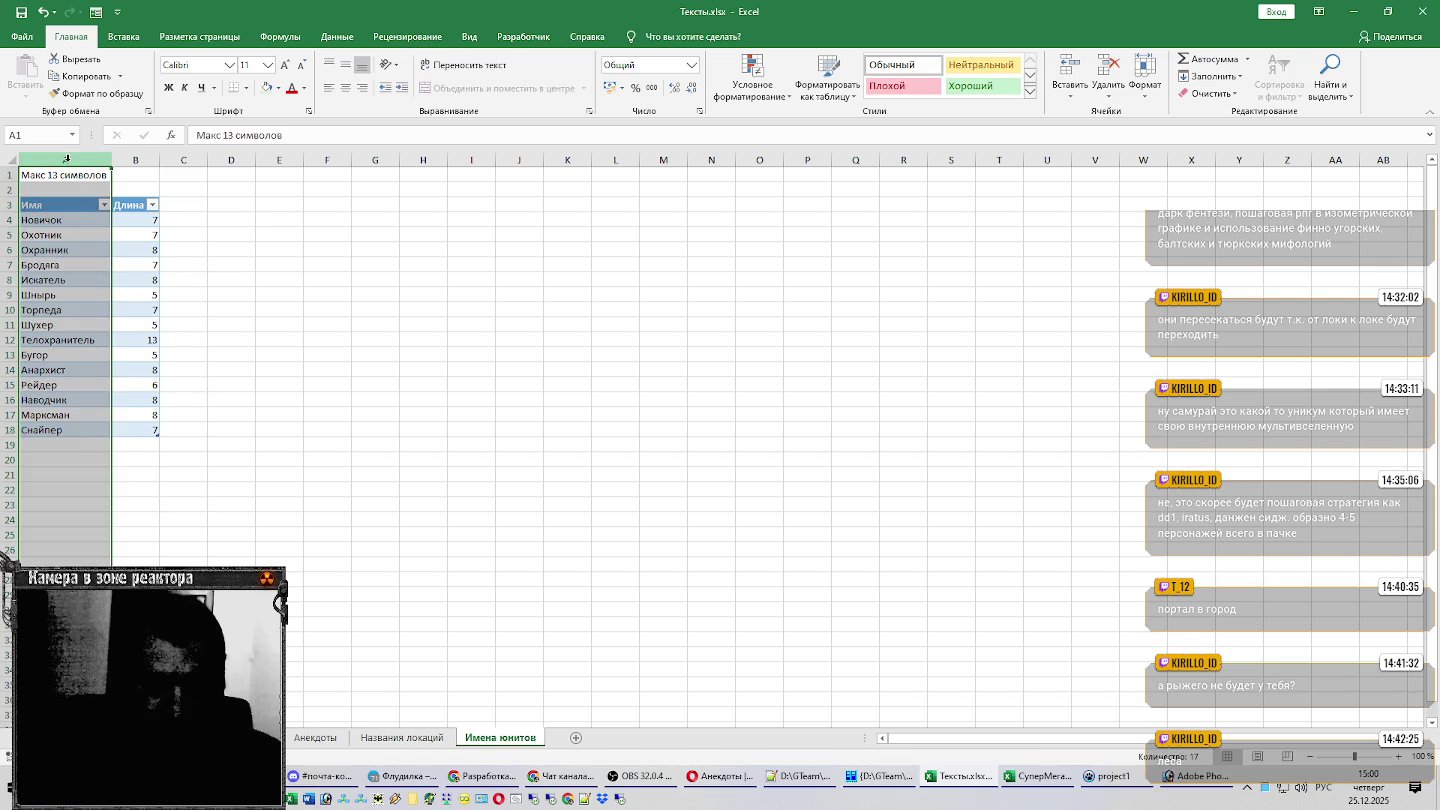
{"action": "key", "text": "ctrl+plus"}
{"action": "left_click", "coordinate": [108, 175]}
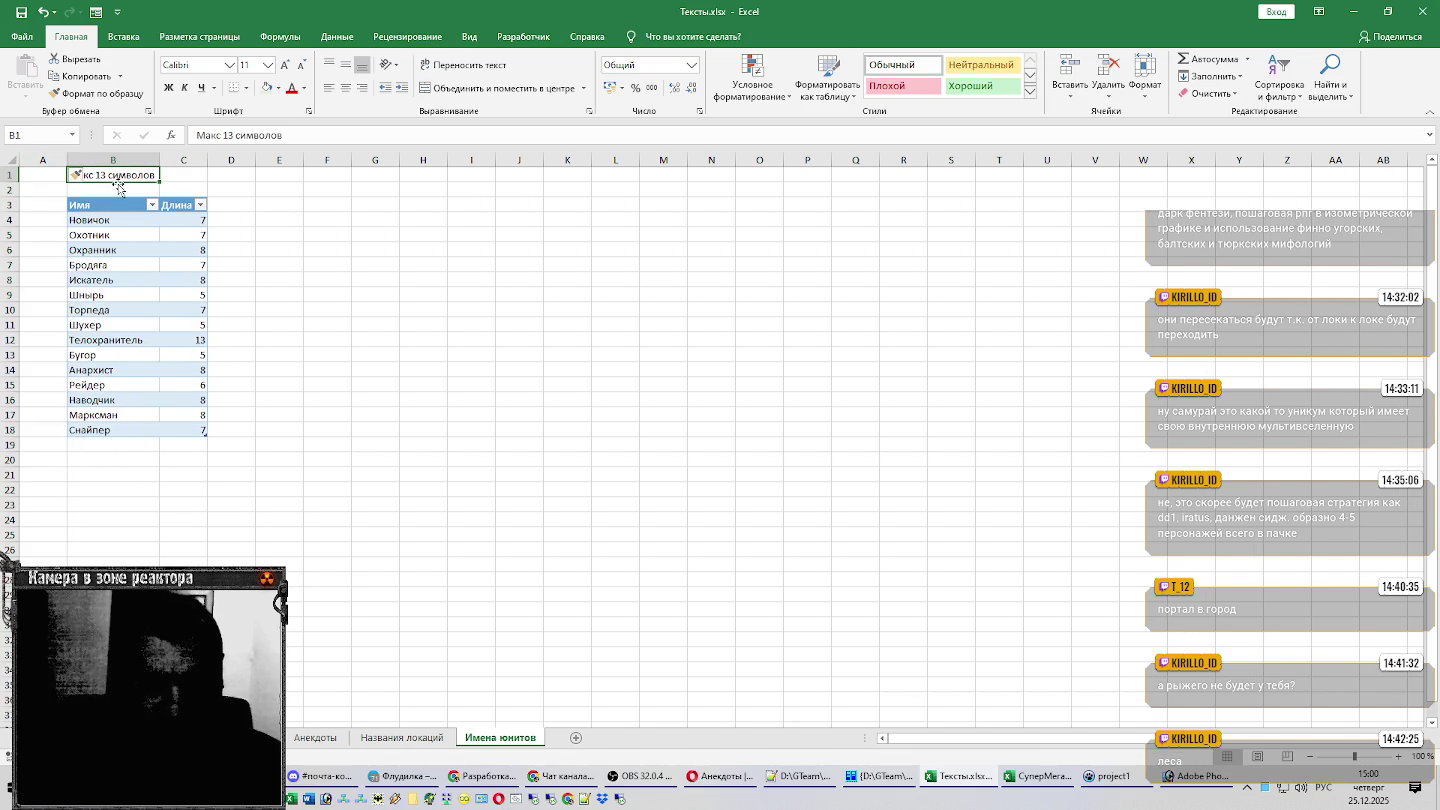
{"action": "left_click_drag", "start_coordinate": [118, 183], "coordinate": [70, 183]}
{"action": "left_click", "coordinate": [52, 203]}
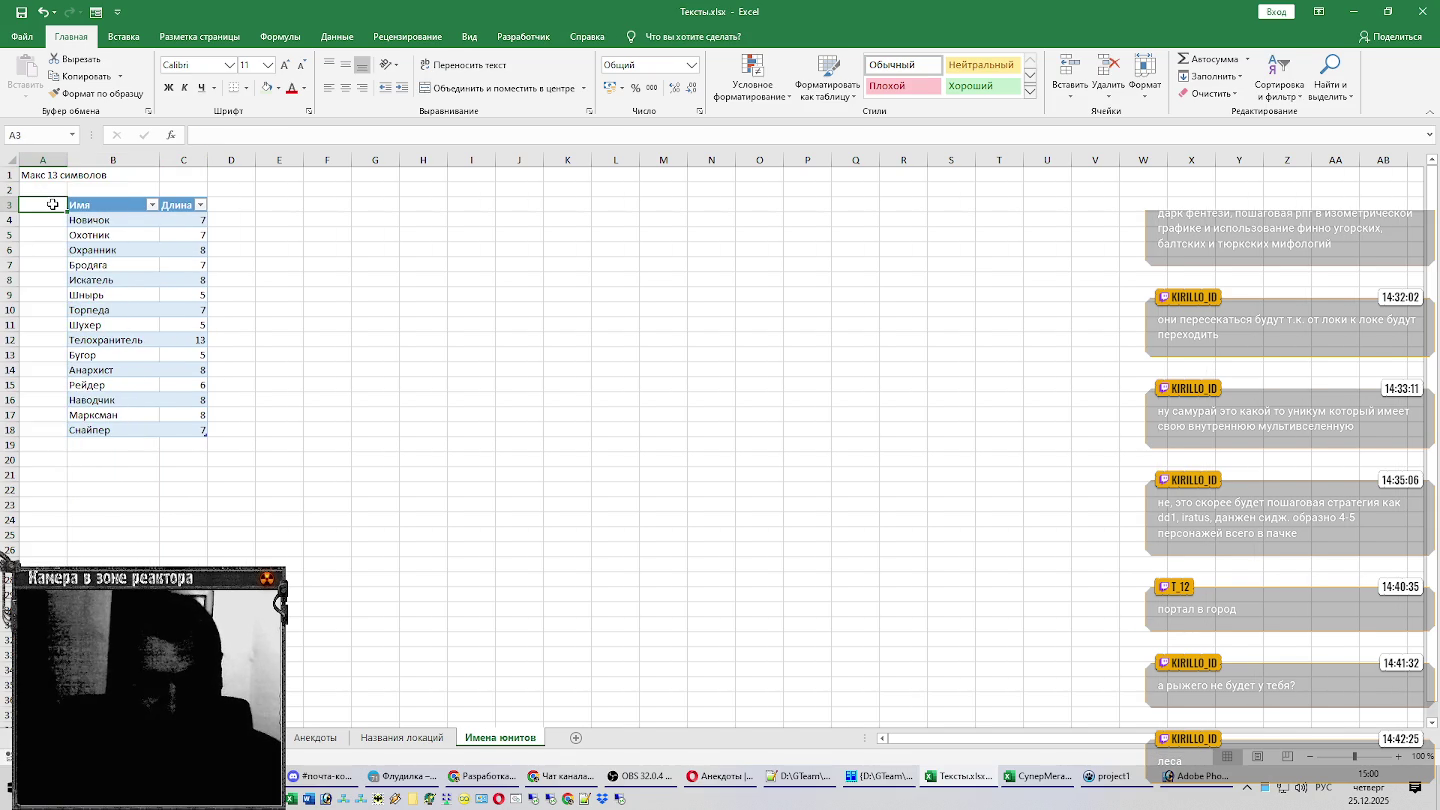
{"action": "type", "text": "Группи"}
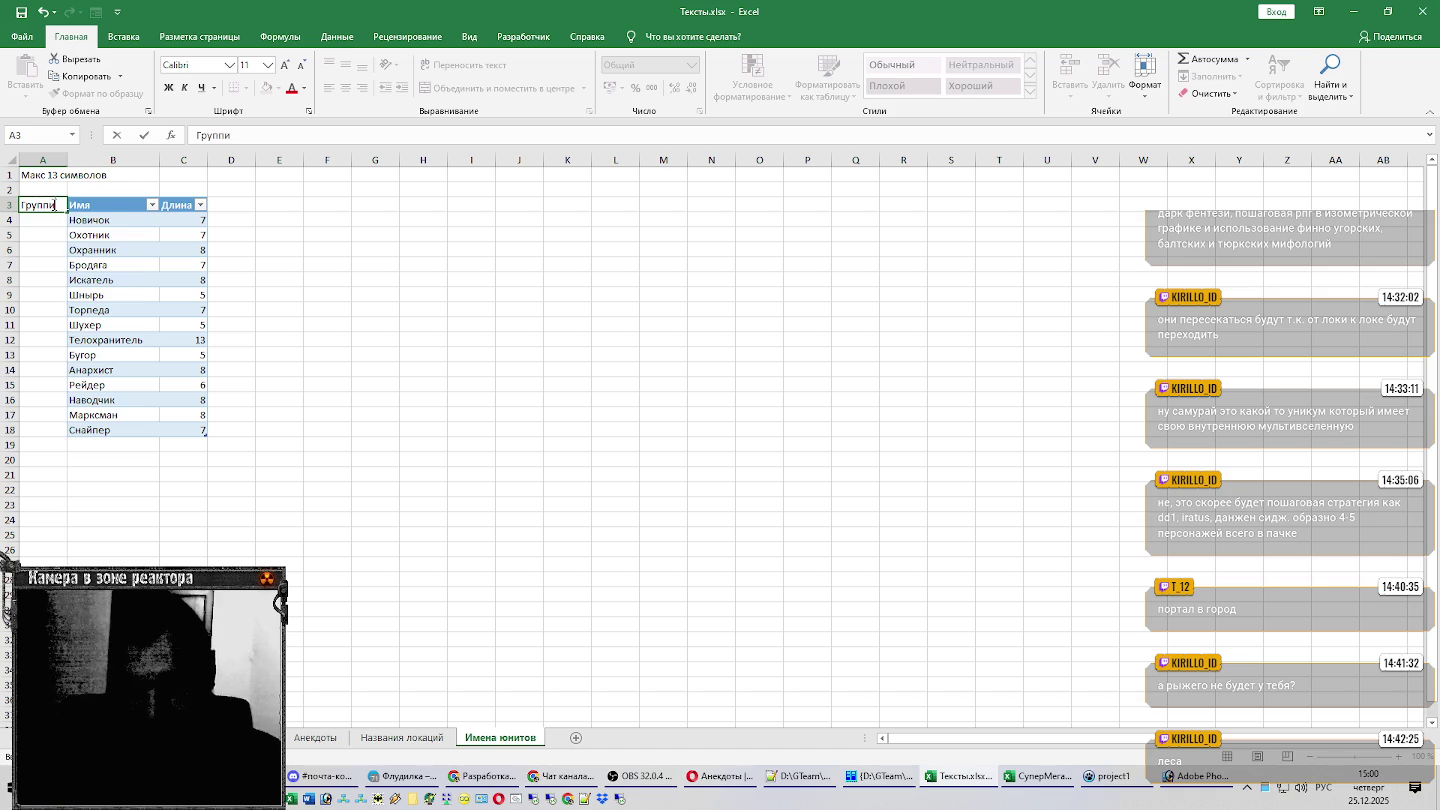
{"action": "type", "text": "ровка"}
{"action": "key", "text": "Return"}
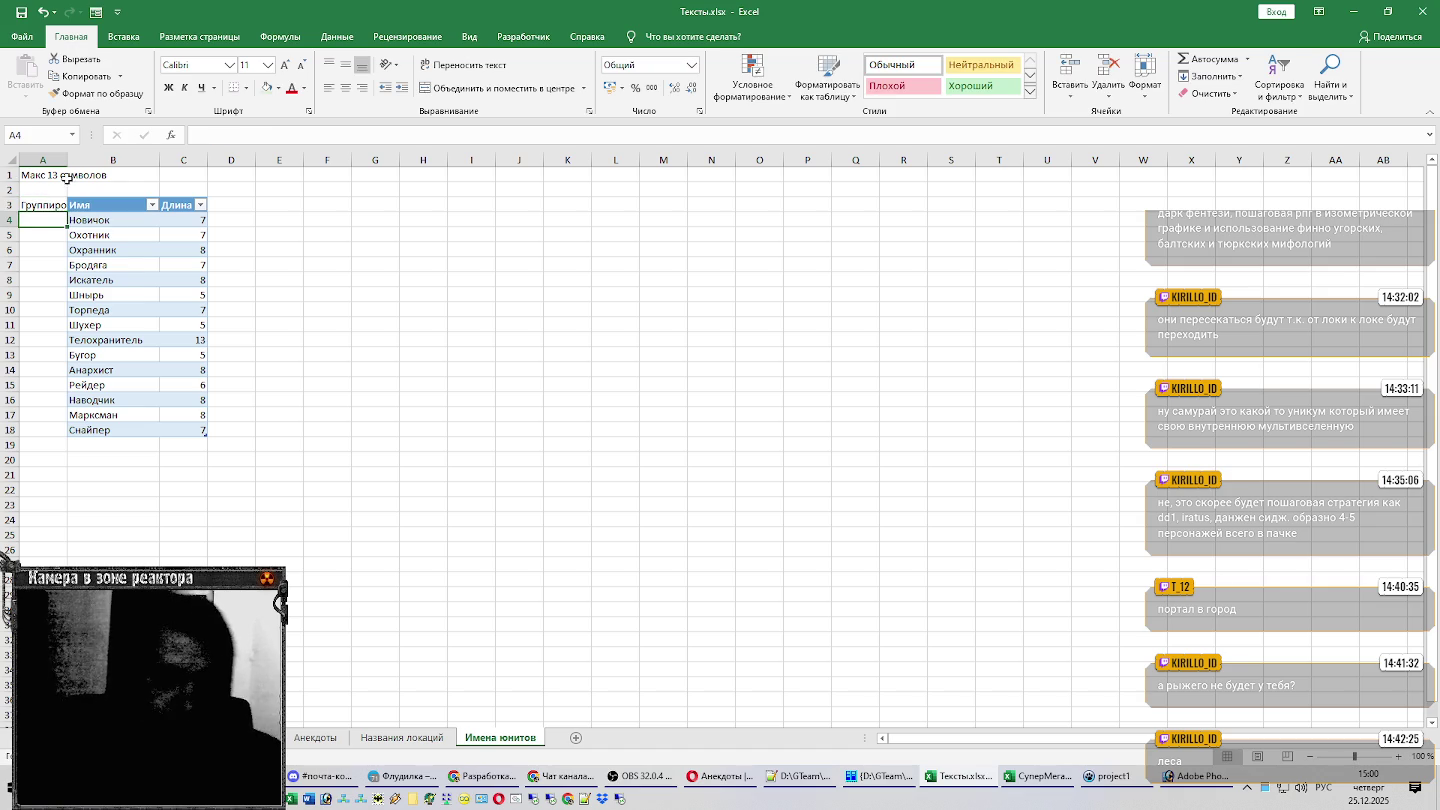
{"action": "double_click", "coordinate": [68, 160]}
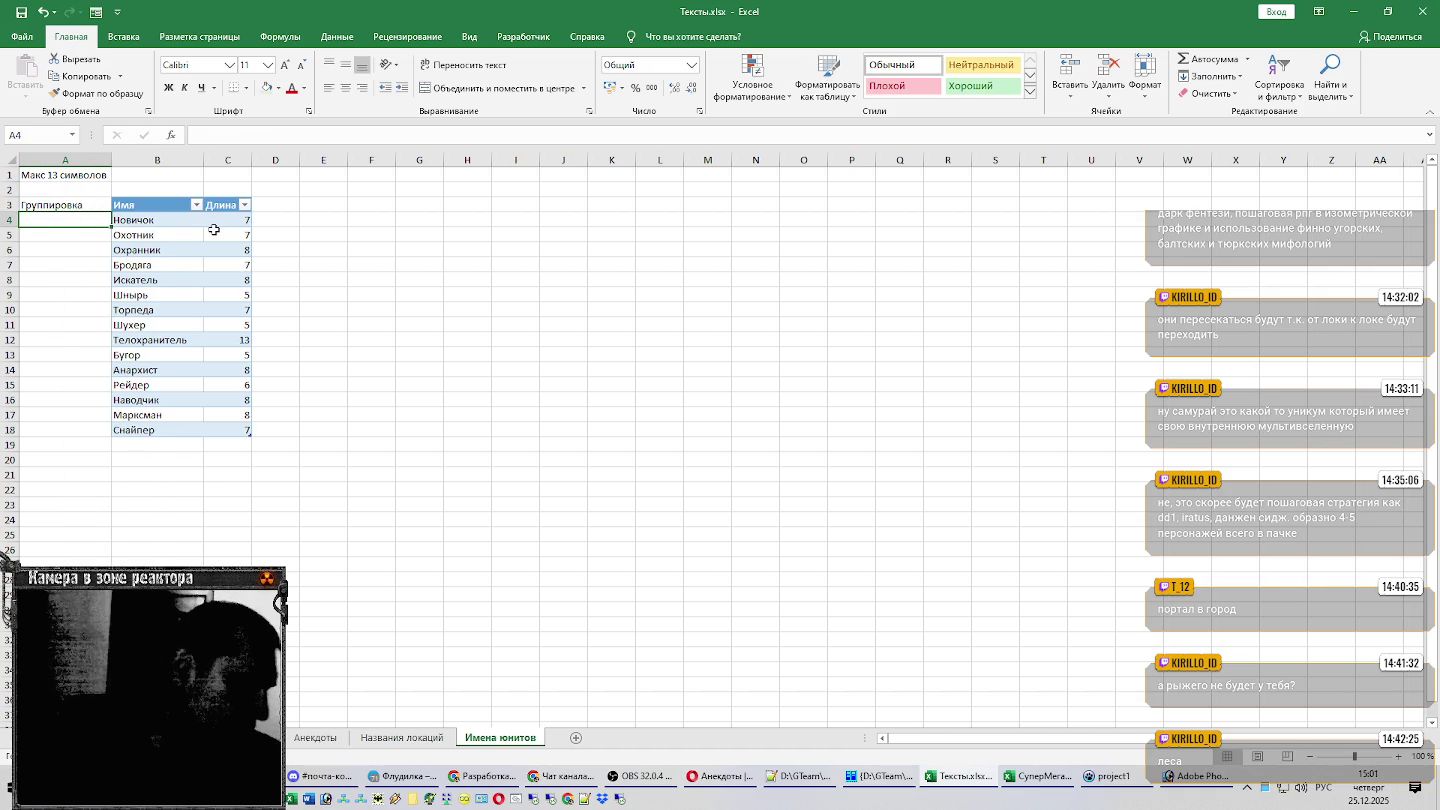
Resize the unit table to $A$3:$C$18 so it includes the Группировка column.
{"action": "left_click", "coordinate": [214, 232]}
{"action": "left_click", "coordinate": [630, 38]}
{"action": "left_click", "coordinate": [50, 94]}
{"action": "left_click", "coordinate": [802, 282]}
{"action": "key", "text": "Right"}
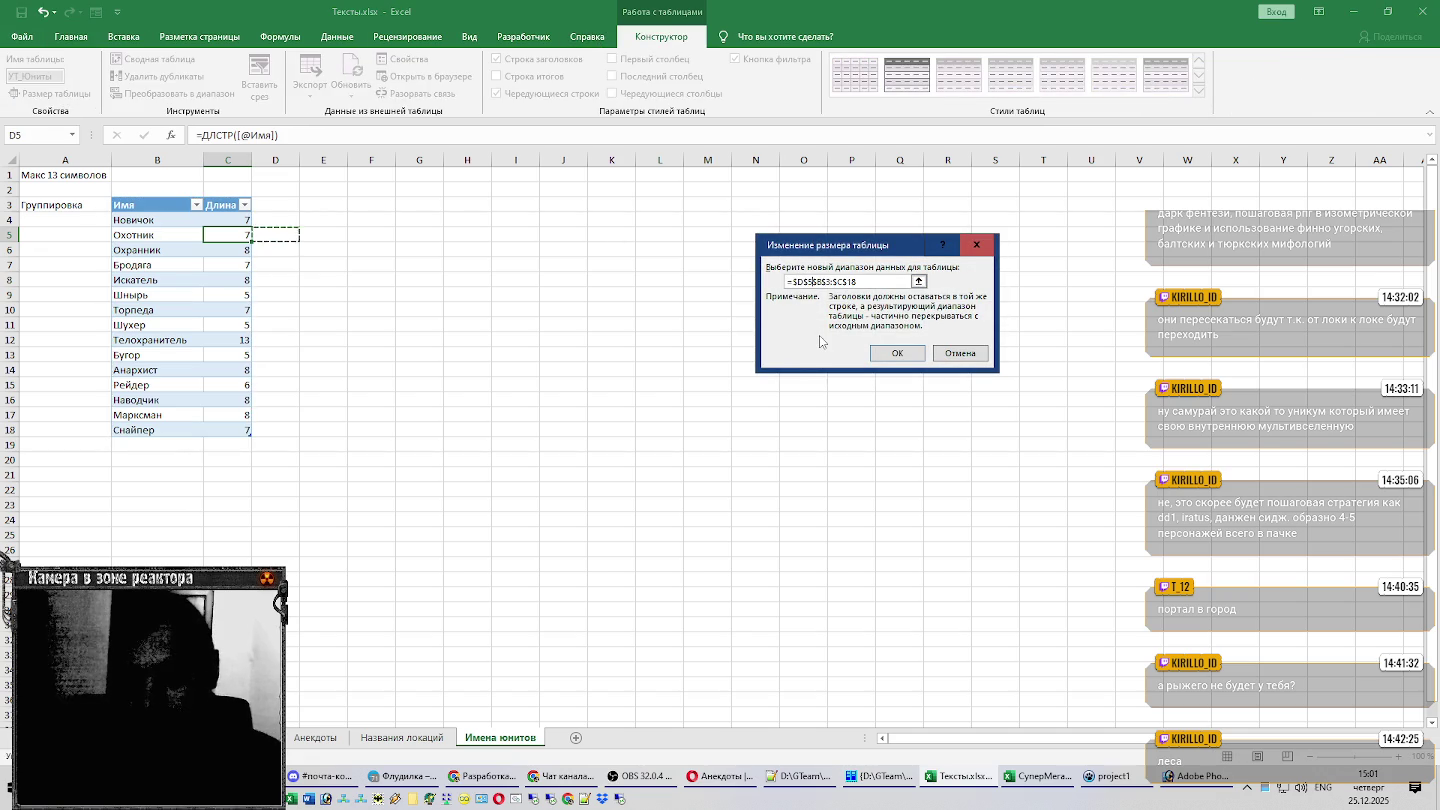
{"action": "key", "text": "Escape"}
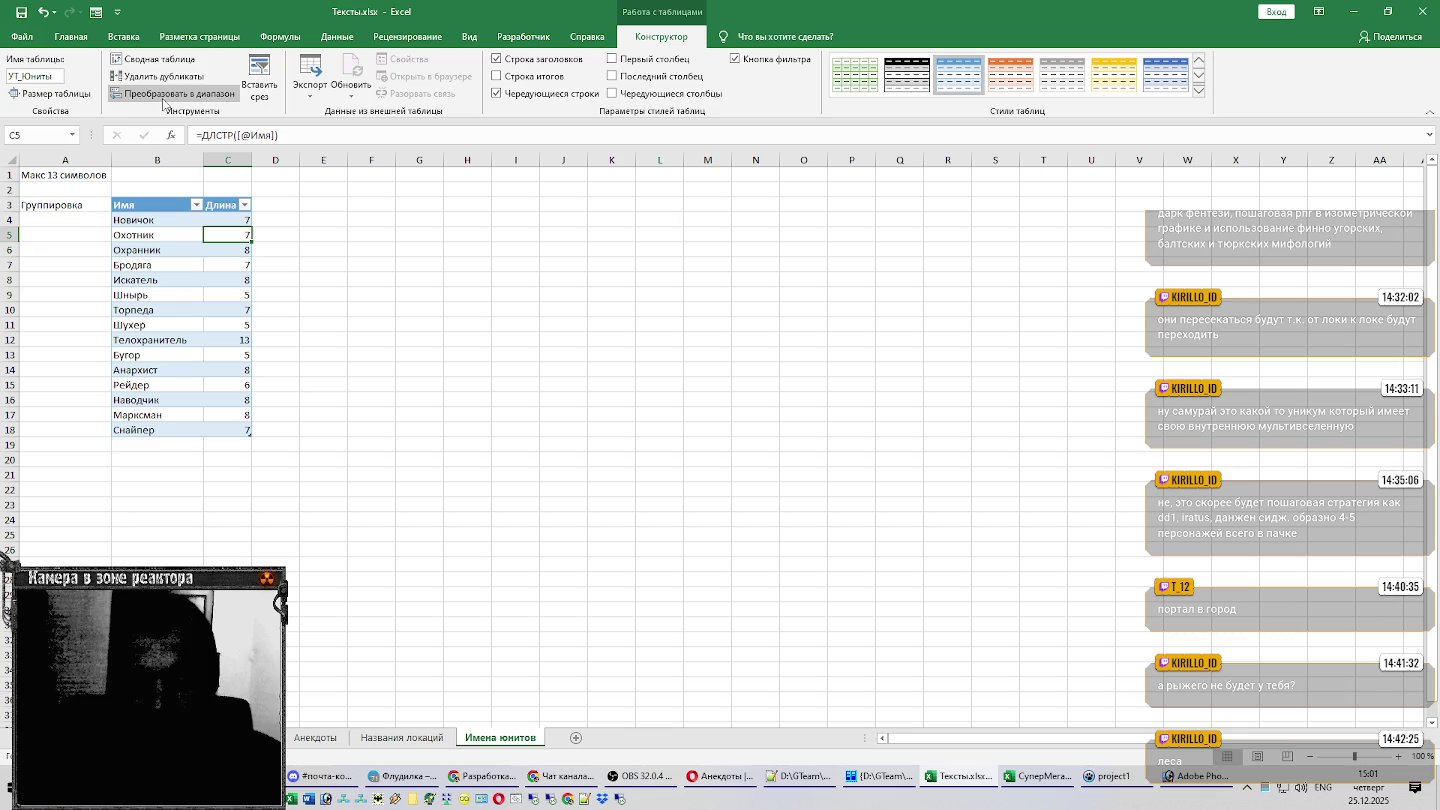
{"action": "left_click", "coordinate": [50, 93]}
{"action": "left_click", "coordinate": [798, 283]}
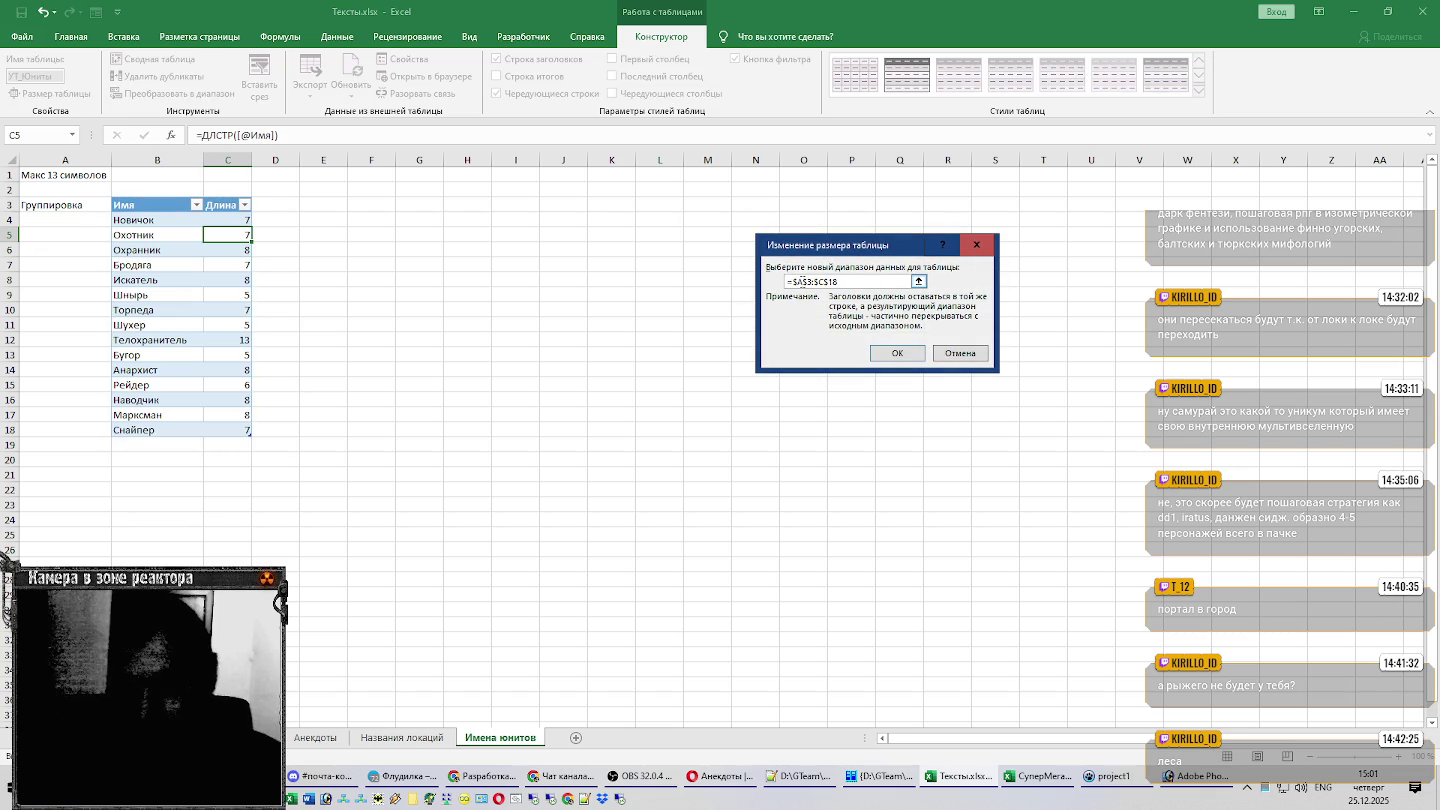
{"action": "left_click", "coordinate": [893, 353]}
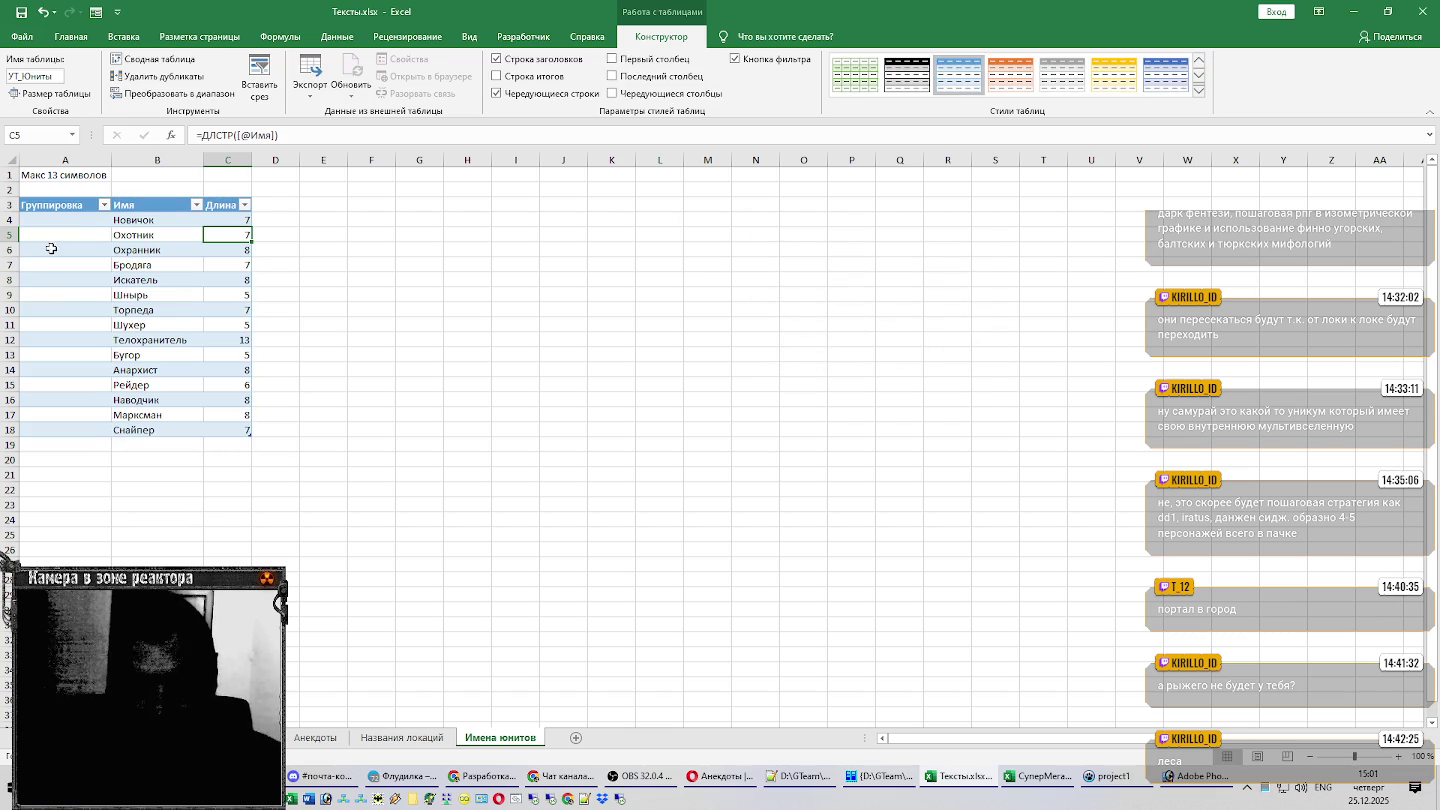
{"action": "left_click", "coordinate": [88, 222]}
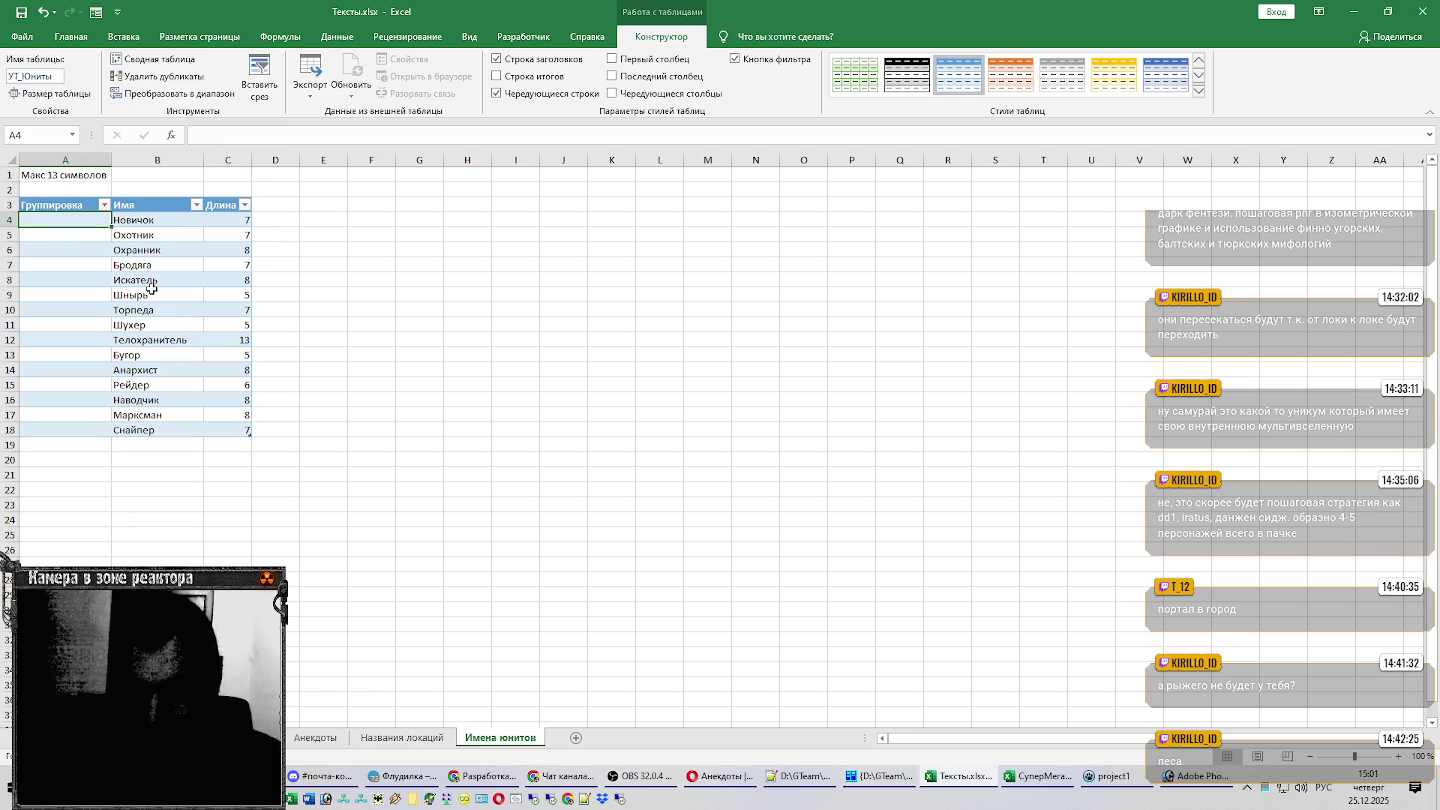
Label the Одиночки group in A4 and the Бандиты group in A9.
{"action": "type", "text": "Одиночки"}
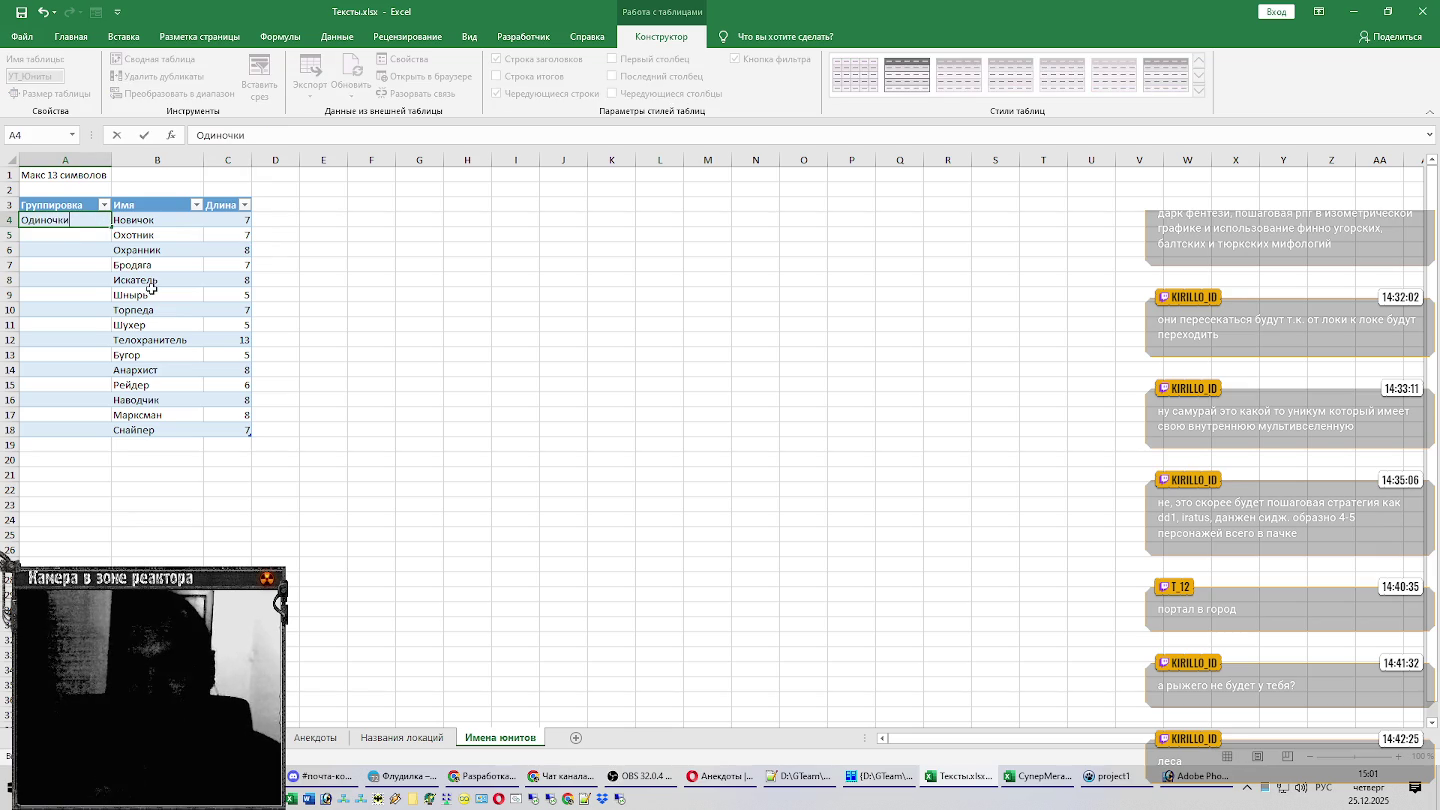
{"action": "key", "text": "Return"}
{"action": "key", "text": "Down"}
{"action": "key", "text": "Down"}
{"action": "key", "text": "Down"}
{"action": "key", "text": "Down"}
{"action": "key", "text": "Down"}
{"action": "key", "text": "Down"}
{"action": "key", "text": "Down"}
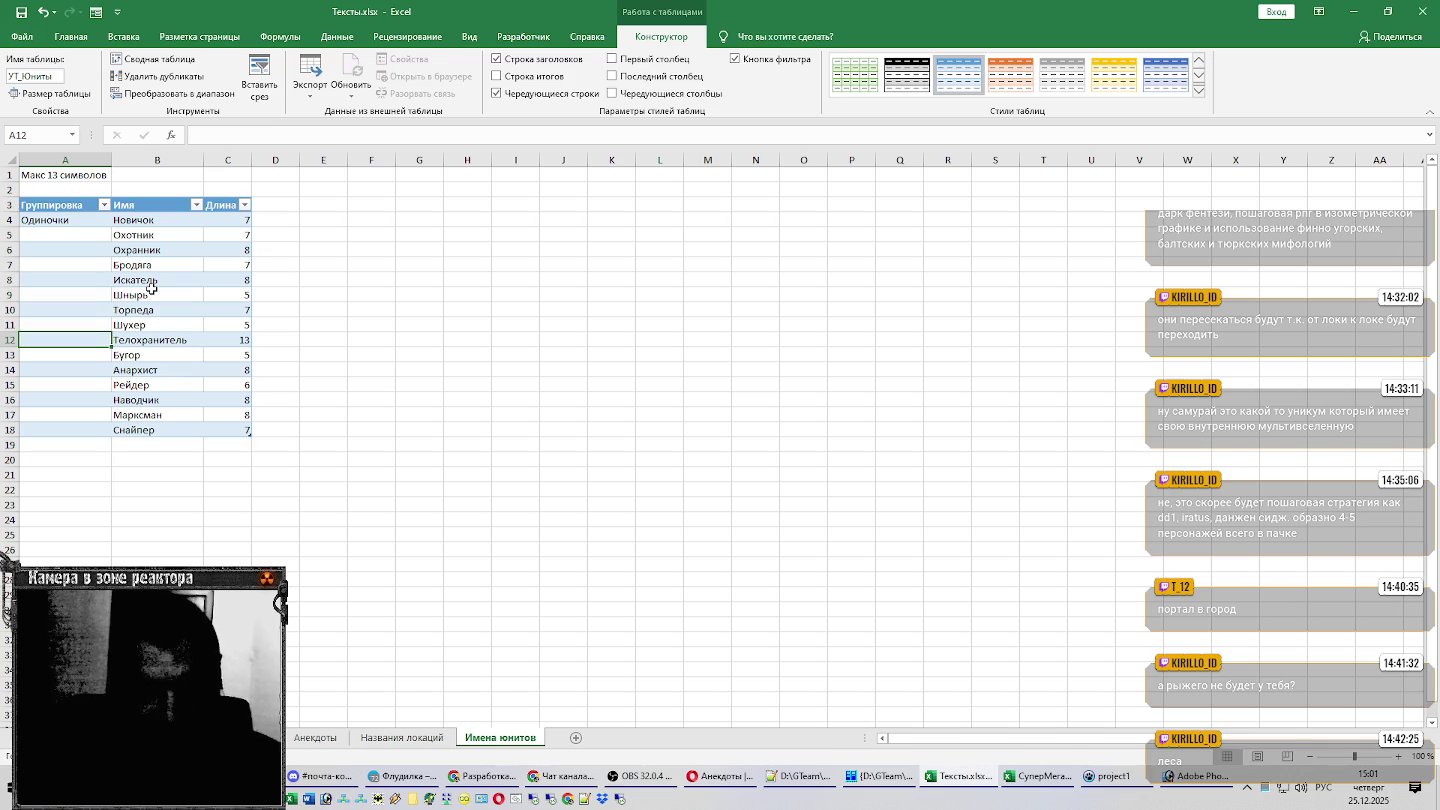
{"action": "key", "text": "Up"}
{"action": "key", "text": "Up"}
{"action": "key", "text": "Up"}
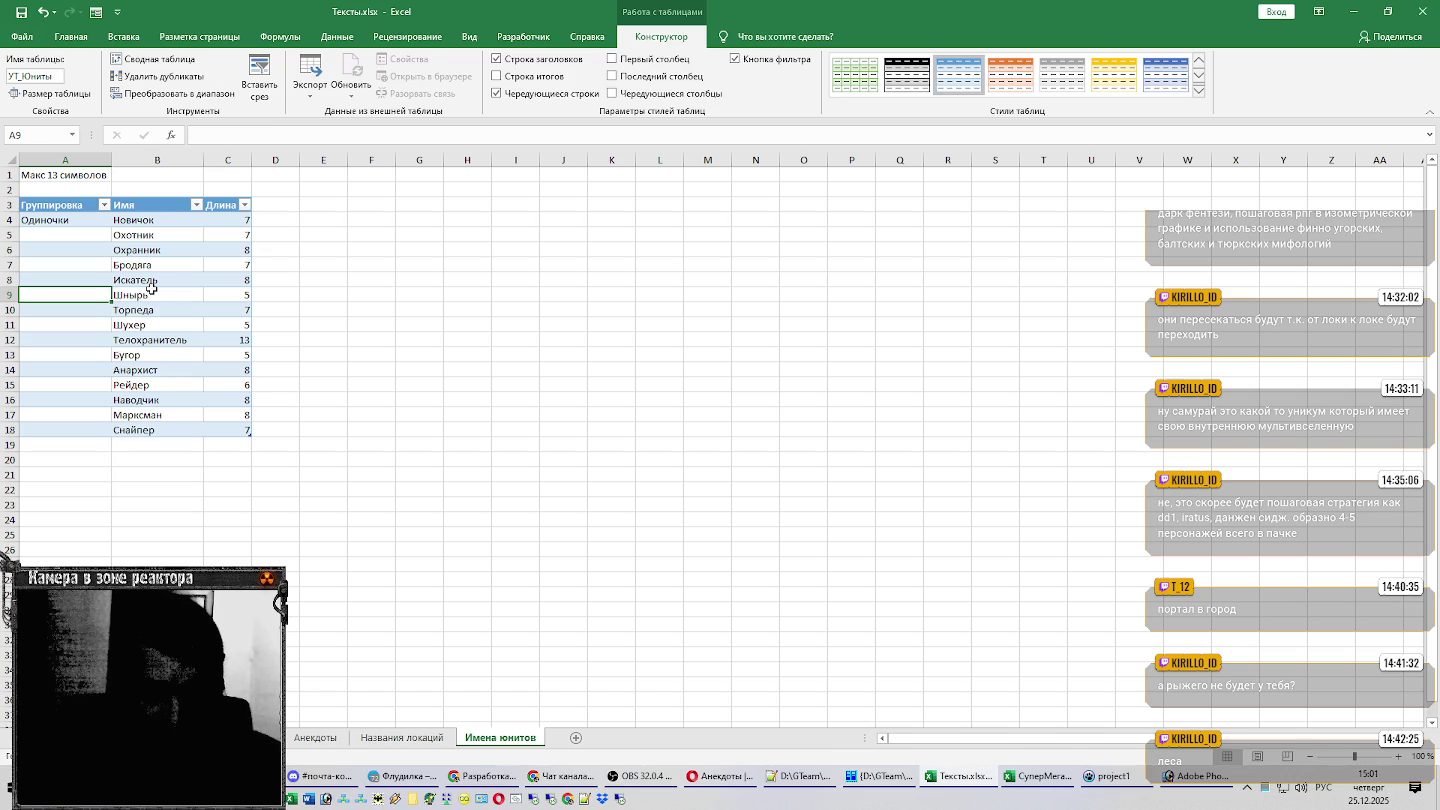
{"action": "type", "text": "Бандиты"}
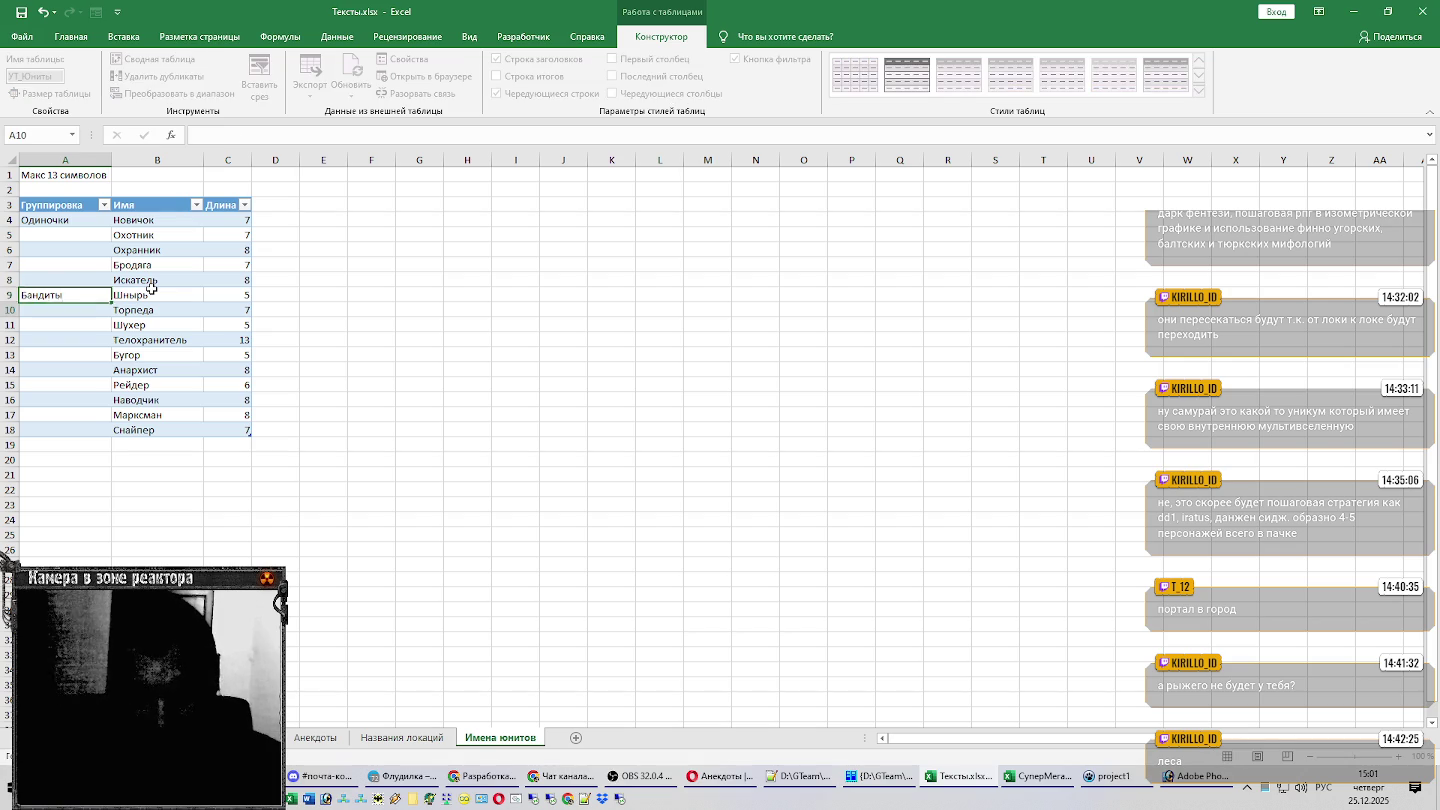
{"action": "key", "text": "Return"}
Label Свобода in A14 and add Долг in A19, extending the table to row 19.
{"action": "key", "text": "Down"}
{"action": "key", "text": "Down"}
{"action": "key", "text": "Down"}
{"action": "key", "text": "Down"}
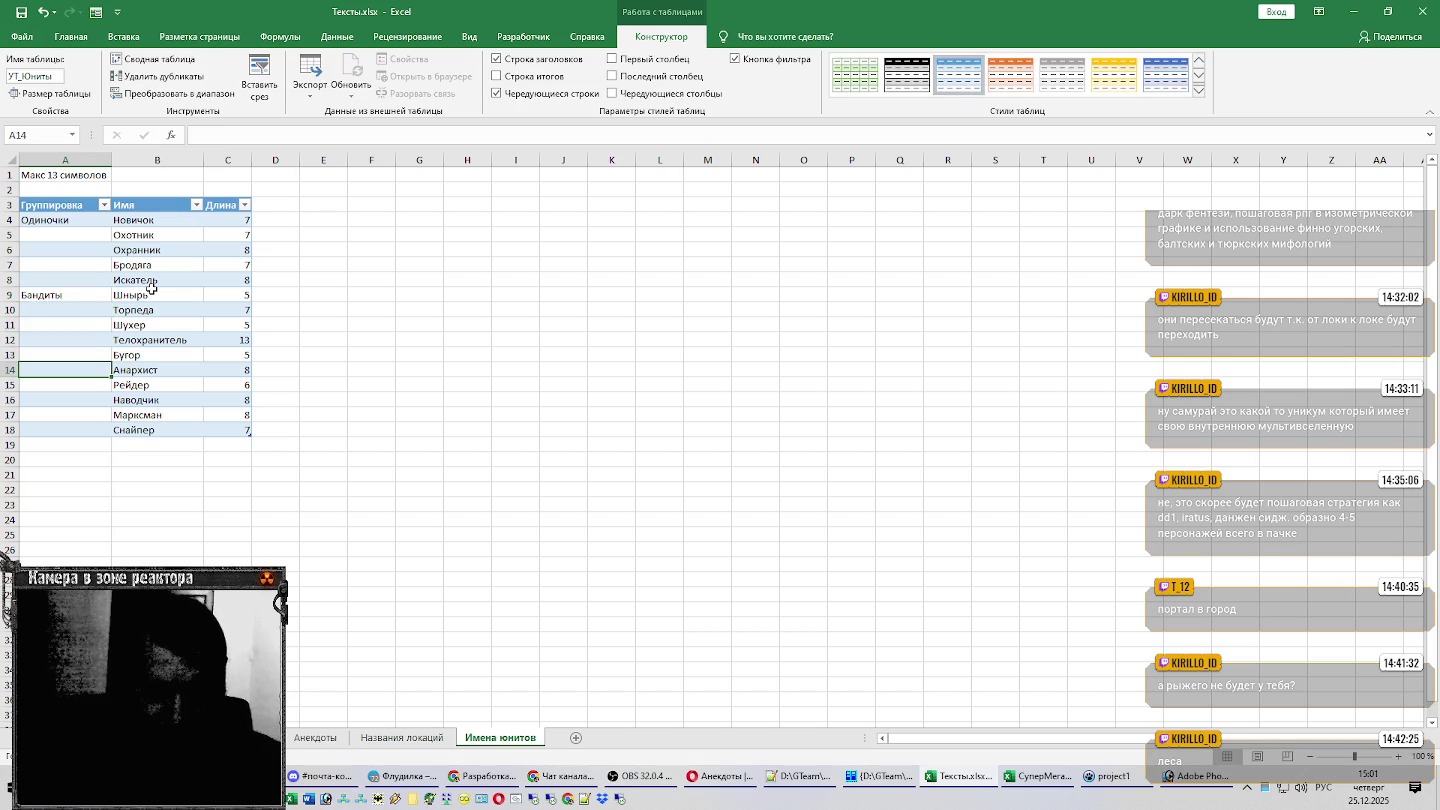
{"action": "type", "text": "Свобод"}
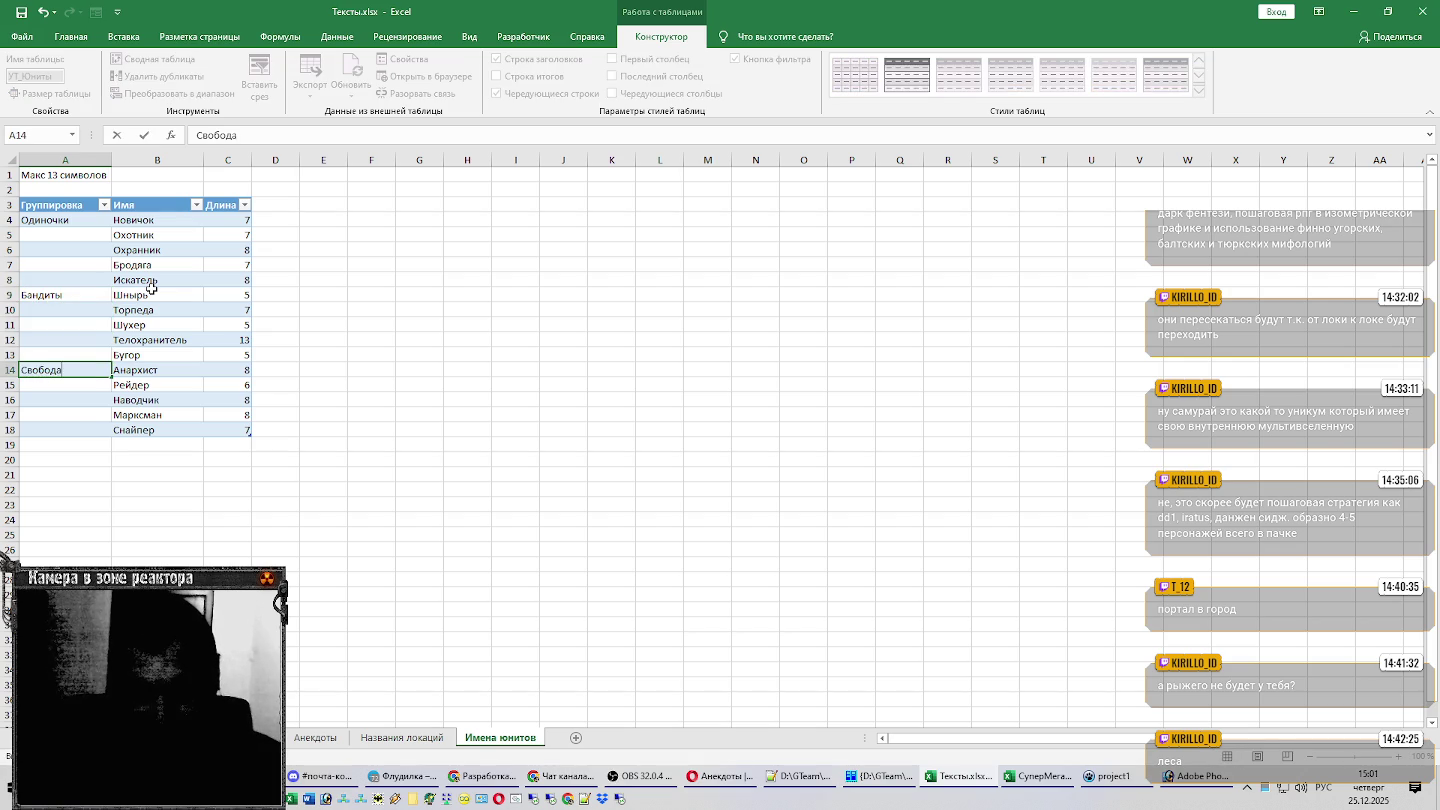
{"action": "type", "text": "а"}
{"action": "key", "text": "Return"}
{"action": "key", "text": "Down"}
{"action": "key", "text": "Down"}
{"action": "key", "text": "Down"}
{"action": "key", "text": "Down"}
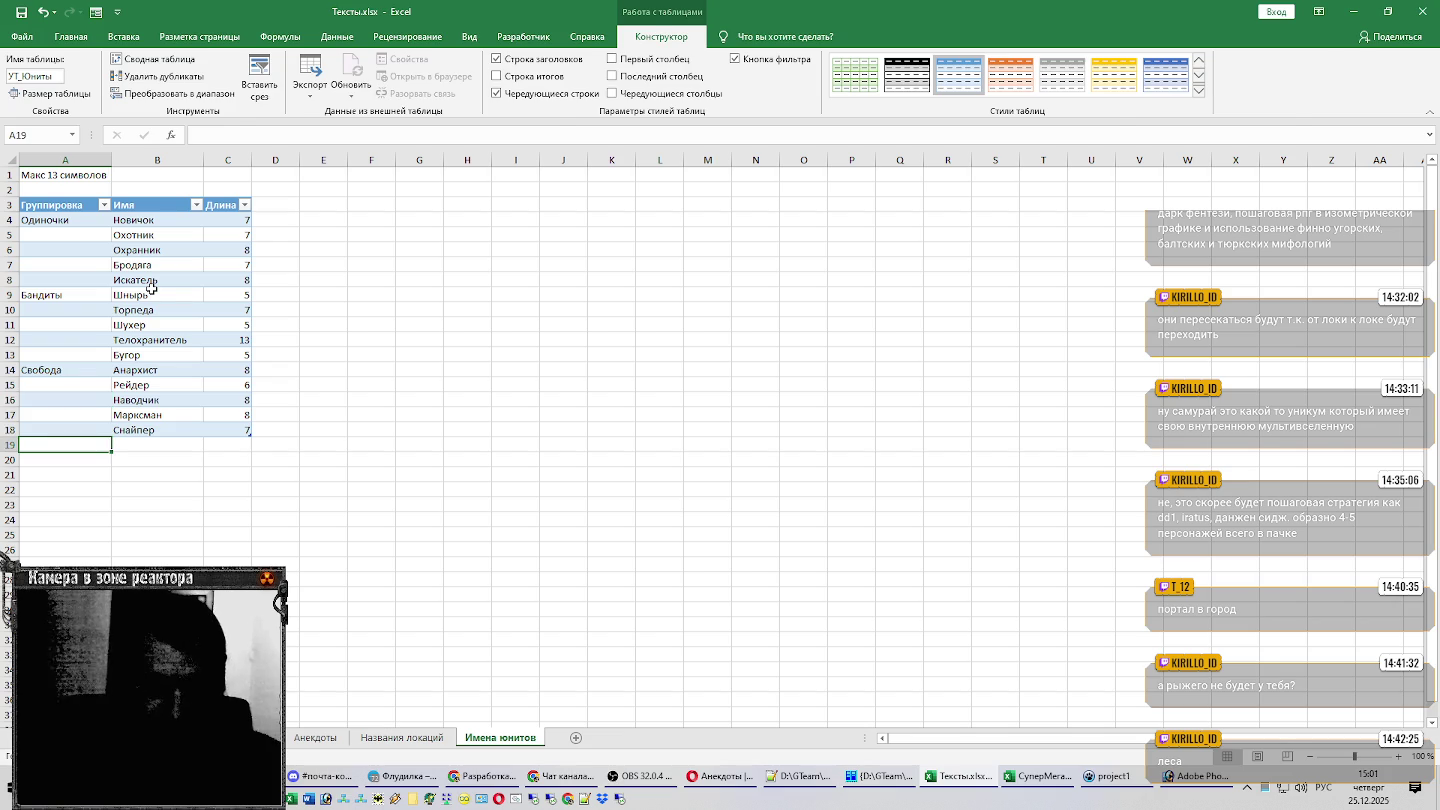
{"action": "type", "text": "Дл"}
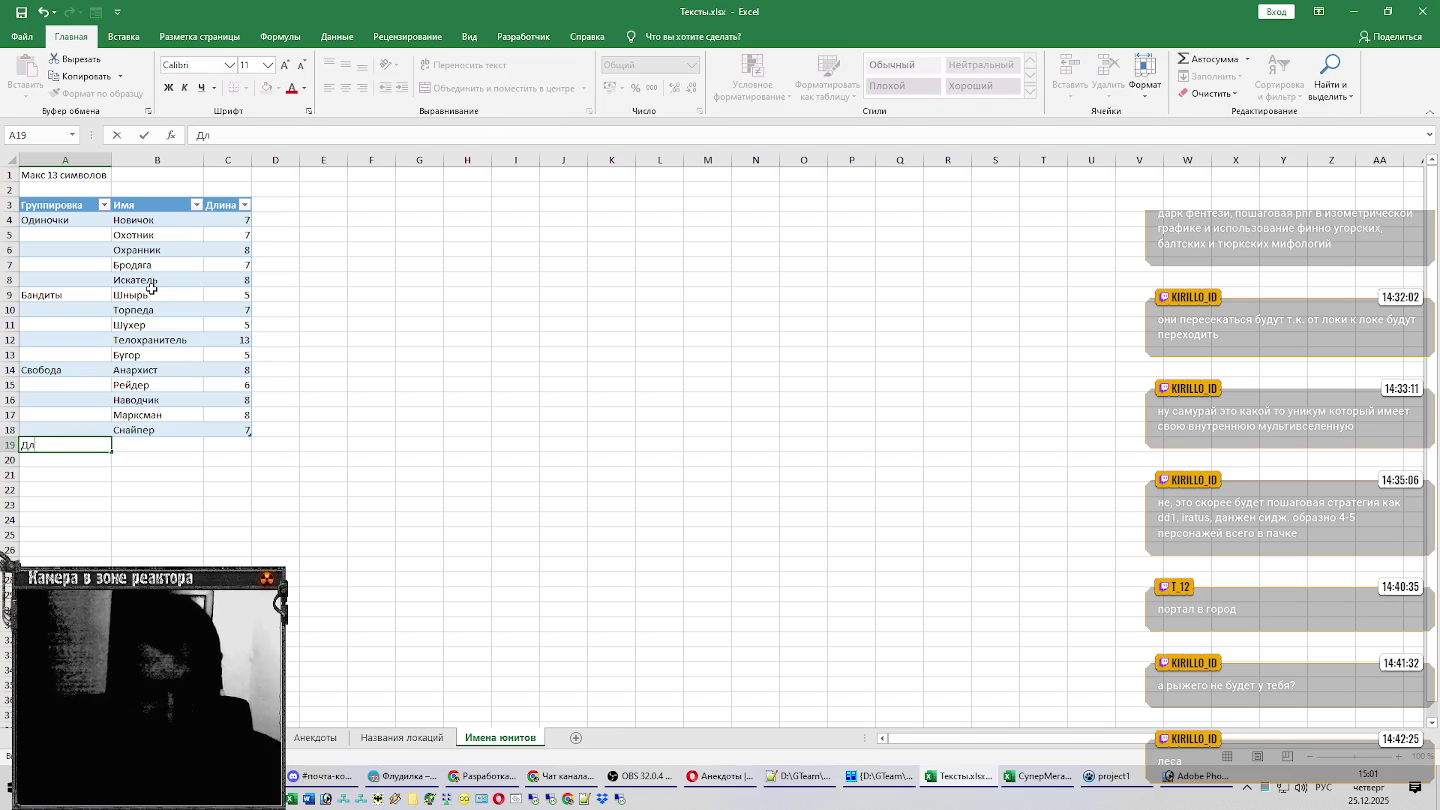
{"action": "key", "text": "BackSpace"}
{"action": "type", "text": "олг"}
{"action": "key", "text": "Return"}
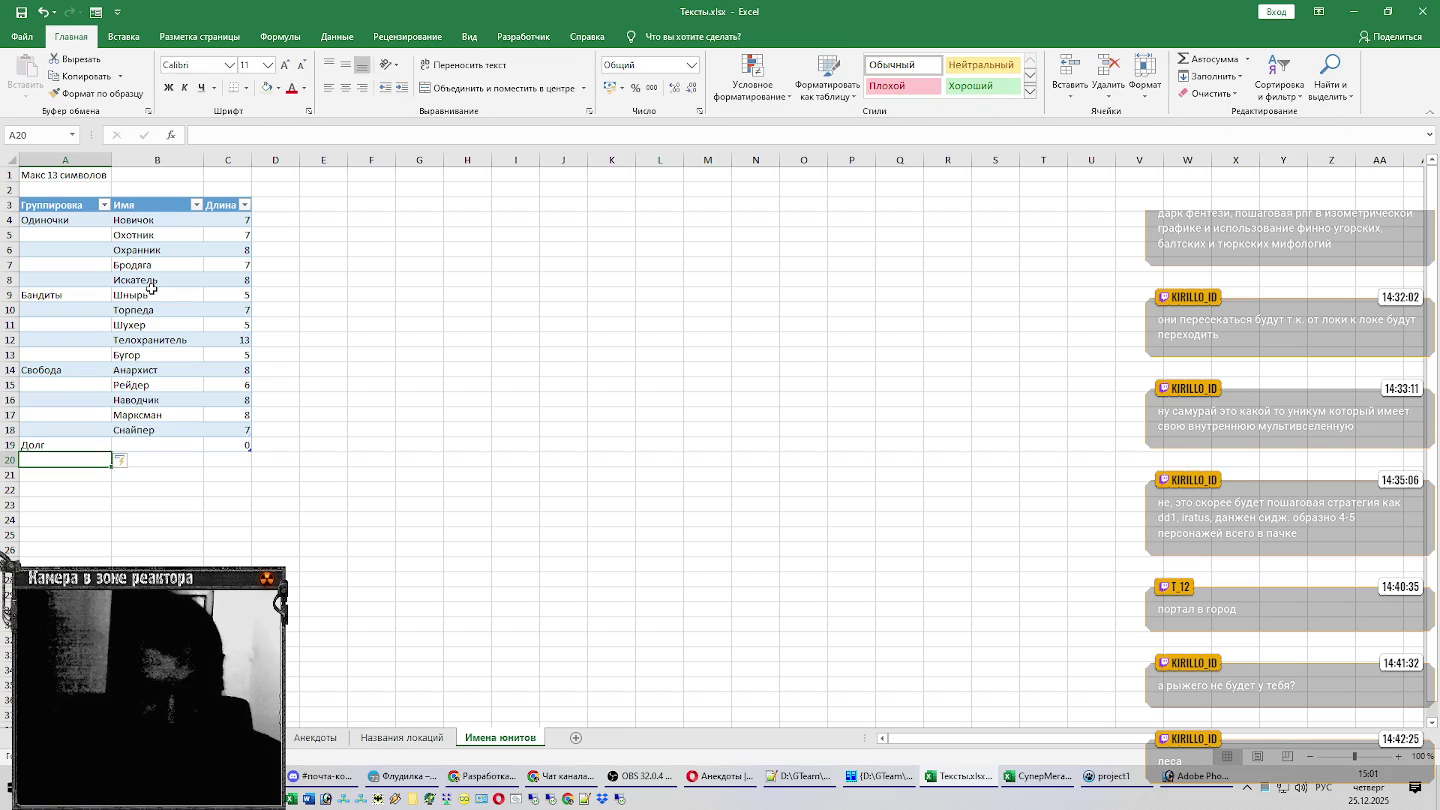
{"action": "scroll", "coordinate": [162, 354], "scroll_direction": "down", "scroll_amount": 1}
{"action": "scroll", "coordinate": [401, 451], "scroll_direction": "down", "scroll_amount": 1}
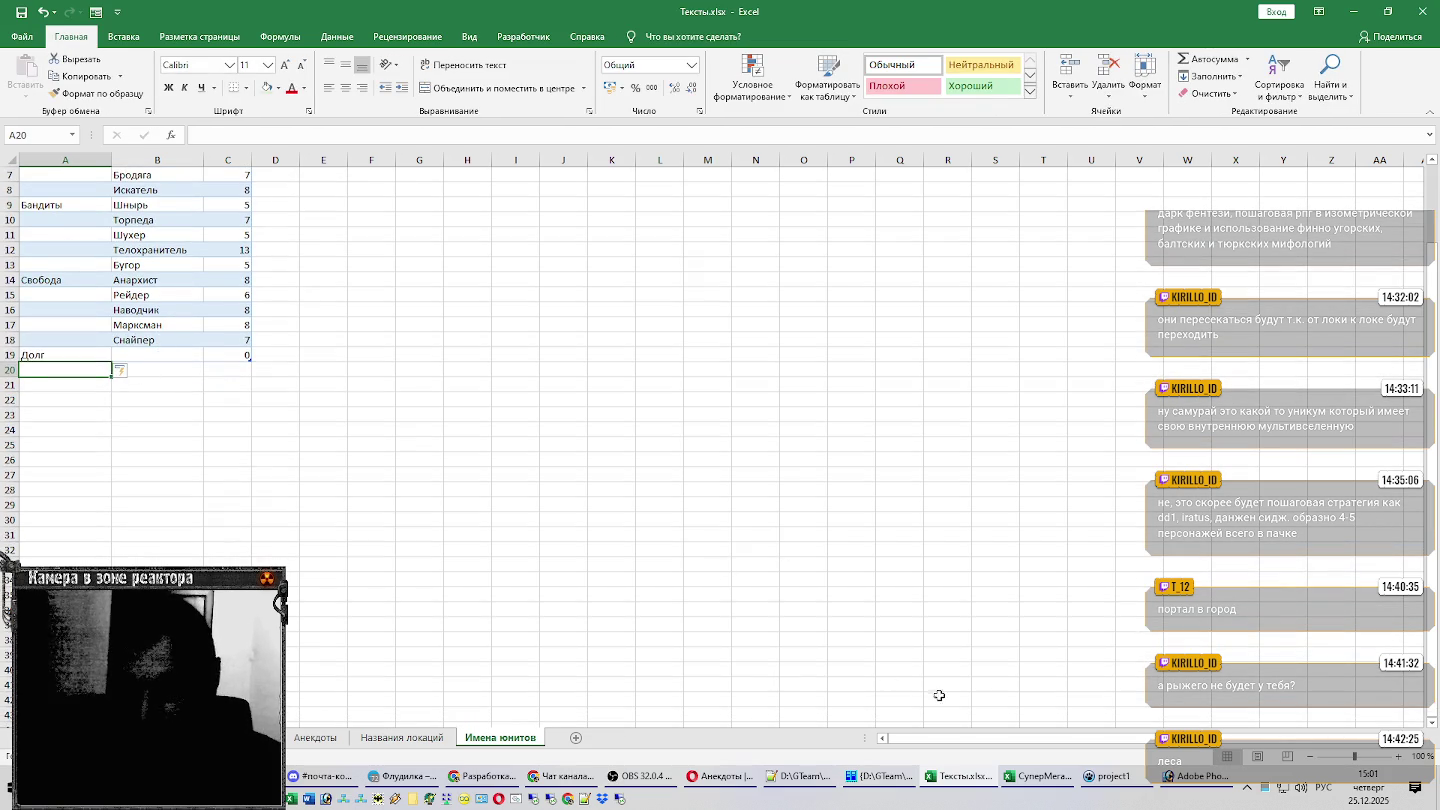
Copy the five Долг unit names from СуперМегаЛастОписание.xlsx into B19:B23 of Тексты.xlsx.
{"action": "left_click", "coordinate": [1040, 776]}
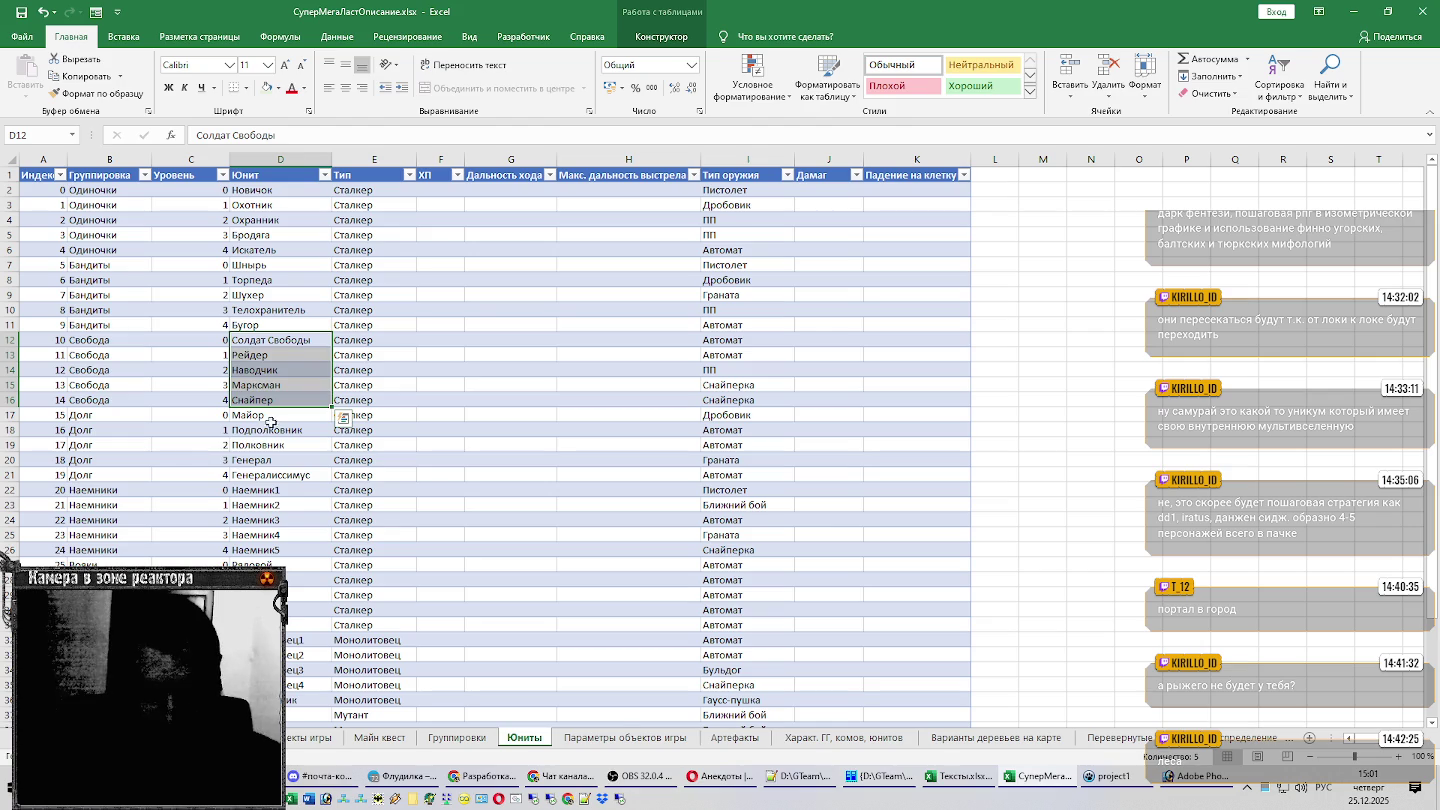
{"action": "left_click_drag", "start_coordinate": [272, 417], "coordinate": [280, 475]}
{"action": "key", "text": "ctrl+c"}
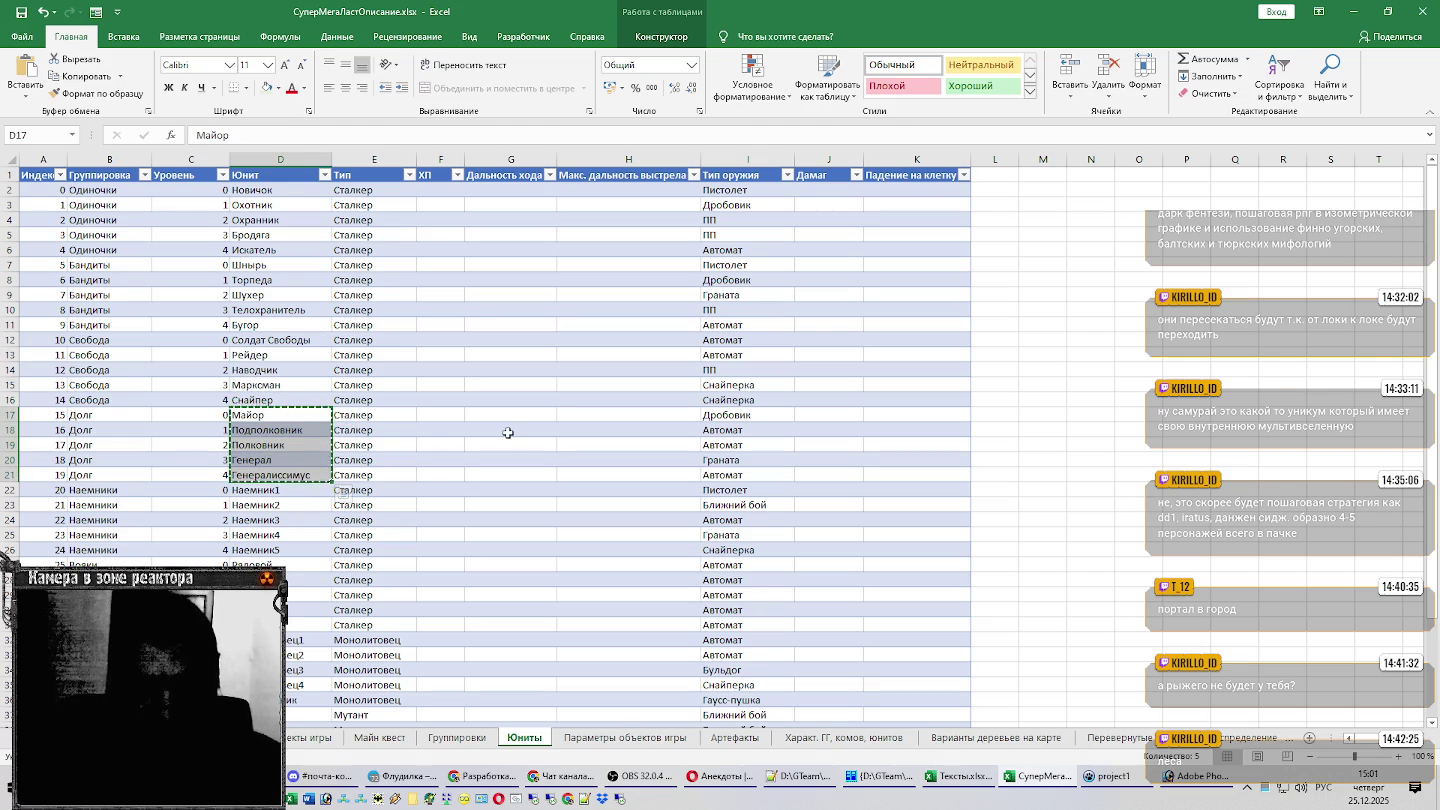
{"action": "key", "text": "alt+Tab"}
{"action": "left_click", "coordinate": [151, 356]}
{"action": "key", "text": "ctrl+v"}
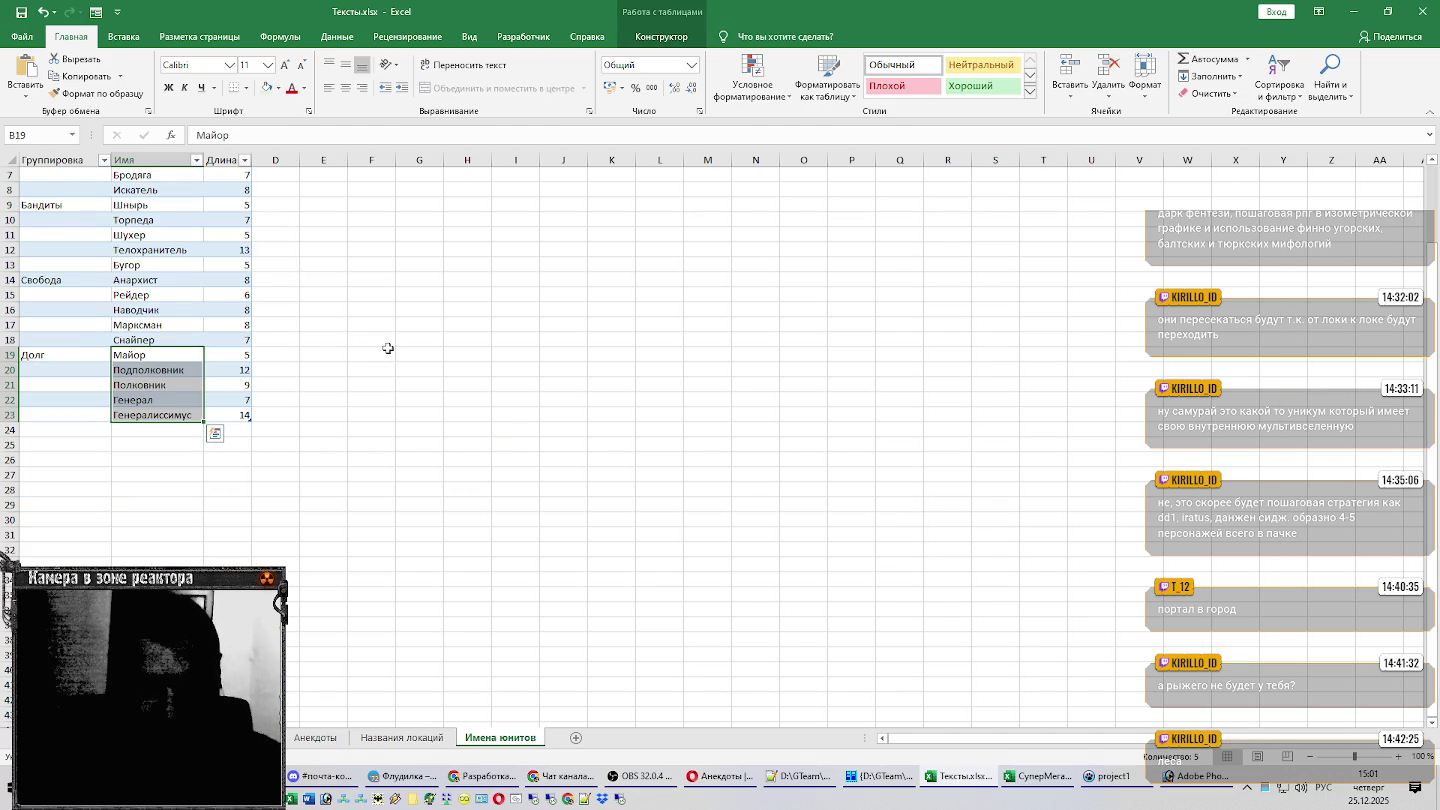
{"action": "scroll", "coordinate": [387, 349], "scroll_direction": "up", "scroll_amount": 2}
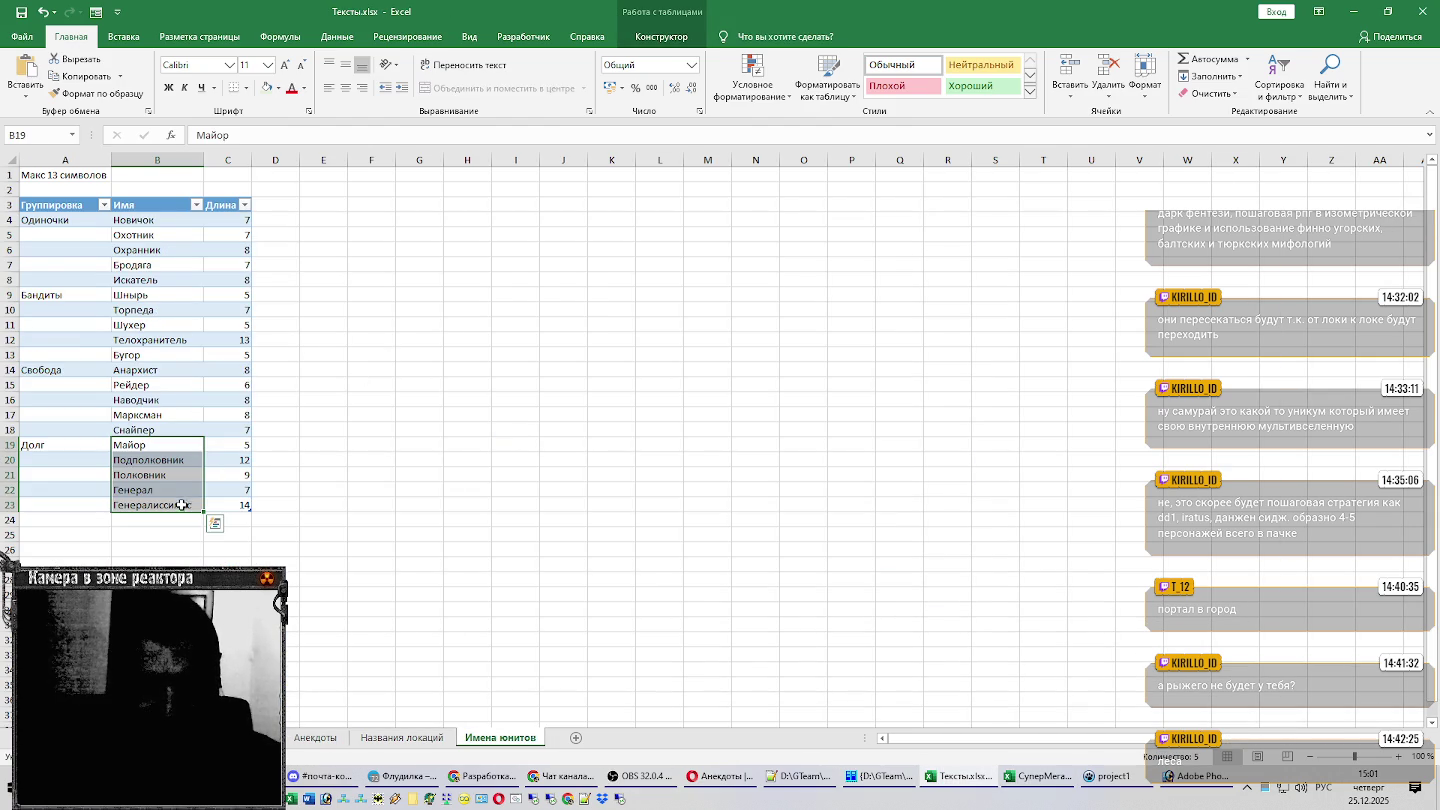
Review the pasted Долг names and lengths, settling on Генералиссимус in B23 to rename.
{"action": "left_click", "coordinate": [180, 507]}
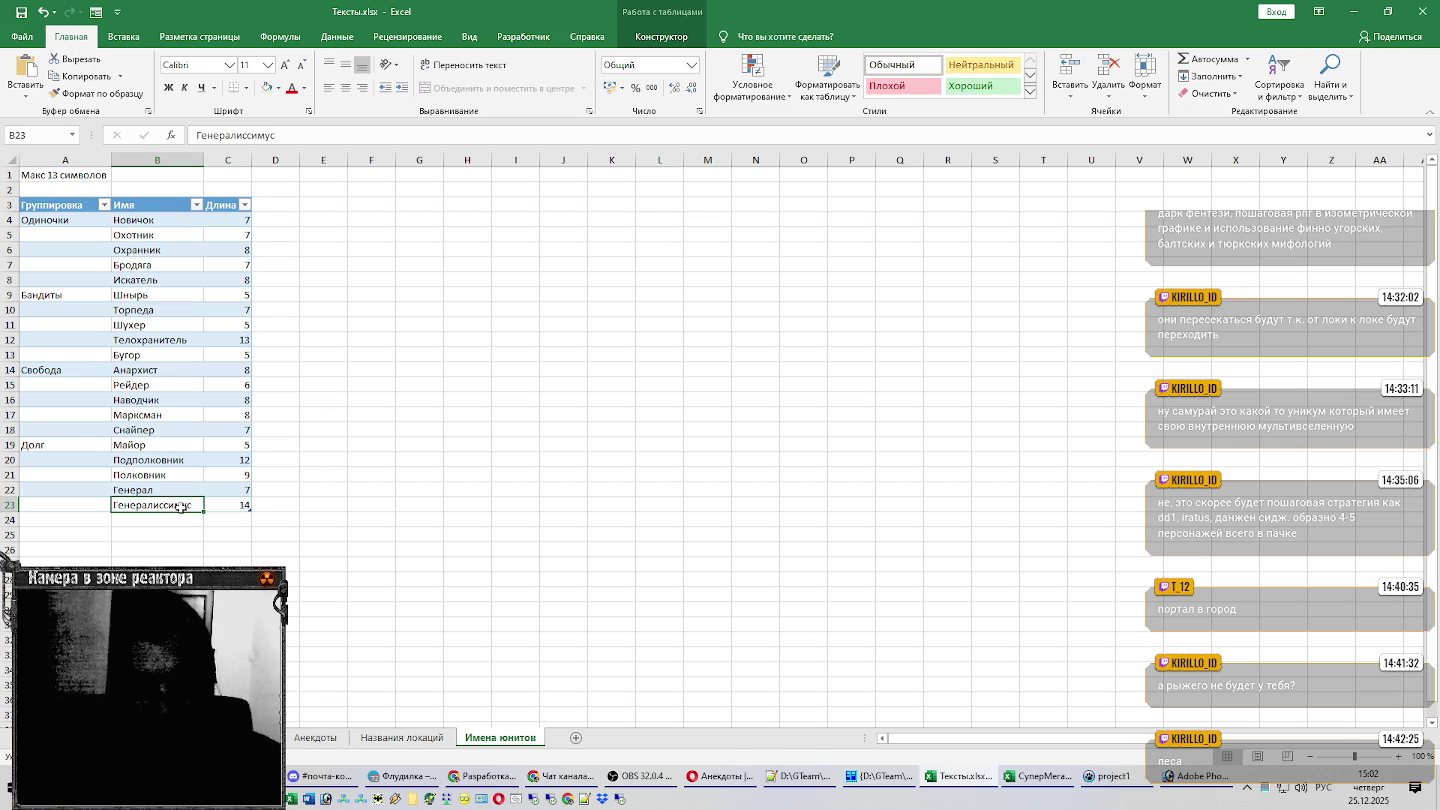
{"action": "left_click", "coordinate": [141, 442]}
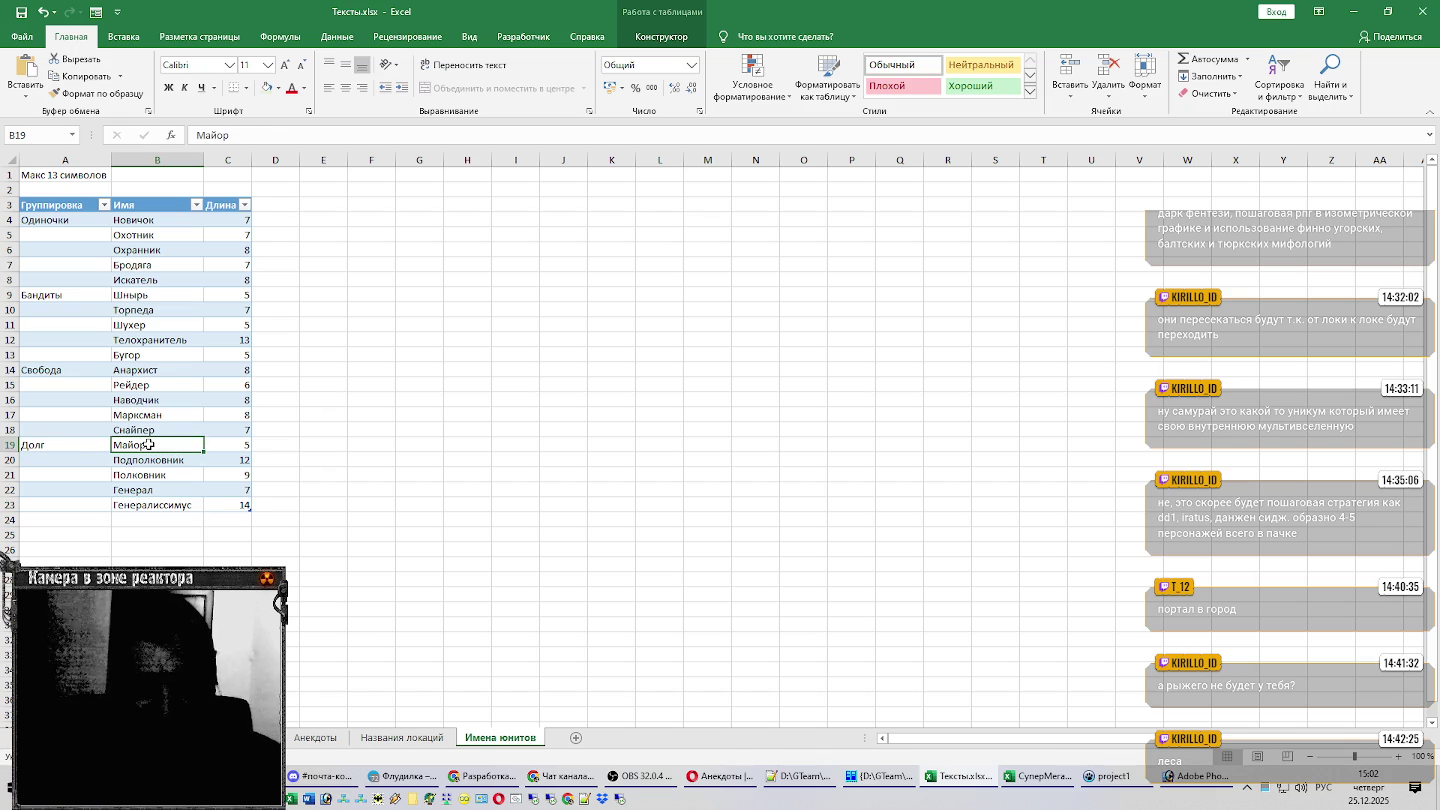
{"action": "left_click_drag", "start_coordinate": [149, 444], "coordinate": [155, 506]}
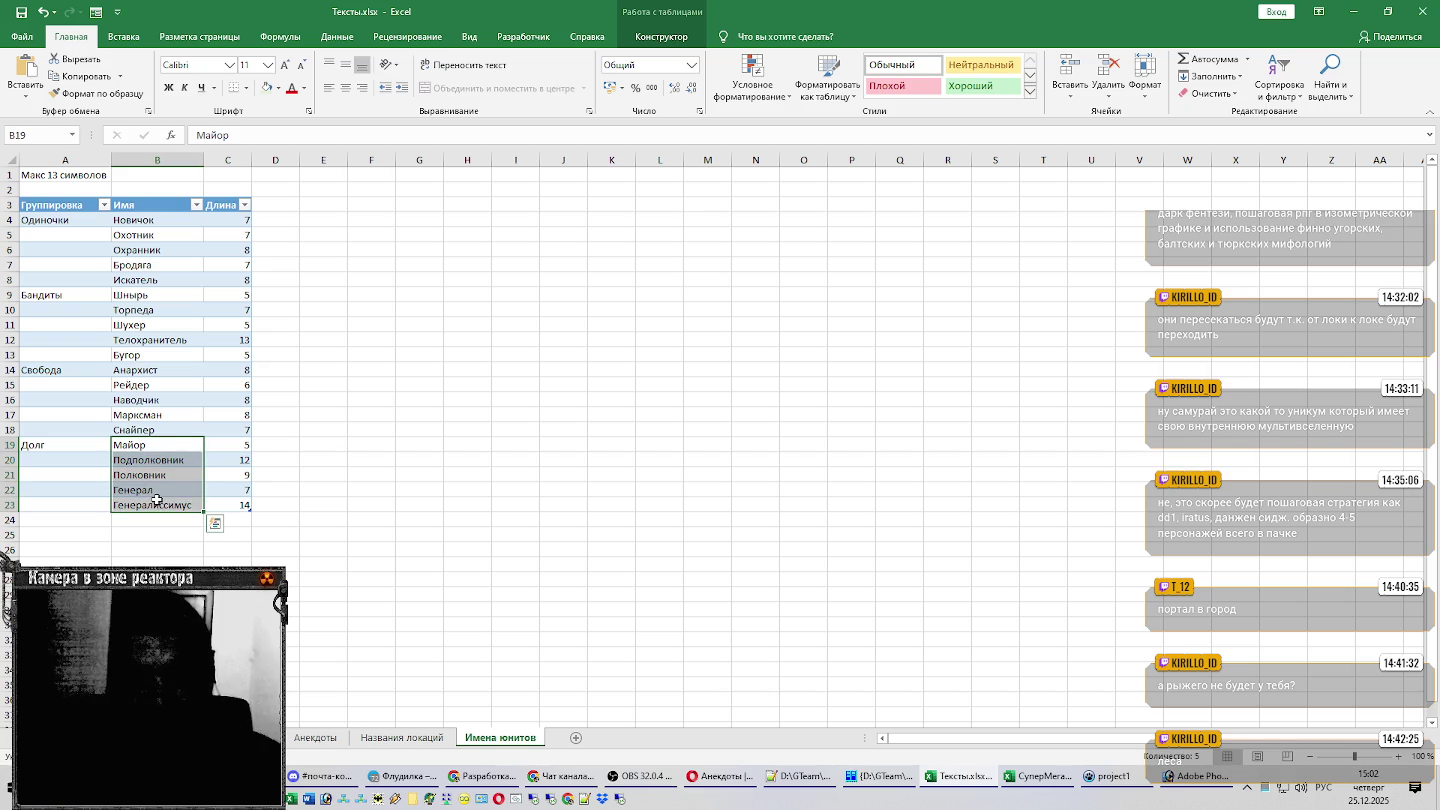
{"action": "left_click", "coordinate": [176, 442]}
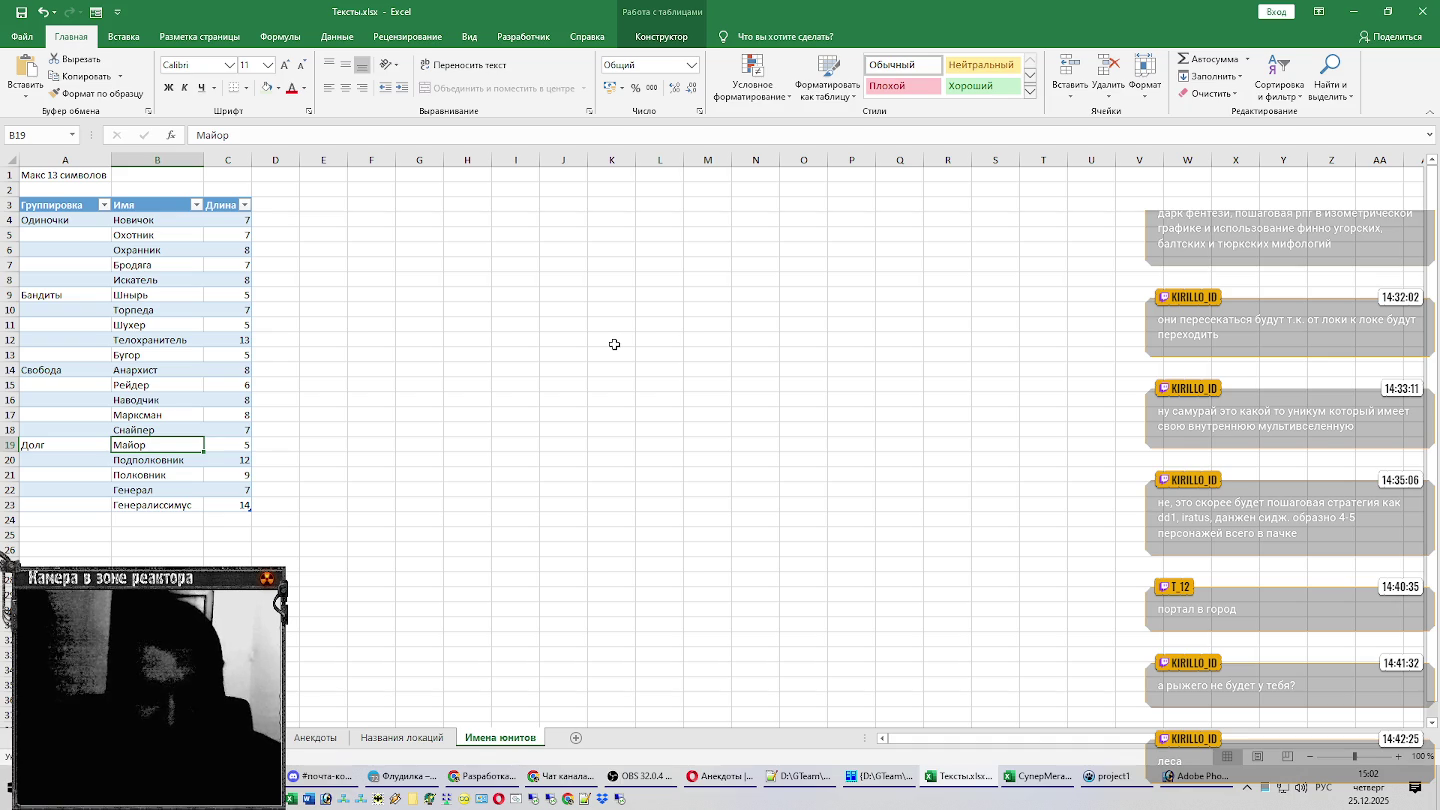
{"action": "left_click", "coordinate": [182, 464]}
{"action": "left_click", "coordinate": [182, 490]}
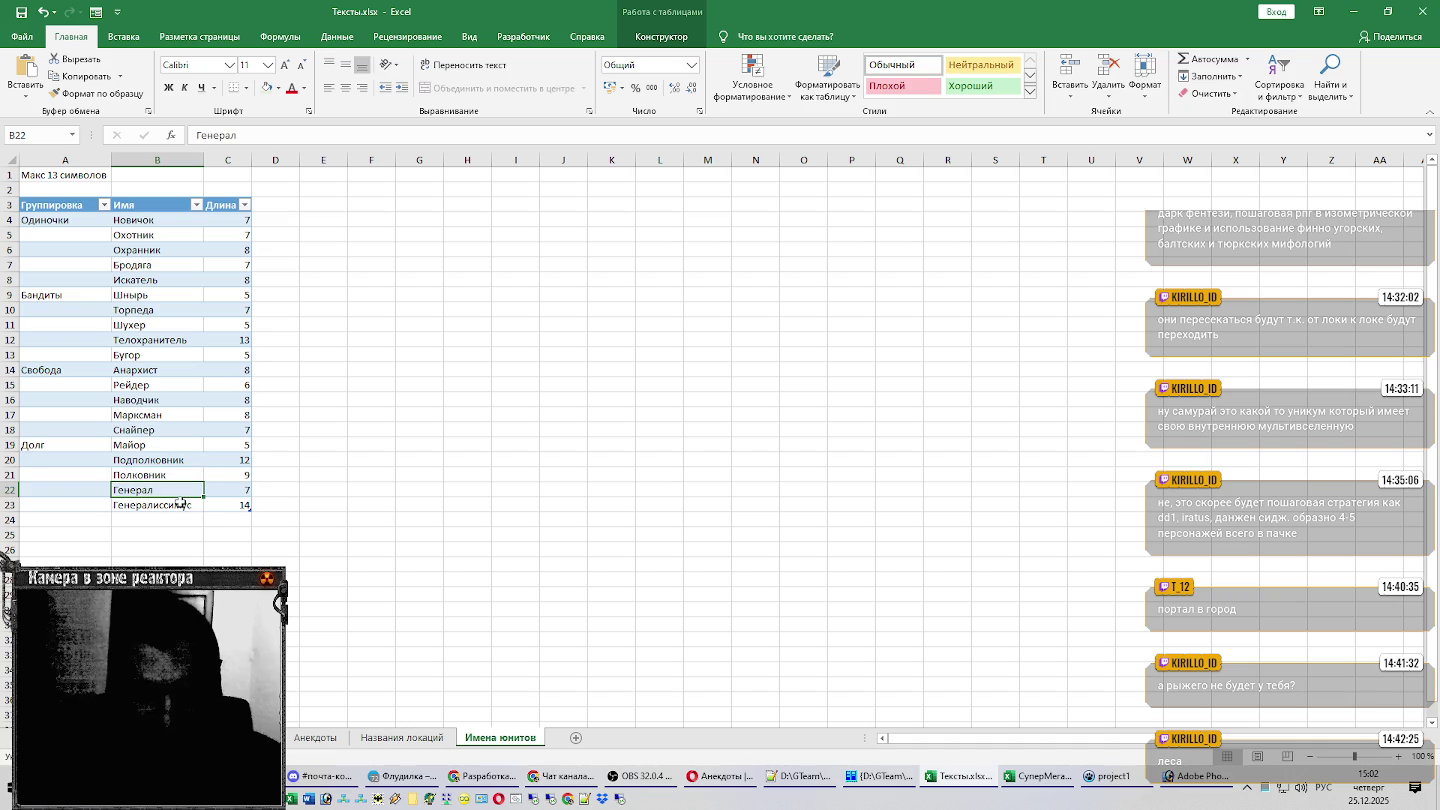
{"action": "left_click", "coordinate": [181, 505]}
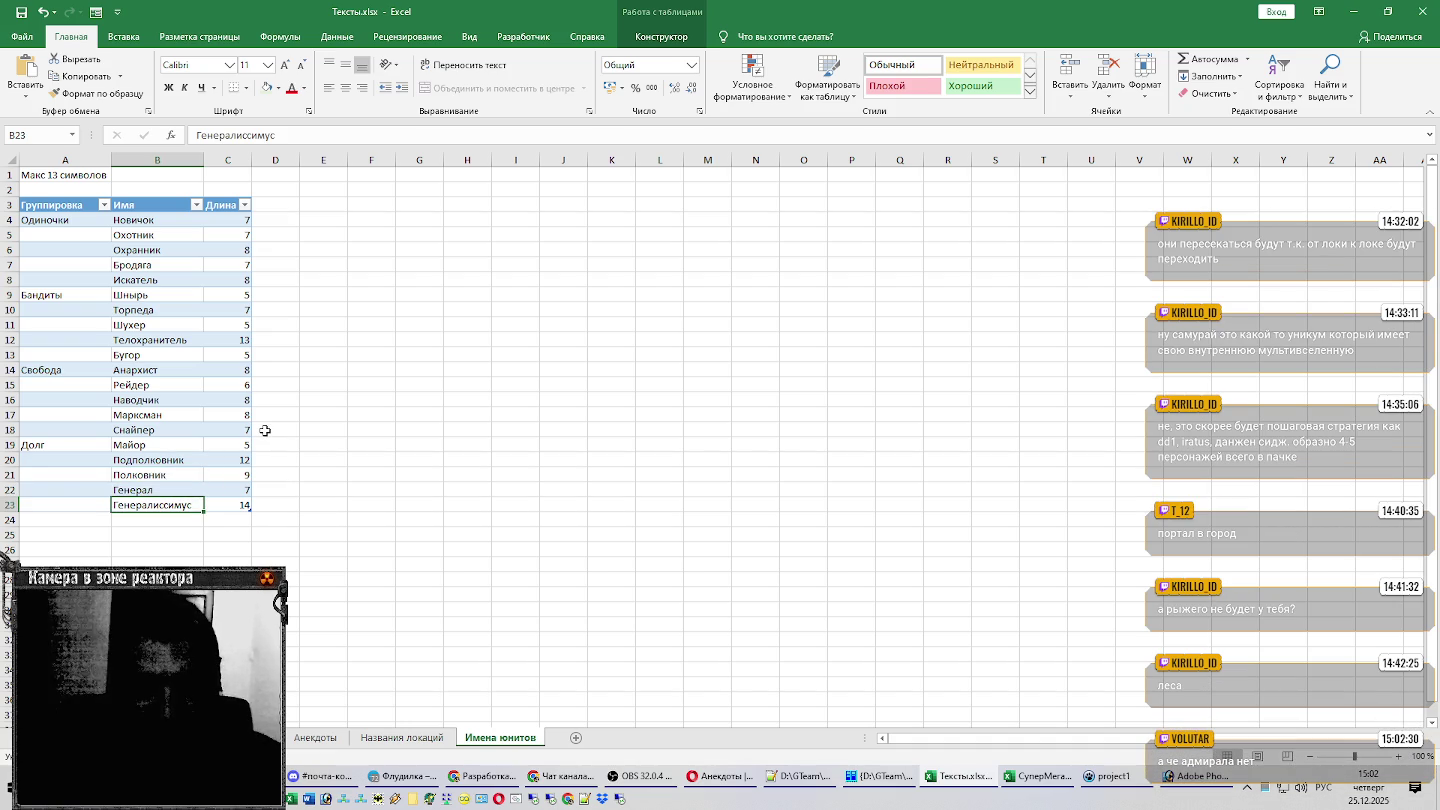
{"action": "left_click", "coordinate": [1200, 778]}
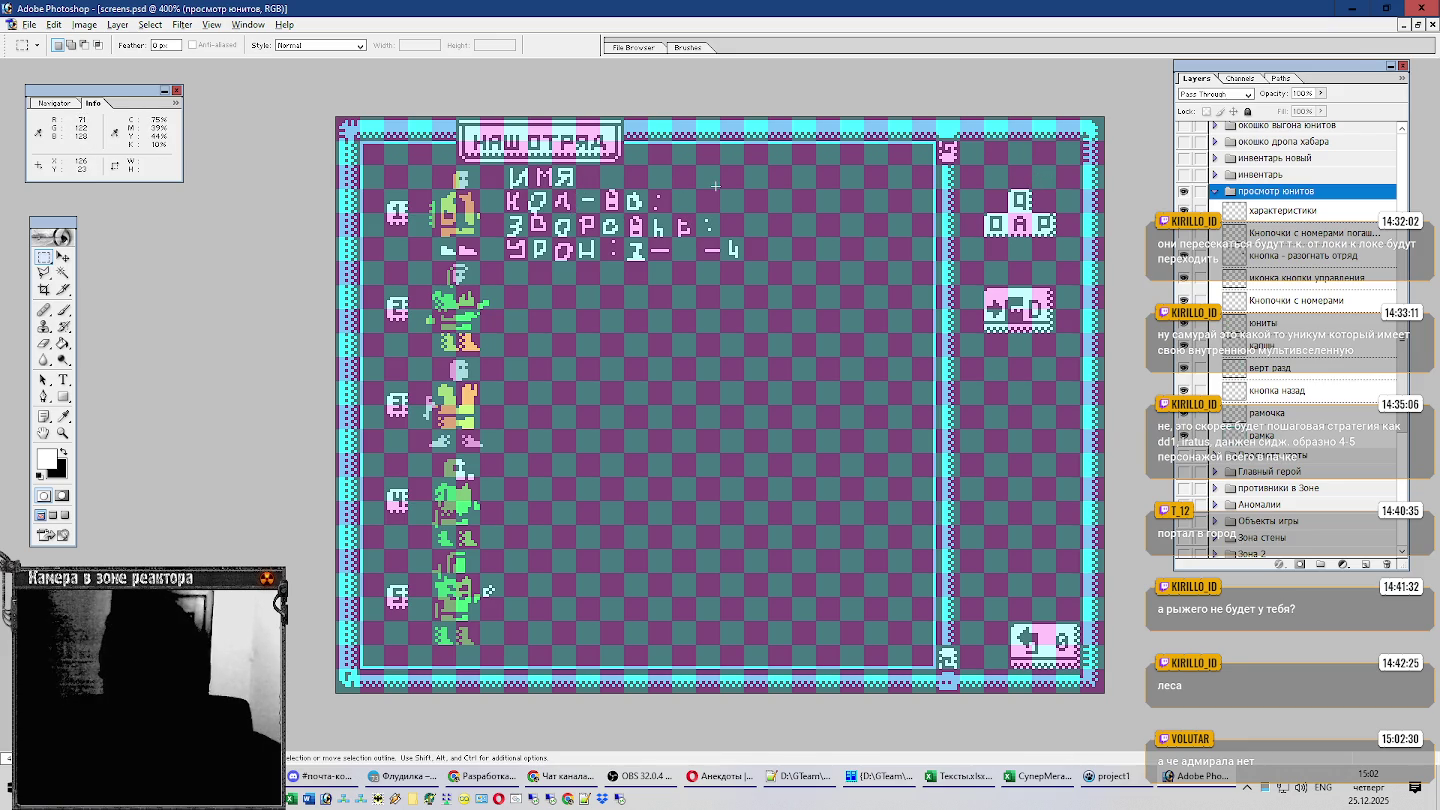
Return from the screens.psd mockup to the Тексты.xlsx workbook.
{"action": "key", "text": "alt+Tab"}
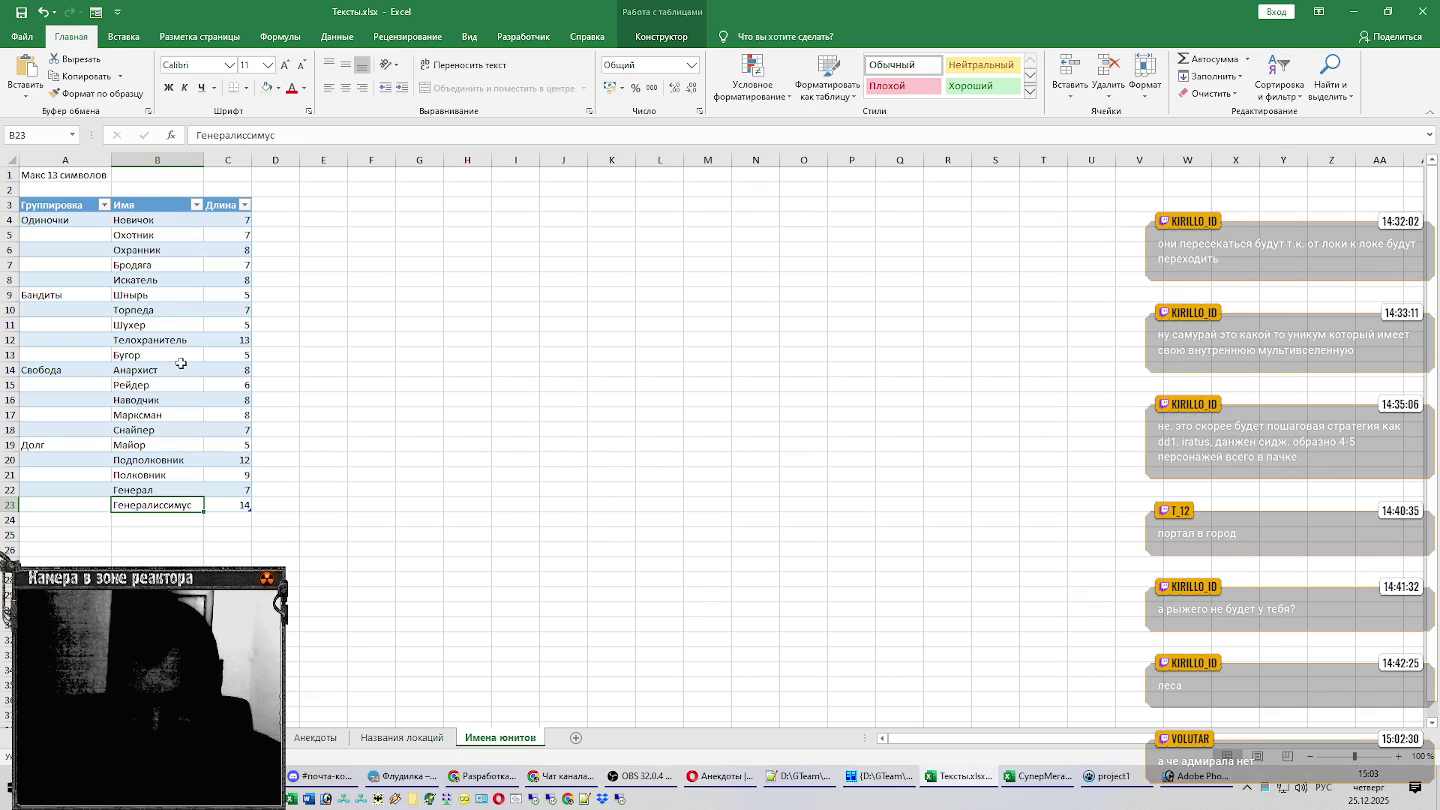
Replace Генералиссимус with Маршал in B23 and start the Наемники group in A24.
{"action": "type", "text": "Маршал"}
{"action": "key", "text": "Return"}
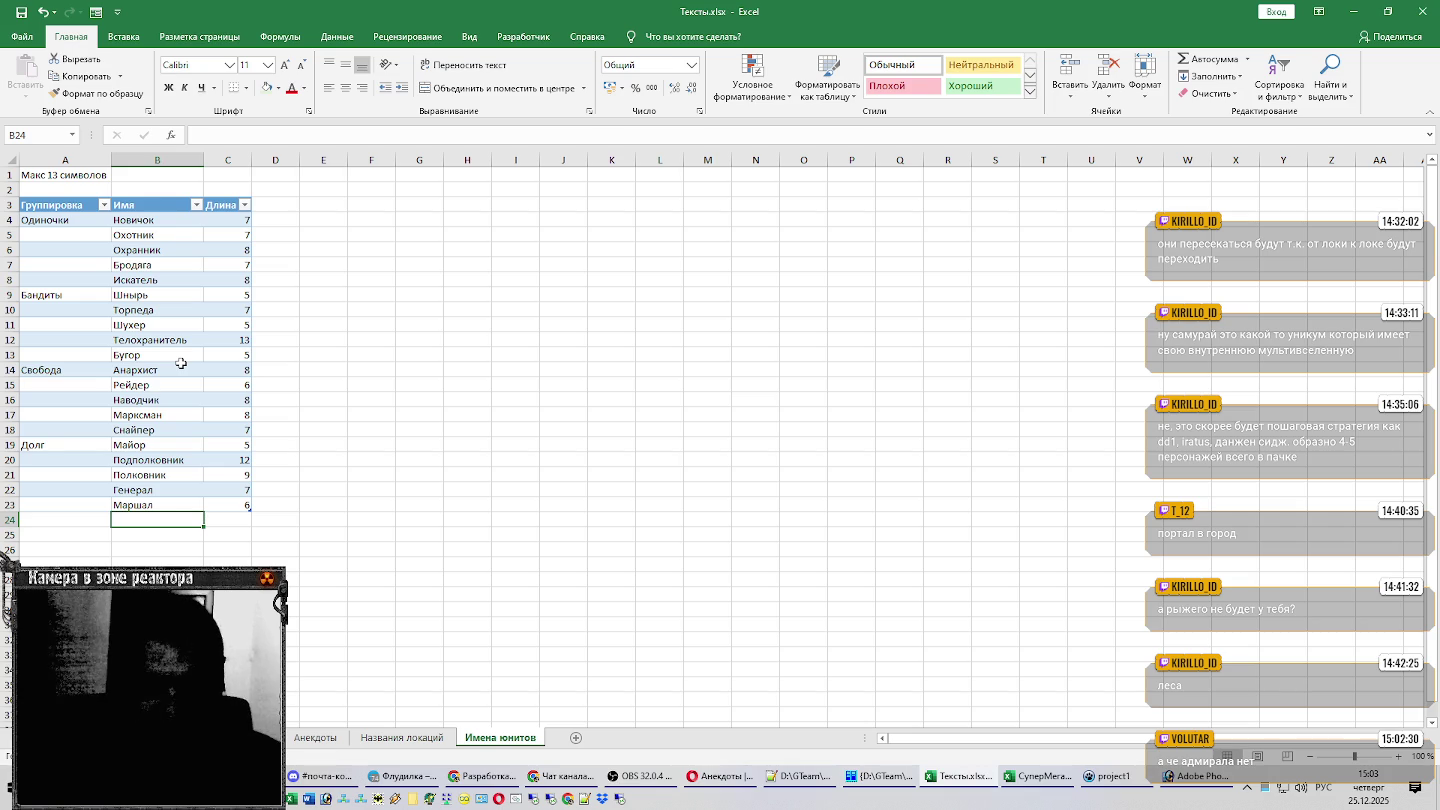
{"action": "scroll", "coordinate": [181, 363], "scroll_direction": "down", "scroll_amount": 1}
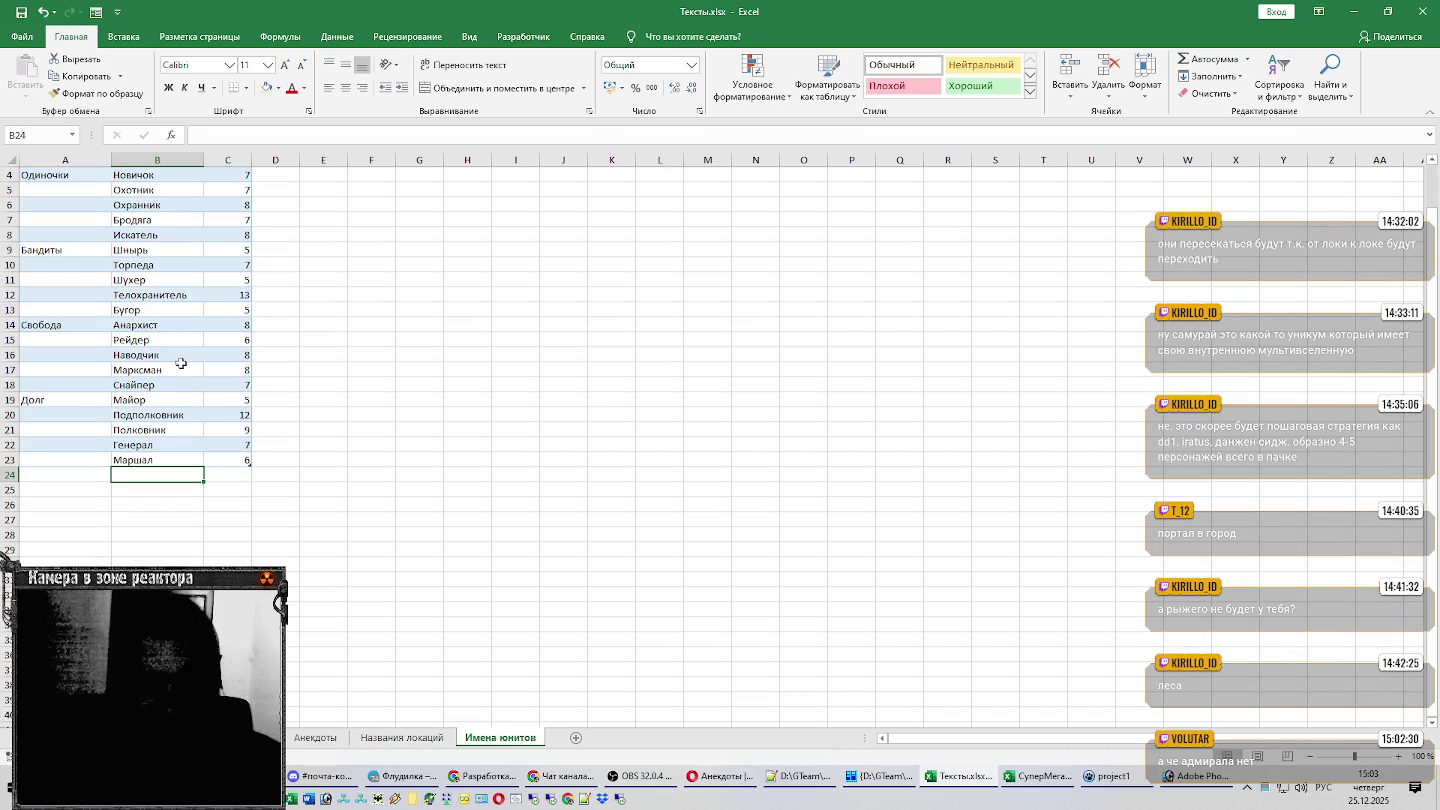
{"action": "scroll", "coordinate": [181, 364], "scroll_direction": "down", "scroll_amount": 1}
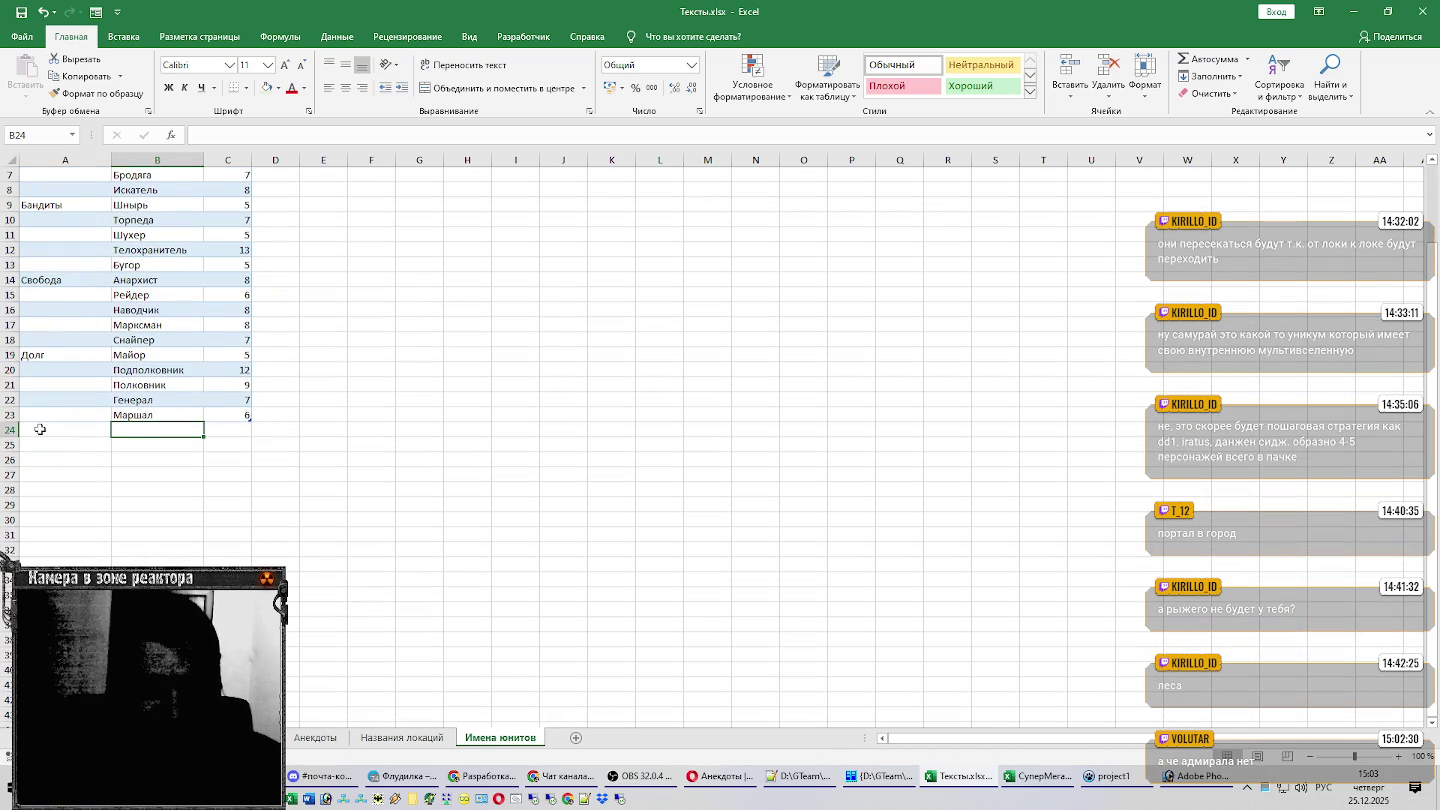
{"action": "left_click", "coordinate": [41, 429]}
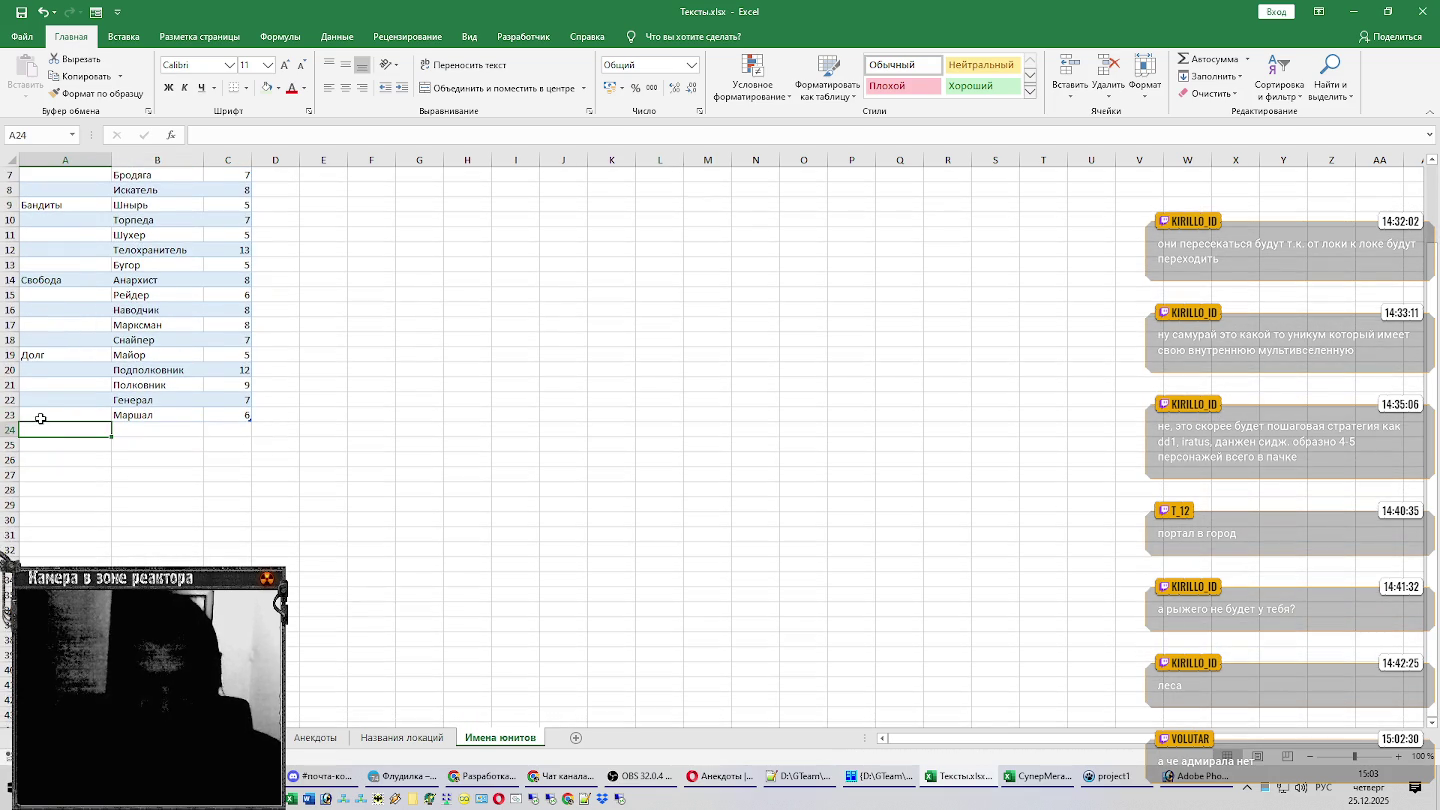
{"action": "type", "text": "Наемник"}
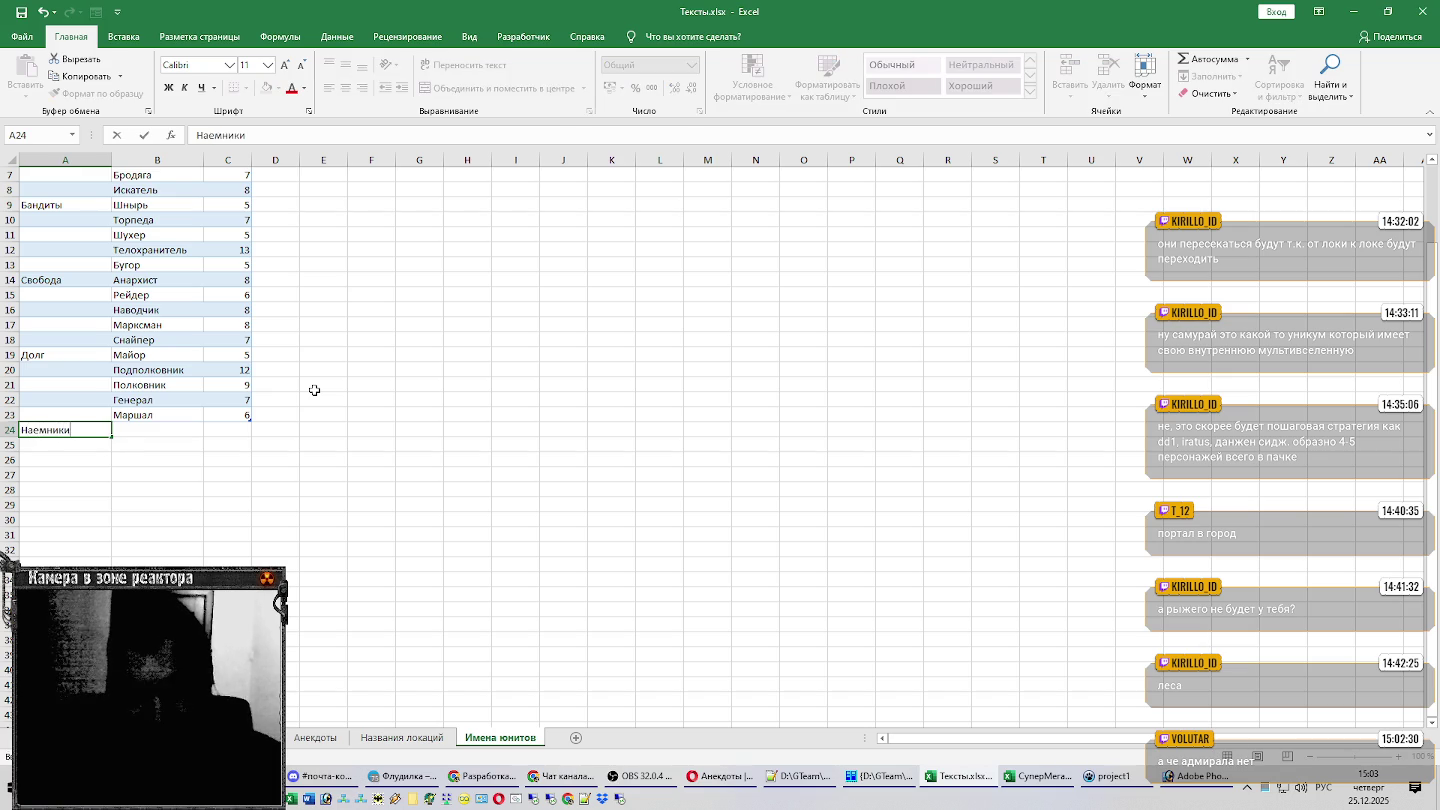
{"action": "type", "text": "и"}
{"action": "key", "text": "Tab"}
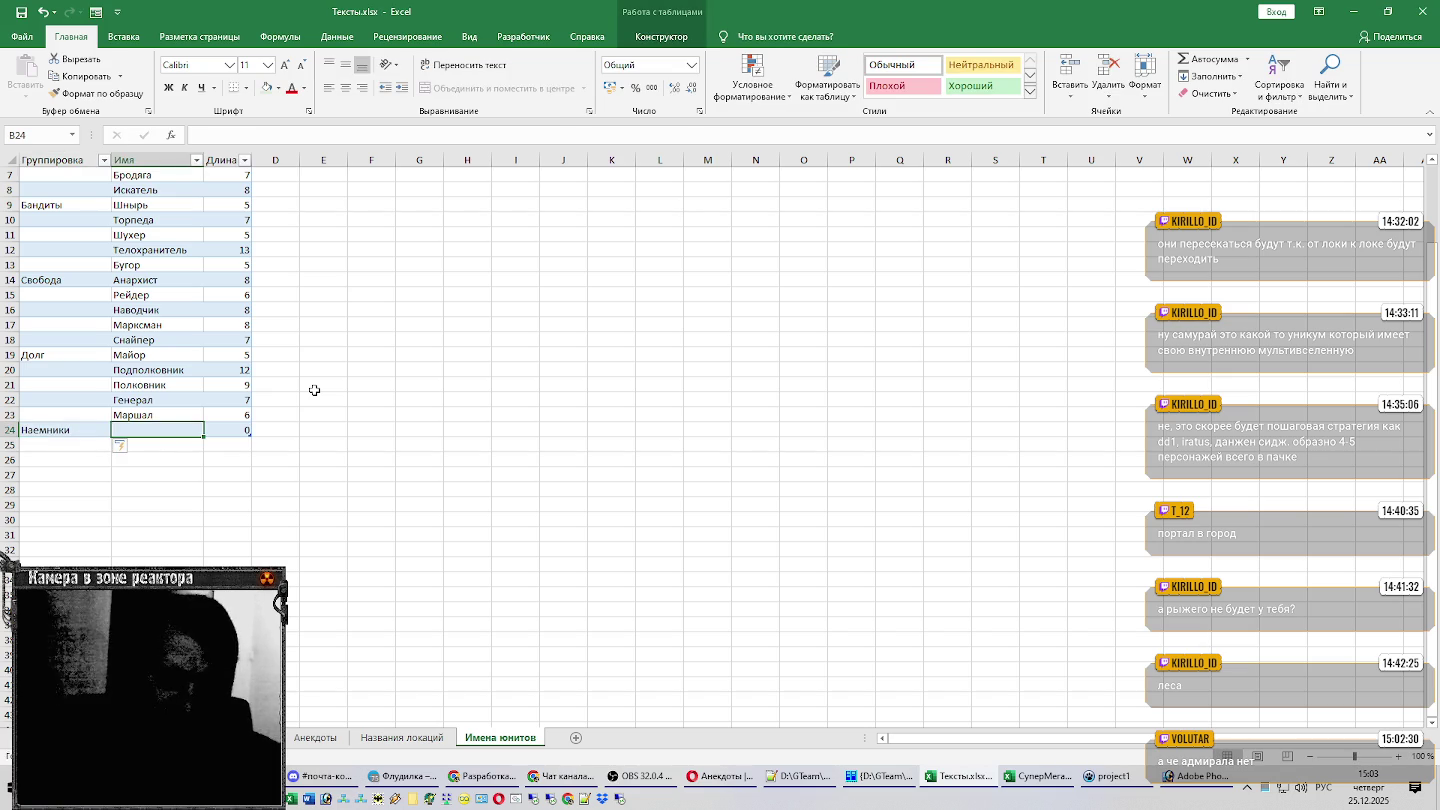
{"action": "left_click", "coordinate": [1047, 779]}
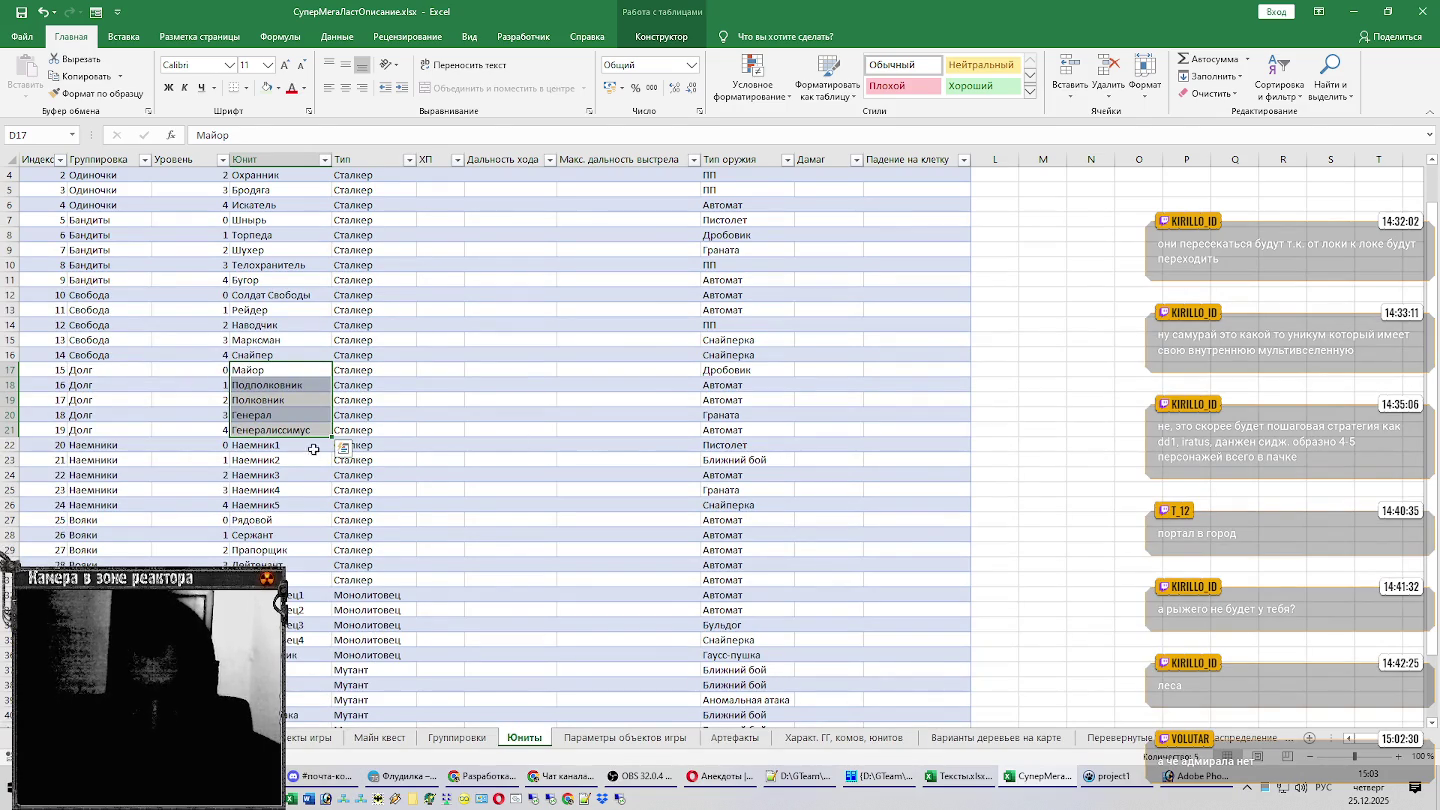
Check Наемник1 and Наемник2 in the source workbook, then select B25 in Тексты.xlsx.
{"action": "left_click", "coordinate": [316, 444]}
{"action": "left_click", "coordinate": [313, 458]}
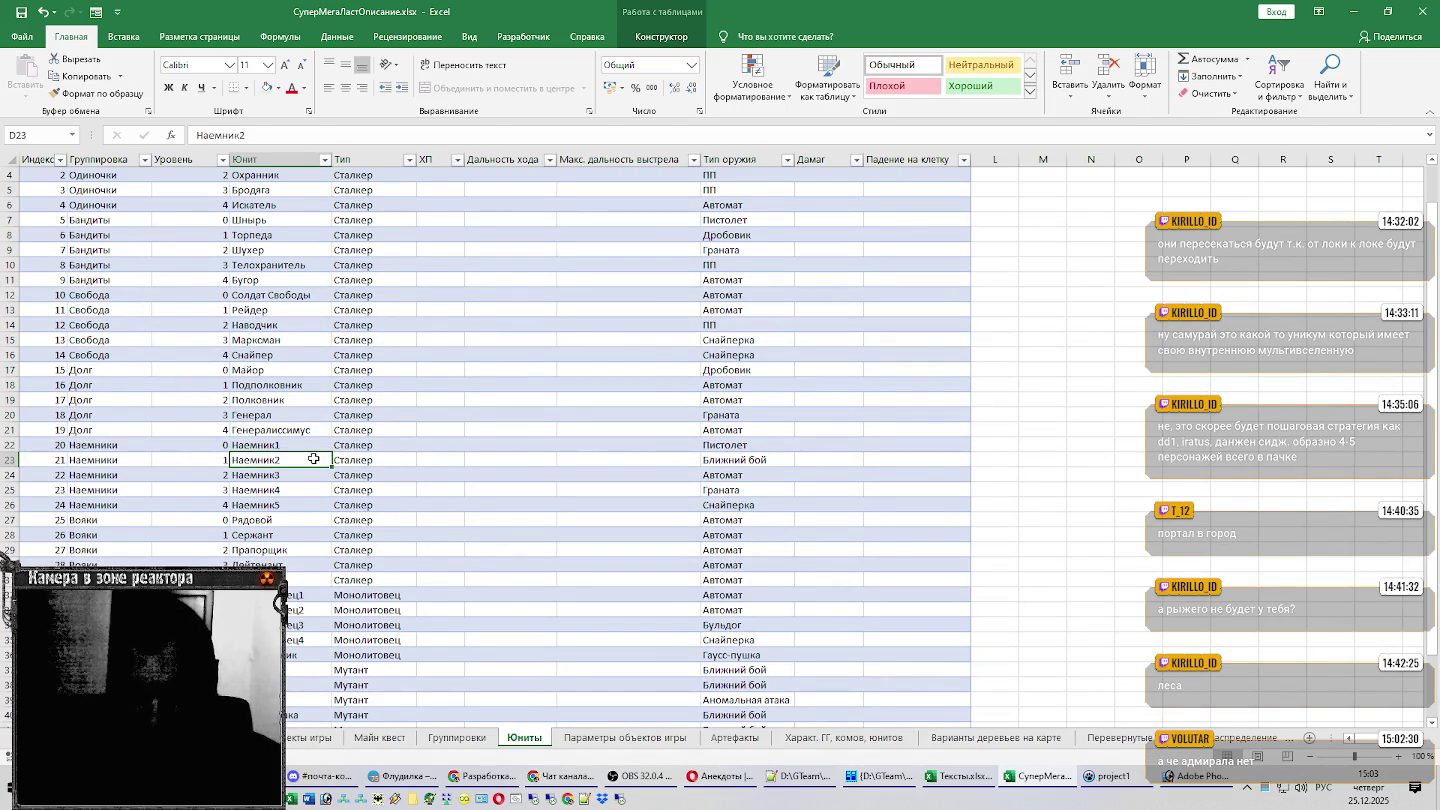
{"action": "key", "text": "alt+Tab"}
{"action": "left_click", "coordinate": [159, 445]}
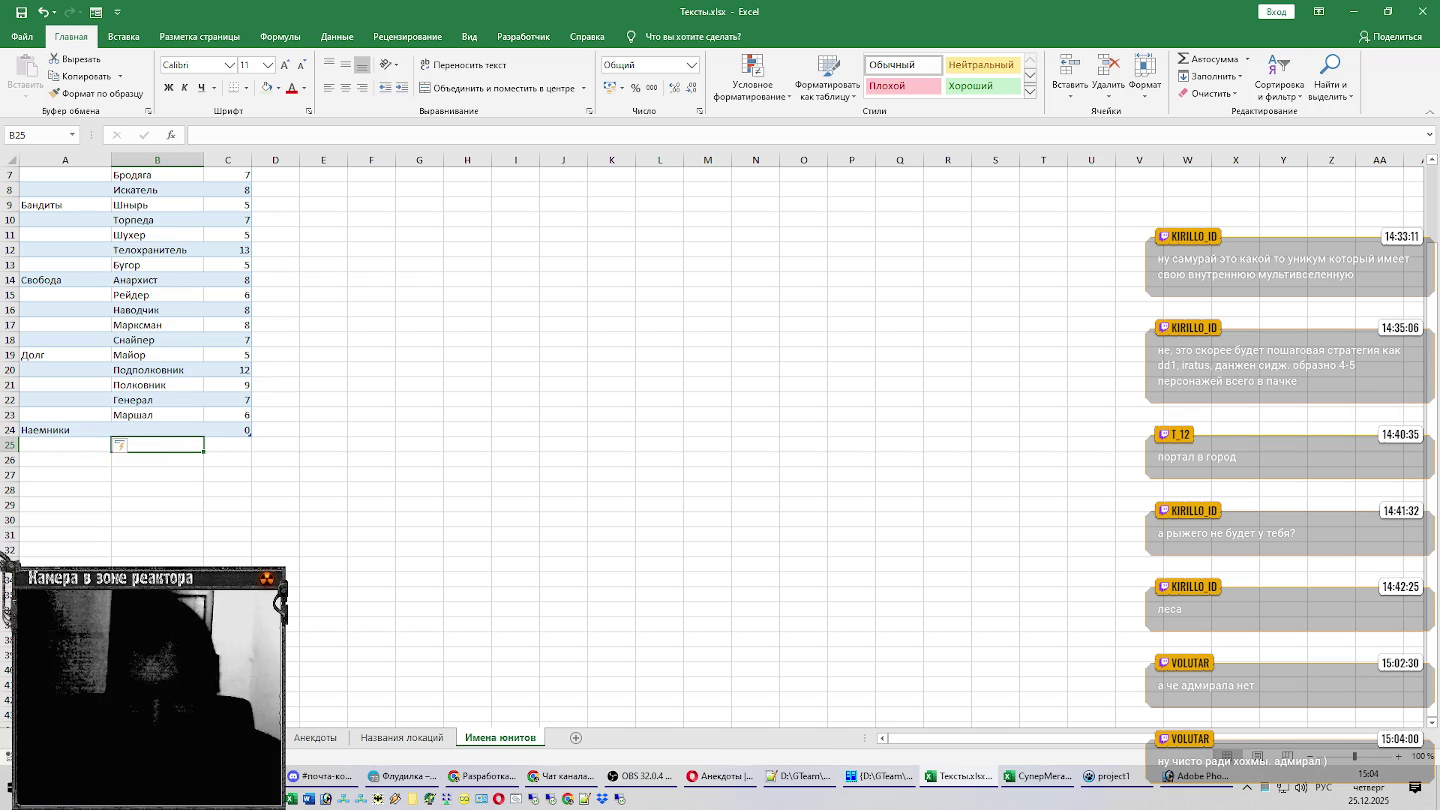
Look over the Telegram Флудилка chat, then switch back toward the Excel workbook.
{"action": "left_click", "coordinate": [396, 782]}
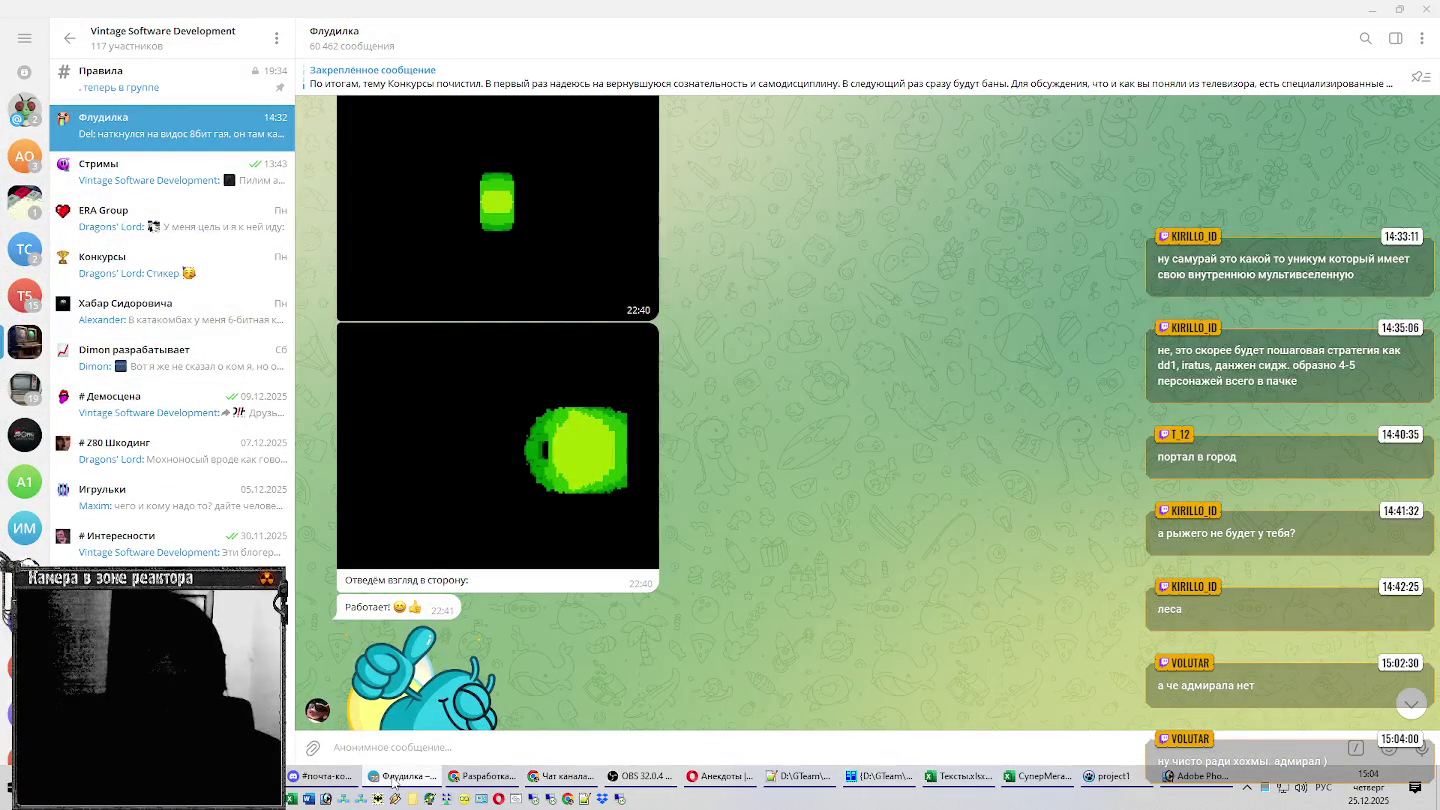
{"action": "left_click", "coordinate": [393, 783]}
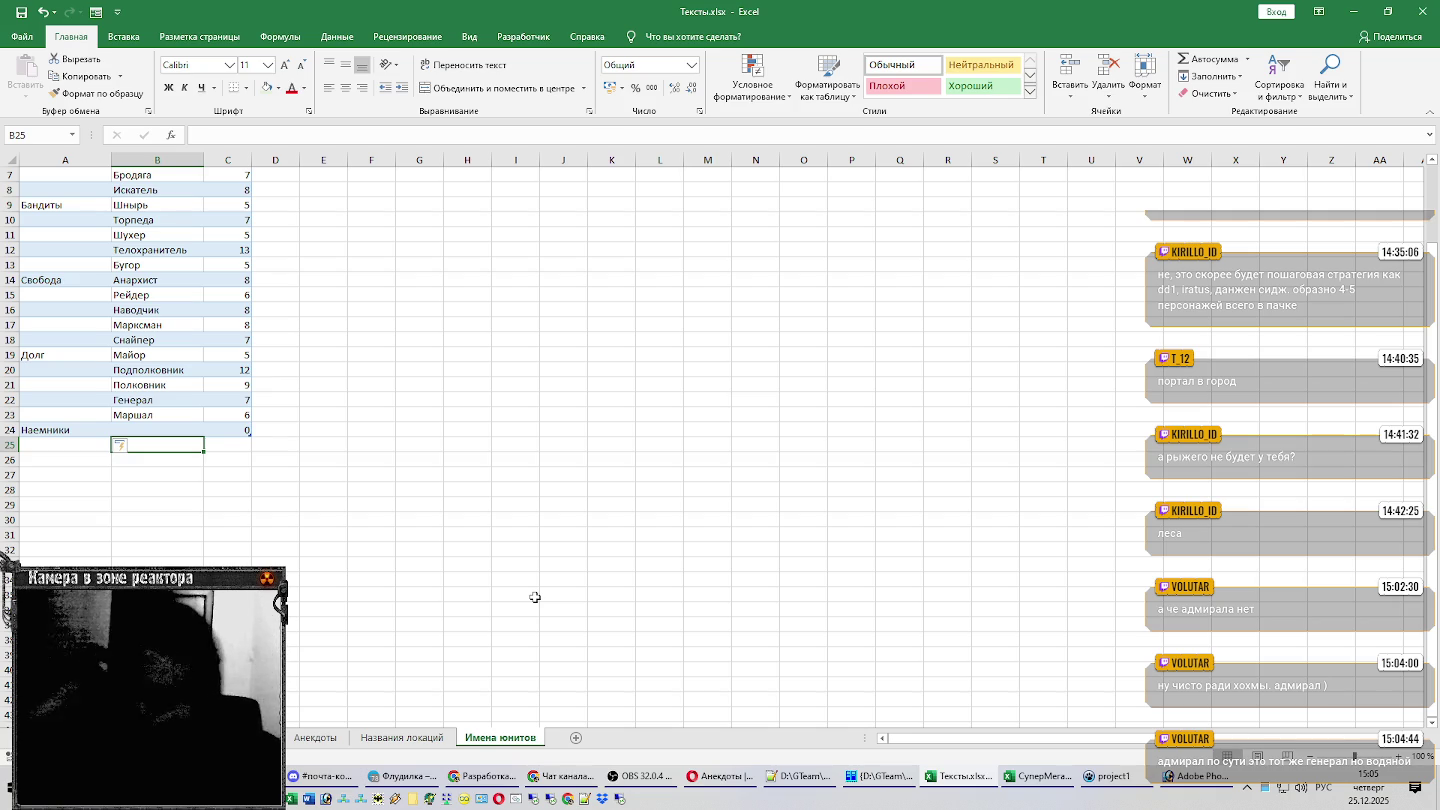
{"action": "key", "text": "alt+Tab"}
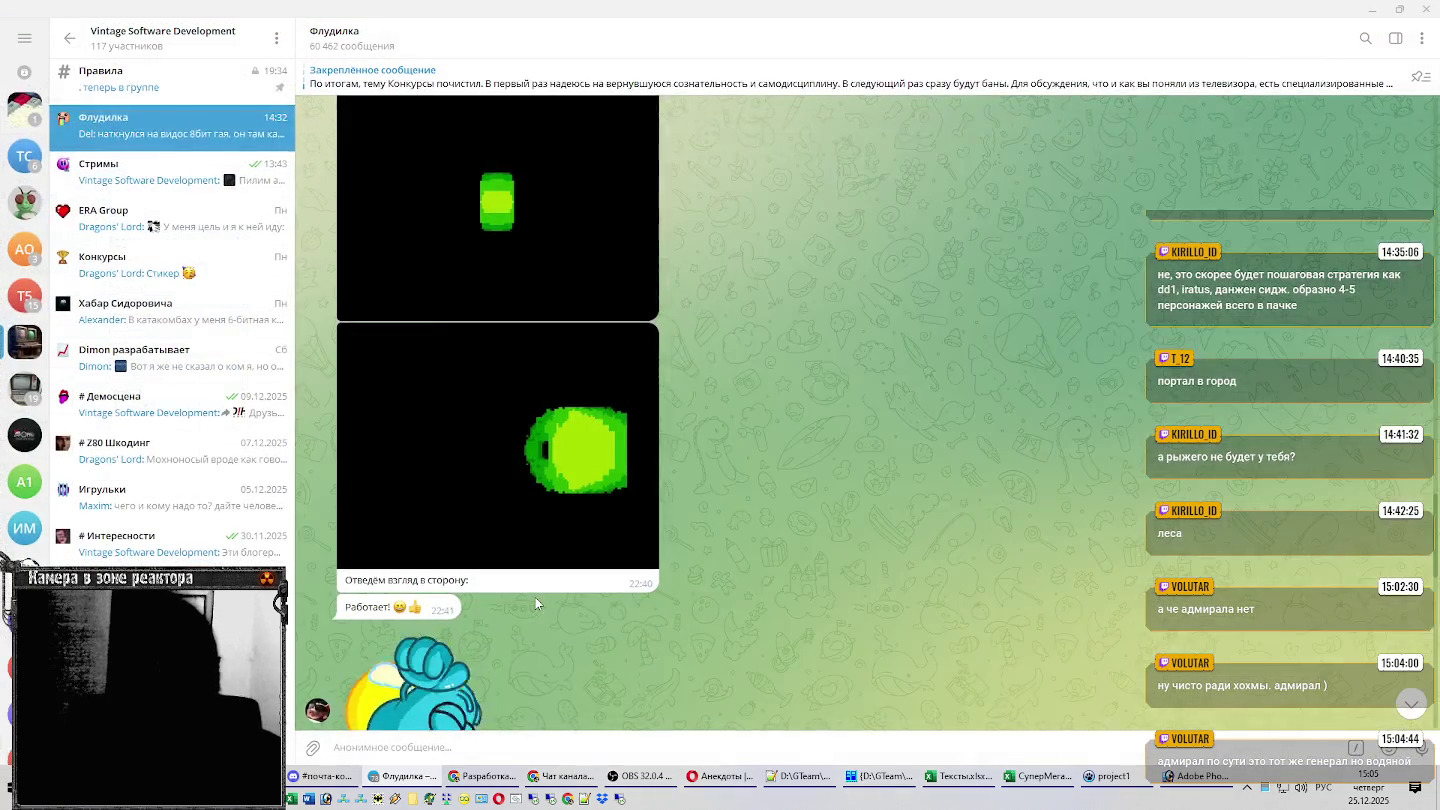
{"action": "key", "text": "alt+Tab"}
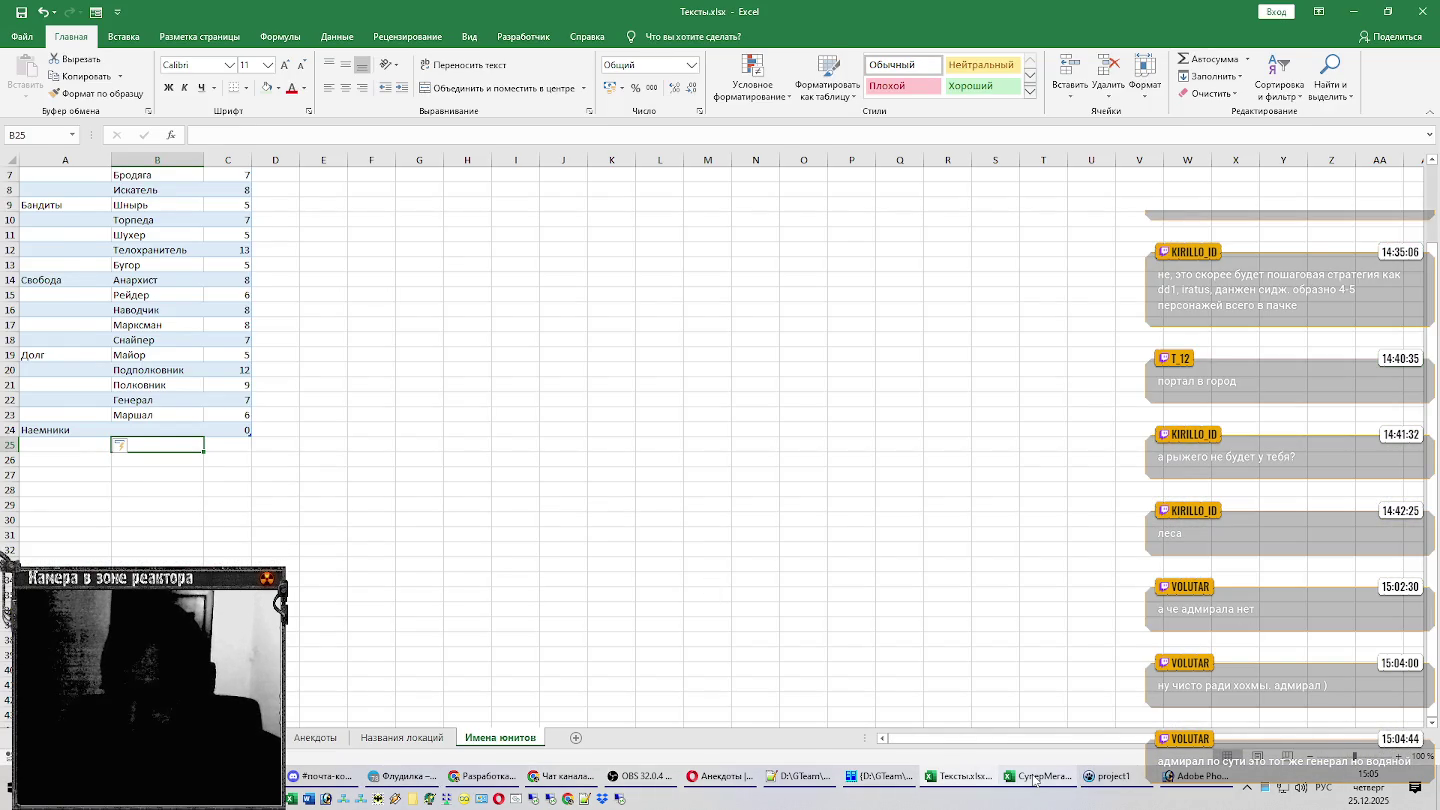
Recheck the source Юниты list, return to cell B24, and bring up the S.T.A.L.K.E.R. wiki anecdotes in Opera.
{"action": "left_click", "coordinate": [1037, 777]}
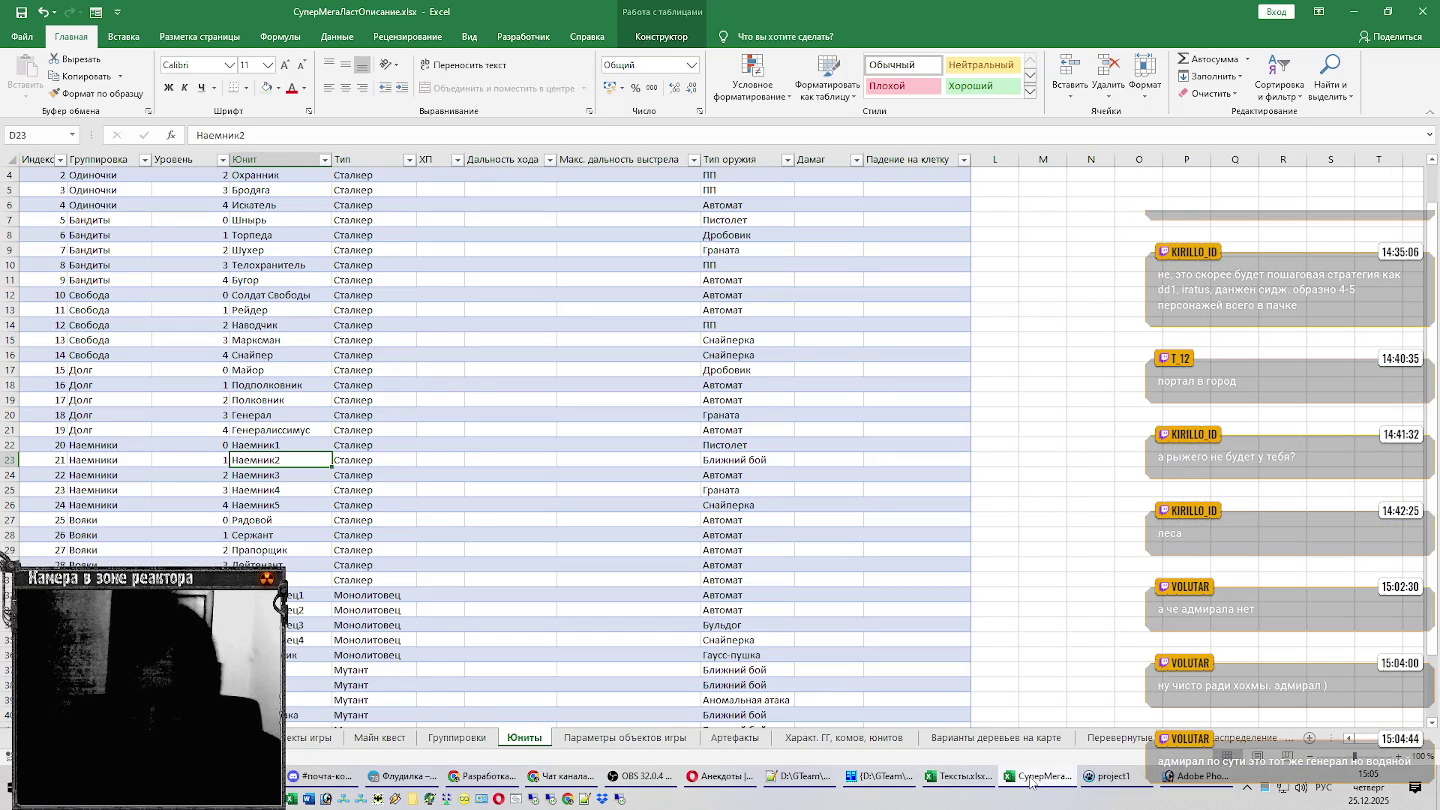
{"action": "left_click", "coordinate": [959, 777]}
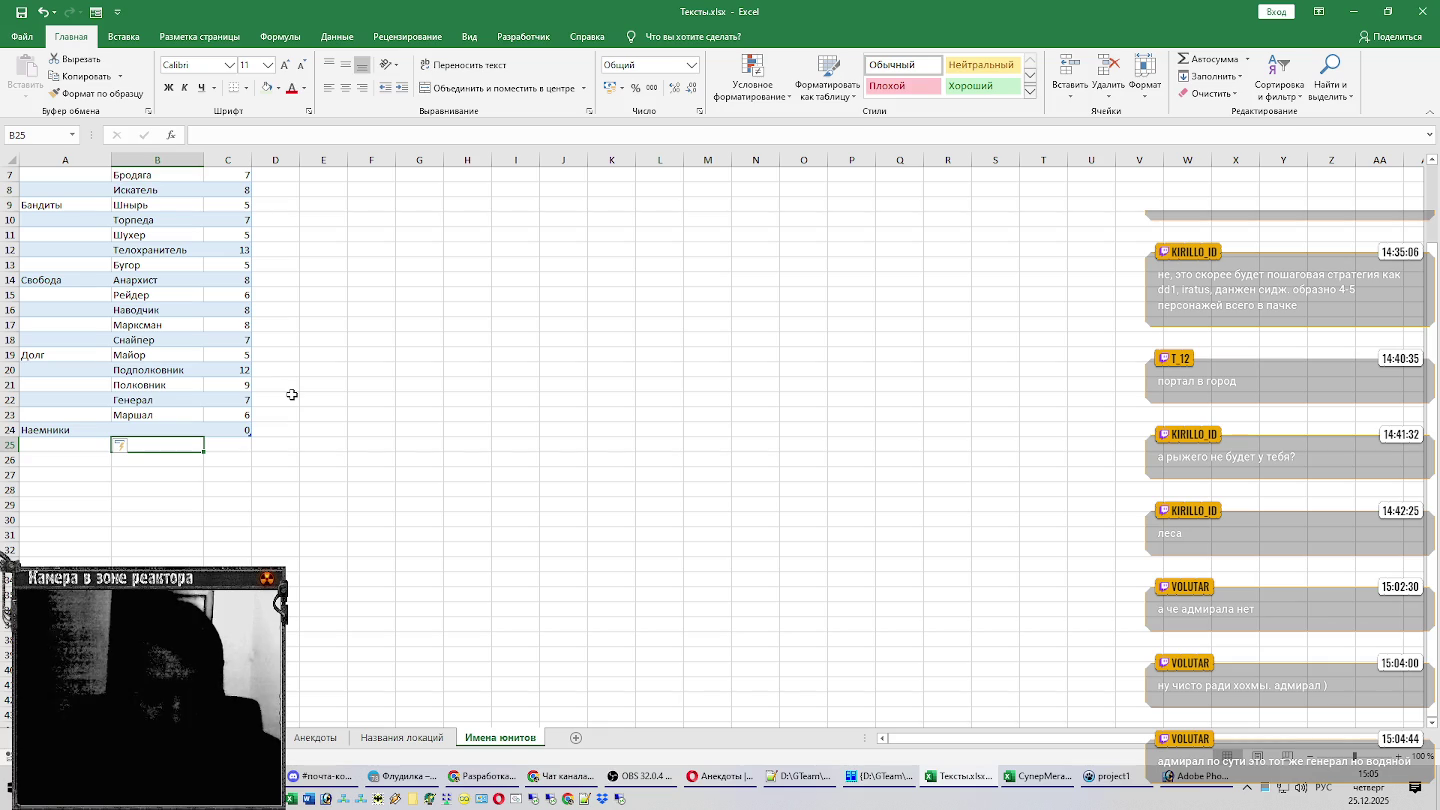
{"action": "key", "text": "Up"}
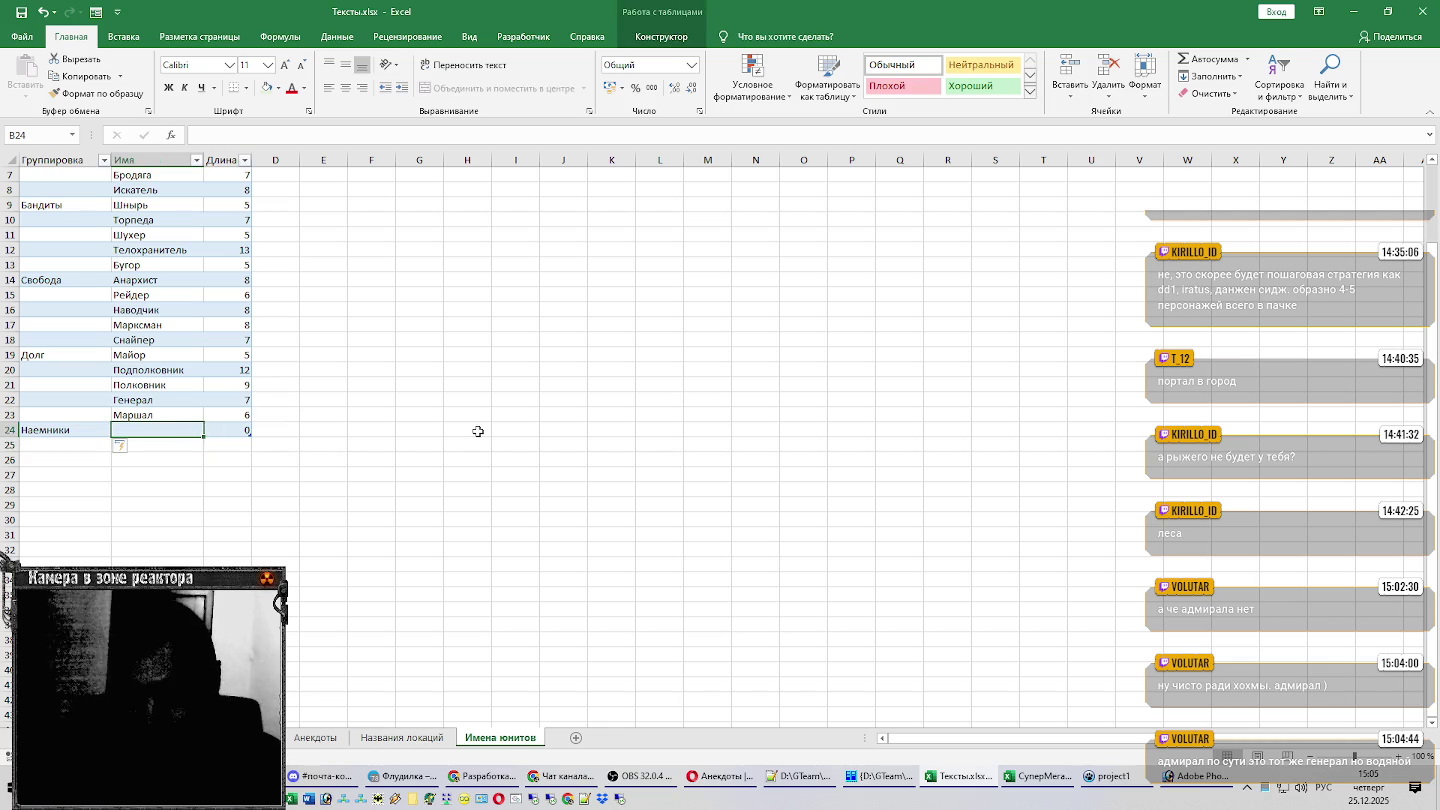
{"action": "left_click", "coordinate": [717, 781]}
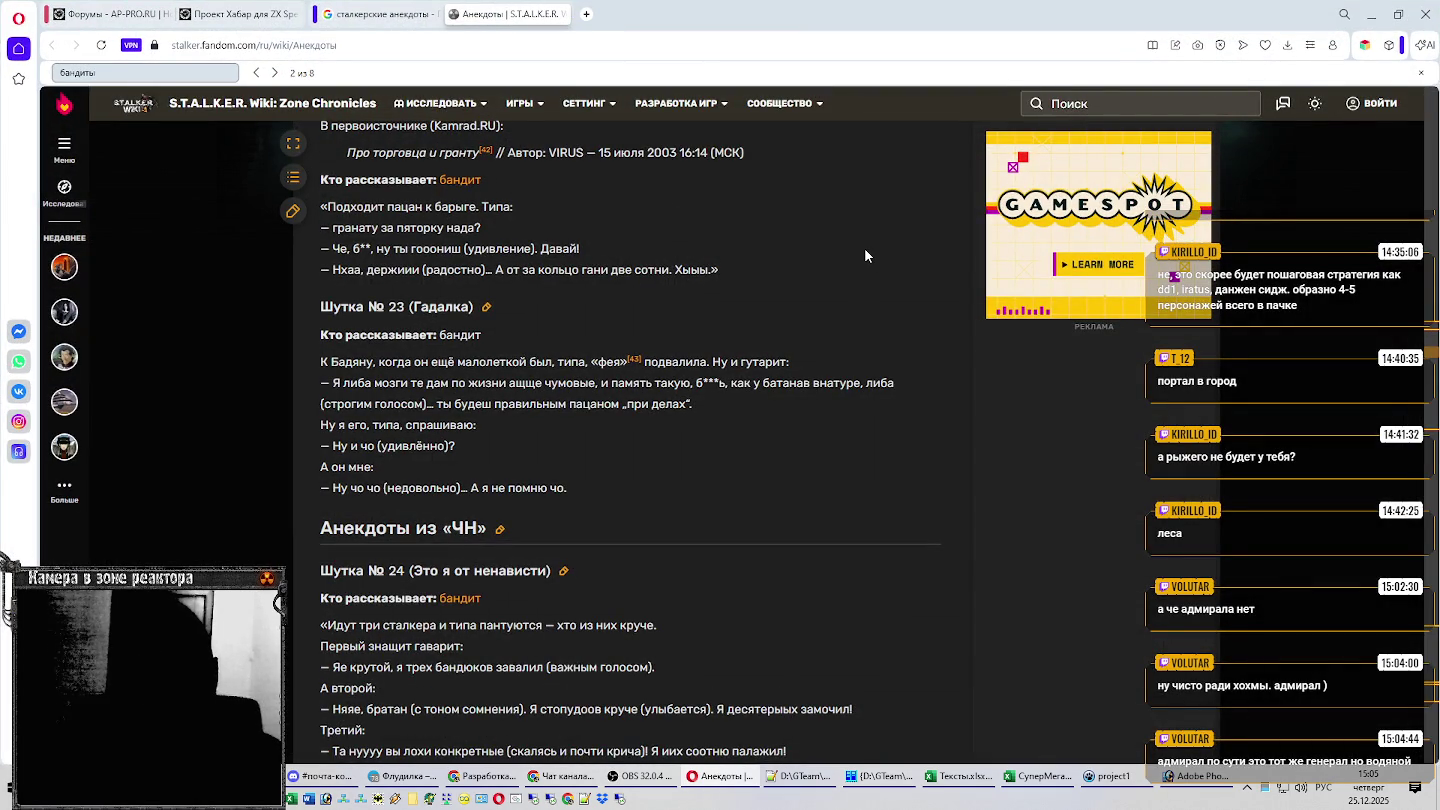
Leave the Opera wiki page and bring the Тексты.xlsx workbook back to the front.
{"action": "key", "text": "alt+Tab"}
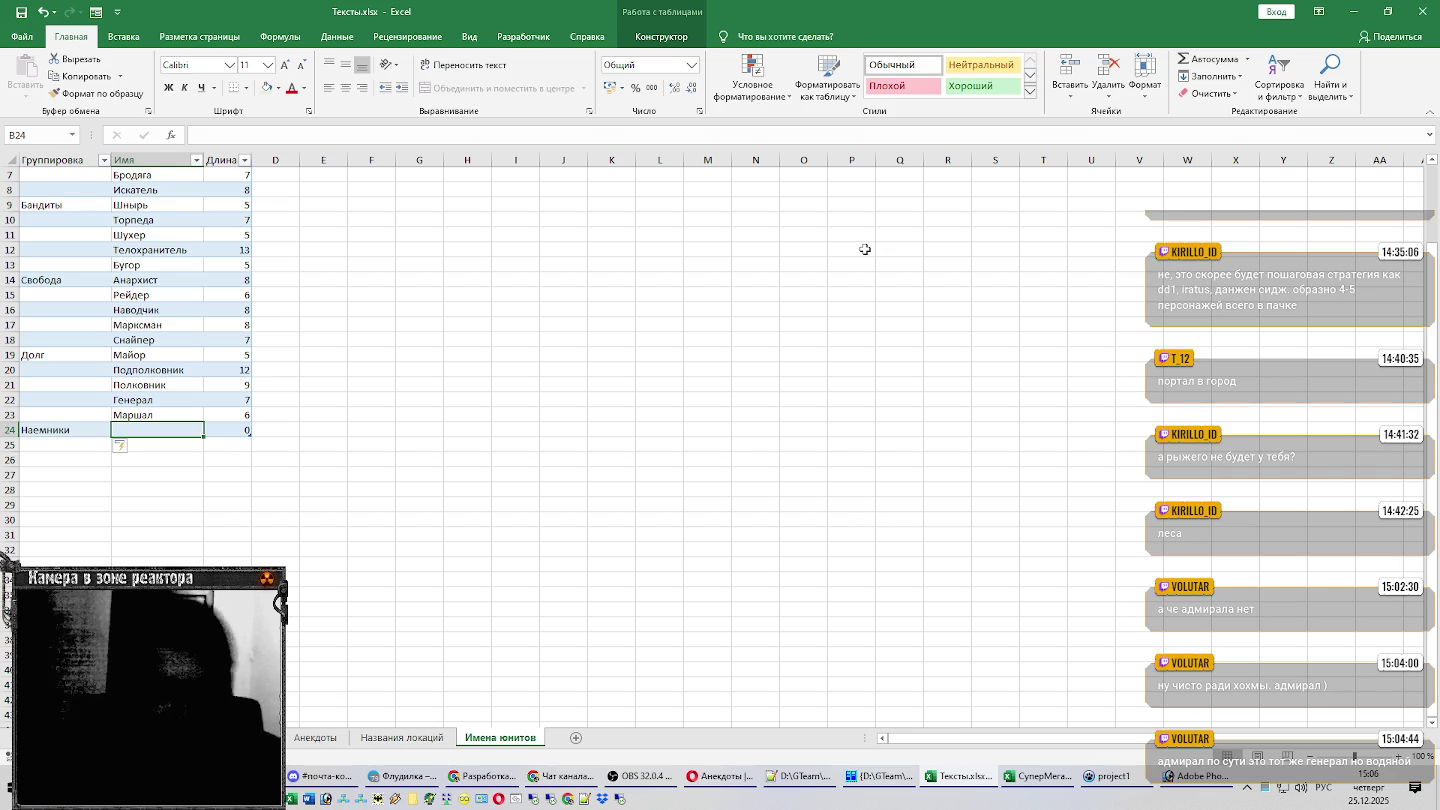
Enter Мастер in B25 and Наемник in B24 of the Наемники group.
{"action": "key", "text": "Down"}
{"action": "type", "text": "М"}
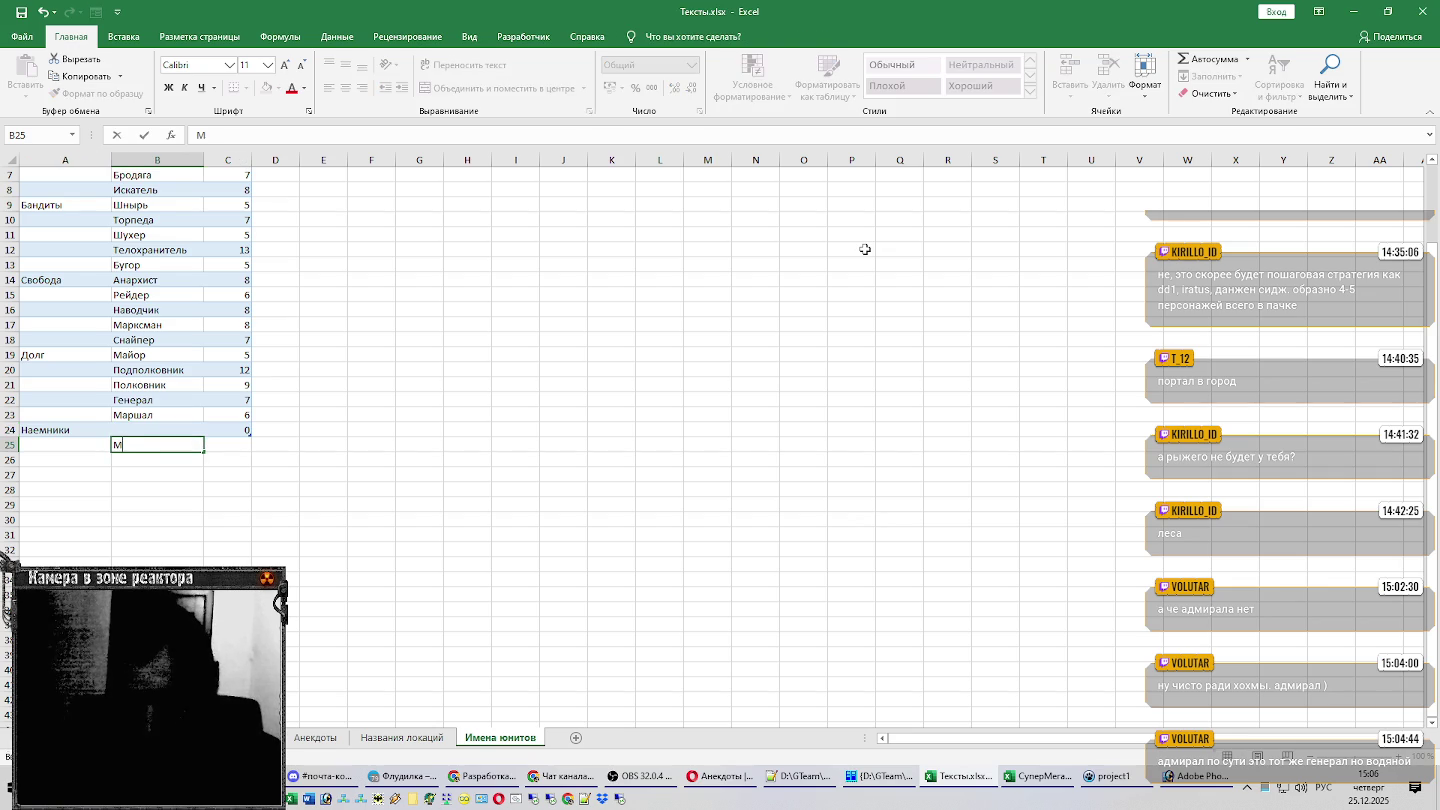
{"action": "type", "text": "астер"}
{"action": "key", "text": "Return"}
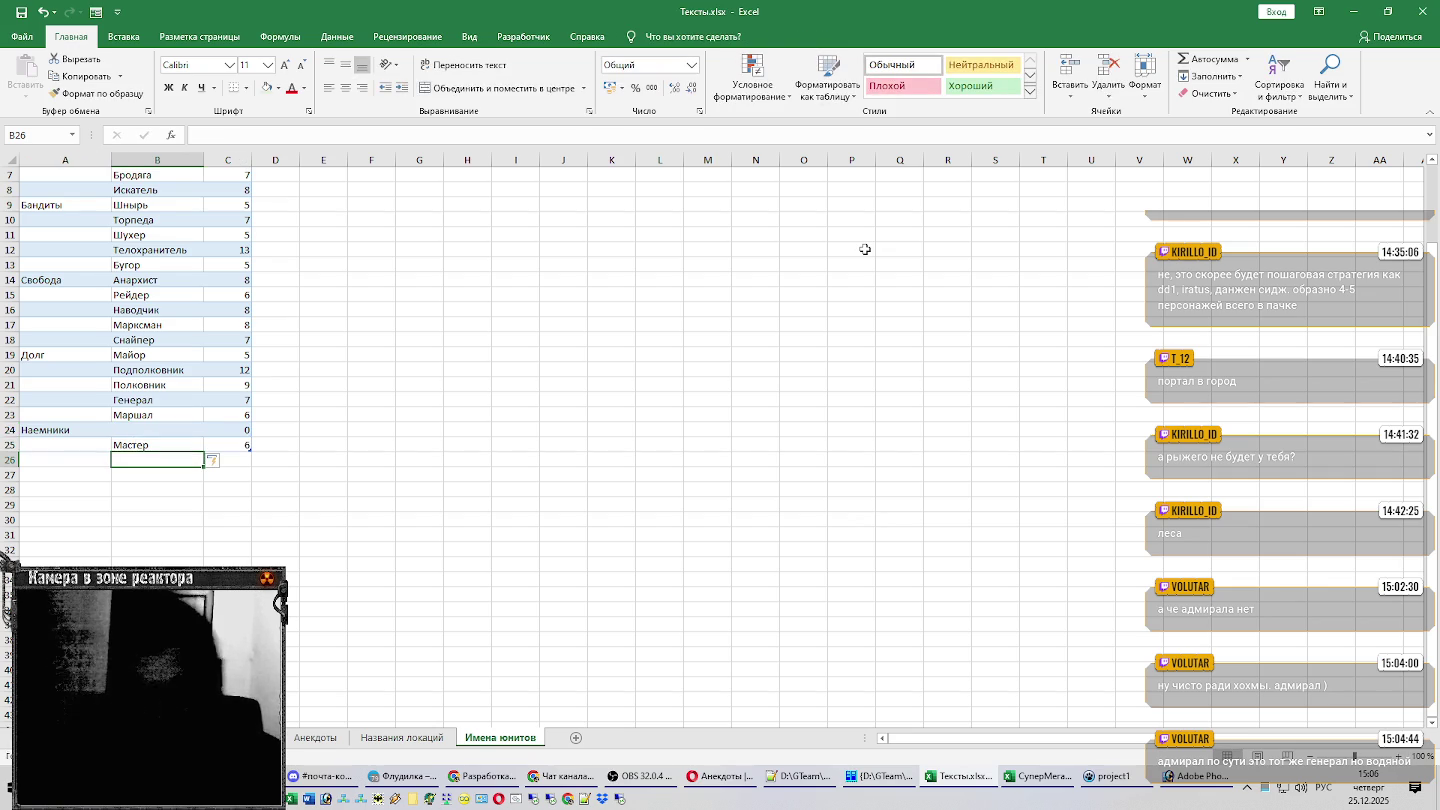
{"action": "key", "text": "Up"}
{"action": "key", "text": "Up"}
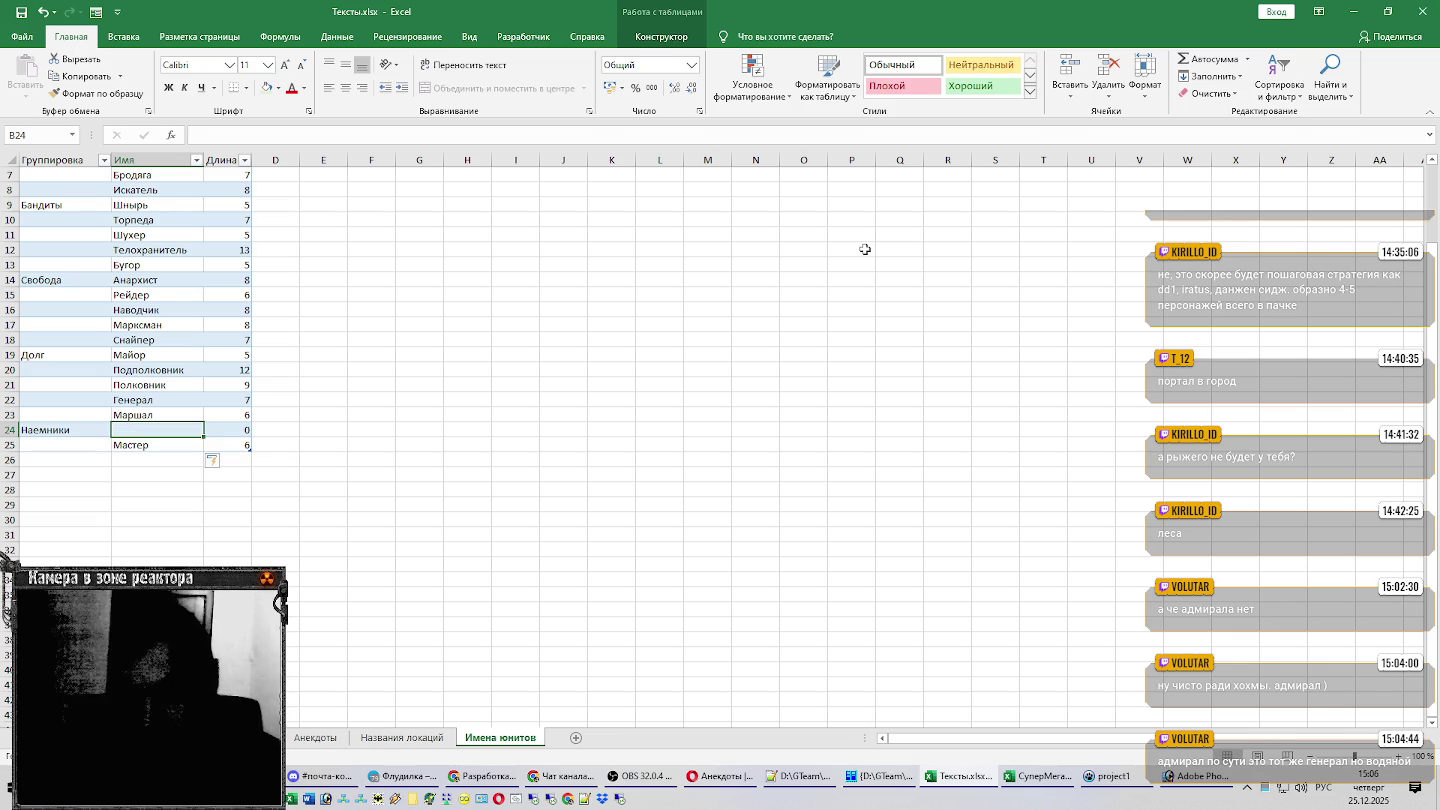
{"action": "type", "text": "Наемник"}
{"action": "key", "text": "Return"}
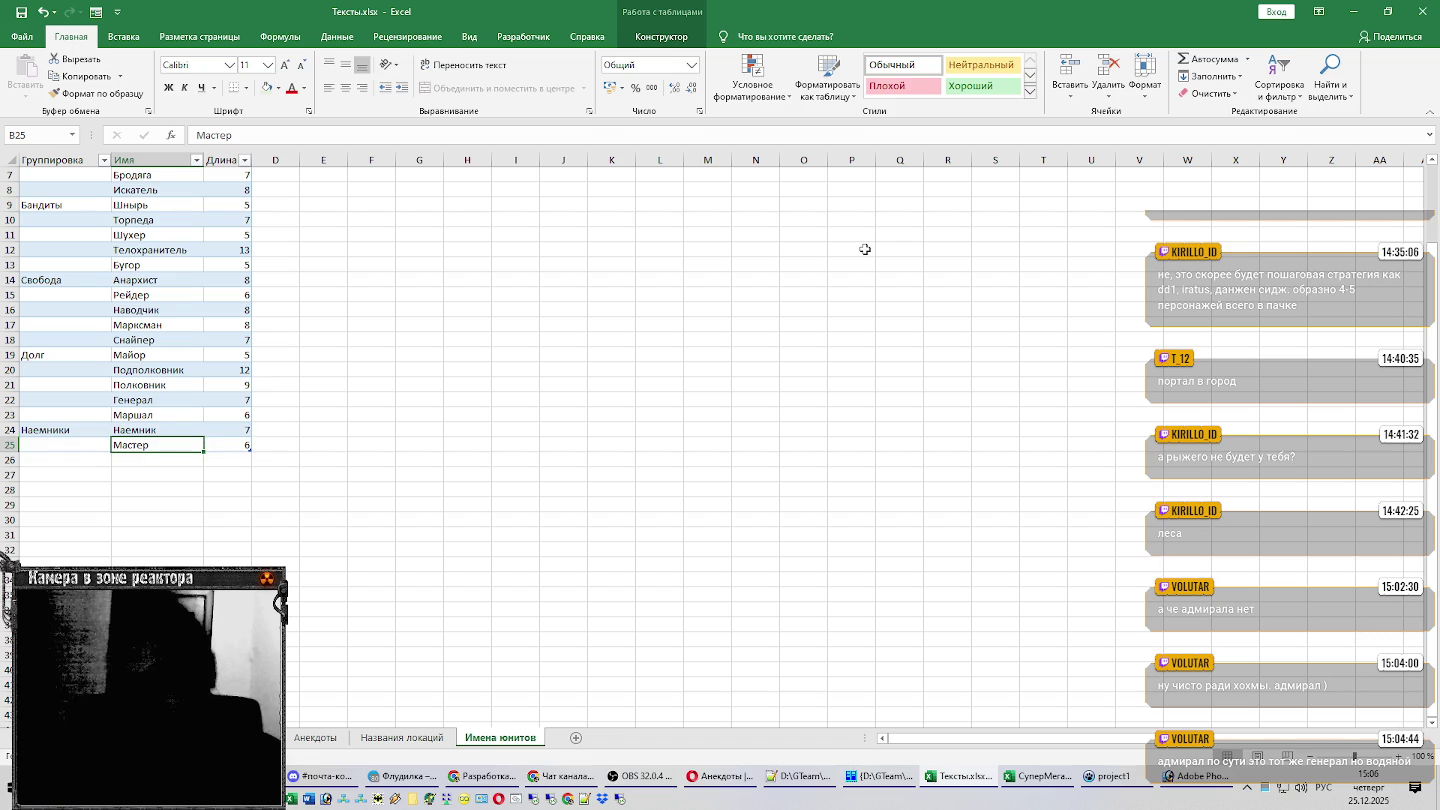
Compare with the unit list in the other workbook and reopen the Наемник cell for editing.
{"action": "key", "text": "Return"}
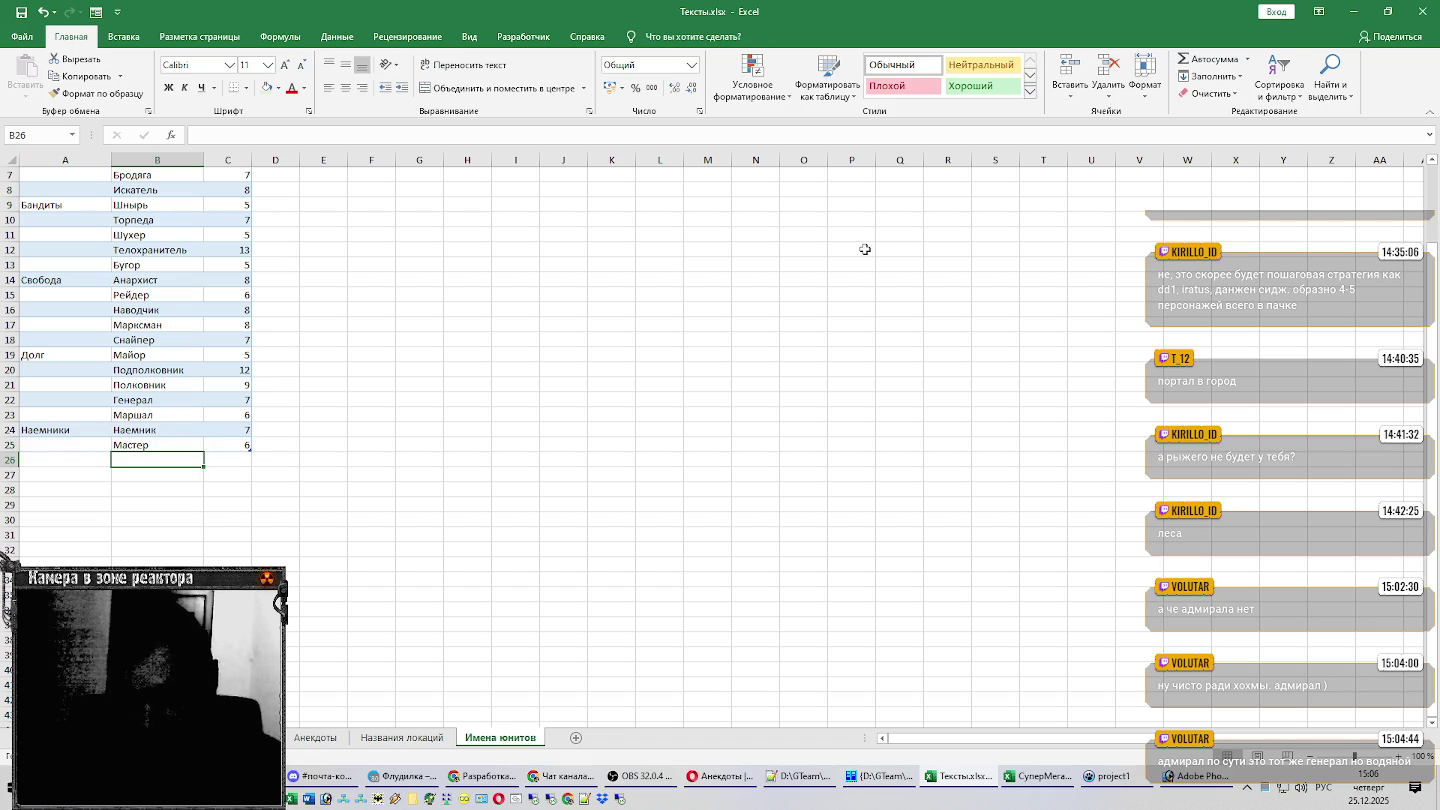
{"action": "left_click", "coordinate": [1047, 786]}
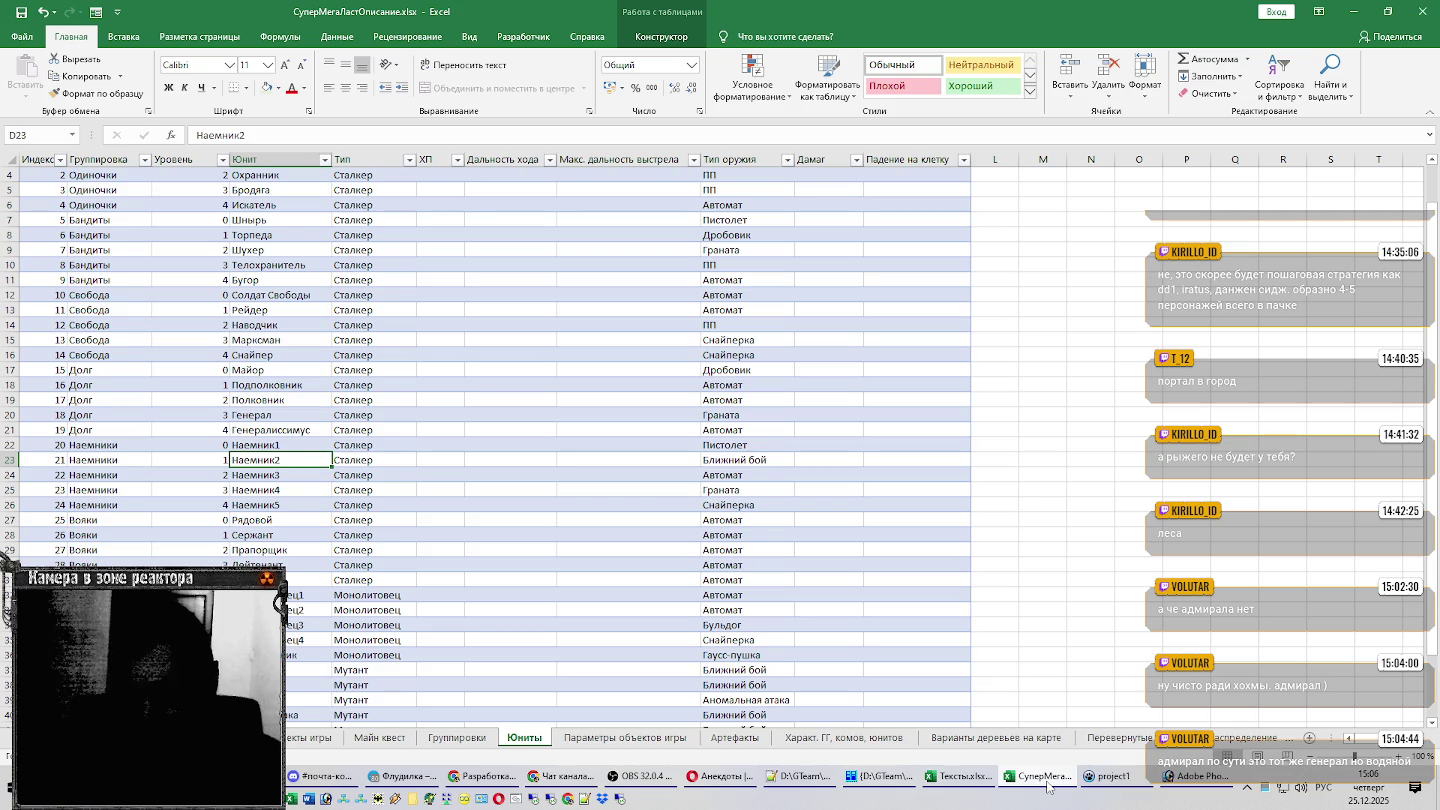
{"action": "left_click", "coordinate": [958, 776]}
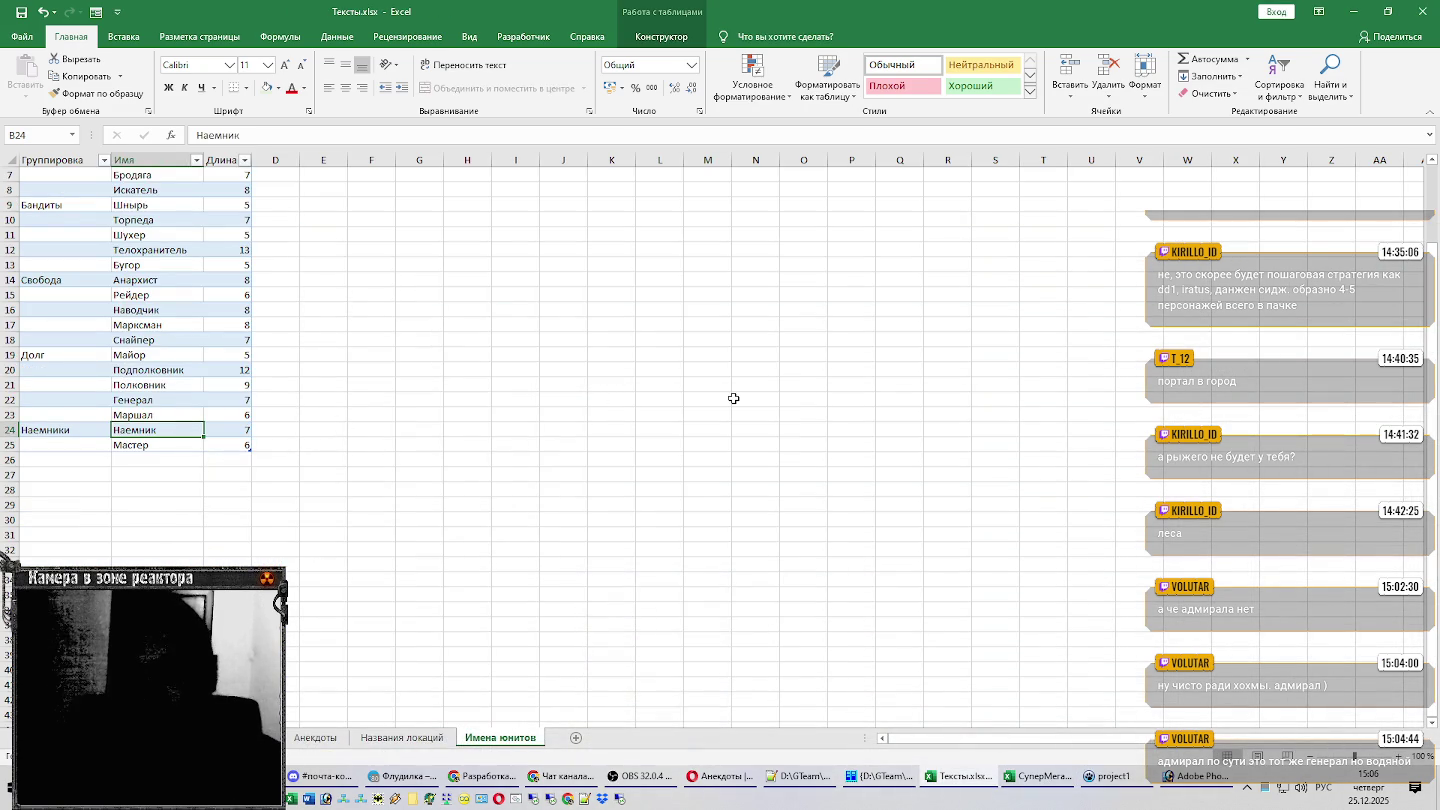
{"action": "key", "text": "F2"}
Replace Наемник in B24 with Киллер and check the next mercenary in the other workbook.
{"action": "type", "text": "Киллер"}
{"action": "key", "text": "Return"}
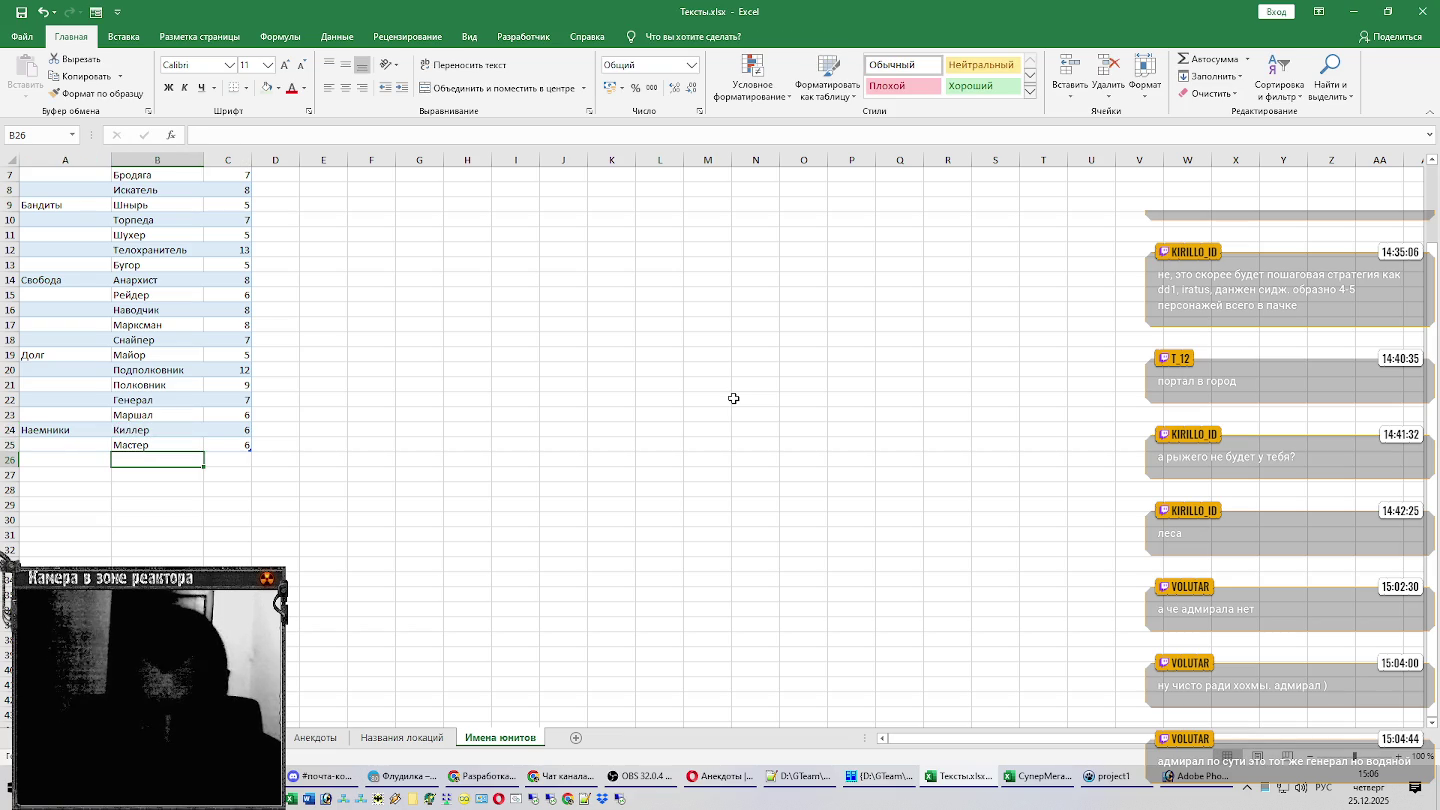
{"action": "key", "text": "alt+Tab"}
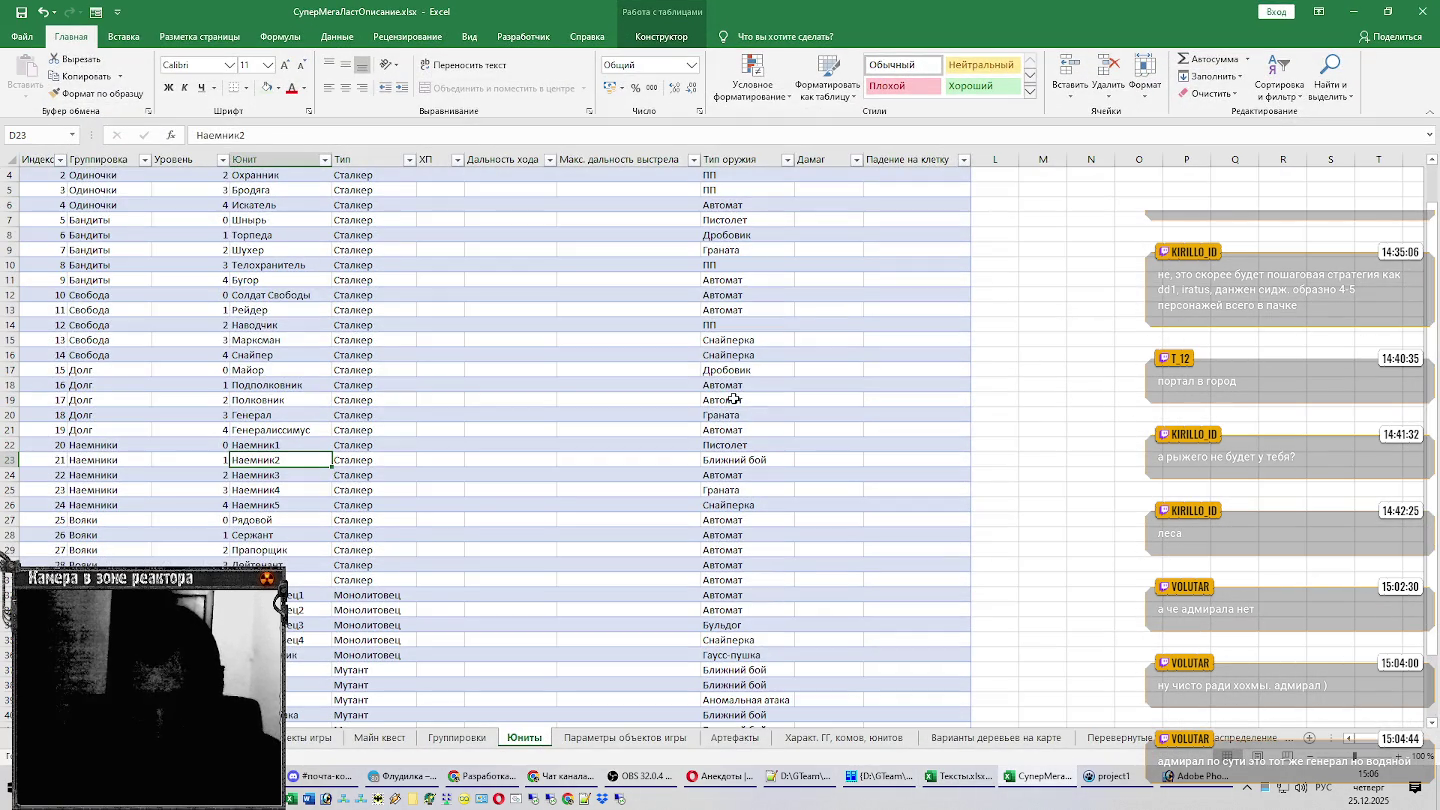
{"action": "key", "text": "Down"}
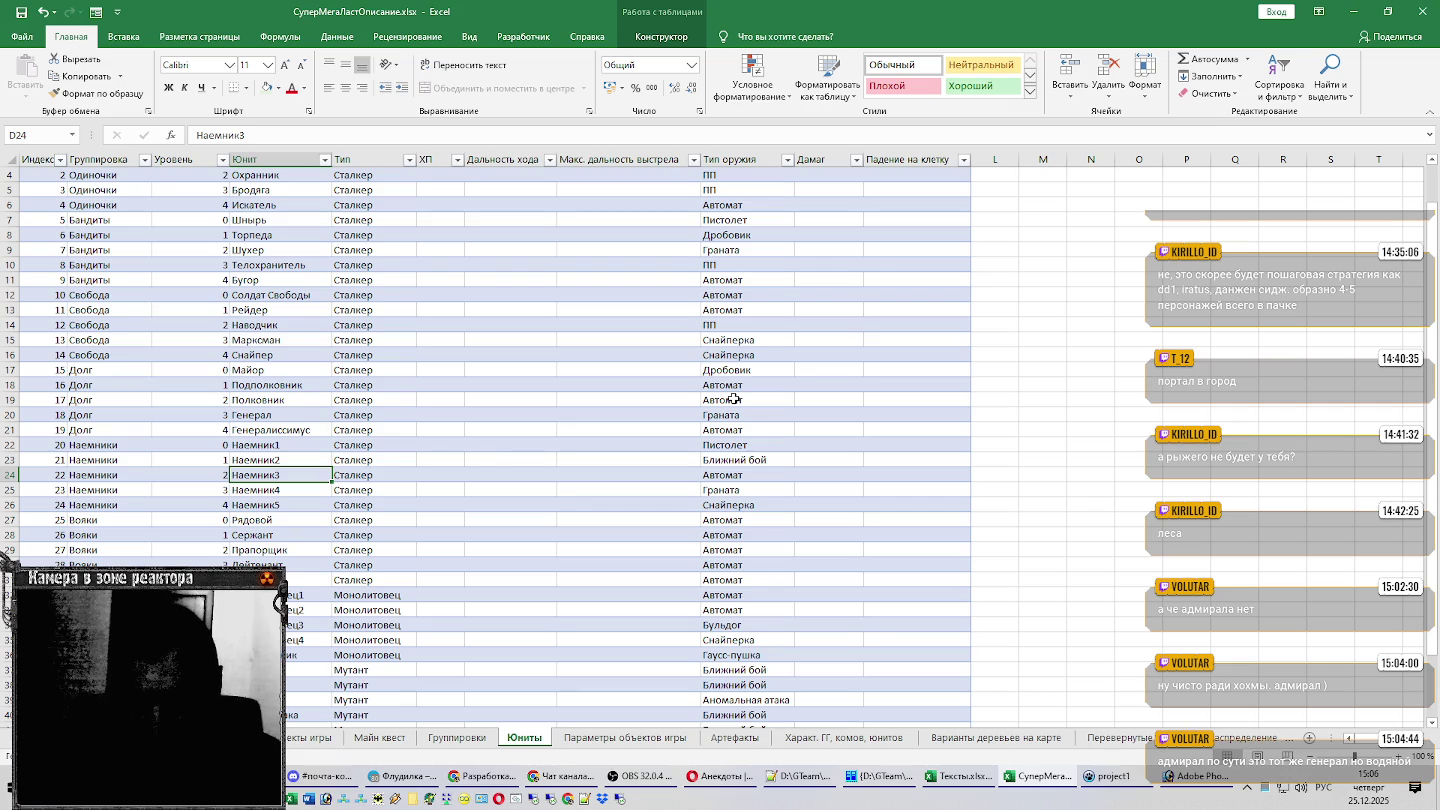
{"action": "key", "text": "alt+Tab"}
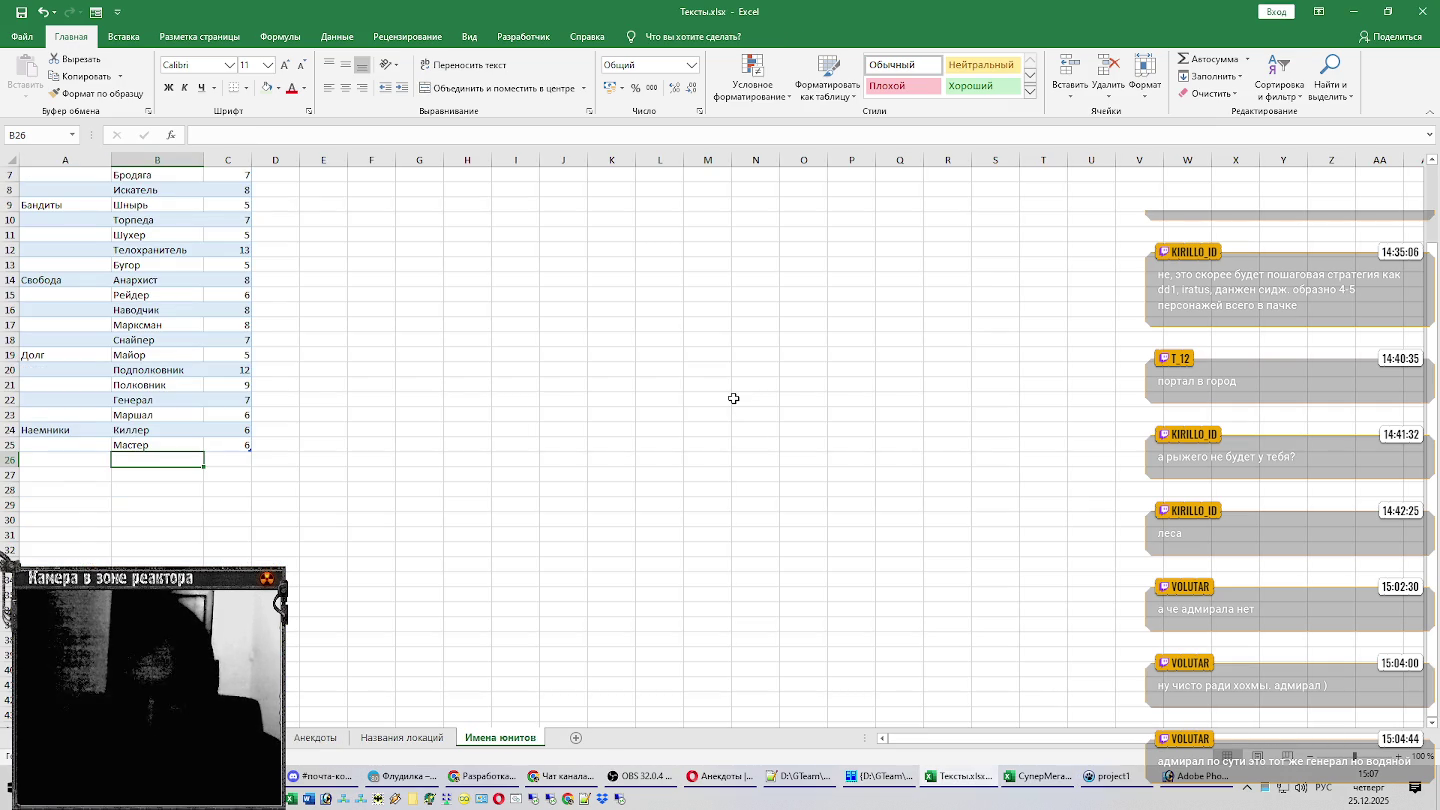
Add Наемник in B26, then return to the other workbook's Юниты sheet.
{"action": "type", "text": "Наемник"}
{"action": "key", "text": "Return"}
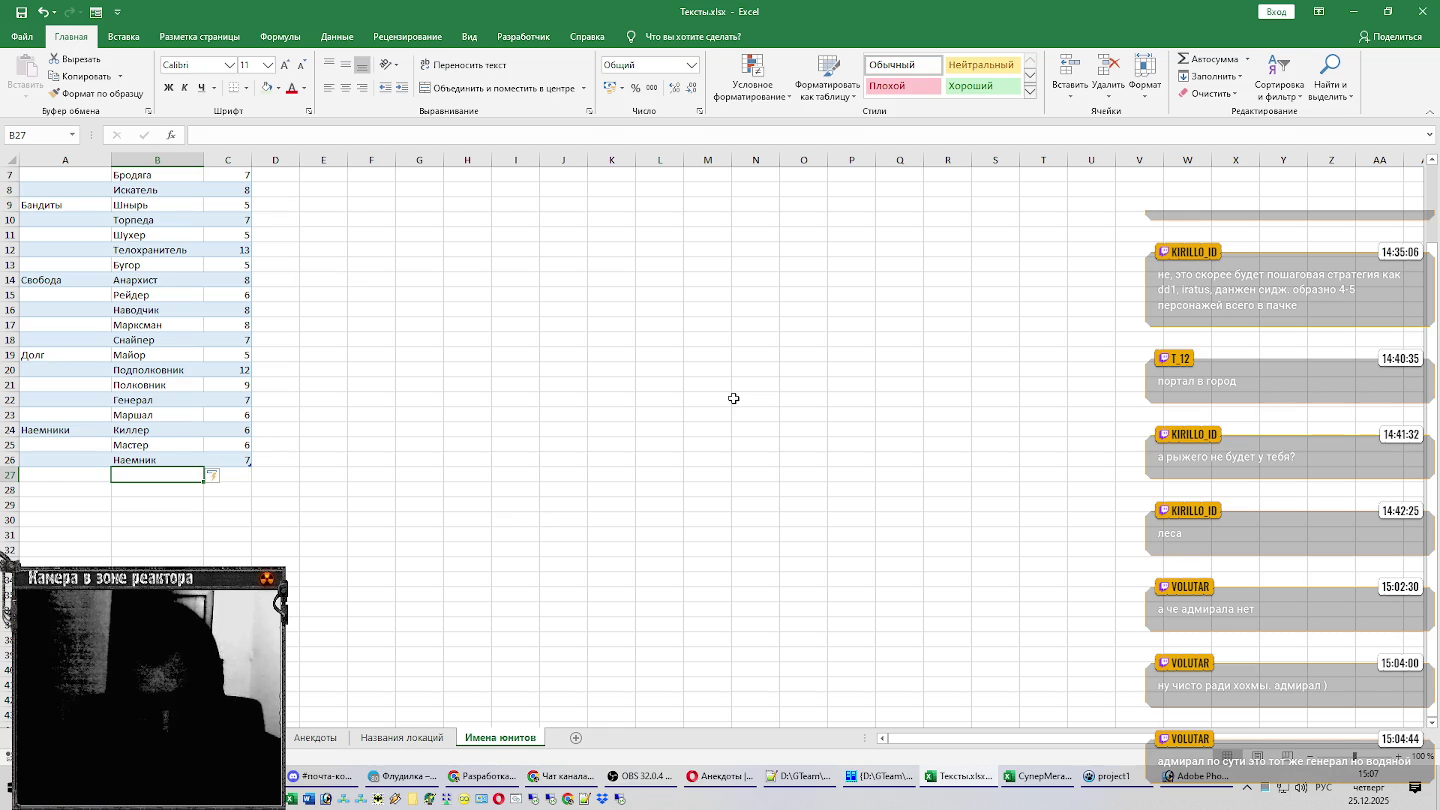
{"action": "key", "text": "alt+Tab"}
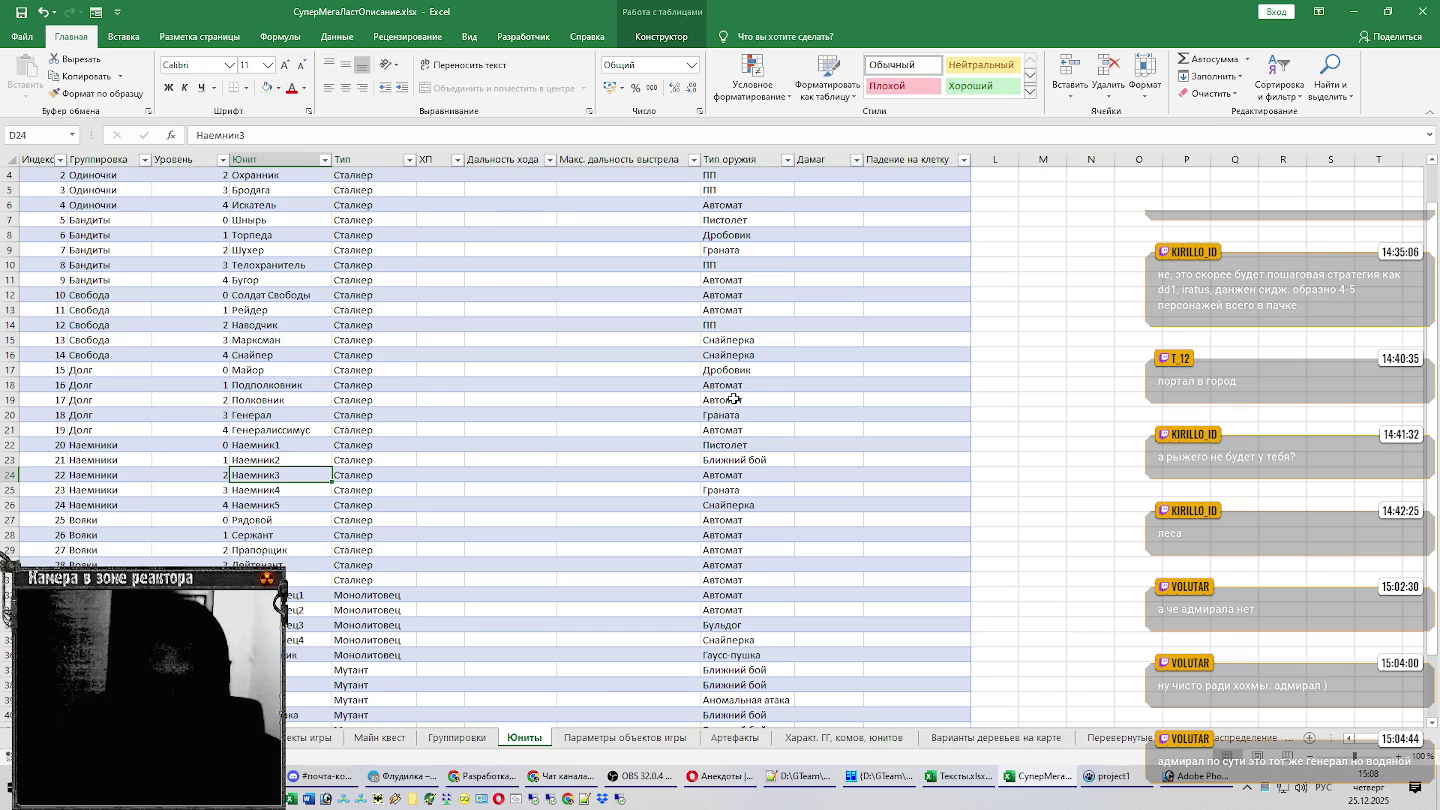
Add Подрывник in B27 and rename B26 from Наемник to Штурмовик.
{"action": "key", "text": "Down"}
{"action": "key", "text": "alt+Tab"}
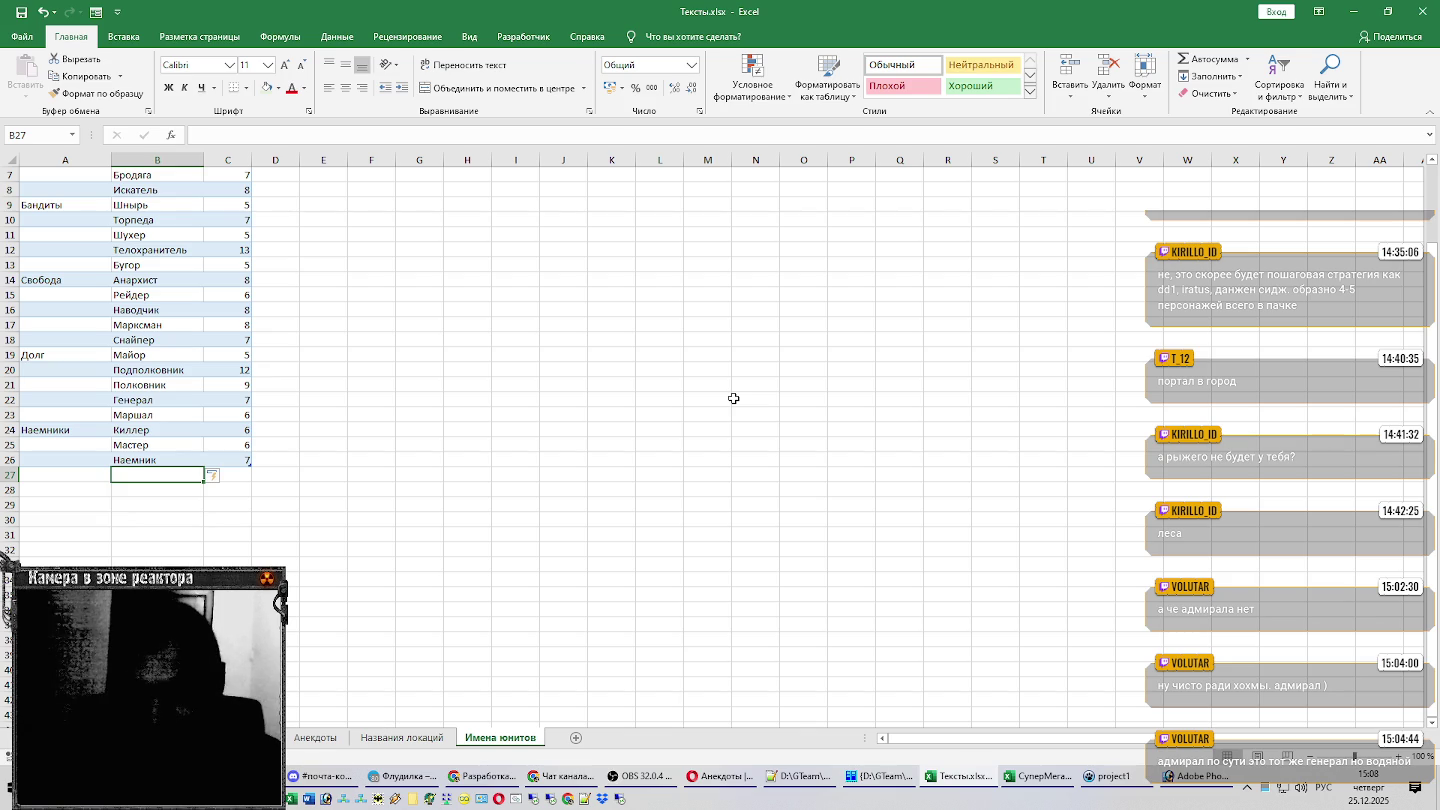
{"action": "type", "text": "Подрывник"}
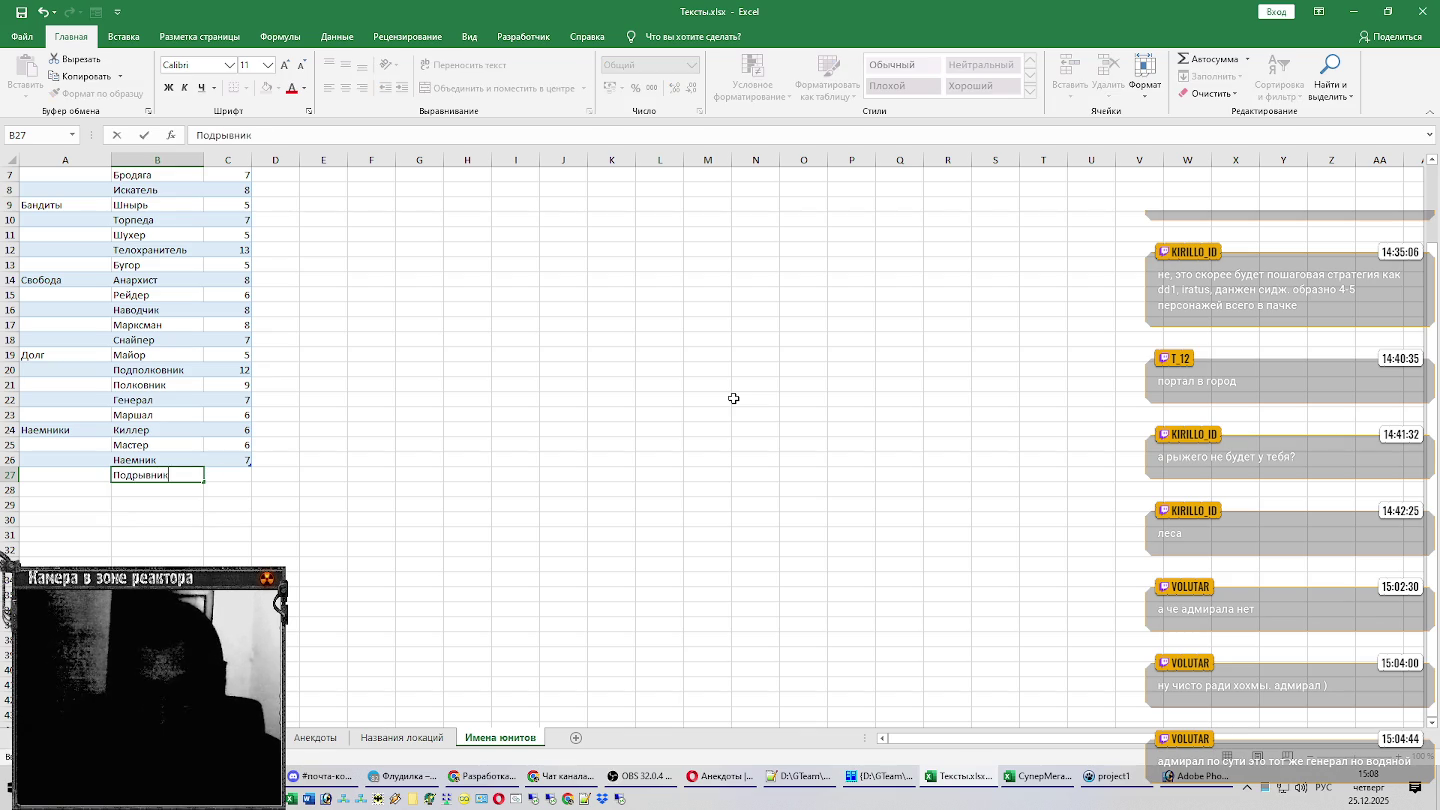
{"action": "key", "text": "Return"}
{"action": "key", "text": "Up"}
{"action": "key", "text": "Up"}
{"action": "type", "text": "Штурмовик"}
{"action": "key", "text": "Return"}
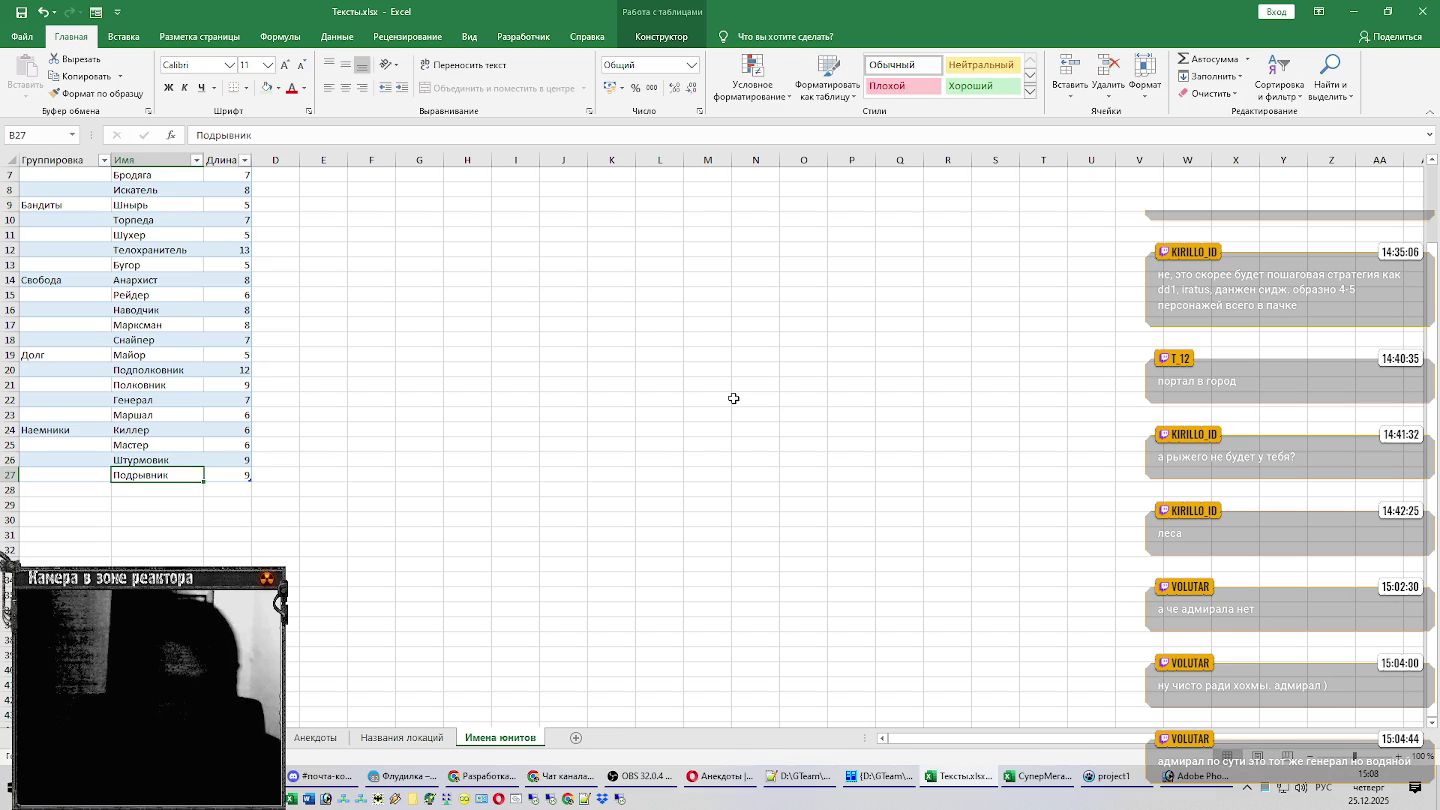
Check Наемник5 in the other workbook and add Специалист in B28.
{"action": "key", "text": "Down"}
{"action": "scroll", "coordinate": [778, 369], "scroll_direction": "up", "scroll_amount": 2}
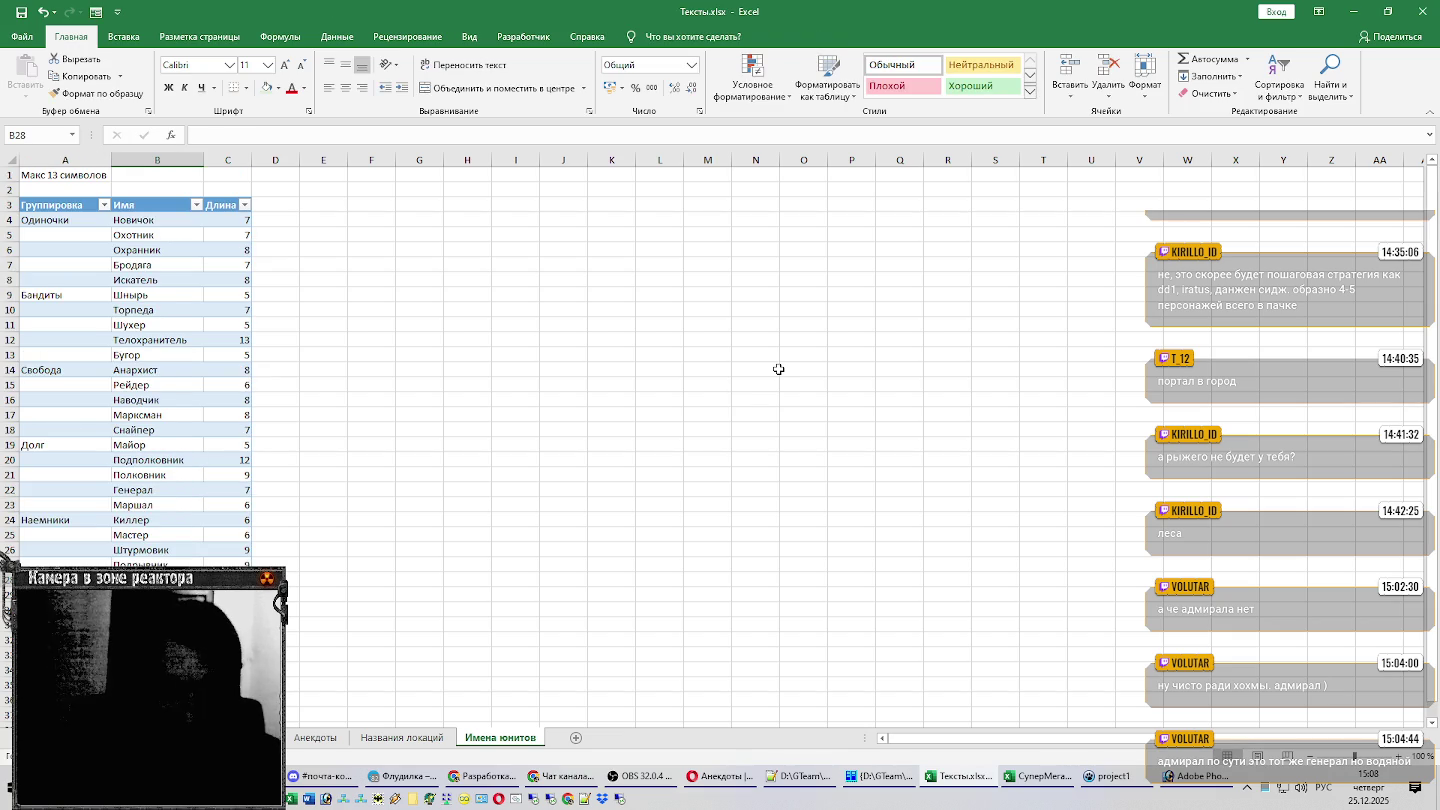
{"action": "scroll", "coordinate": [779, 369], "scroll_direction": "down", "scroll_amount": 2}
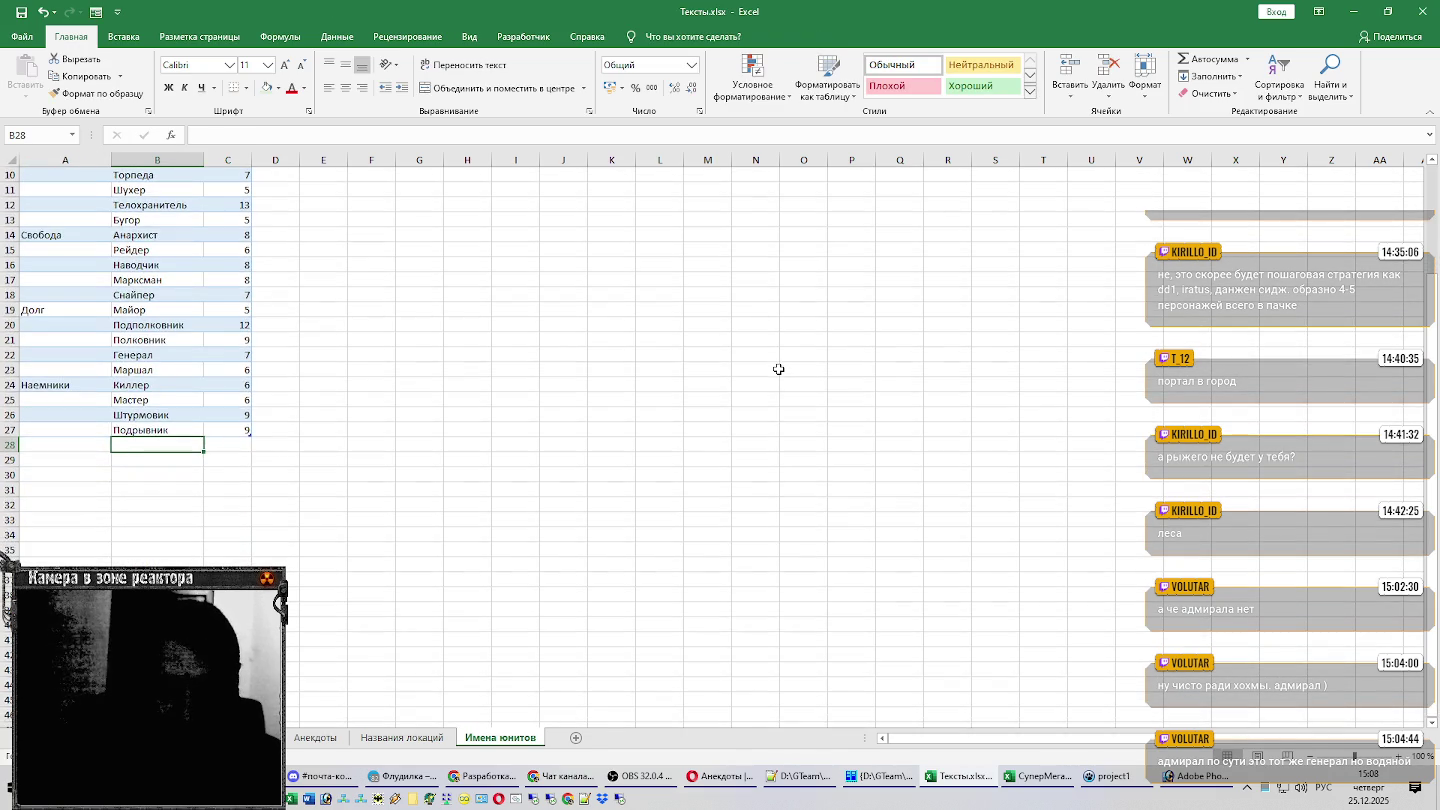
{"action": "key", "text": "alt+Tab"}
{"action": "left_click", "coordinate": [316, 505]}
{"action": "key", "text": "alt+Tab"}
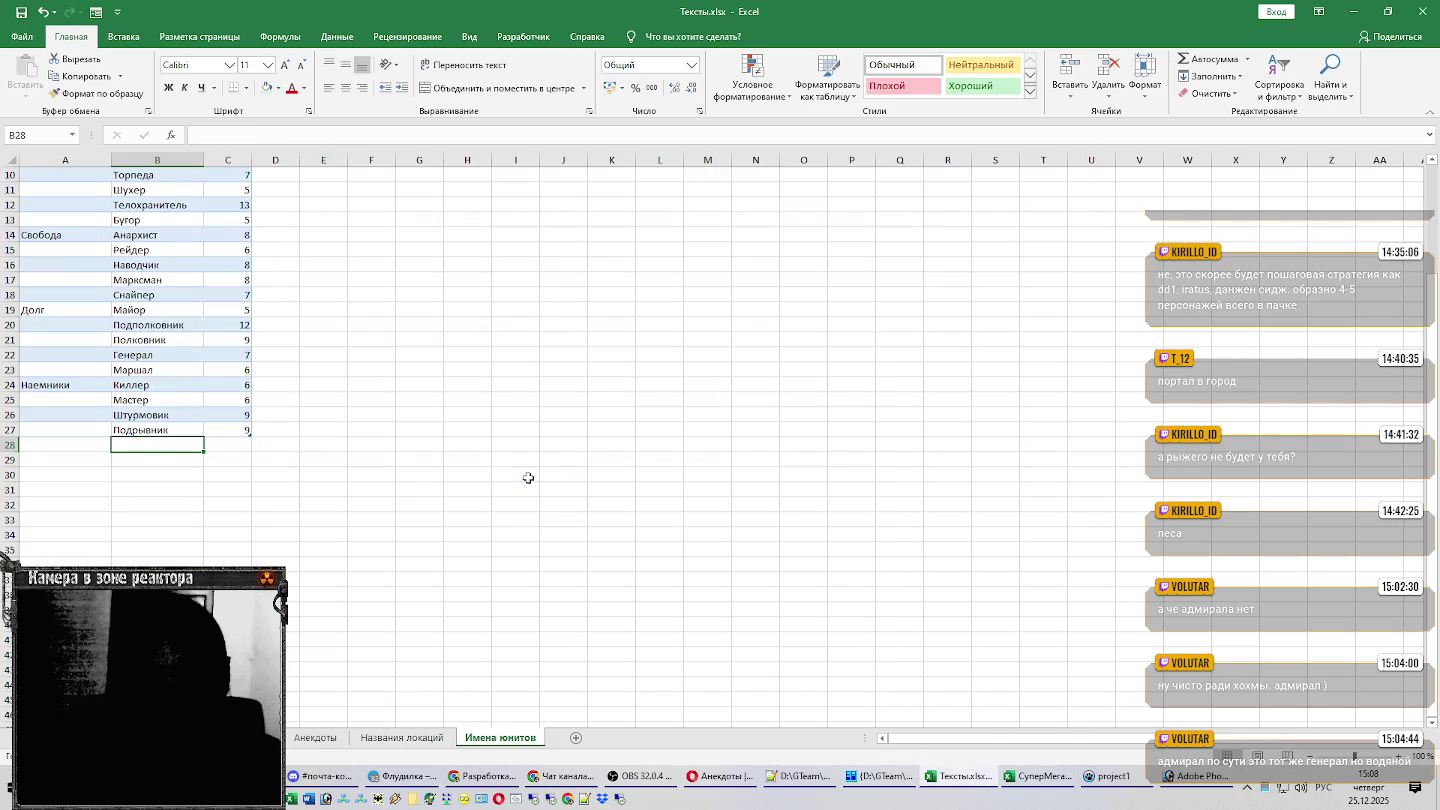
{"action": "type", "text": "Специ"}
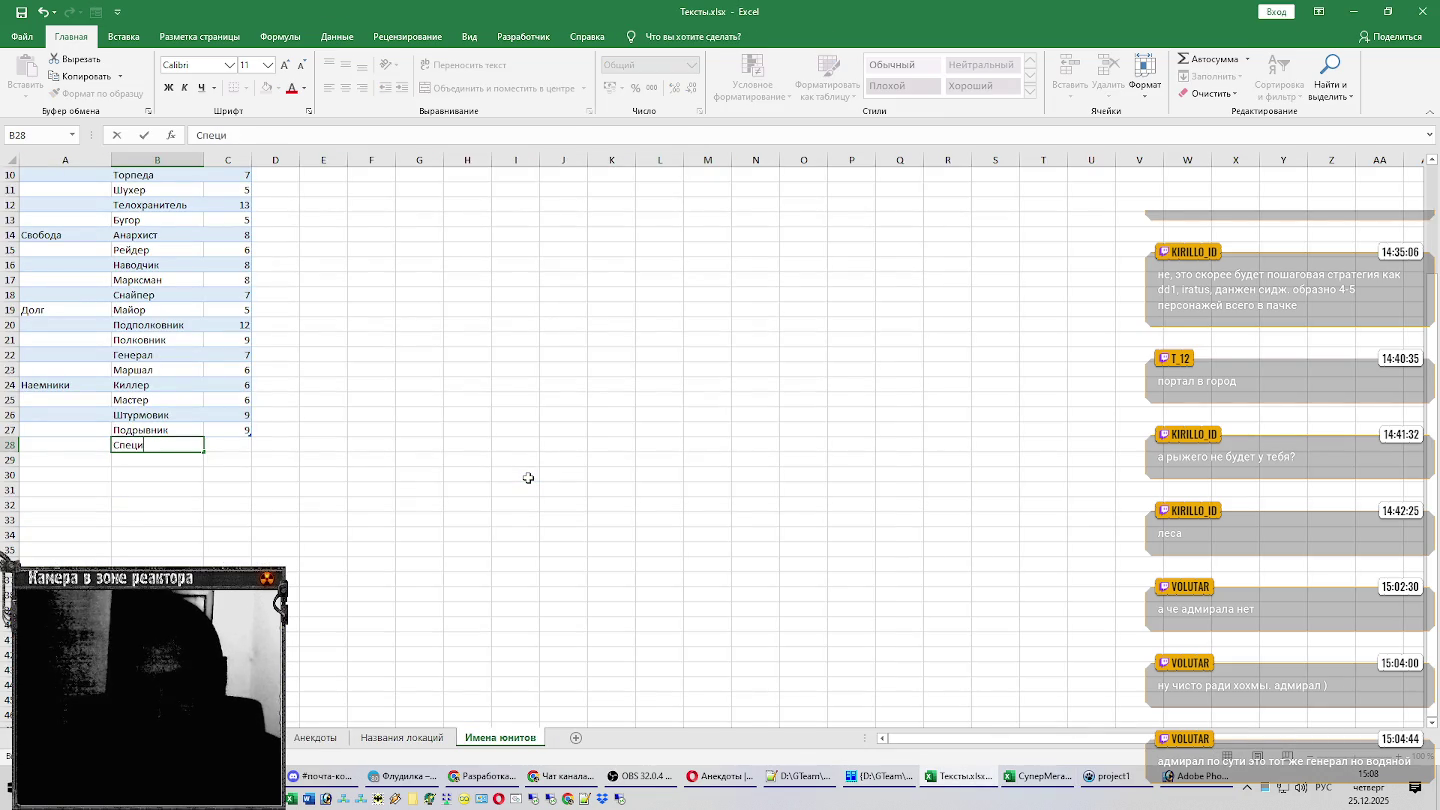
{"action": "type", "text": "алист"}
{"action": "key", "text": "Return"}
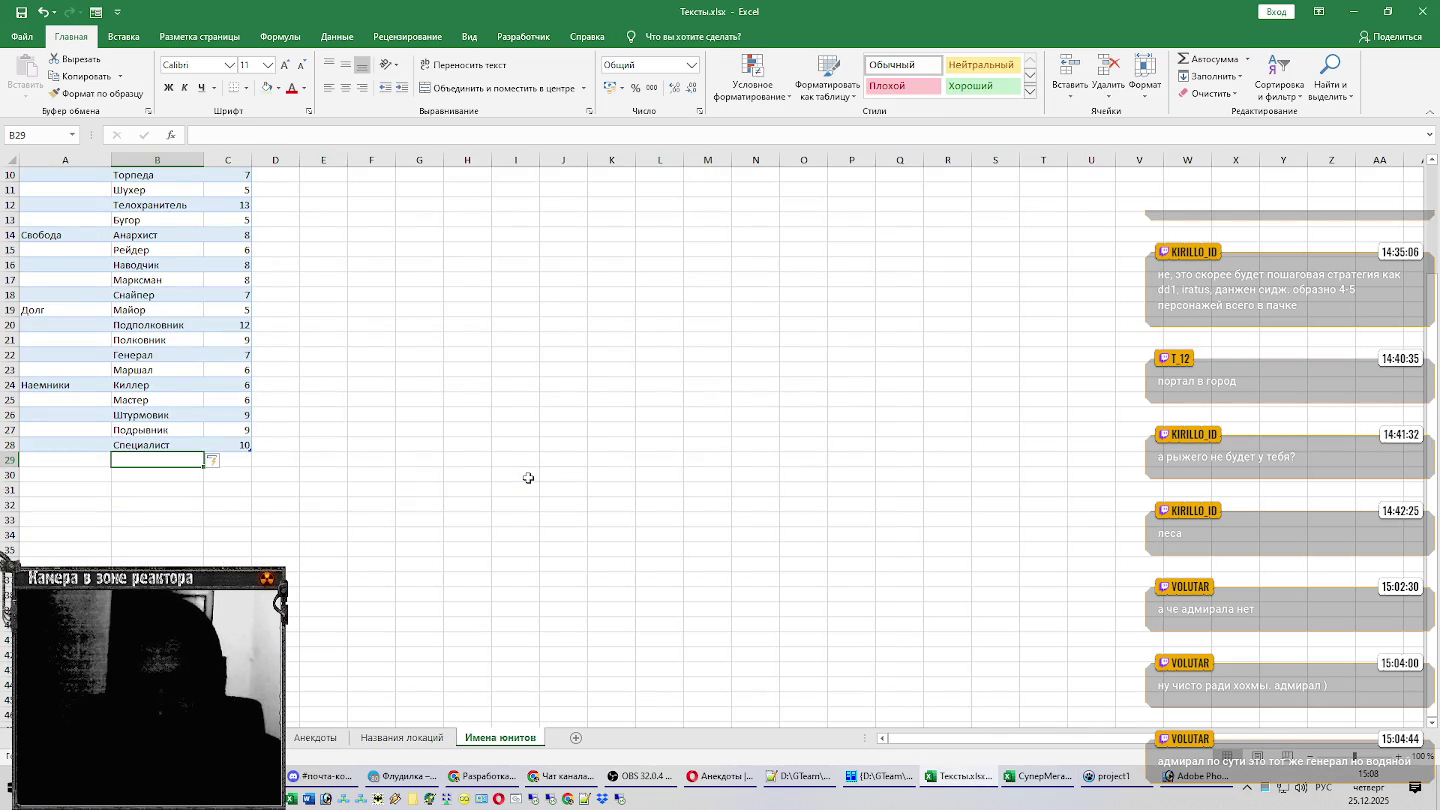
Enter the group name Военные in A29 and move to B29.
{"action": "scroll", "coordinate": [536, 478], "scroll_direction": "up", "scroll_amount": 3}
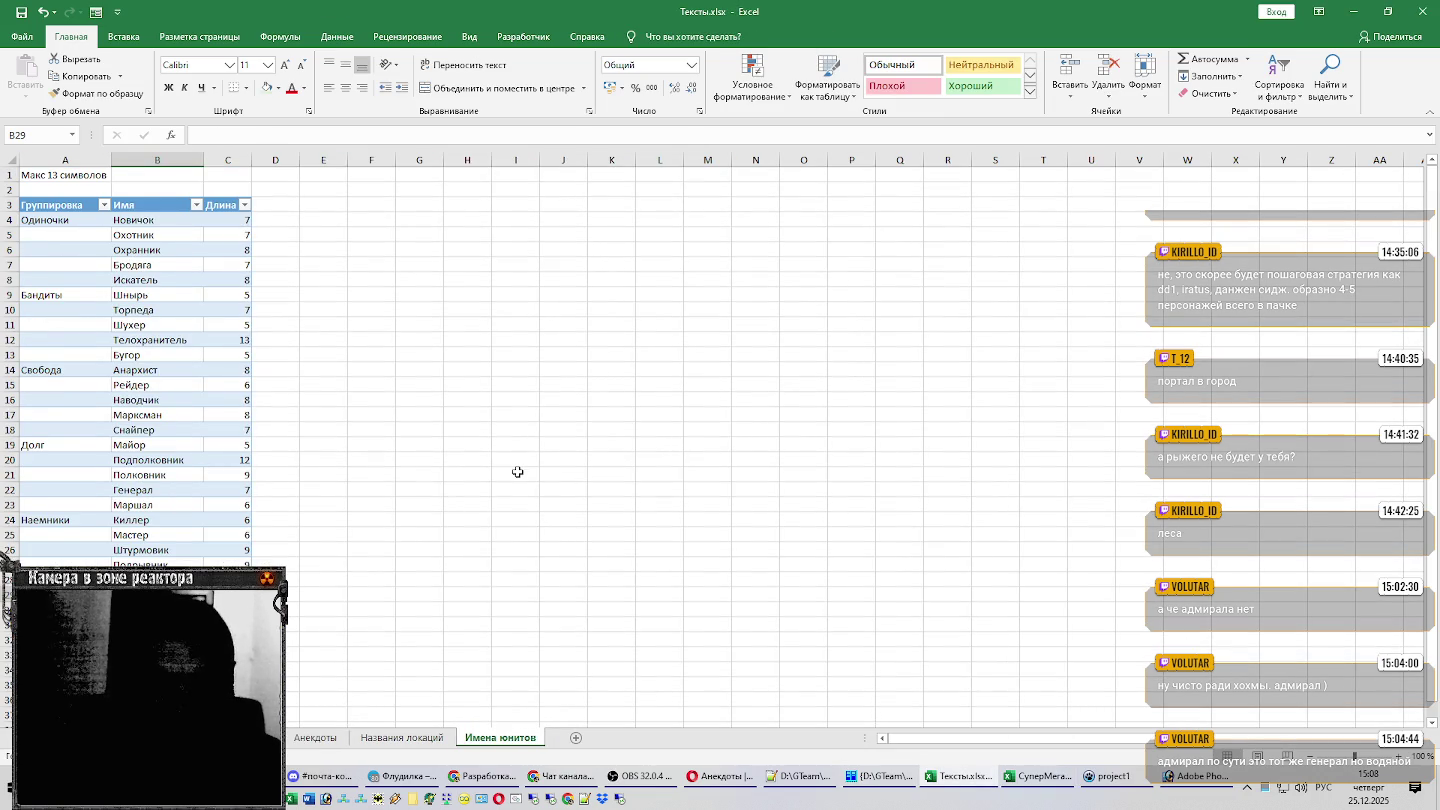
{"action": "scroll", "coordinate": [518, 471], "scroll_direction": "down", "scroll_amount": 1}
{"action": "scroll", "coordinate": [512, 470], "scroll_direction": "down", "scroll_amount": 1}
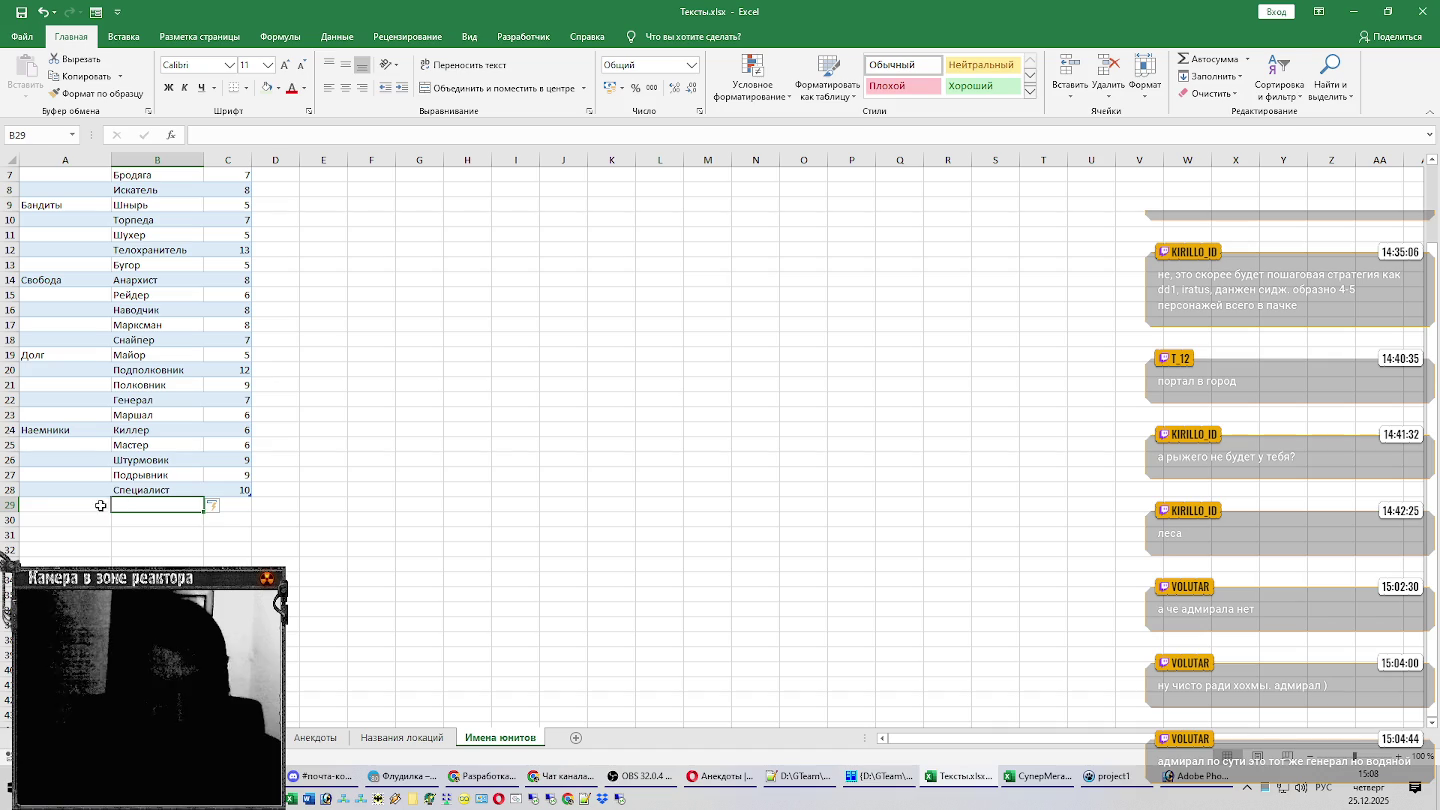
{"action": "left_click", "coordinate": [103, 505]}
{"action": "scroll", "coordinate": [524, 467], "scroll_direction": "up", "scroll_amount": 2}
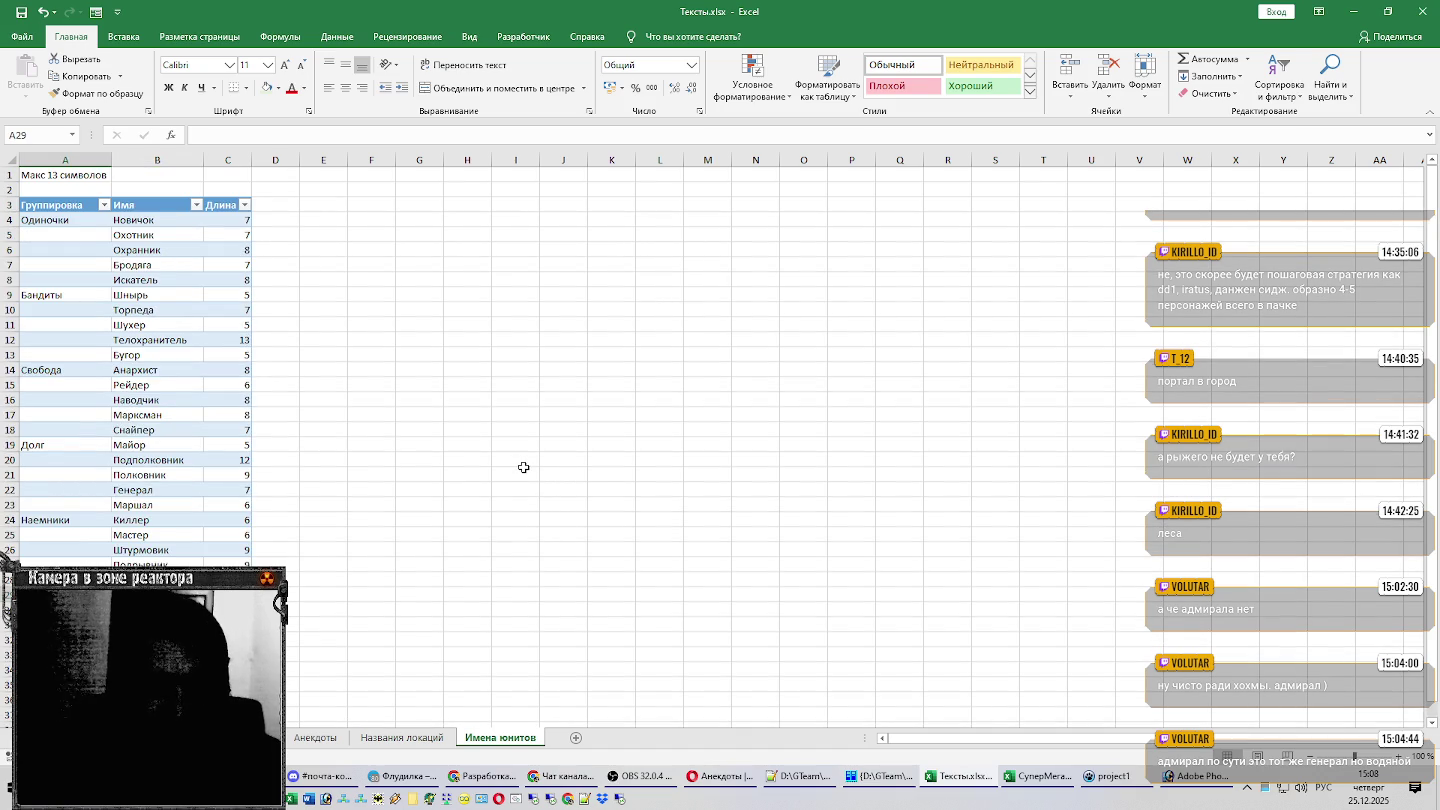
{"action": "scroll", "coordinate": [523, 467], "scroll_direction": "down", "scroll_amount": 3}
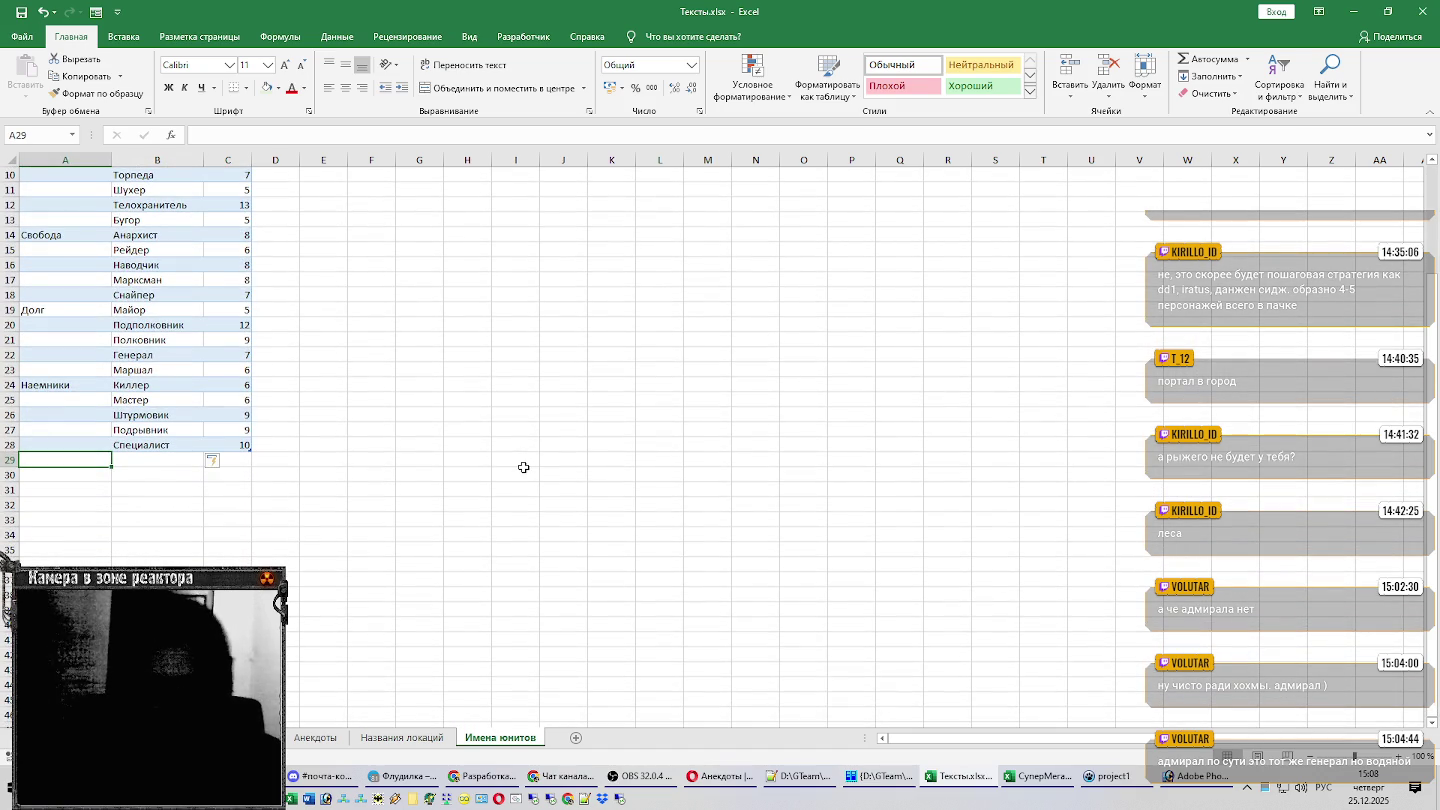
{"action": "type", "text": "В"}
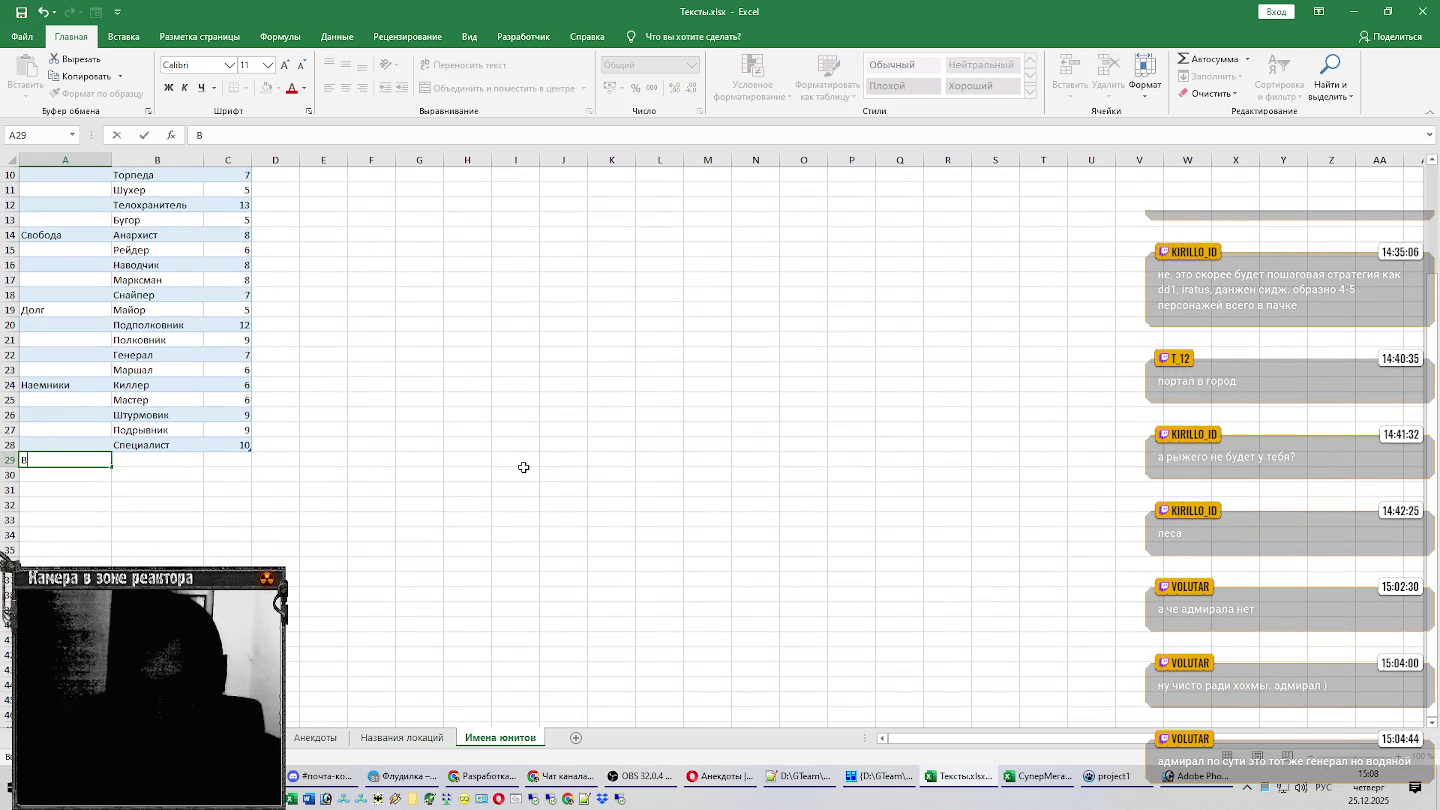
{"action": "type", "text": "оенные"}
{"action": "key", "text": "Return"}
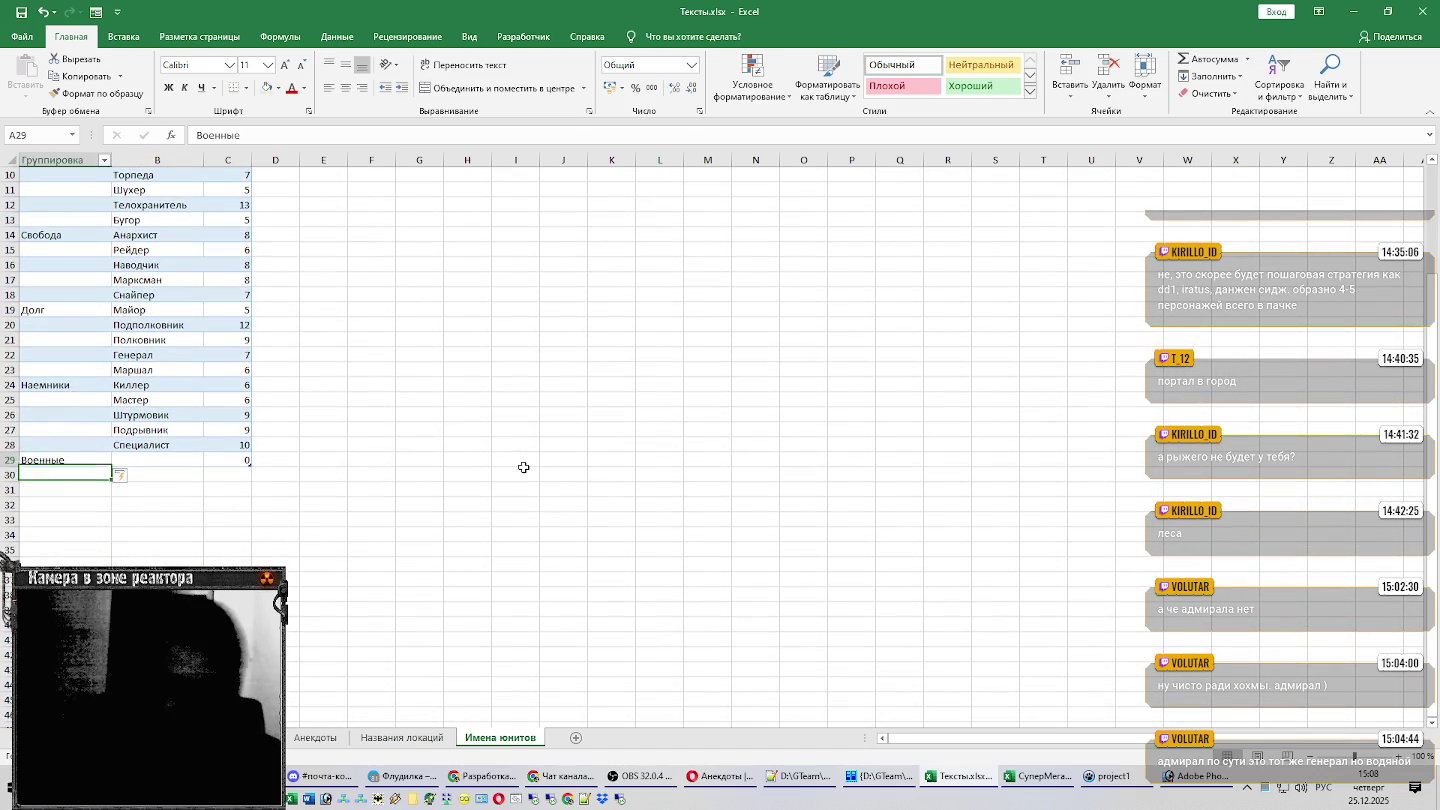
{"action": "key", "text": "Up"}
{"action": "key", "text": "Right"}
Copy the five Вояки names from the other workbook and paste them into B29:B33.
{"action": "key", "text": "alt+Tab"}
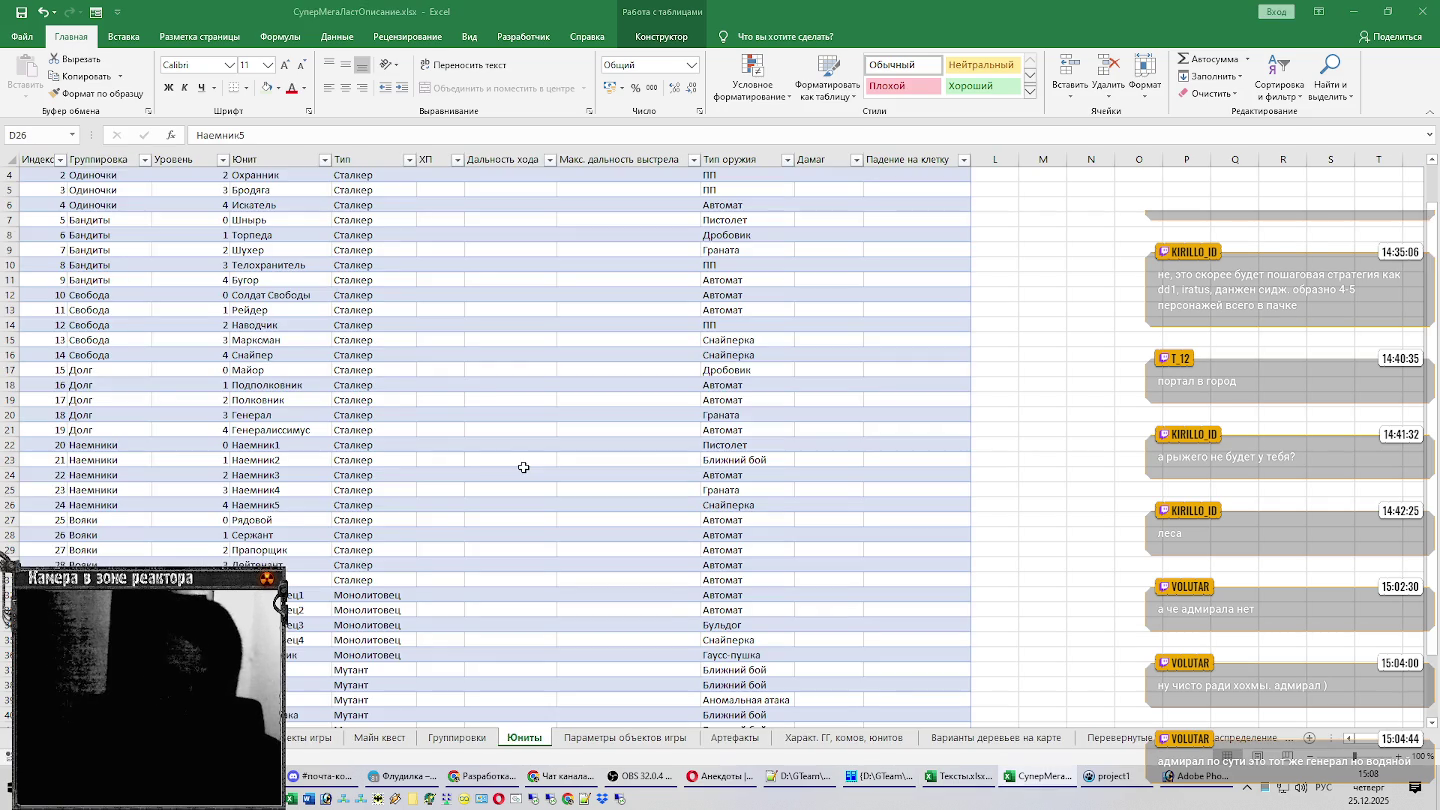
{"action": "scroll", "coordinate": [521, 464], "scroll_direction": "down", "scroll_amount": 3}
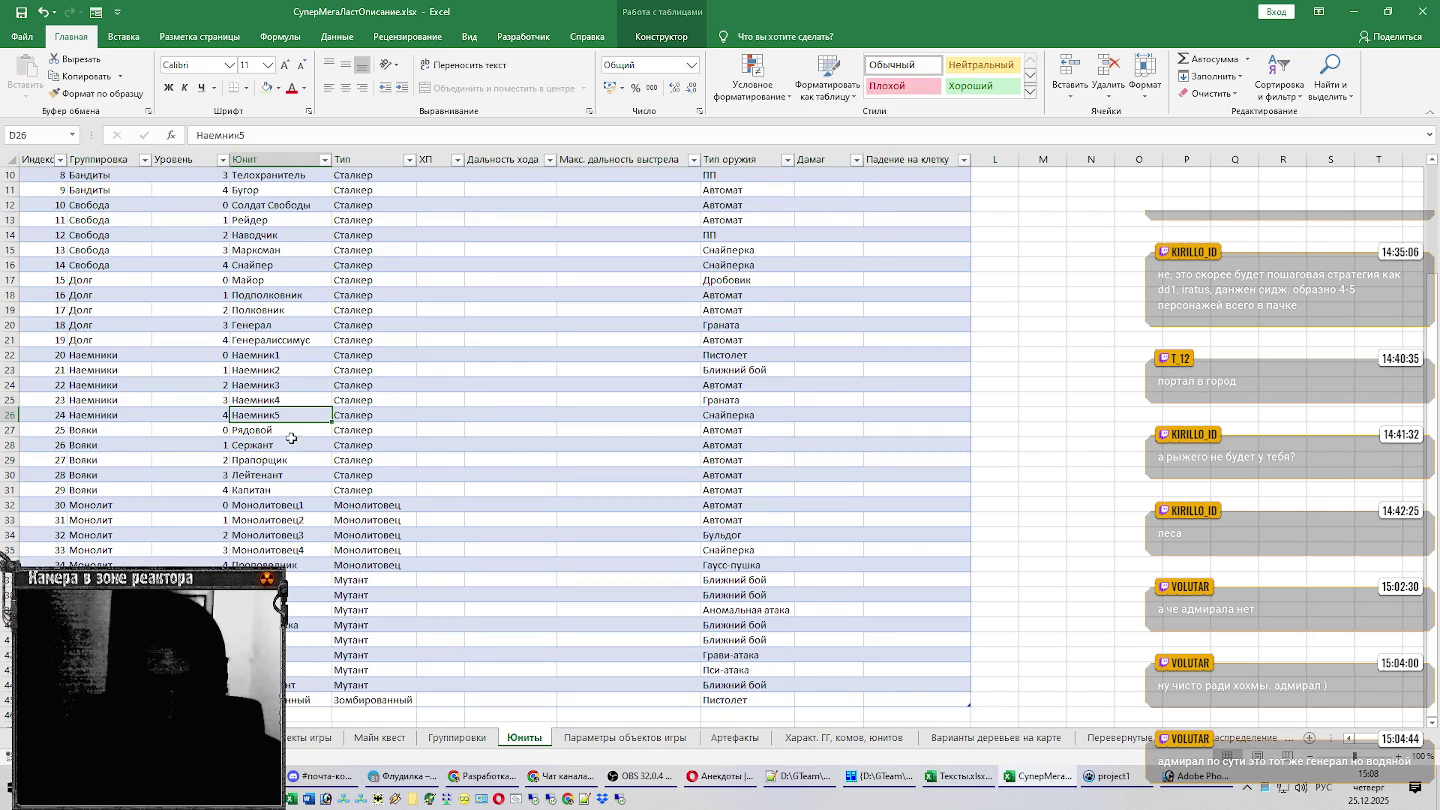
{"action": "left_click_drag", "start_coordinate": [294, 430], "coordinate": [300, 495]}
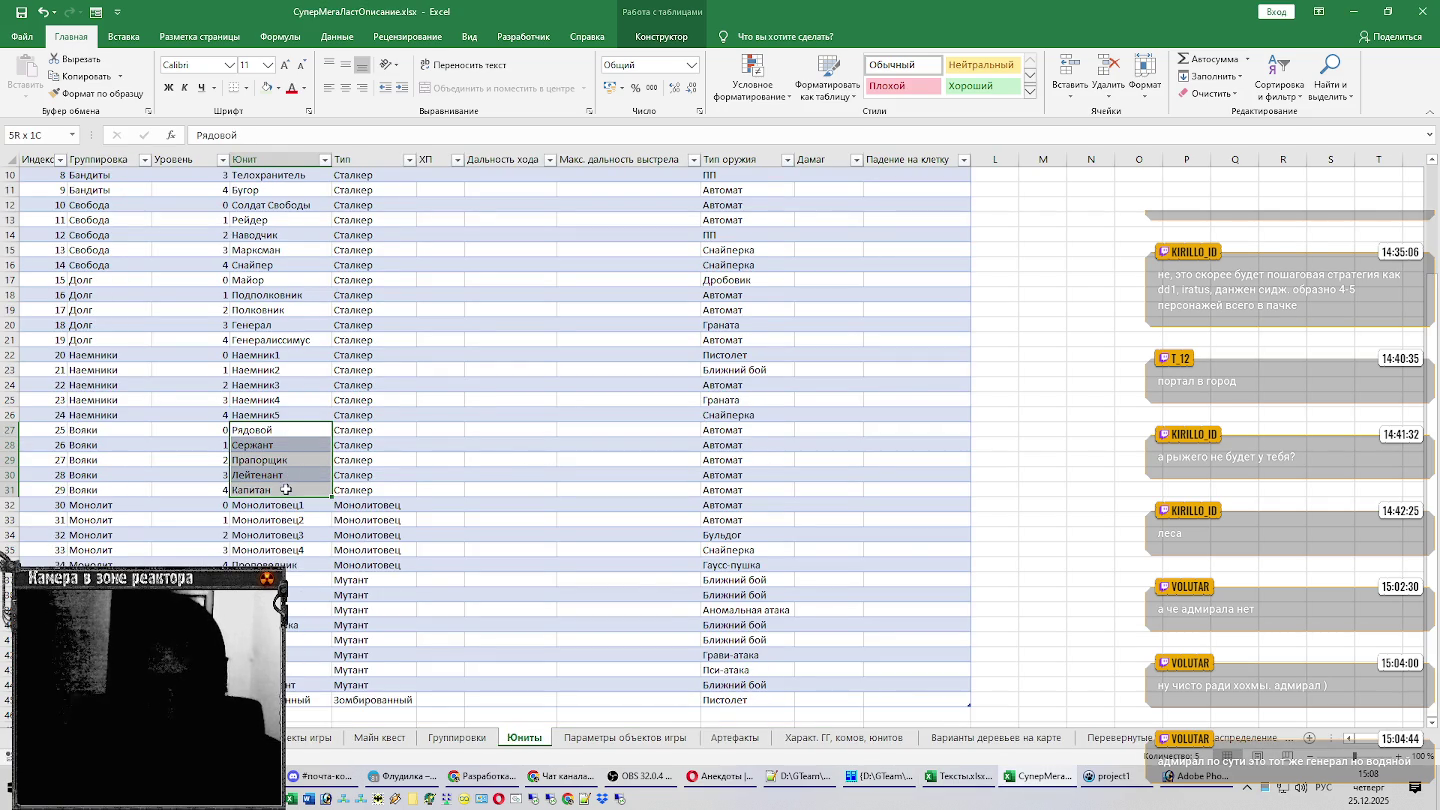
{"action": "key", "text": "alt+Tab"}
{"action": "type", "text": "Рядовой Сержант Прапорщик Лейтенант Капитан"}
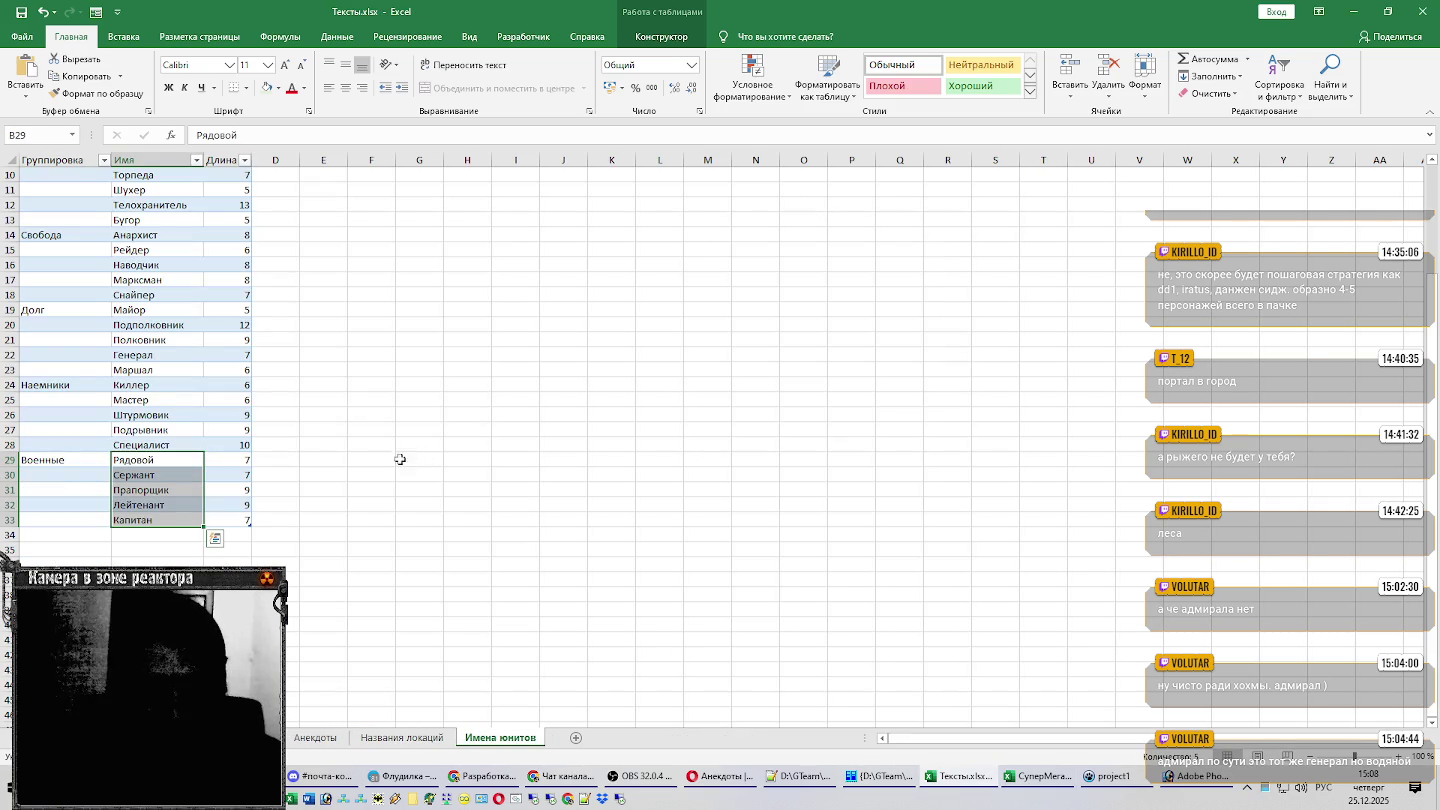
{"action": "scroll", "coordinate": [315, 450], "scroll_direction": "down", "scroll_amount": 1}
Start typing the Монолит group label in A34.
{"action": "left_click", "coordinate": [46, 490]}
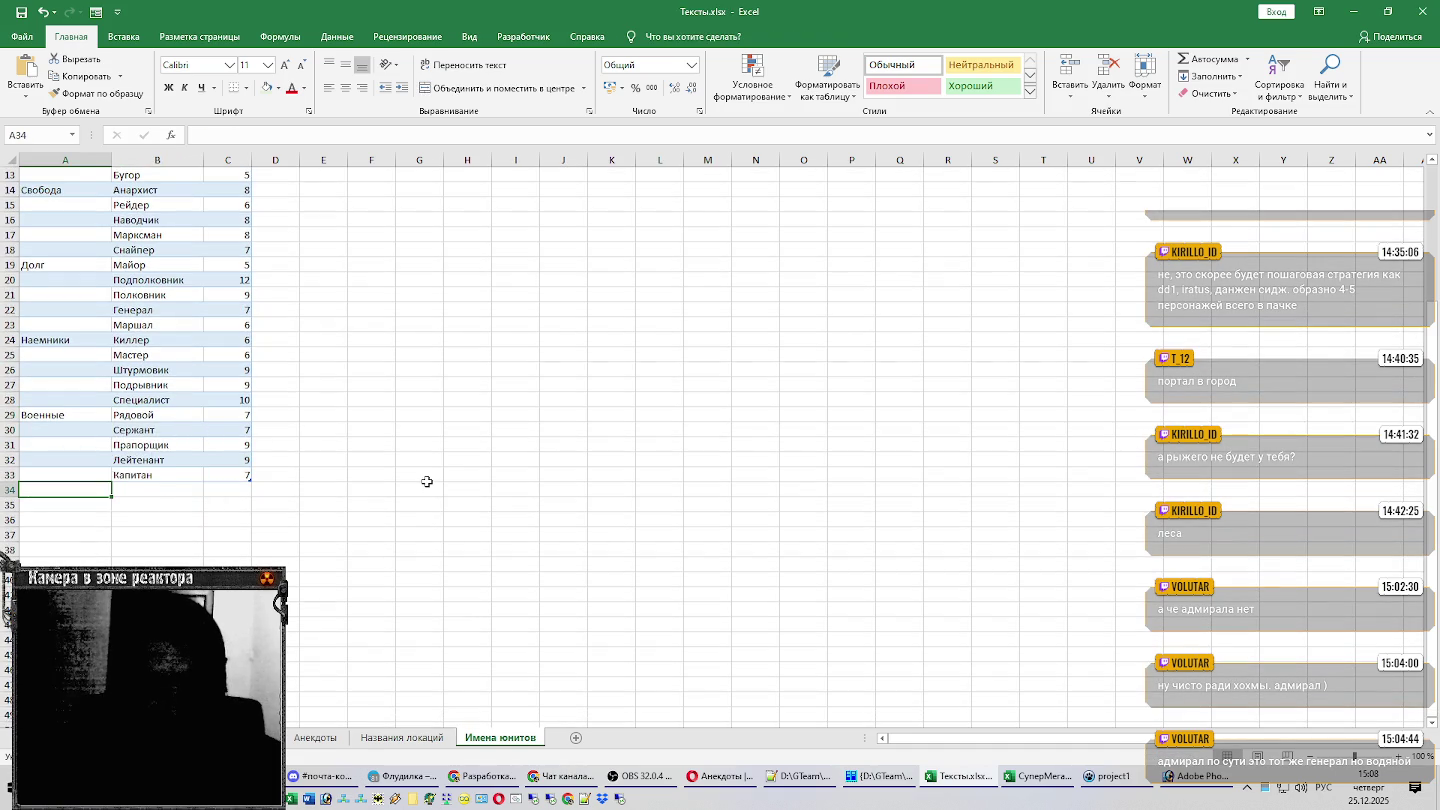
{"action": "scroll", "coordinate": [426, 482], "scroll_direction": "down", "scroll_amount": 1}
{"action": "key", "text": "alt+Tab"}
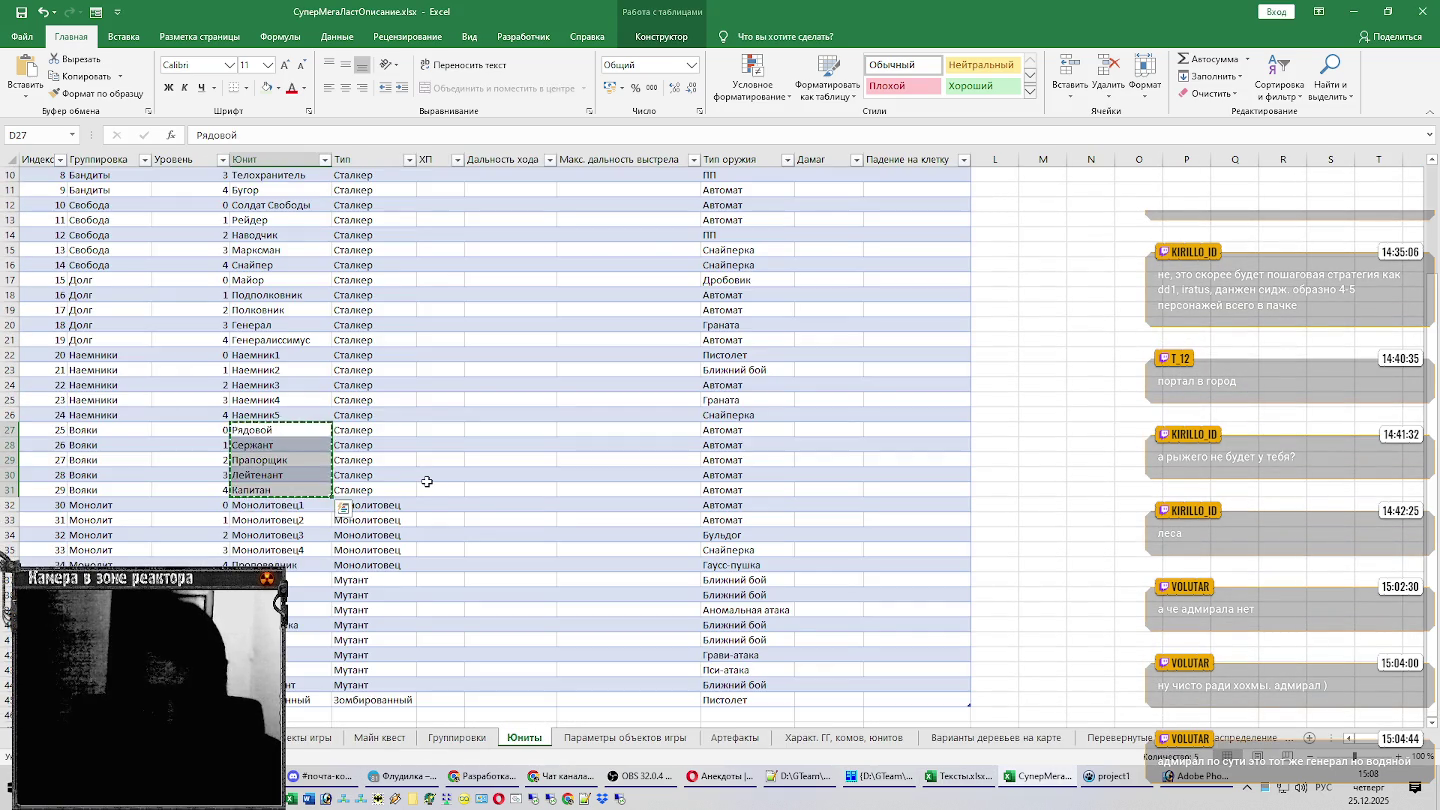
{"action": "key", "text": "alt+Tab"}
{"action": "type", "text": "M"}
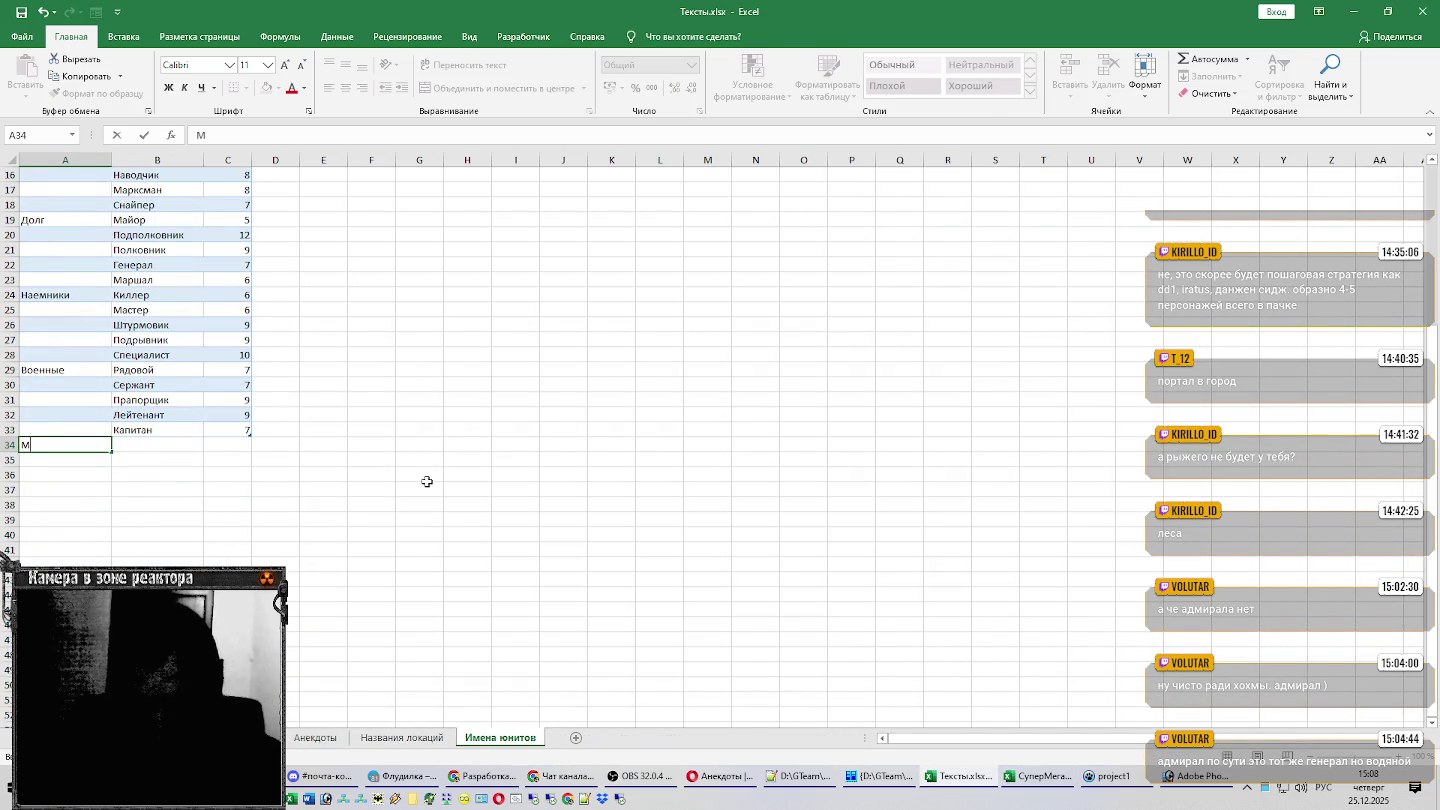
{"action": "type", "text": "оли"}
{"action": "key", "text": "Tab"}
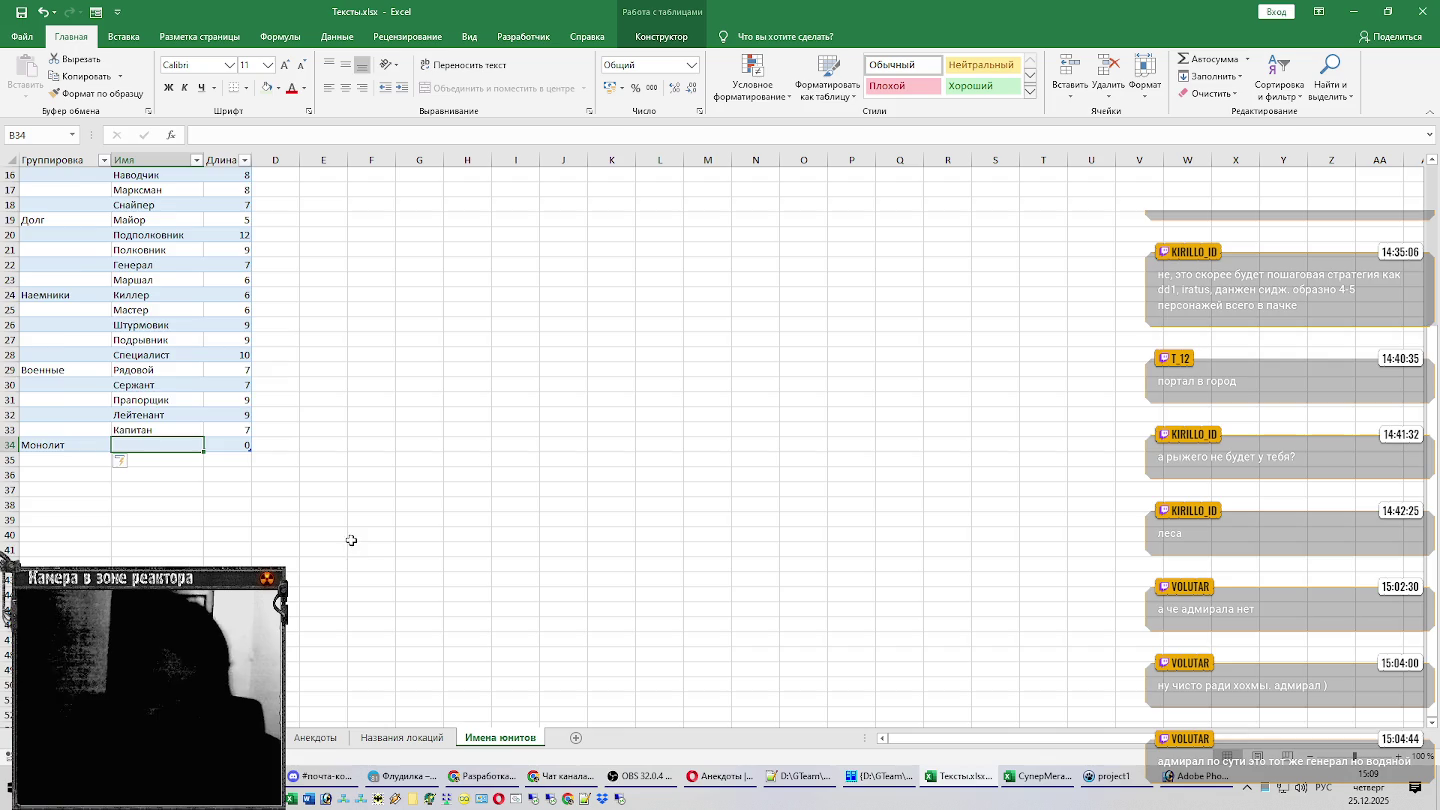
Scroll down to see the table end at row 34 with the Монолит label.
{"action": "scroll", "coordinate": [361, 512], "scroll_direction": "down", "scroll_amount": 1}
{"action": "scroll", "coordinate": [361, 512], "scroll_direction": "down", "scroll_amount": 2}
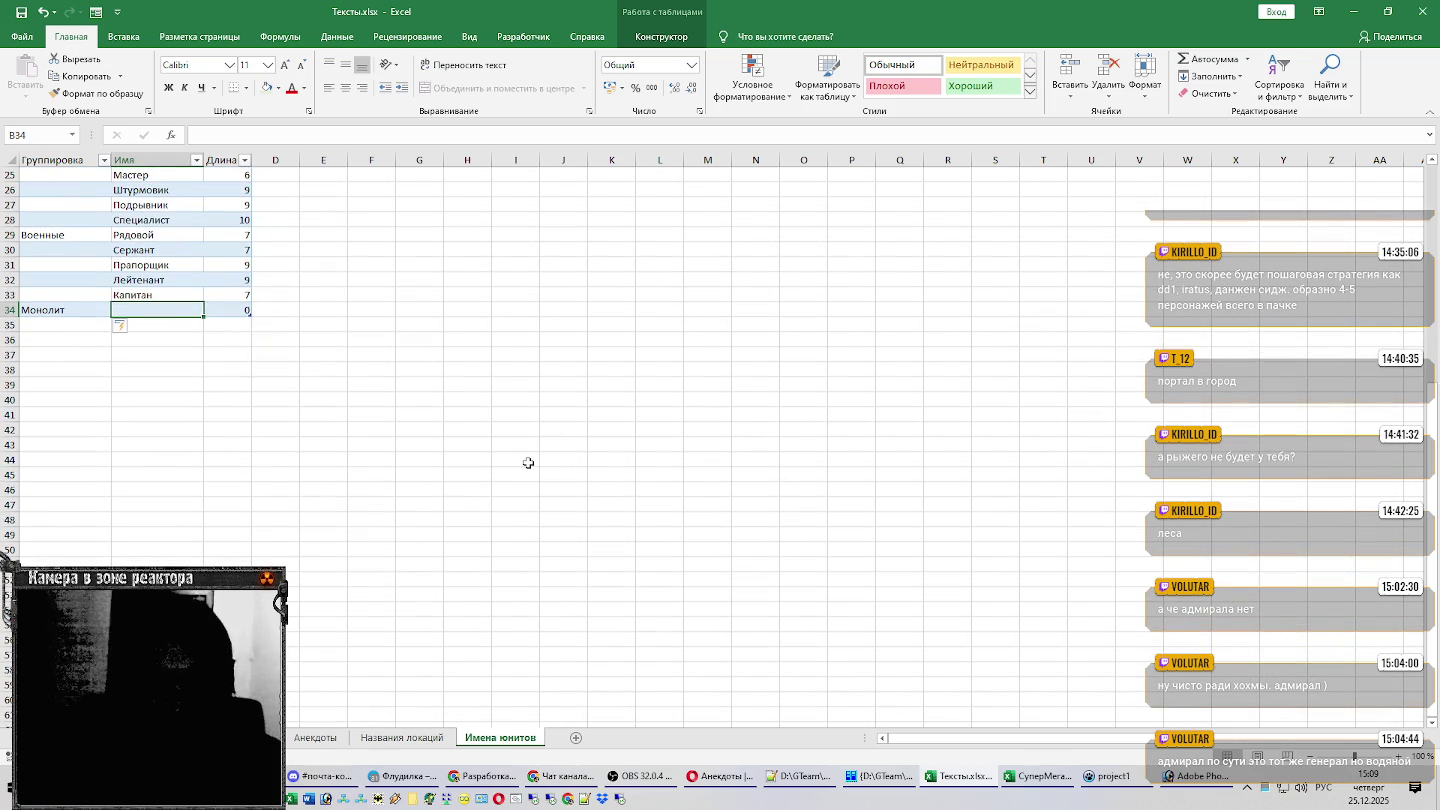
{"action": "left_click", "coordinate": [392, 782]}
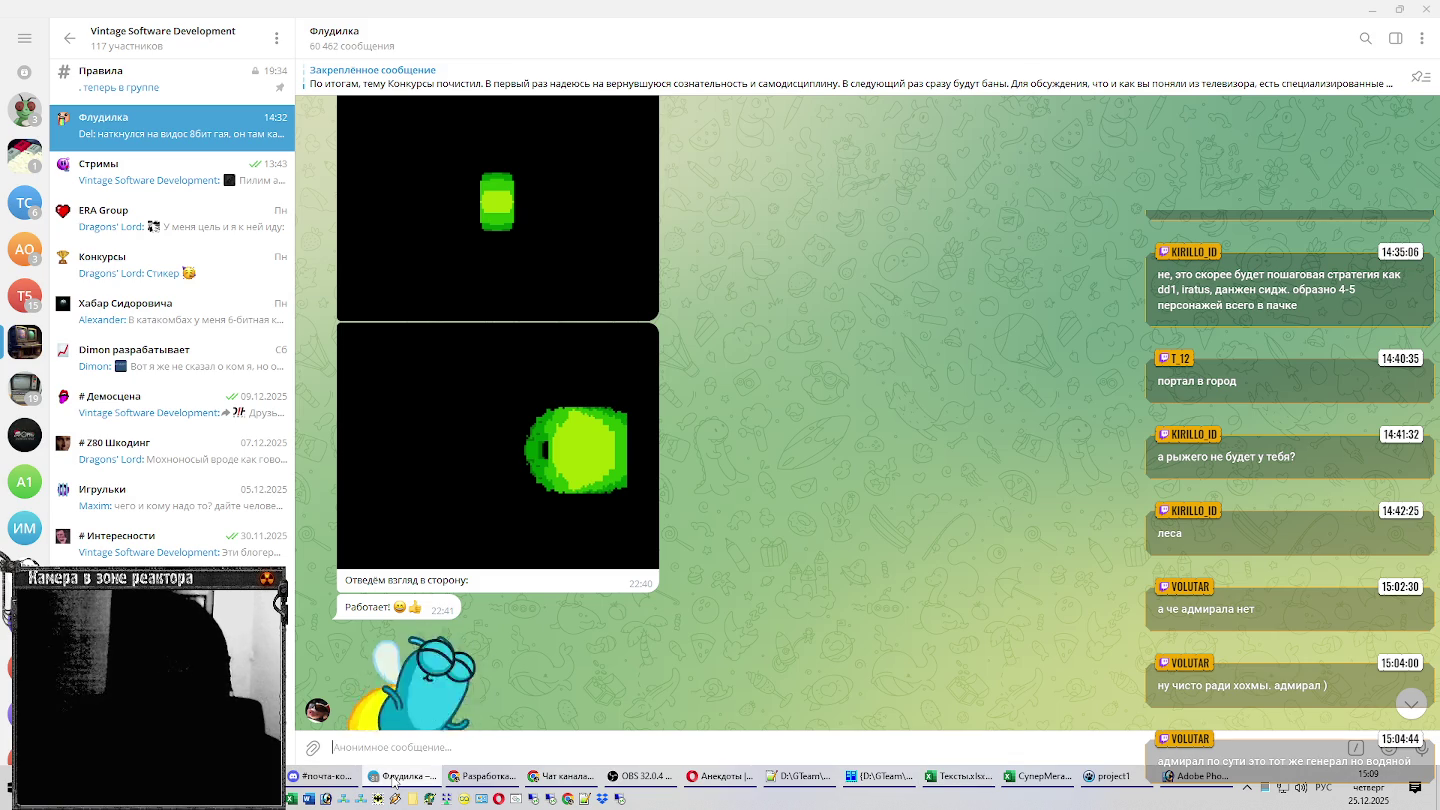
{"action": "scroll", "coordinate": [761, 483], "scroll_direction": "up", "scroll_amount": 5}
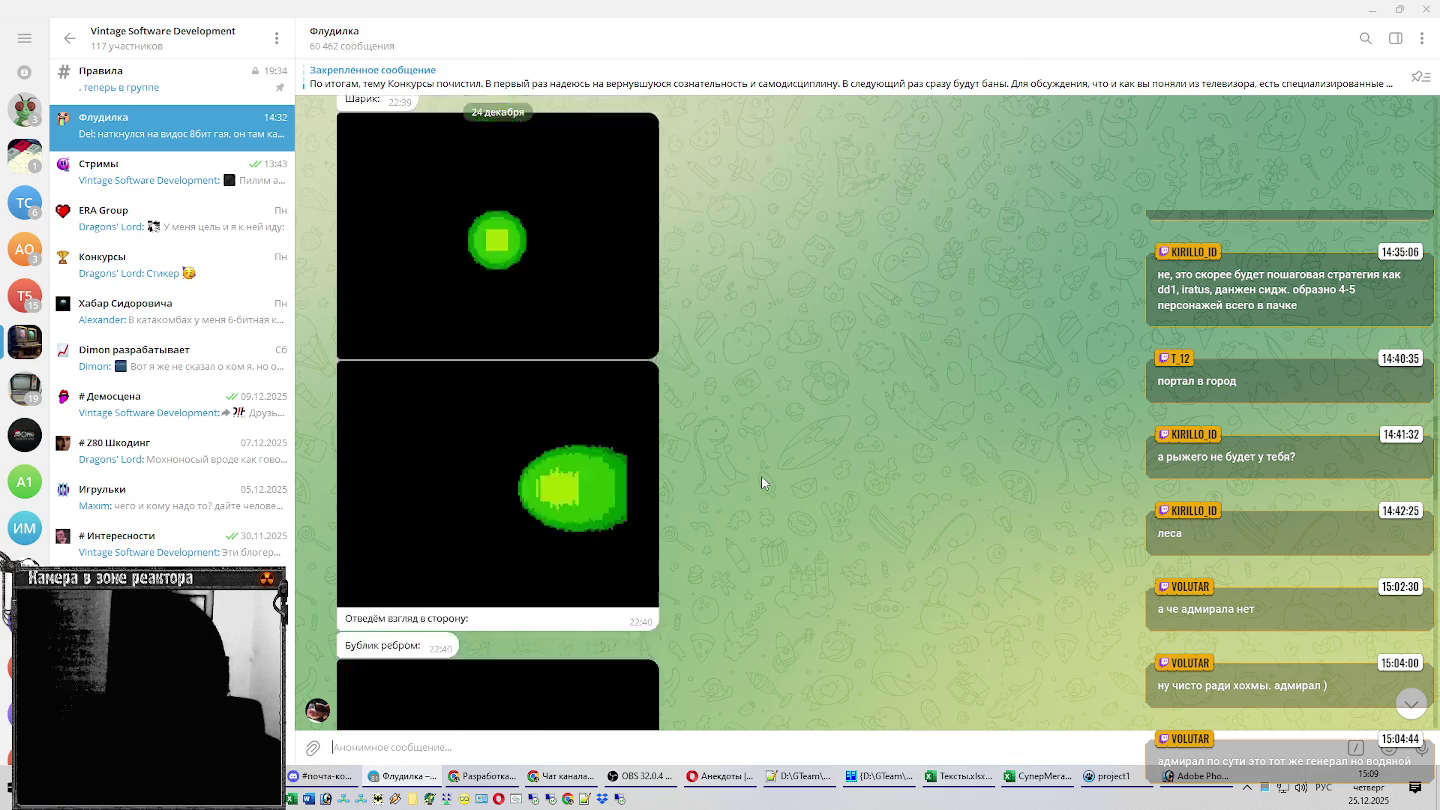
{"action": "scroll", "coordinate": [761, 483], "scroll_direction": "up", "scroll_amount": 3}
{"action": "scroll", "coordinate": [765, 480], "scroll_direction": "down", "scroll_amount": 3}
{"action": "scroll", "coordinate": [770, 478], "scroll_direction": "down", "scroll_amount": 3}
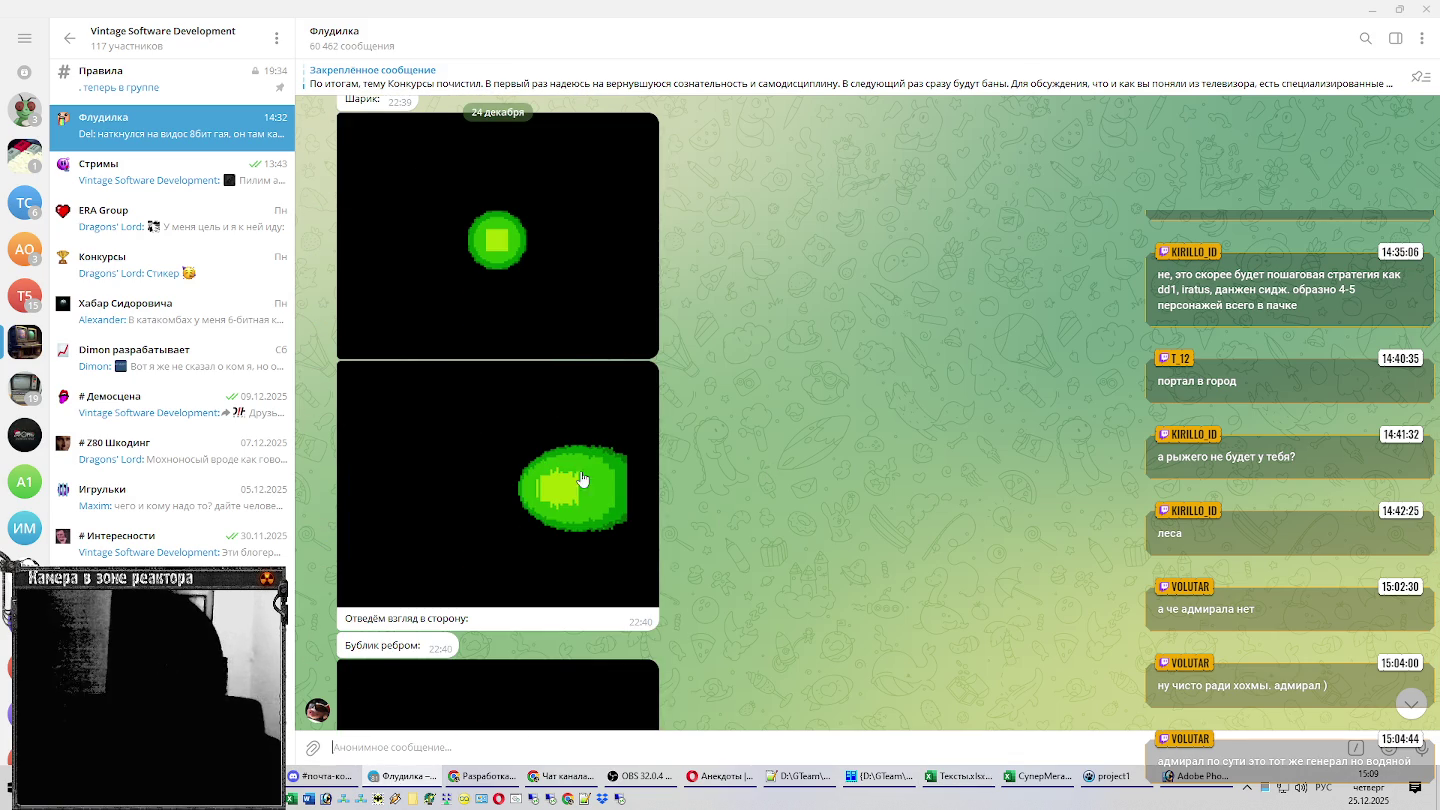
{"action": "scroll", "coordinate": [743, 435], "scroll_direction": "down", "scroll_amount": 1}
{"action": "left_click", "coordinate": [574, 367]}
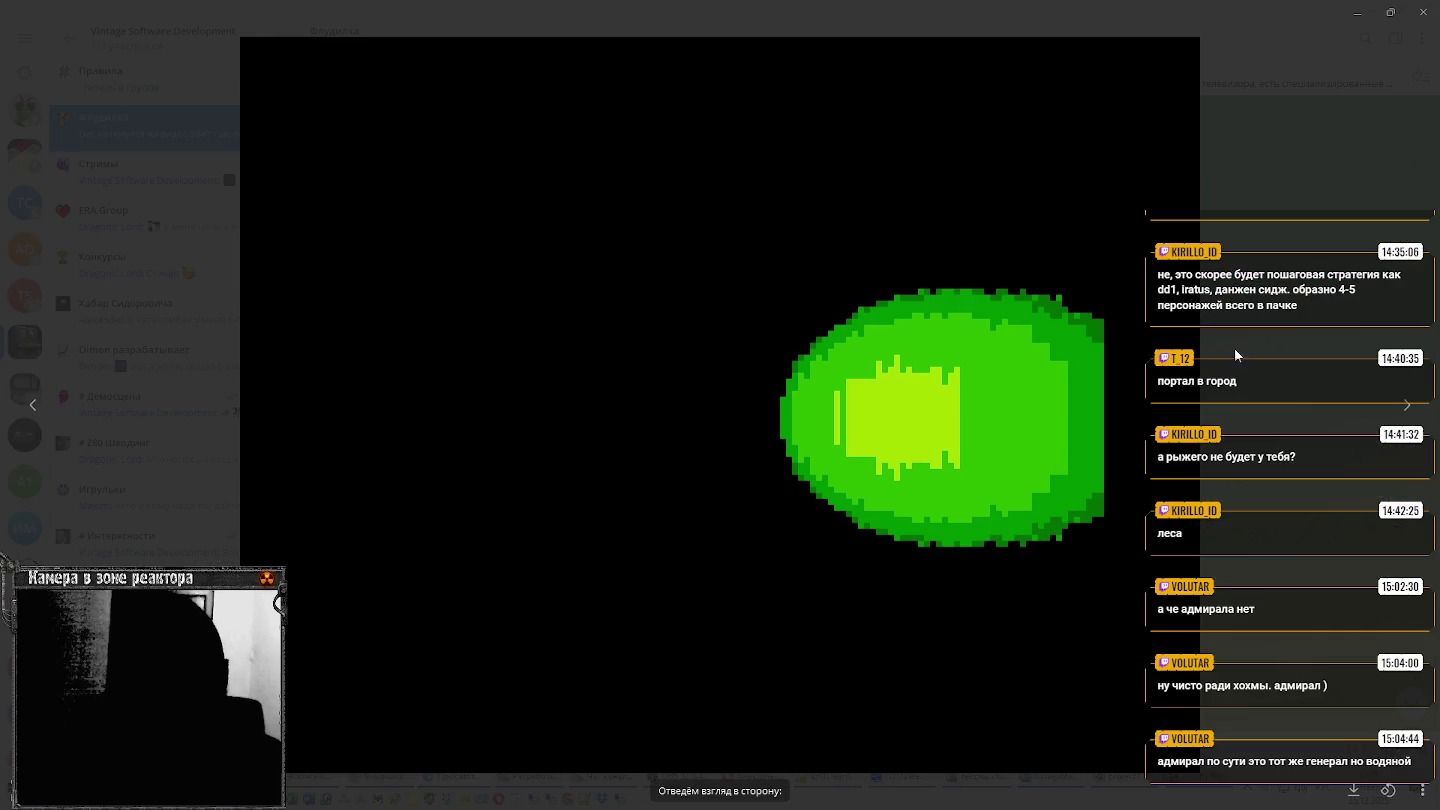
{"action": "left_click", "coordinate": [1234, 348]}
{"action": "scroll", "coordinate": [571, 362], "scroll_direction": "down", "scroll_amount": 3}
{"action": "scroll", "coordinate": [575, 365], "scroll_direction": "down", "scroll_amount": 2}
{"action": "scroll", "coordinate": [581, 372], "scroll_direction": "down", "scroll_amount": 1}
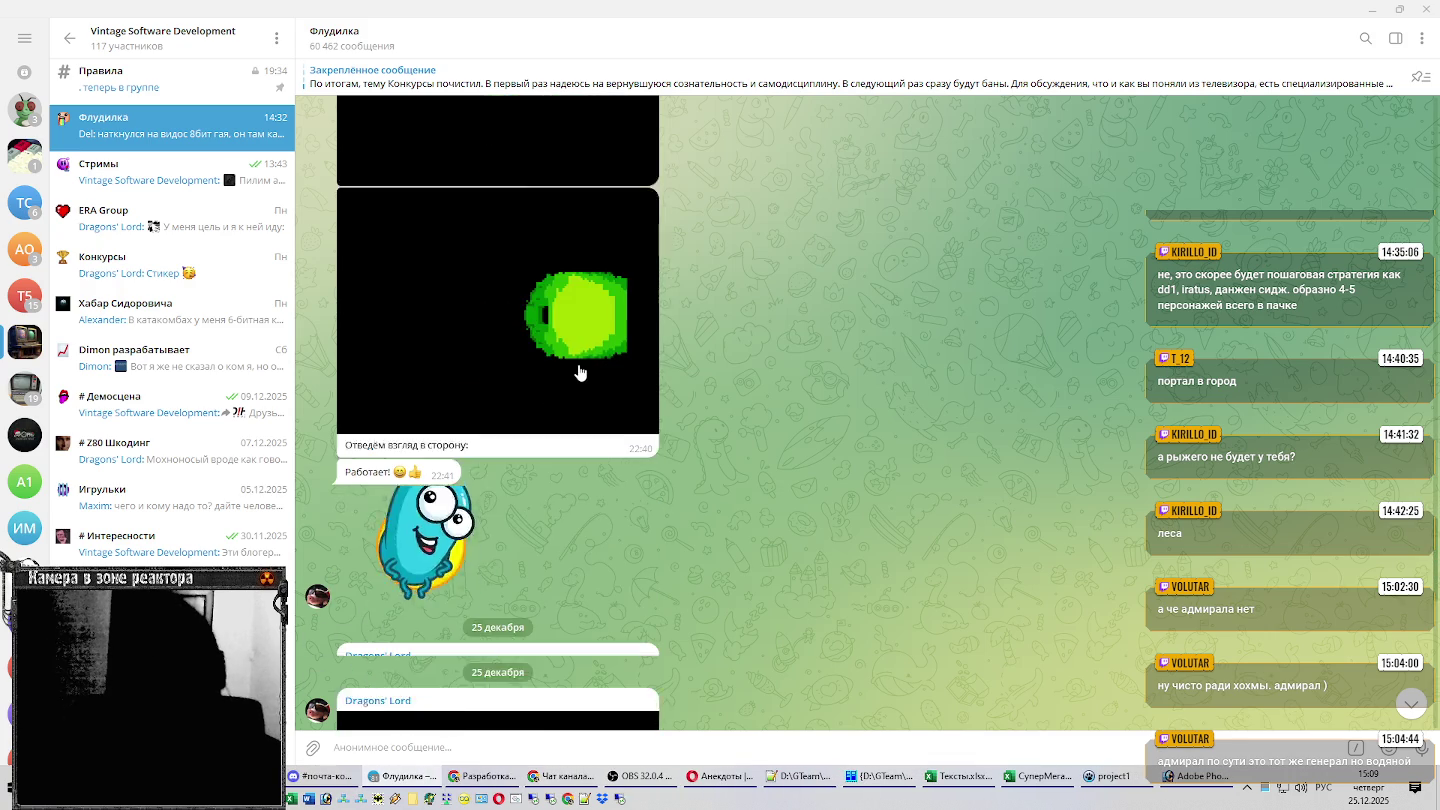
{"action": "scroll", "coordinate": [581, 373], "scroll_direction": "down", "scroll_amount": 1}
{"action": "scroll", "coordinate": [580, 372], "scroll_direction": "down", "scroll_amount": 4}
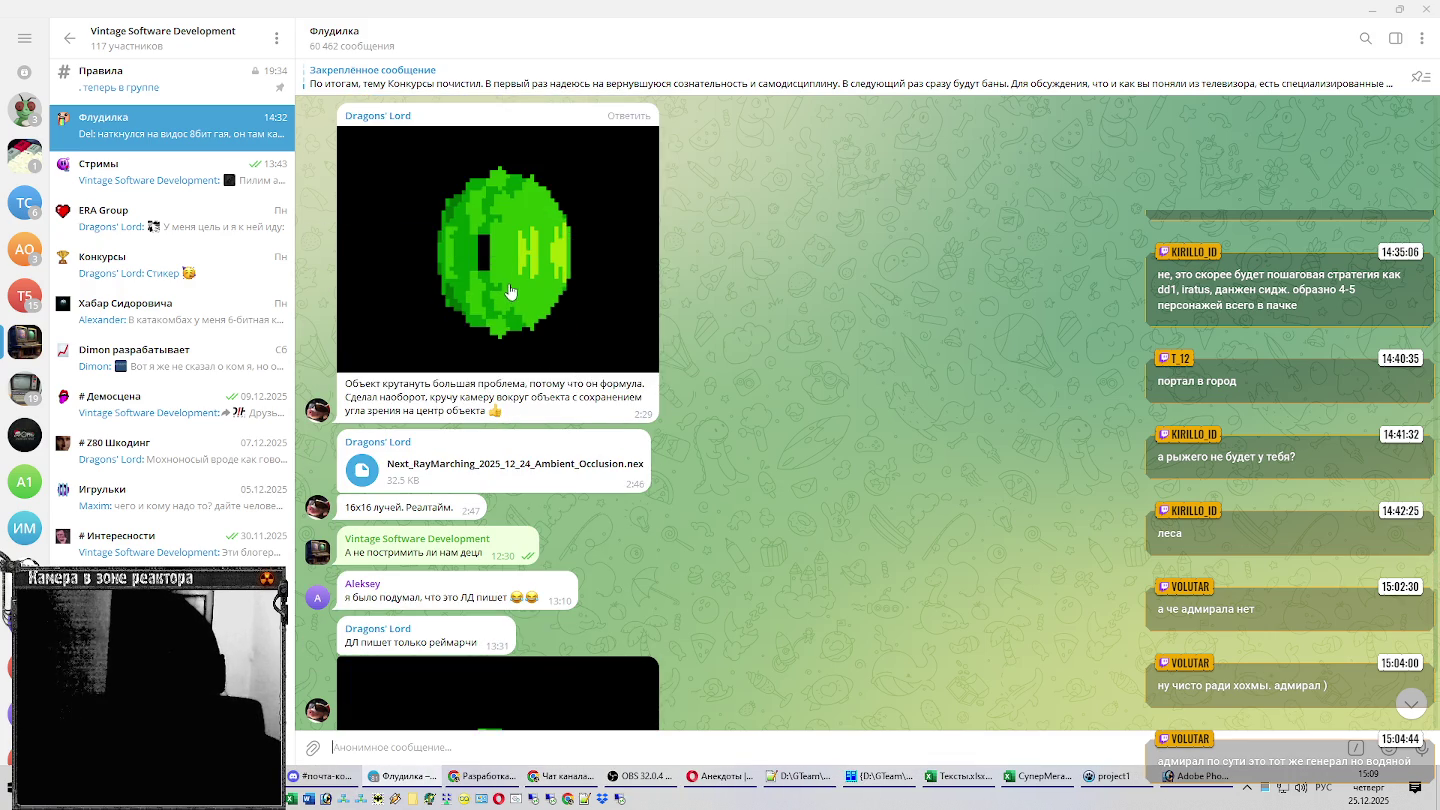
{"action": "left_click", "coordinate": [510, 273]}
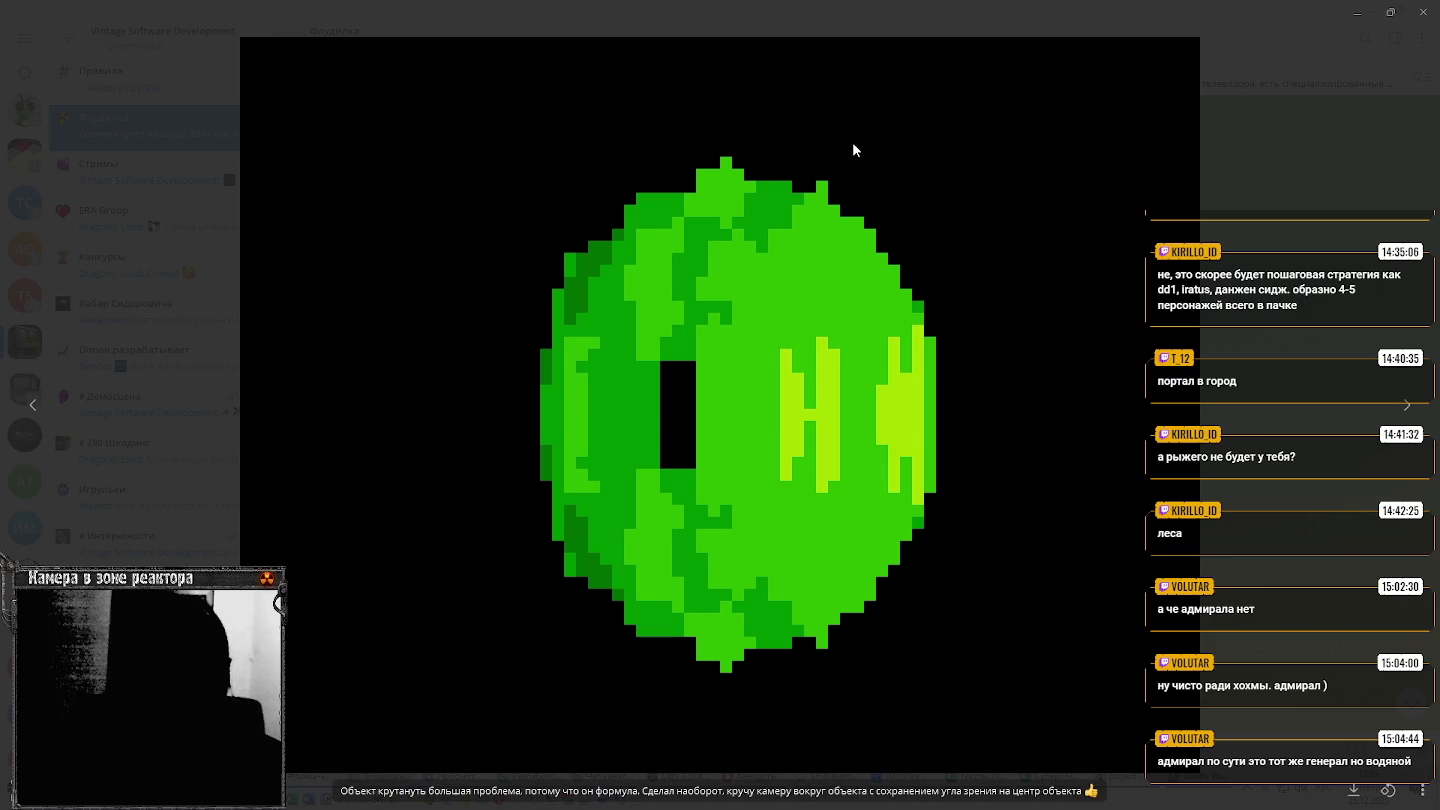
{"action": "key", "text": "Escape"}
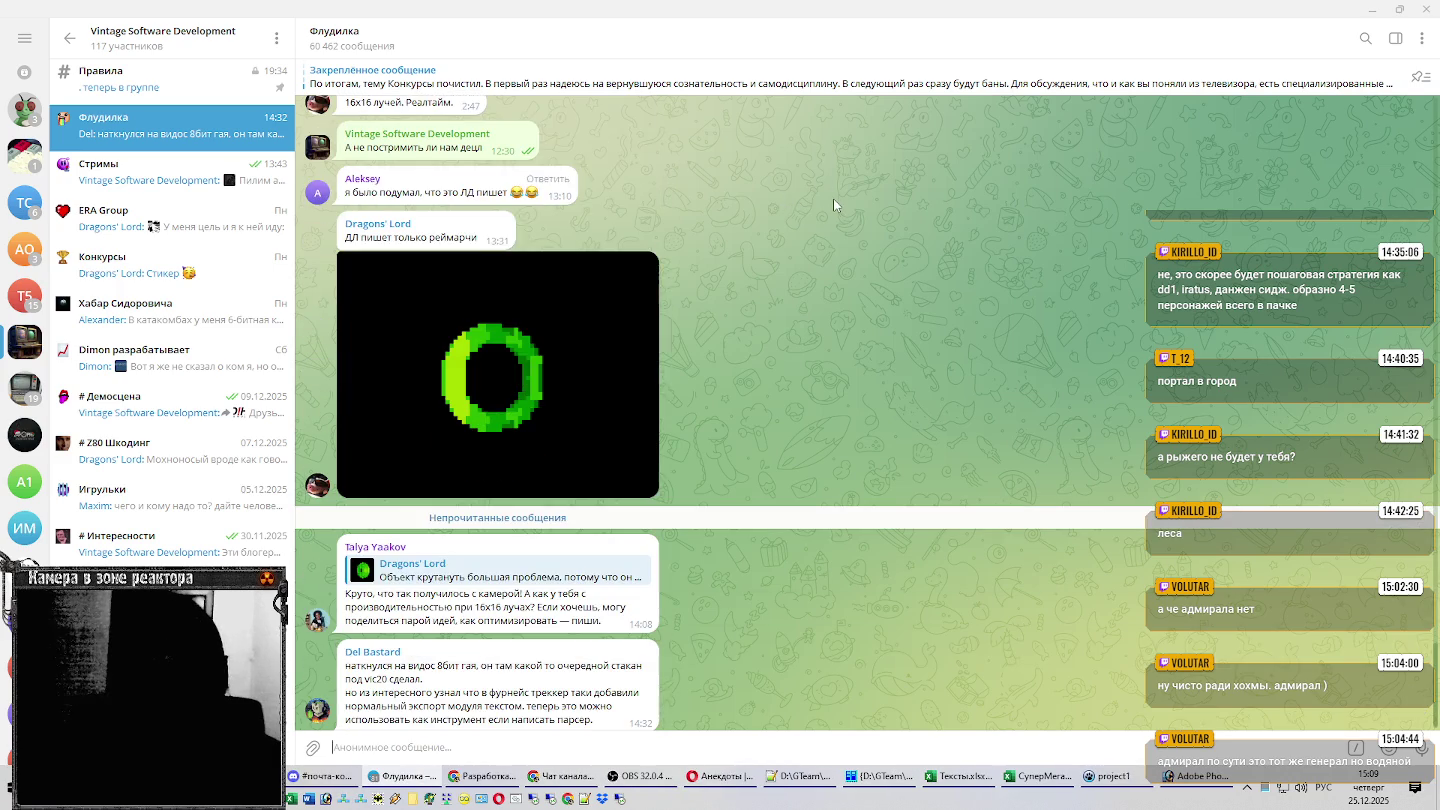
{"action": "left_click", "coordinate": [570, 360]}
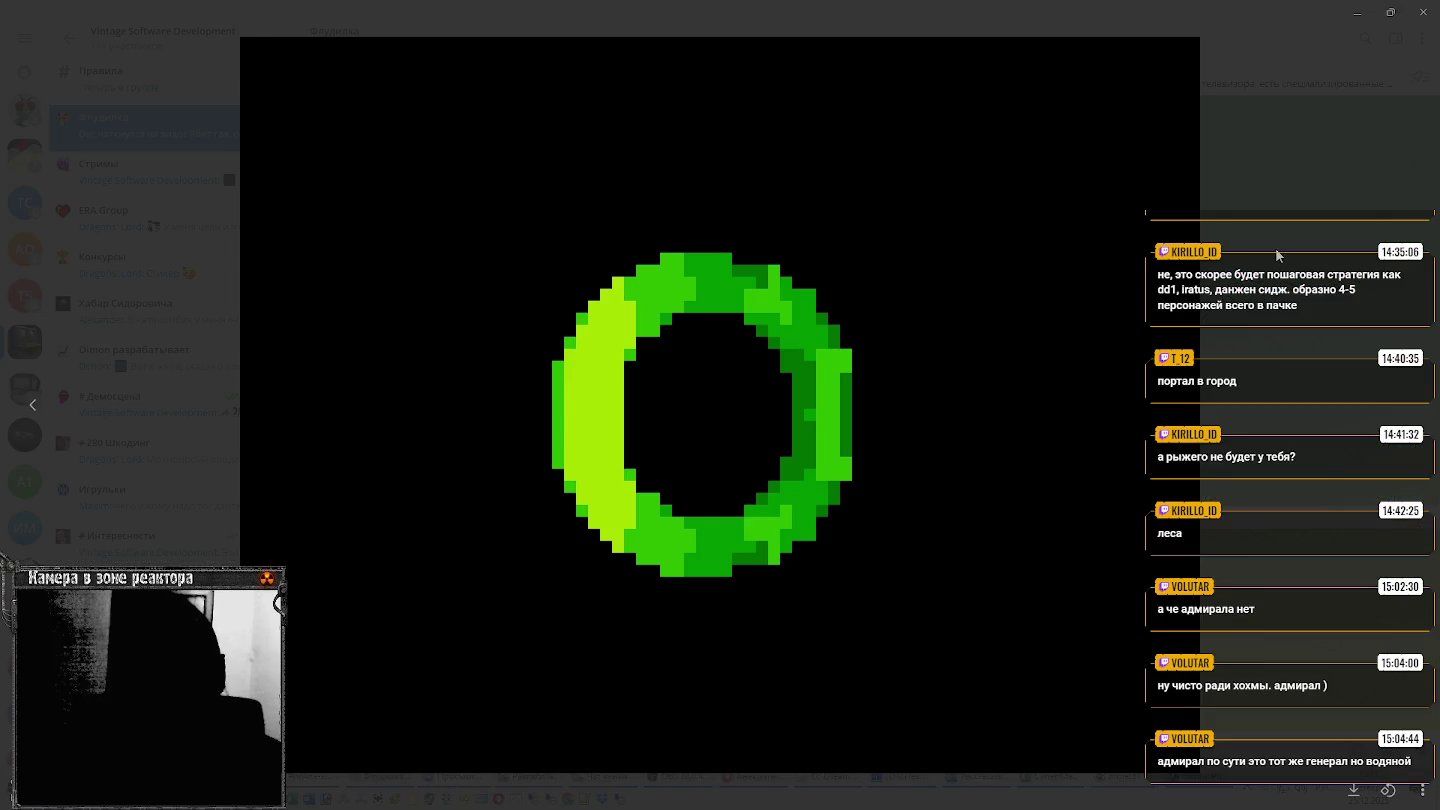
{"action": "left_click", "coordinate": [1275, 247]}
{"action": "mouse_move", "coordinate": [498, 374]}
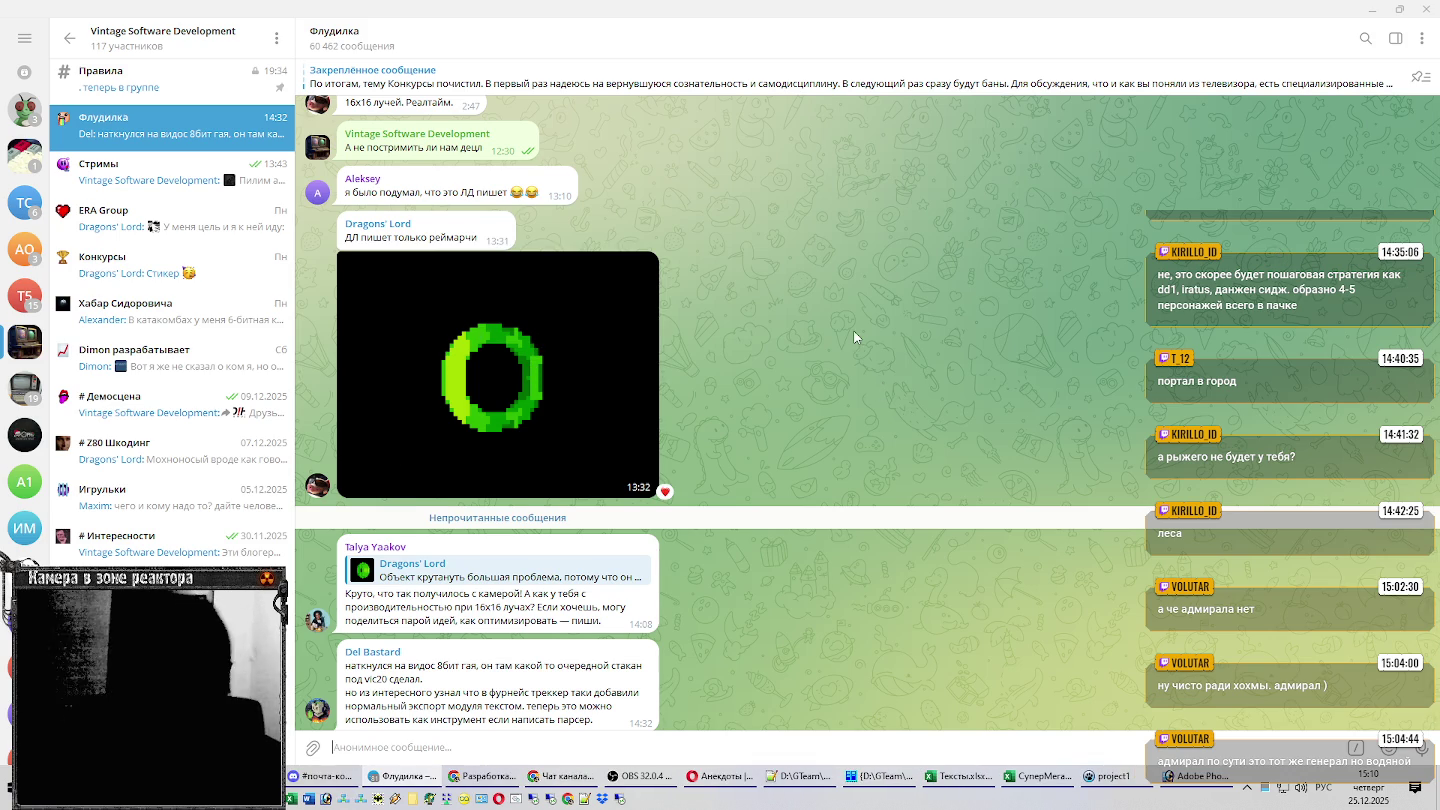
{"action": "scroll", "coordinate": [850, 339], "scroll_direction": "down", "scroll_amount": 1}
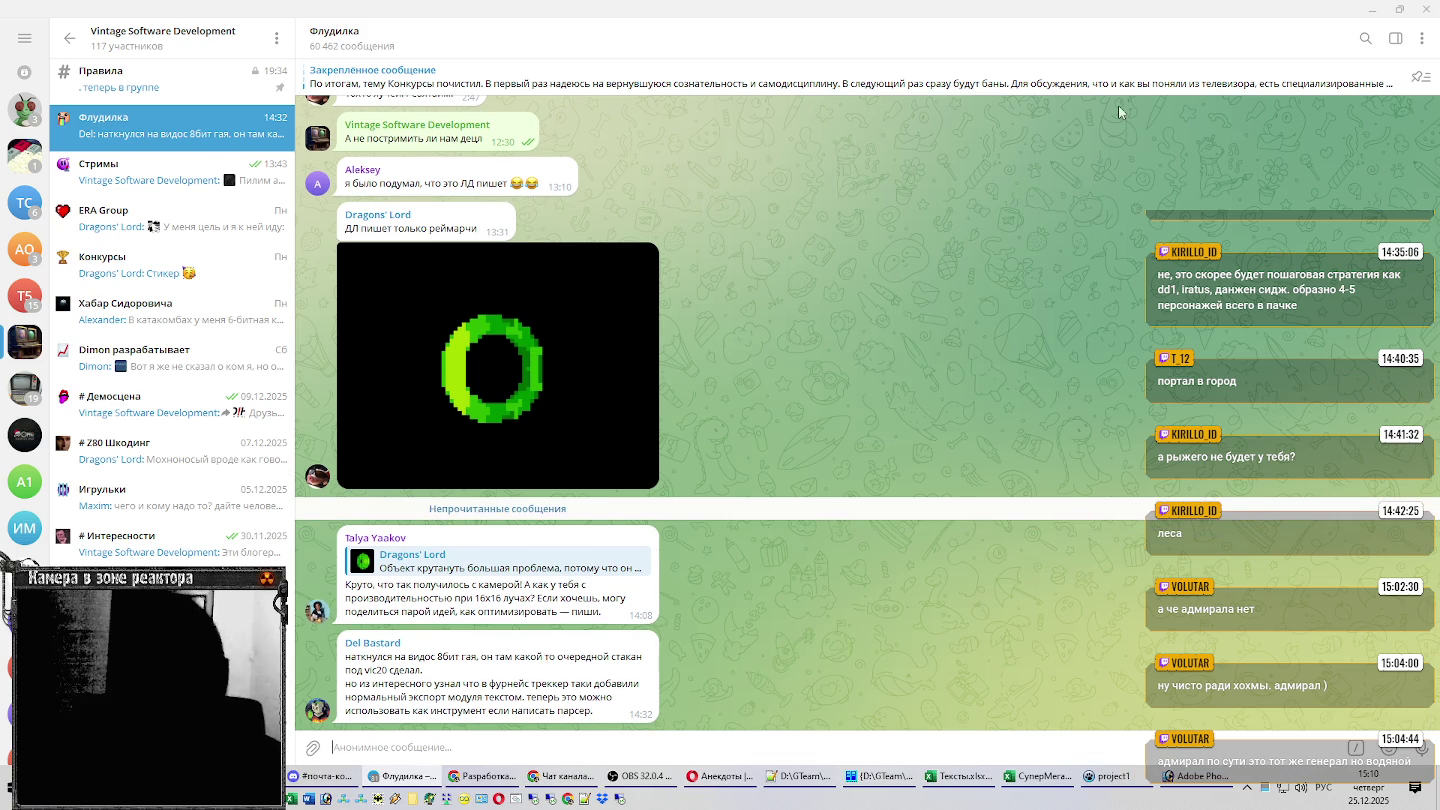
{"action": "left_click", "coordinate": [1382, 8]}
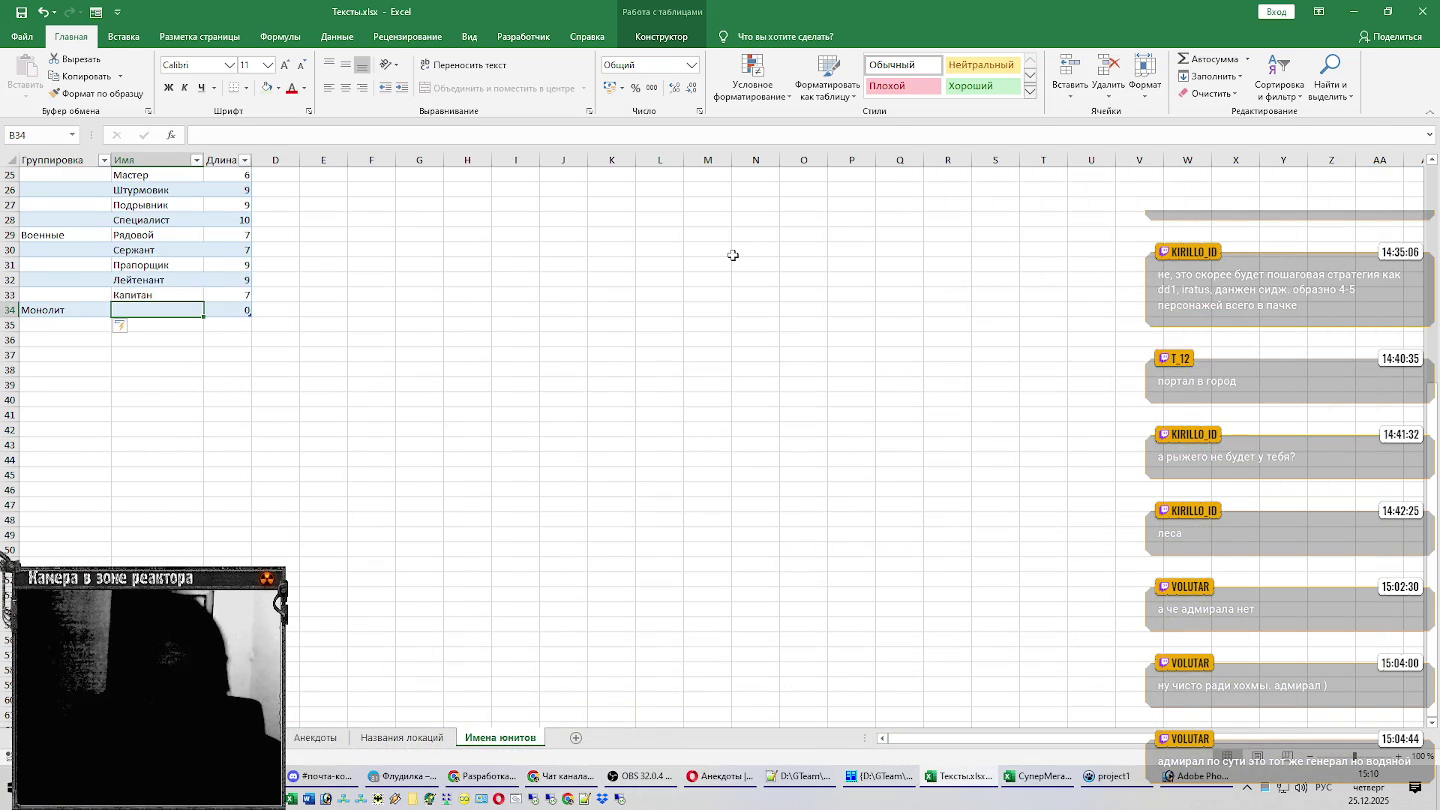
Copy Проповедник from the Юниты sheet, paste it into B34, and move it to B38.
{"action": "scroll", "coordinate": [749, 276], "scroll_direction": "up", "scroll_amount": 3}
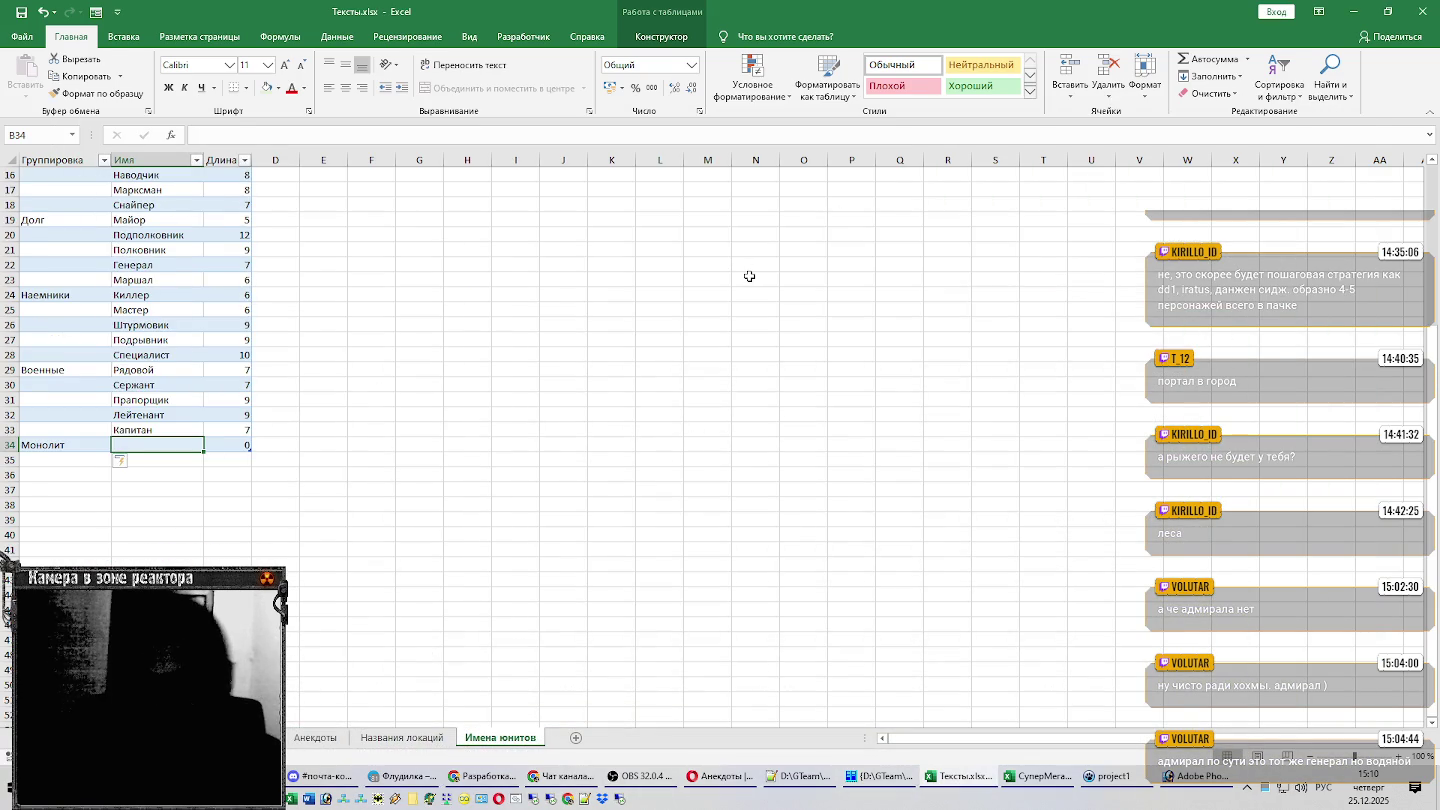
{"action": "left_click", "coordinate": [1033, 788]}
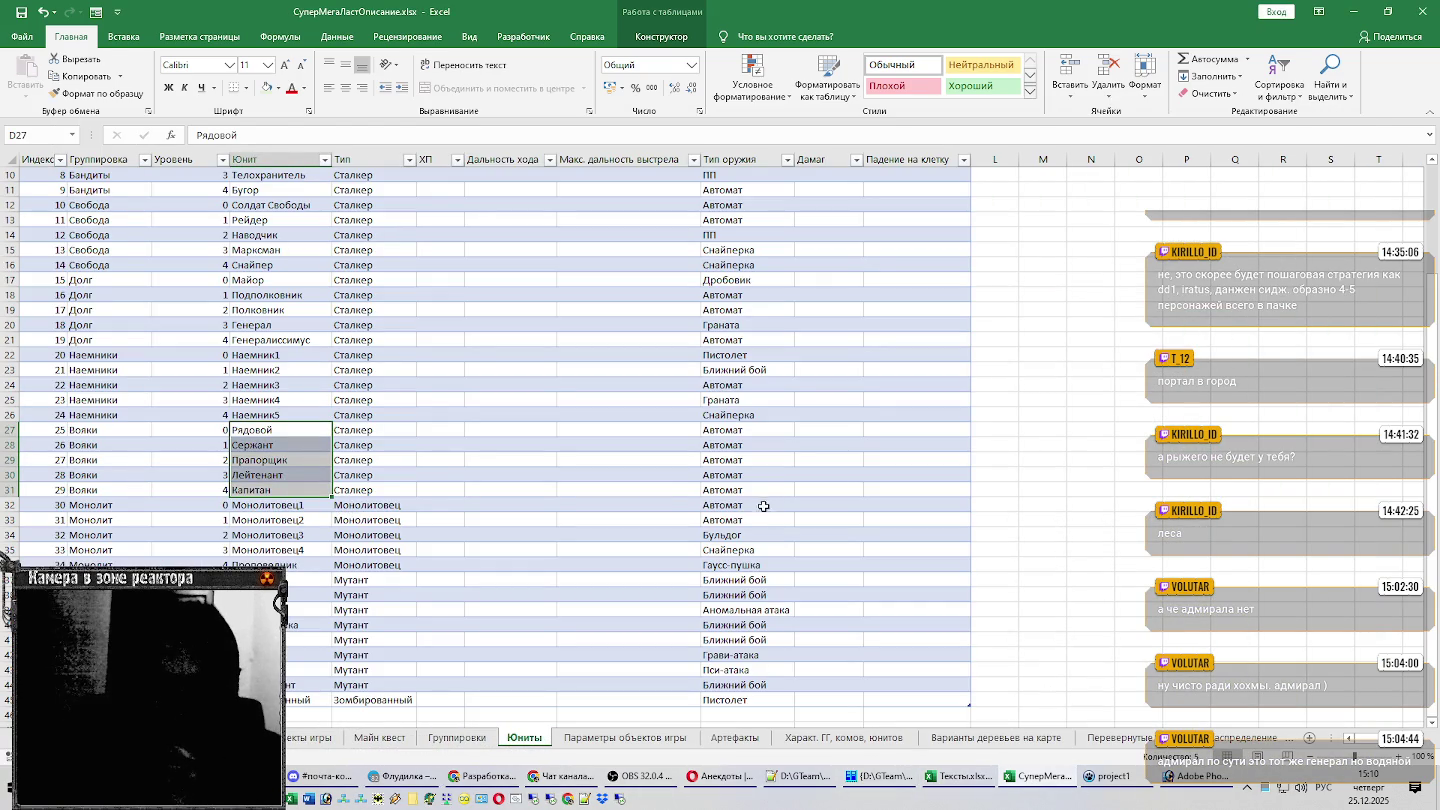
{"action": "left_click_drag", "start_coordinate": [767, 508], "coordinate": [762, 521]}
{"action": "left_click", "coordinate": [760, 535]}
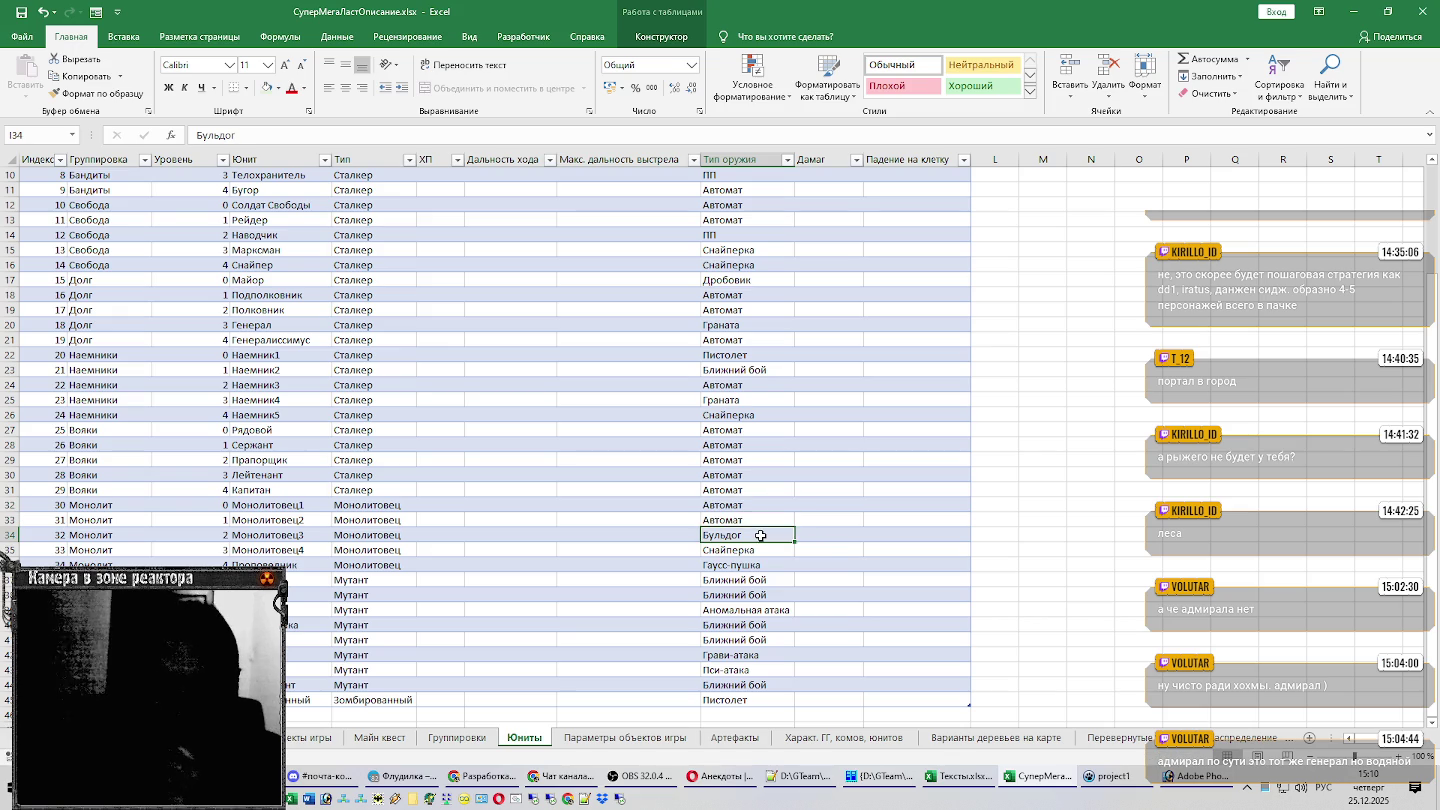
{"action": "left_click", "coordinate": [761, 551]}
{"action": "left_click", "coordinate": [300, 564]}
{"action": "key", "text": "alt+Tab"}
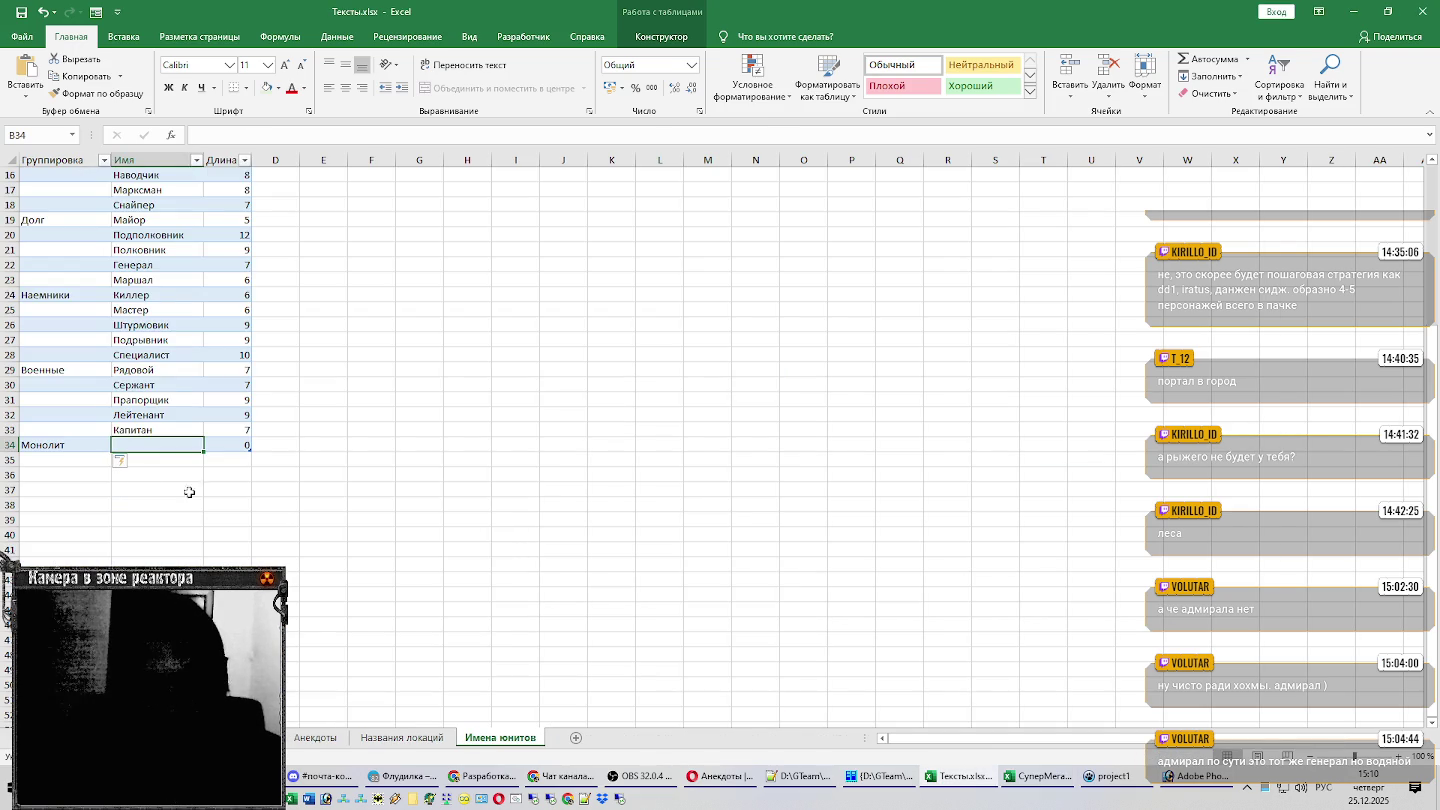
{"action": "type", "text": "Проповедник"}
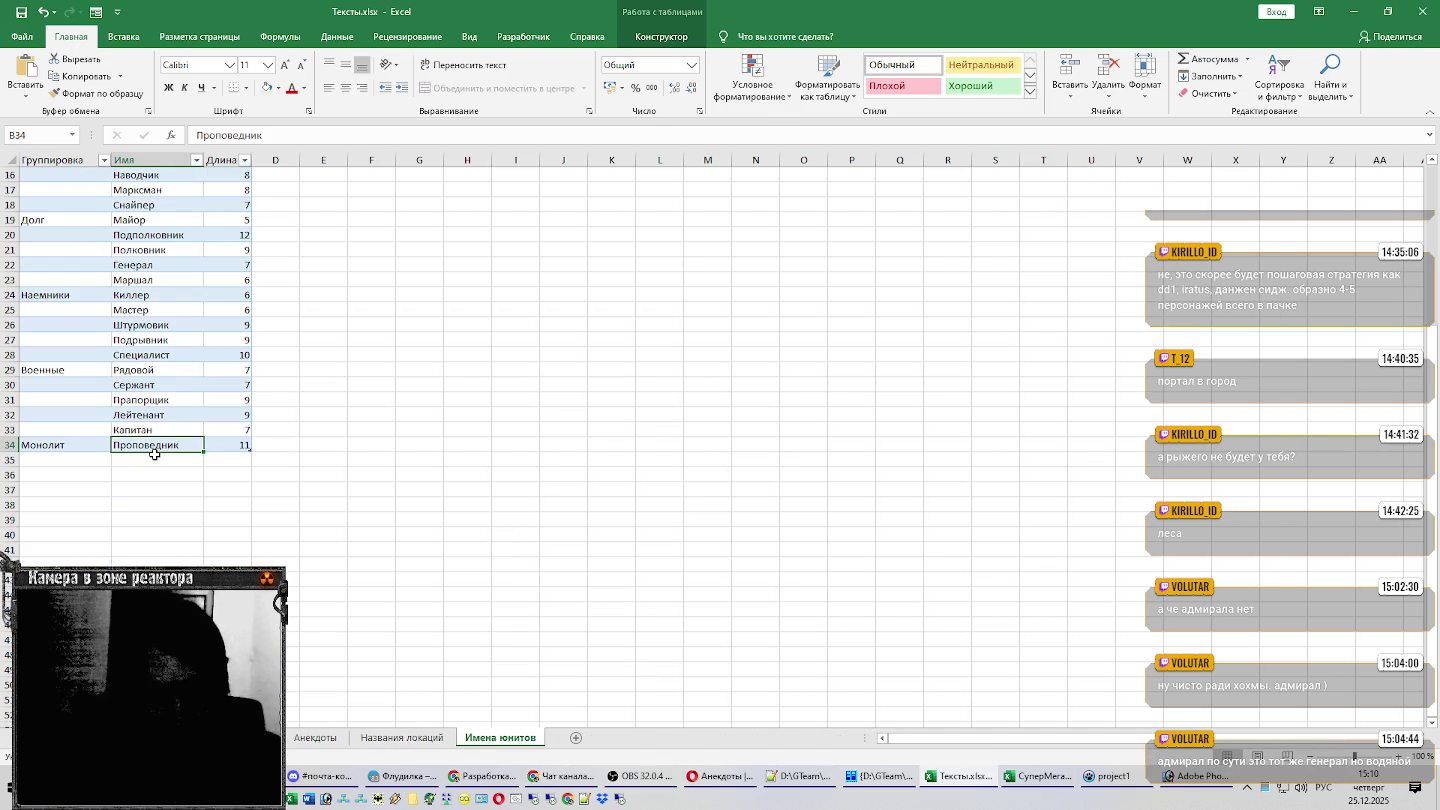
{"action": "left_click_drag", "start_coordinate": [159, 455], "coordinate": [157, 505]}
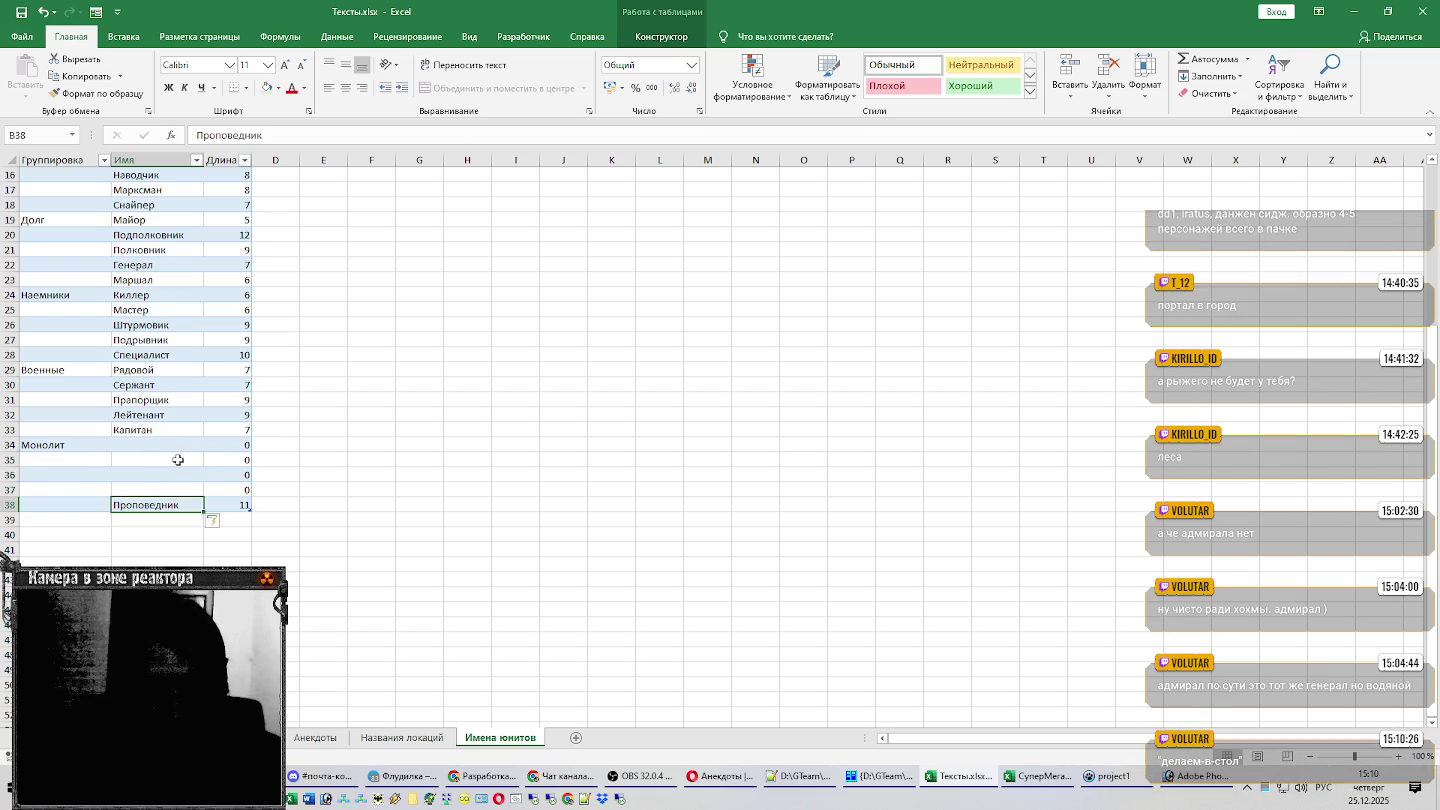
Review the Монолитовец unit names, types and weapons on the Юниты sheet.
{"action": "key", "text": "alt+Tab"}
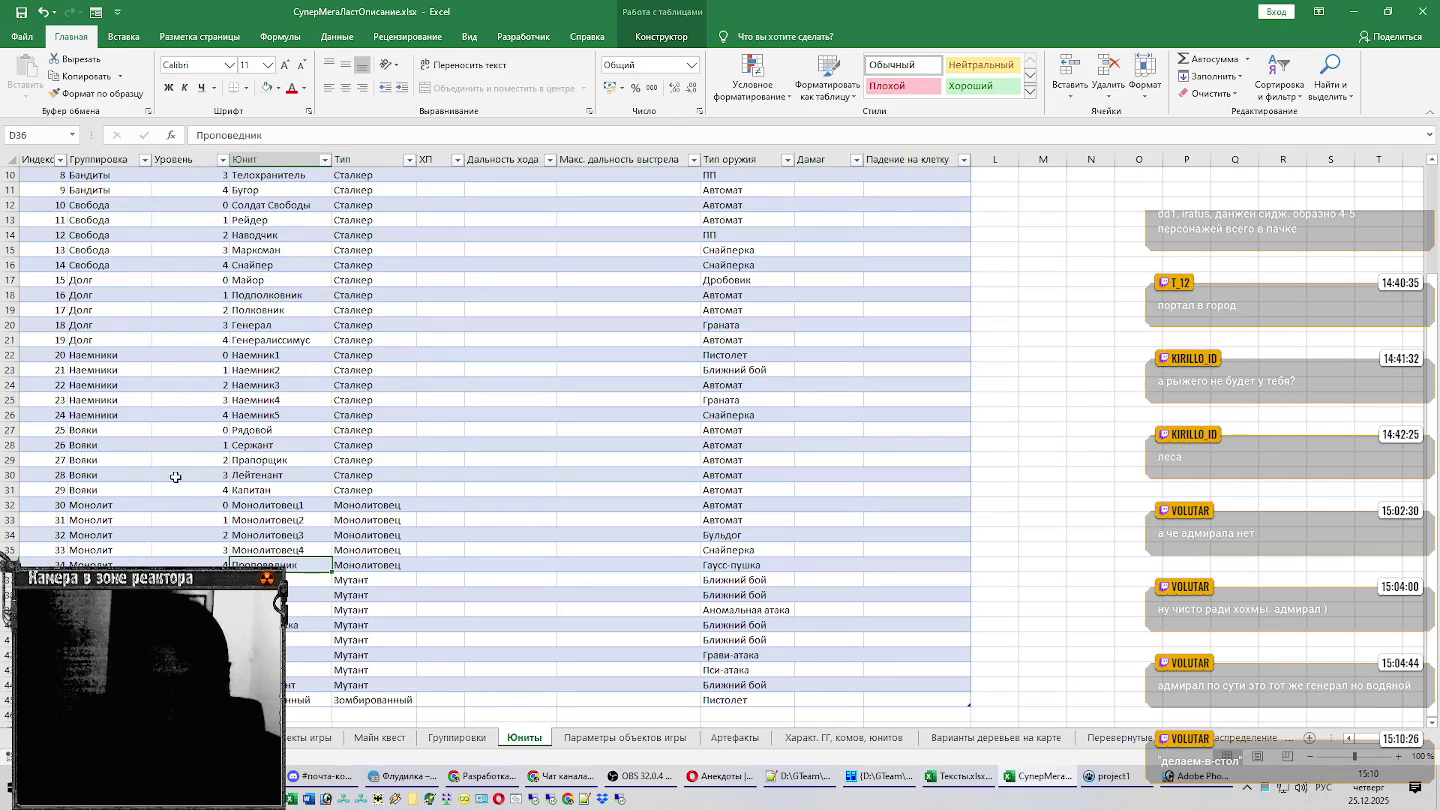
{"action": "left_click", "coordinate": [709, 537]}
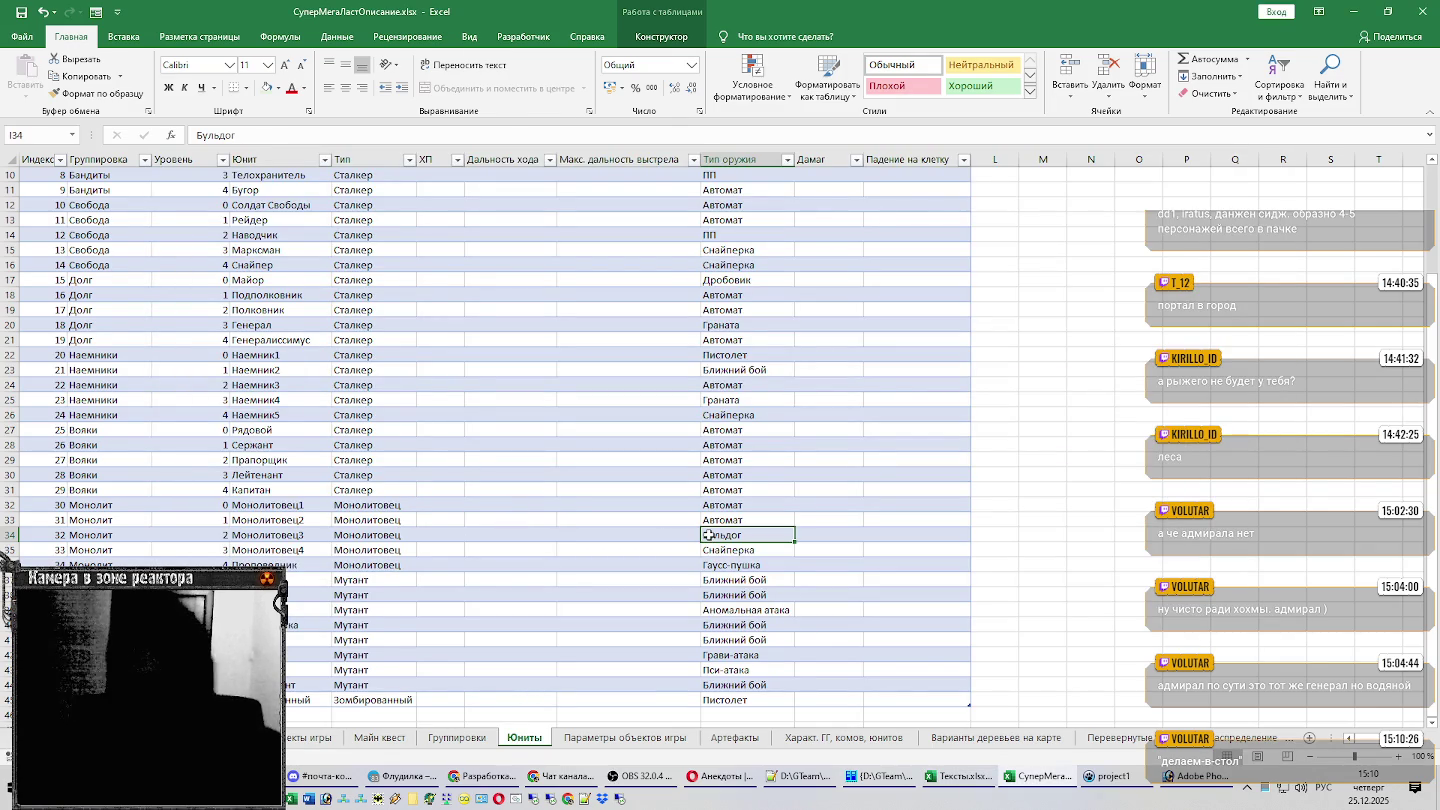
{"action": "left_click", "coordinate": [410, 521]}
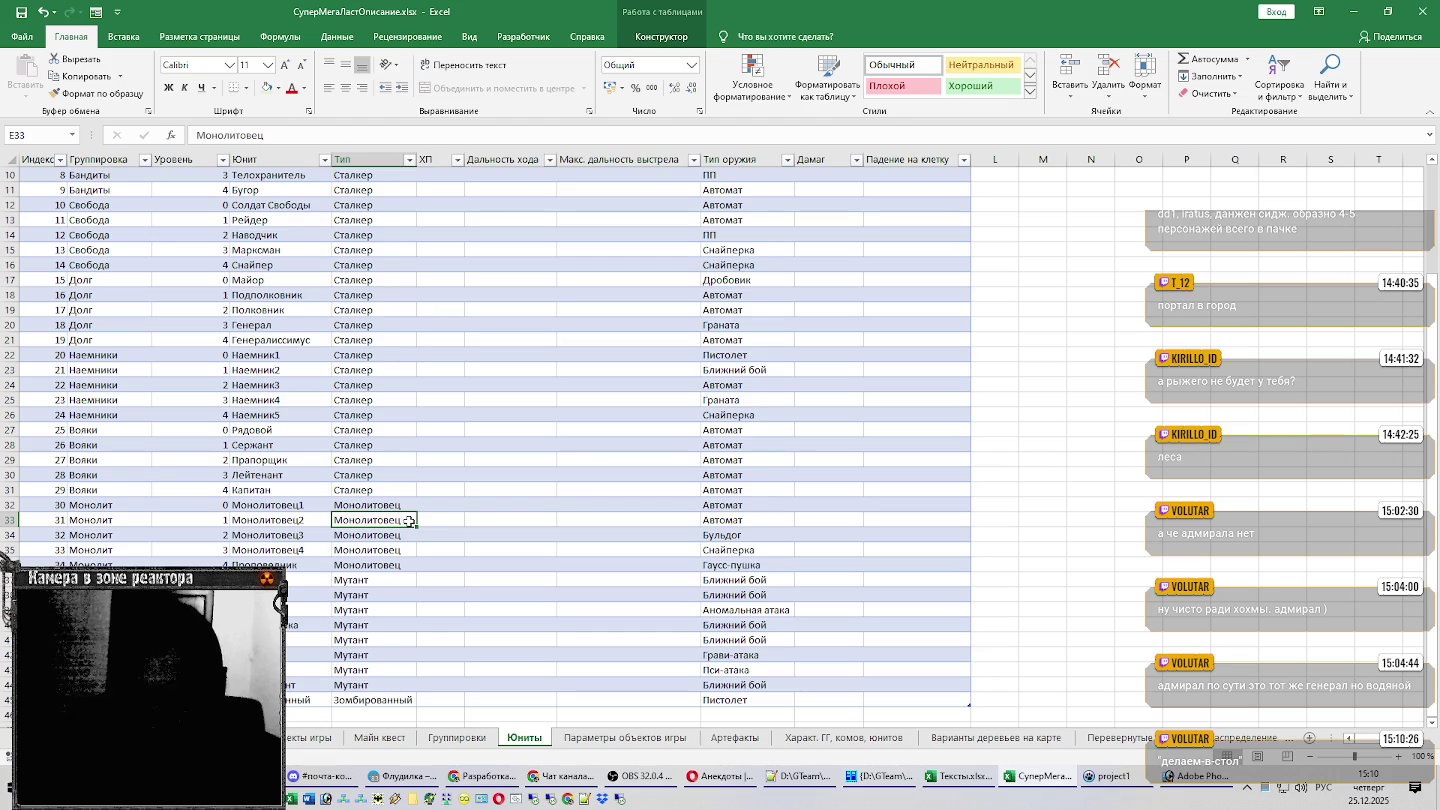
{"action": "left_click", "coordinate": [400, 536]}
{"action": "left_click", "coordinate": [401, 521]}
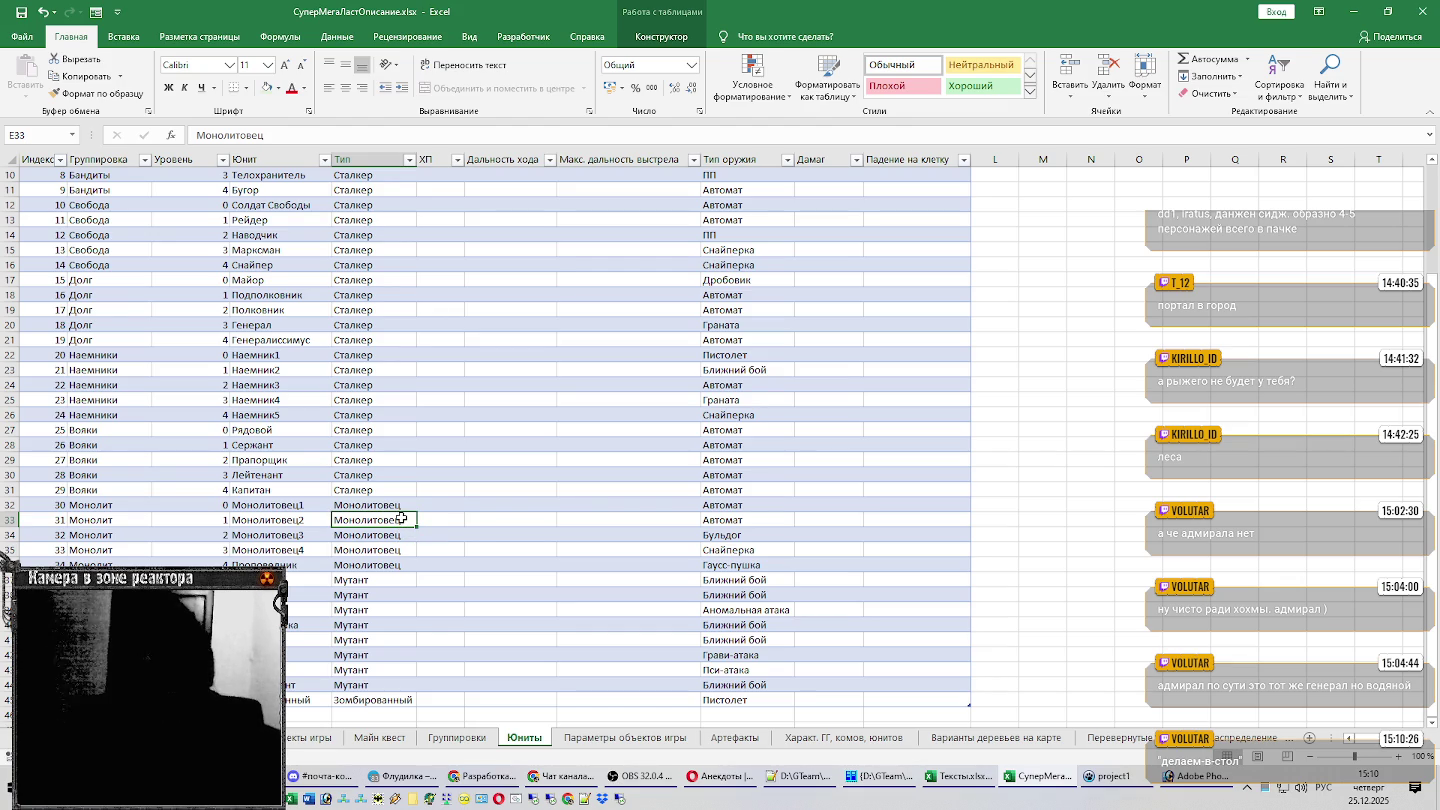
{"action": "left_click", "coordinate": [314, 506]}
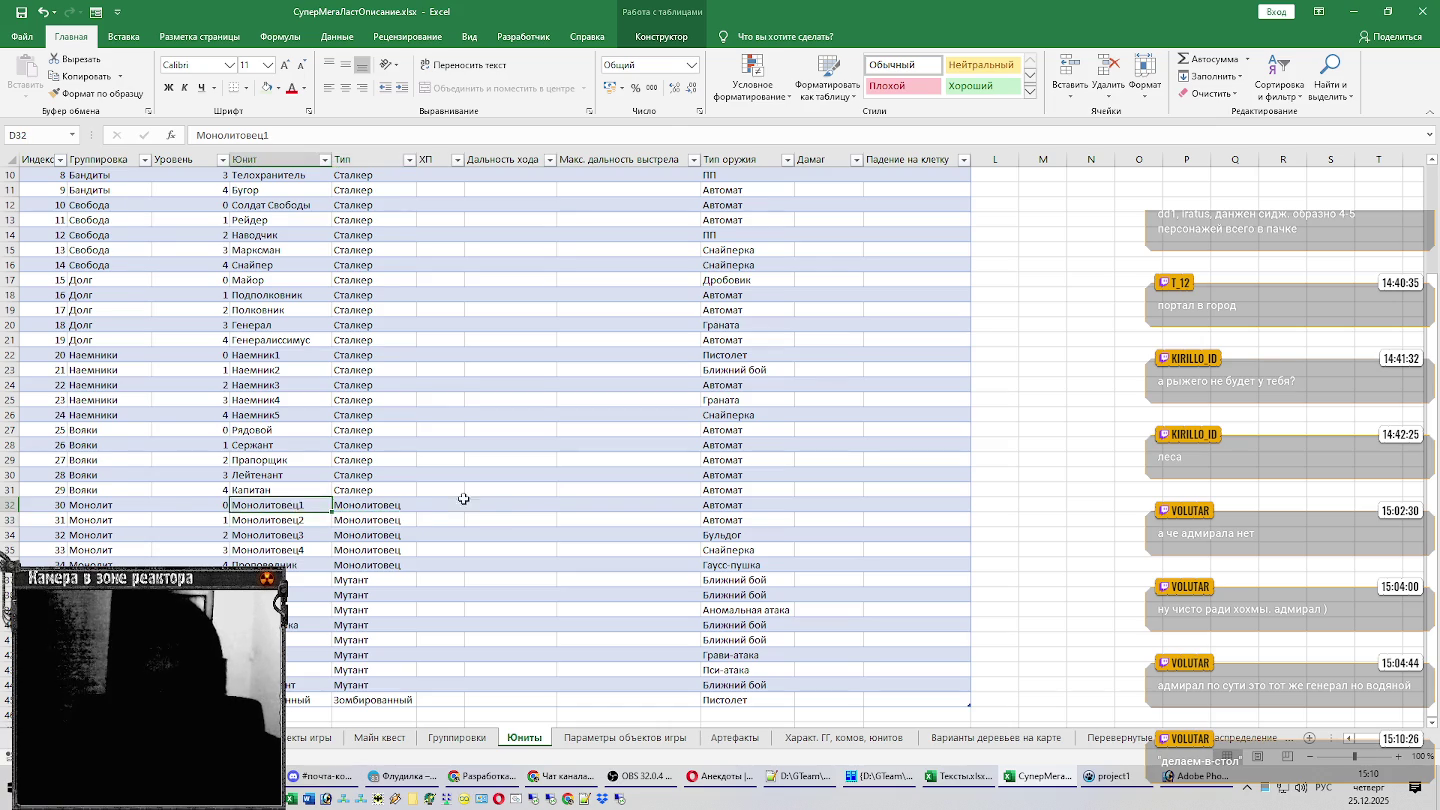
Enter Неофит as the first Монолит name in B34, then return to Юниты.
{"action": "key", "text": "alt+Tab"}
{"action": "key", "text": "Up"}
{"action": "key", "text": "Up"}
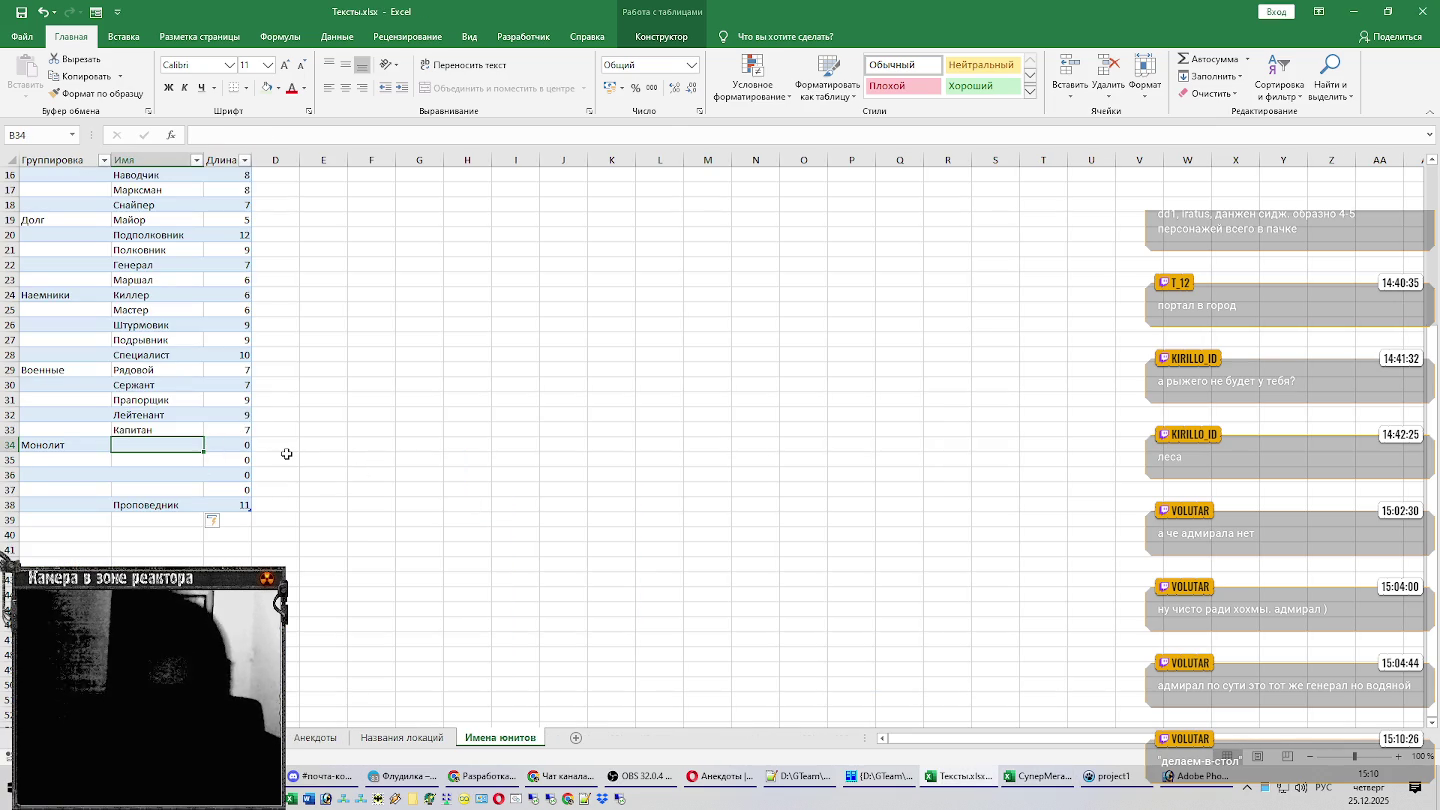
{"action": "type", "text": "Неофит"}
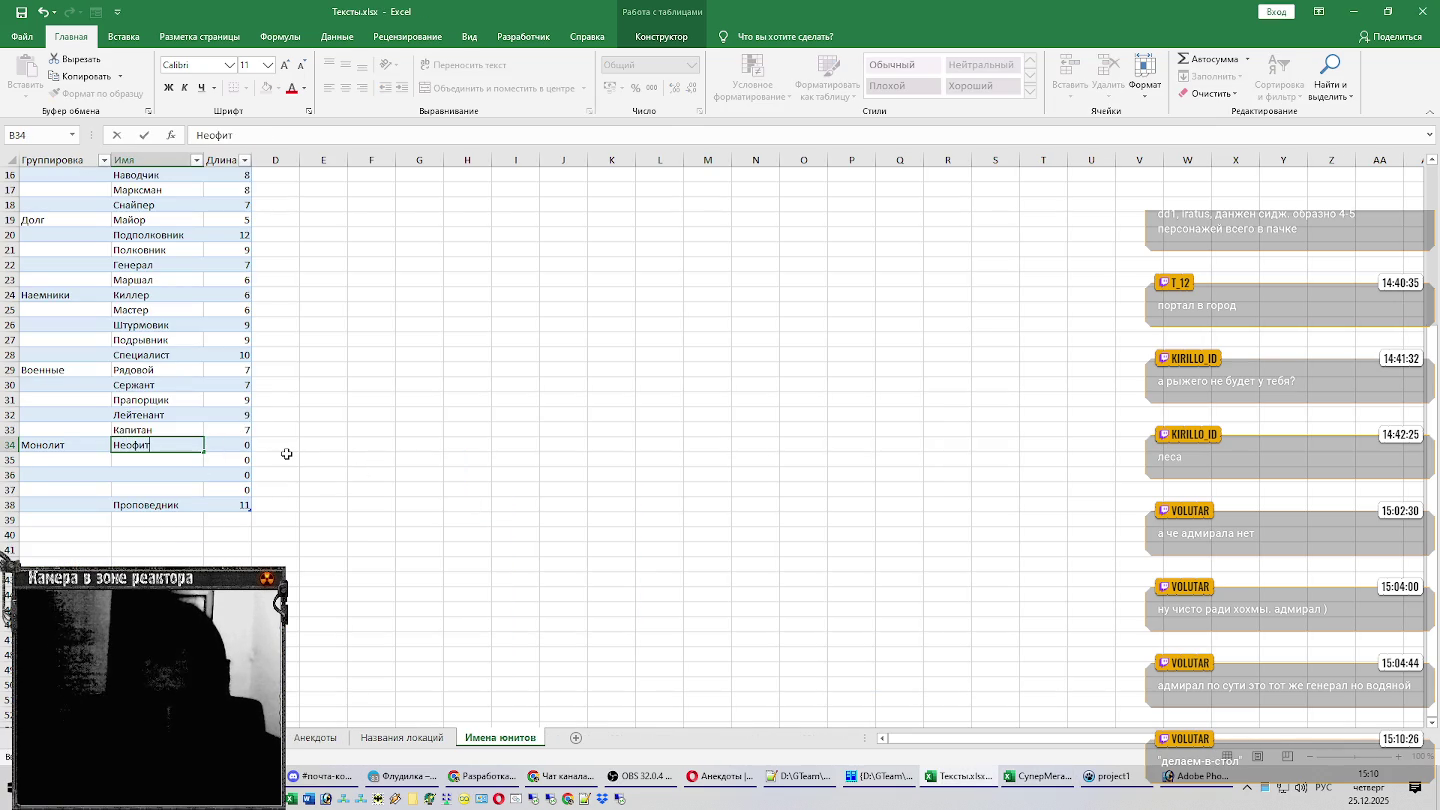
{"action": "key", "text": "Return"}
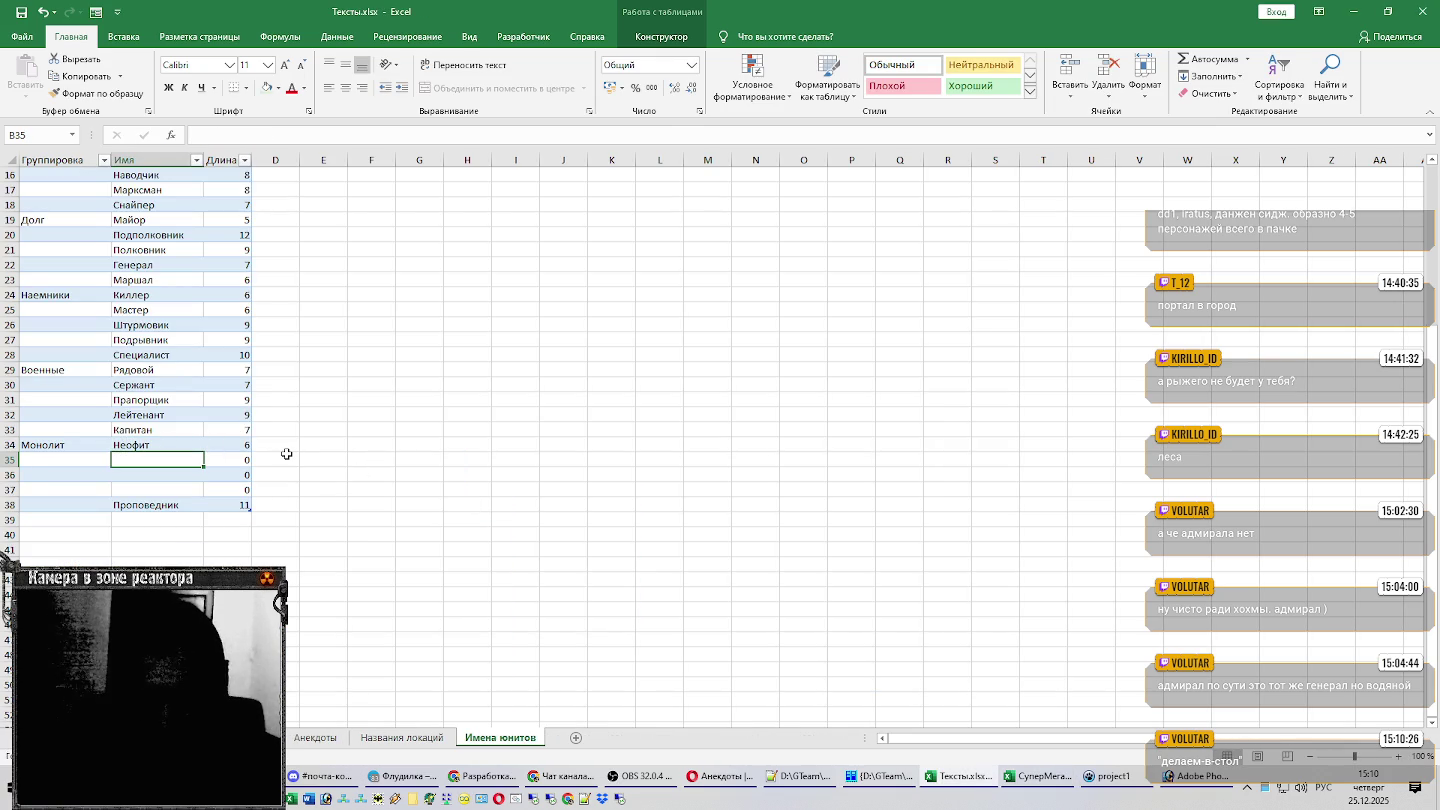
{"action": "key", "text": "alt+Tab"}
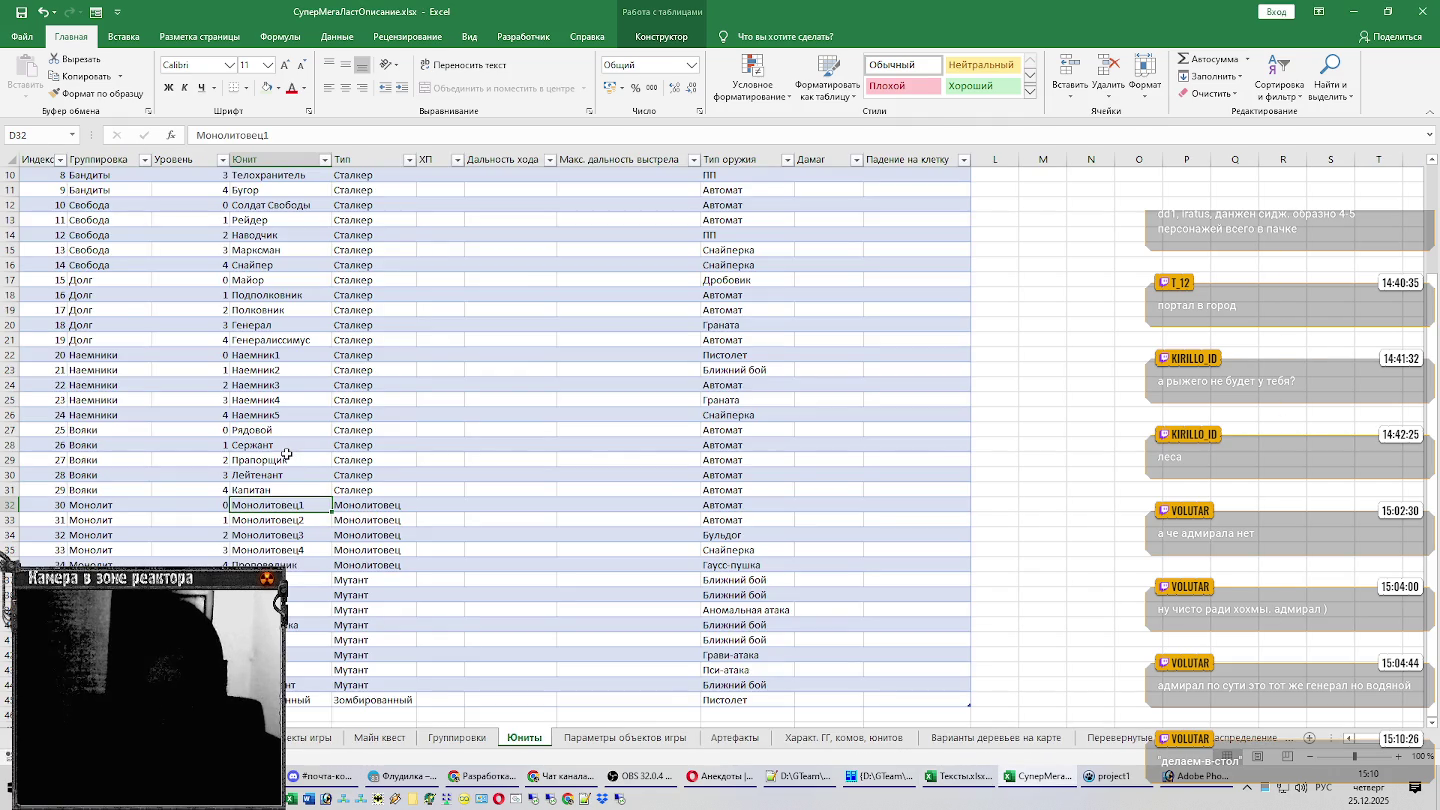
{"action": "key", "text": "Down"}
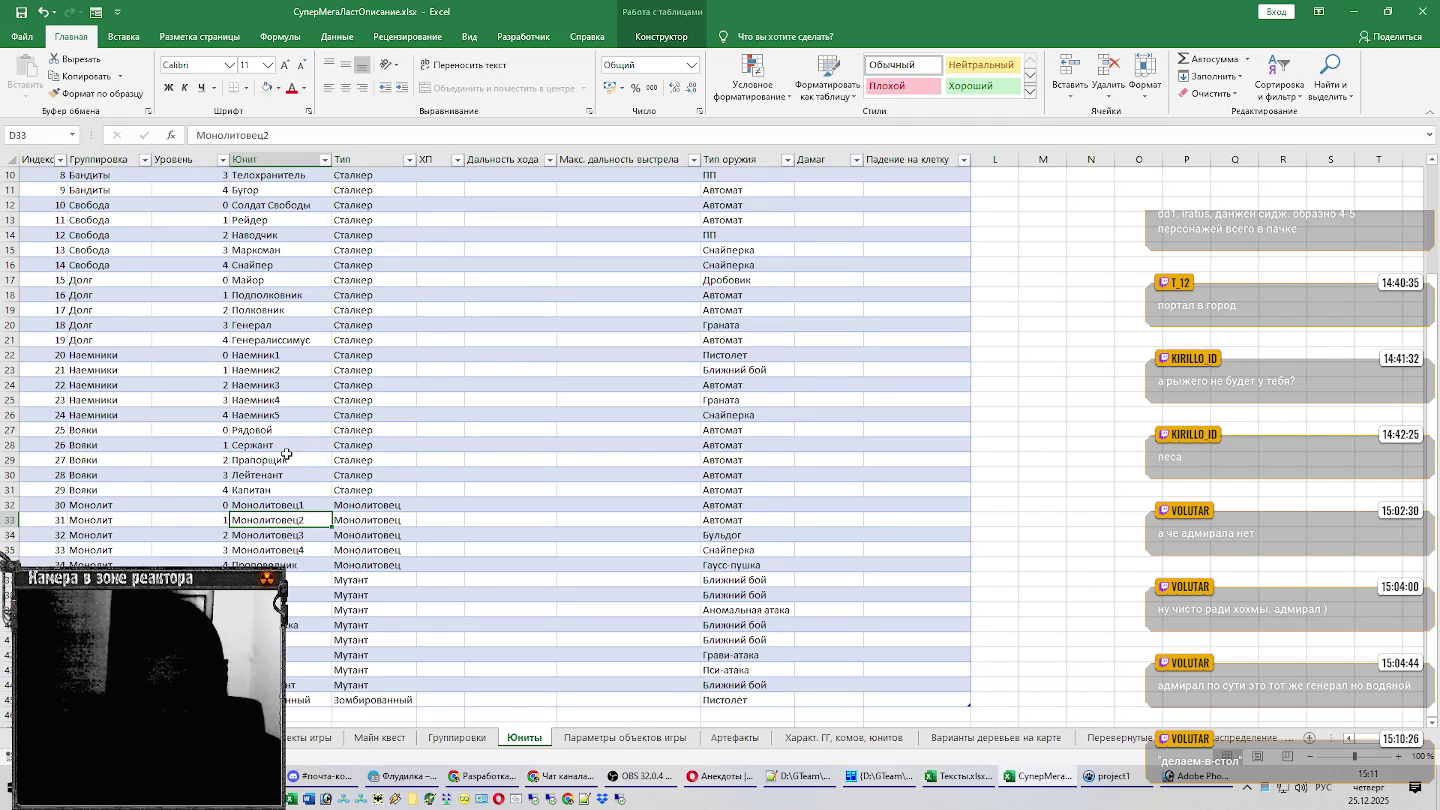
Type Отбойник in I33, then overwrite it with Дробовик copied from I3.
{"action": "key", "text": "Right"}
{"action": "key", "text": "Right"}
{"action": "key", "text": "Right"}
{"action": "key", "text": "Right"}
{"action": "key", "text": "Right"}
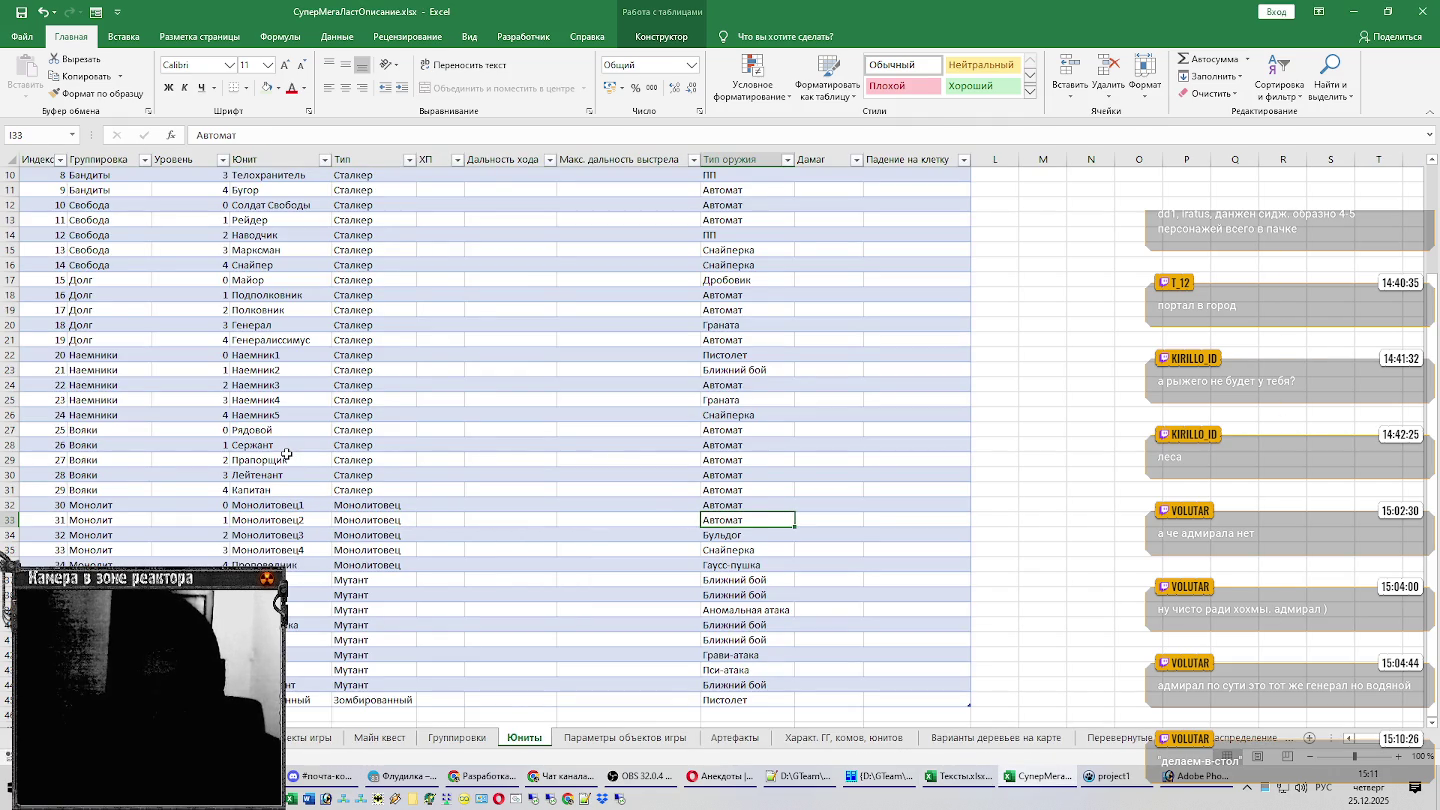
{"action": "type", "text": "О"}
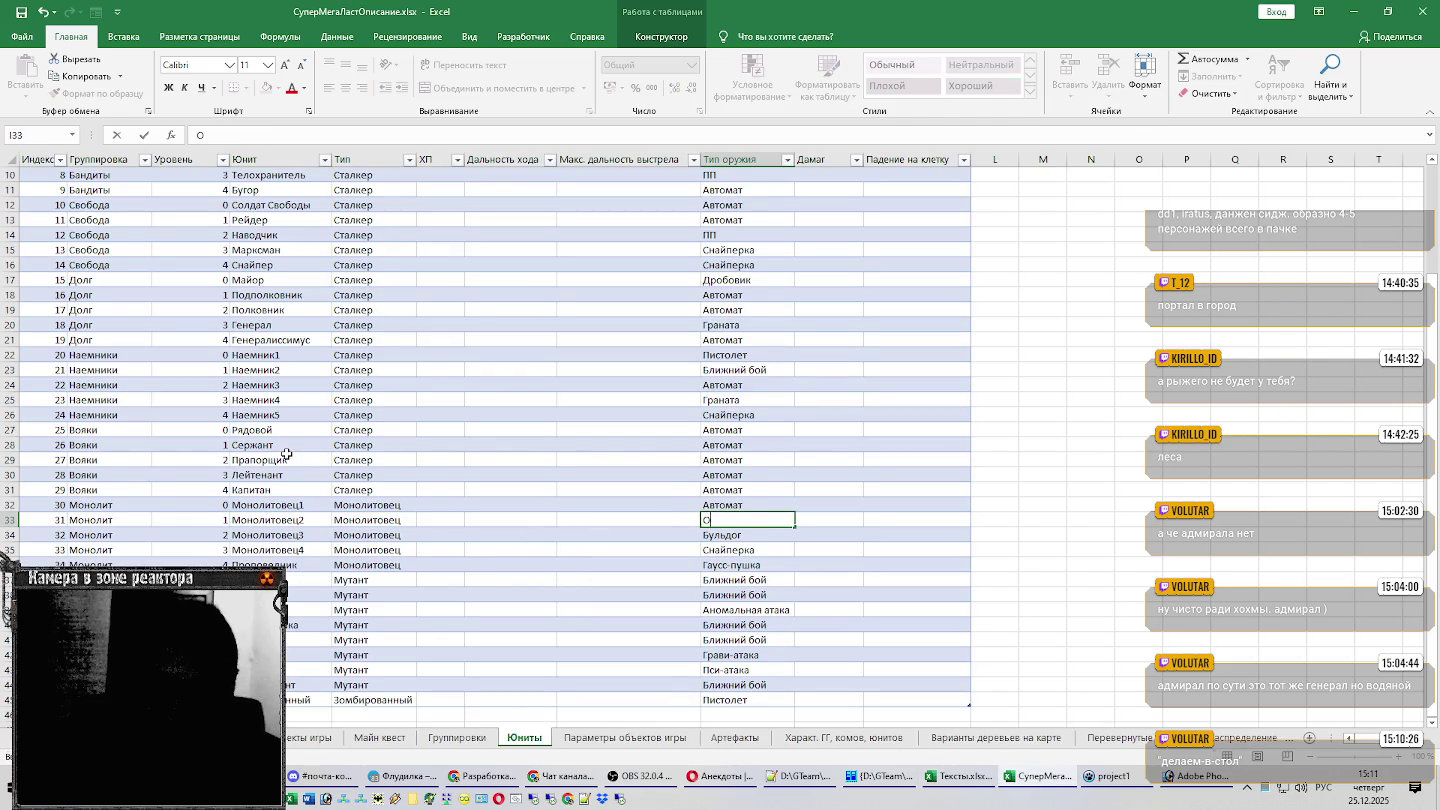
{"action": "type", "text": "тбойник"}
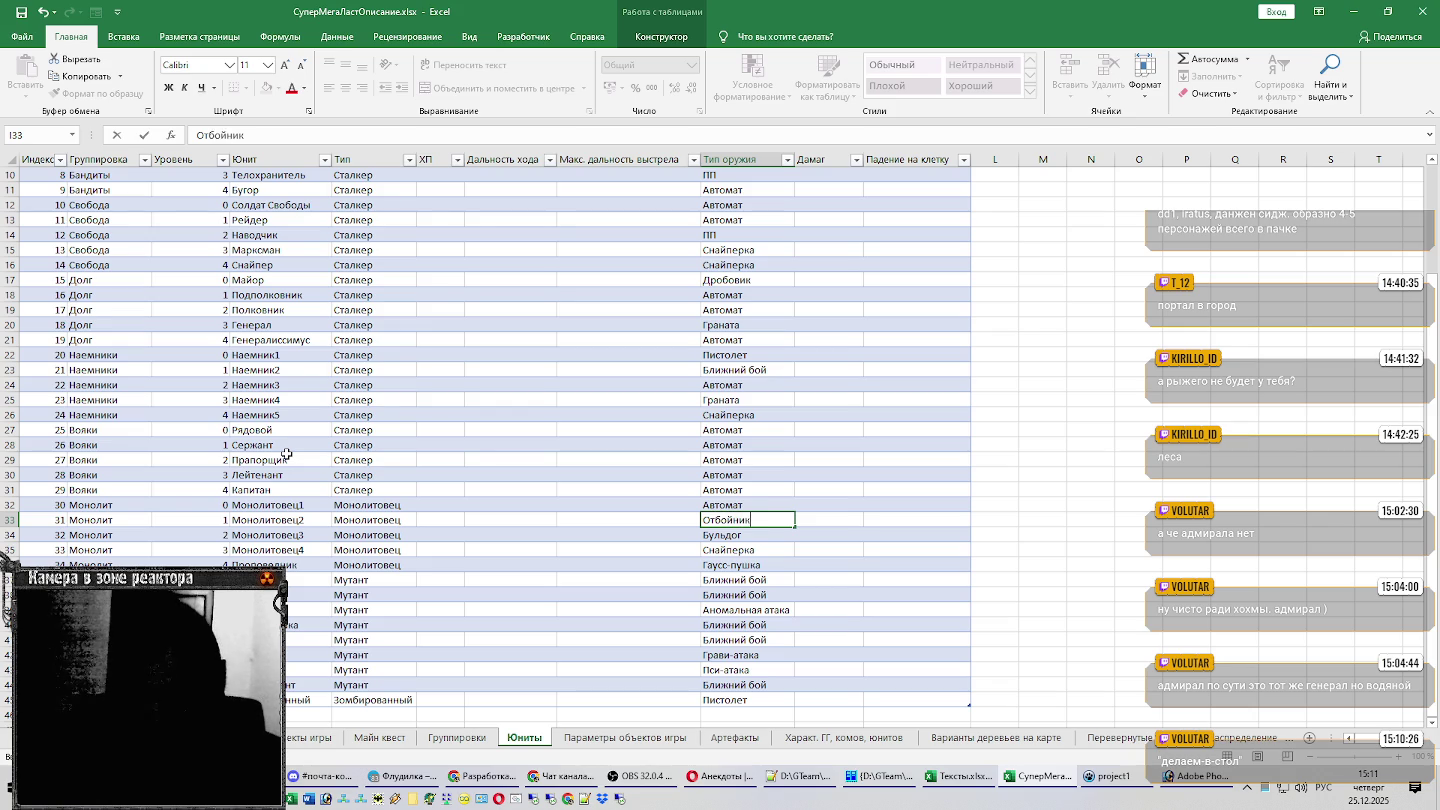
{"action": "key", "text": "Return"}
{"action": "scroll", "coordinate": [289, 455], "scroll_direction": "up", "scroll_amount": 3}
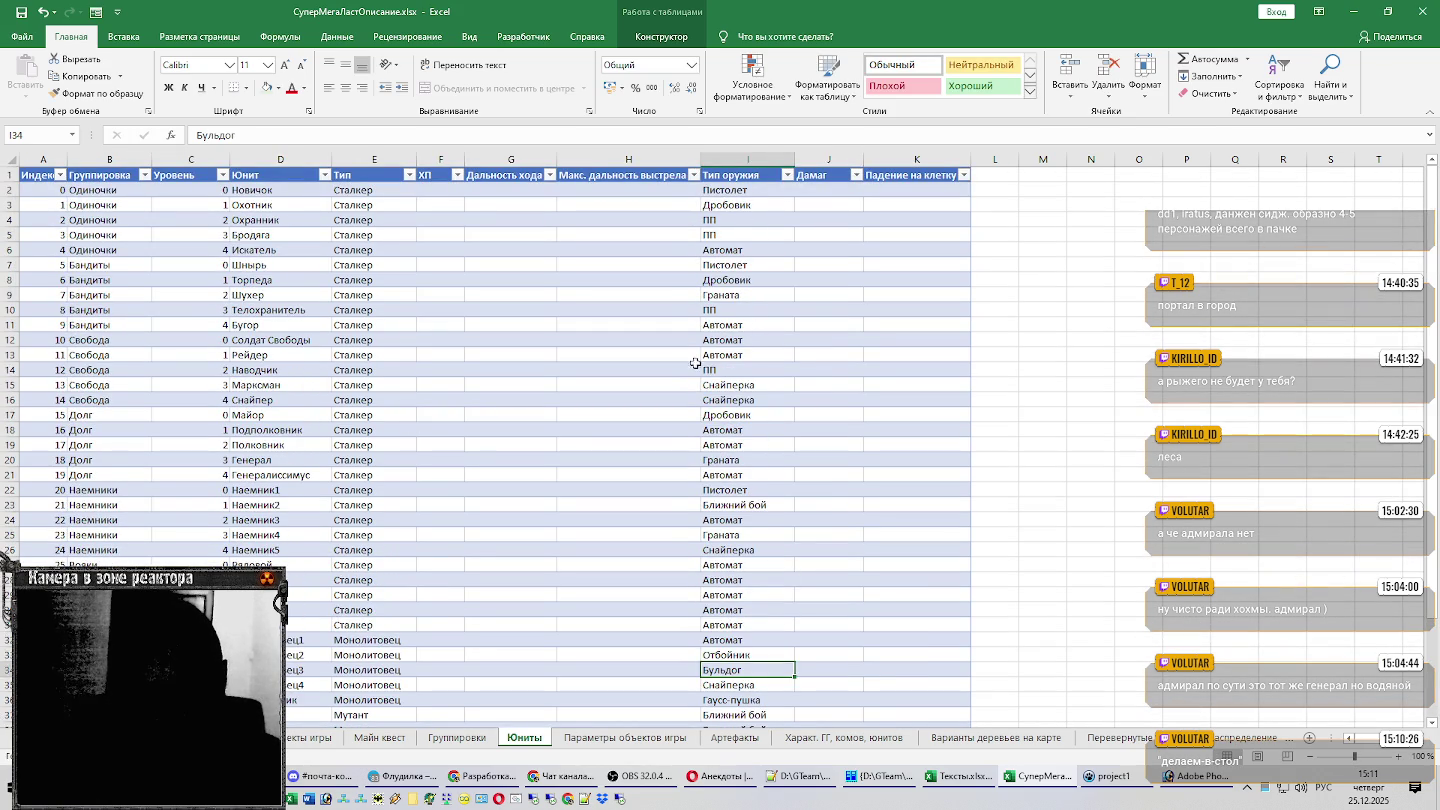
{"action": "left_click", "coordinate": [749, 204]}
{"action": "key", "text": "ctrl+c"}
{"action": "left_click", "coordinate": [745, 656]}
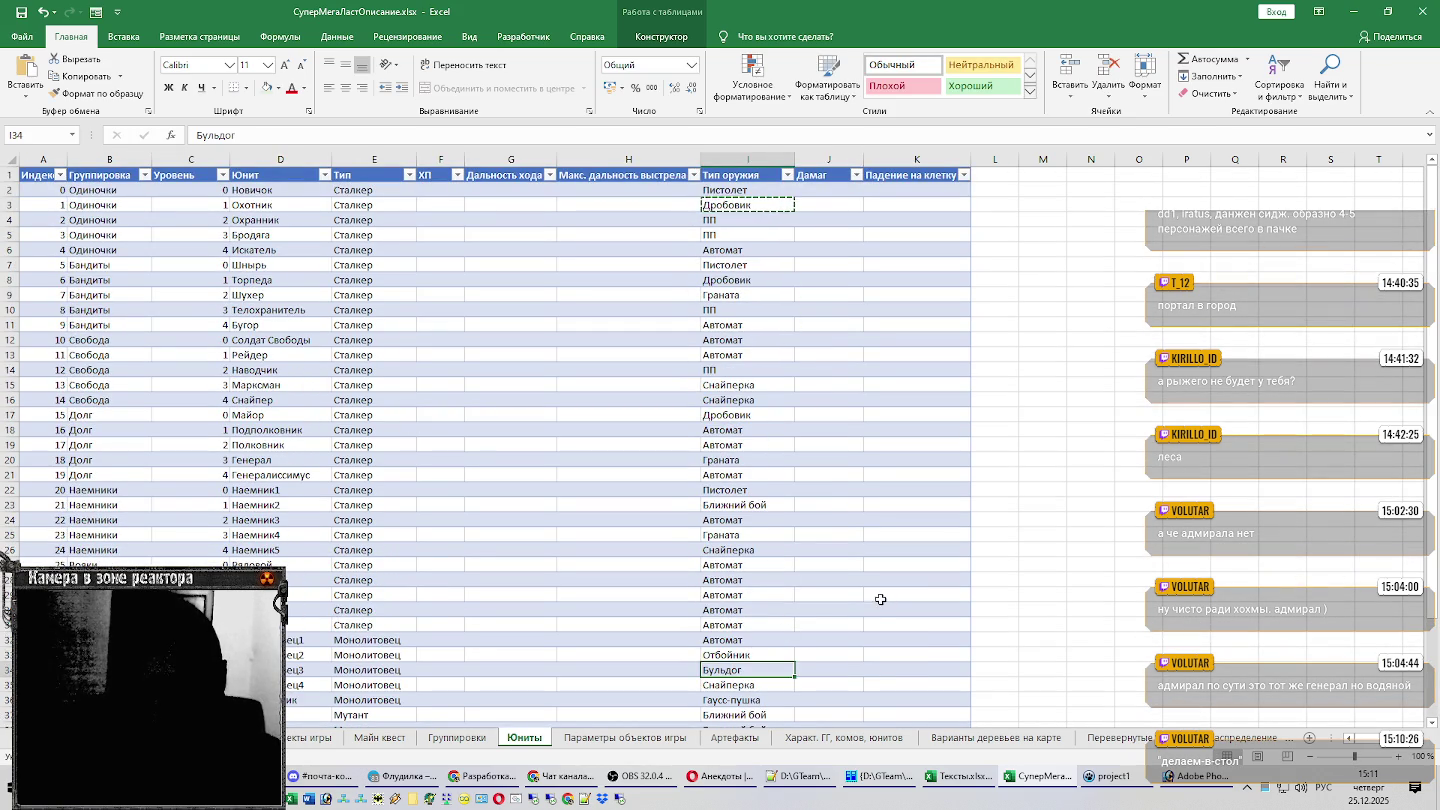
{"action": "key", "text": "ctrl+v"}
{"action": "scroll", "coordinate": [923, 599], "scroll_direction": "down", "scroll_amount": 3}
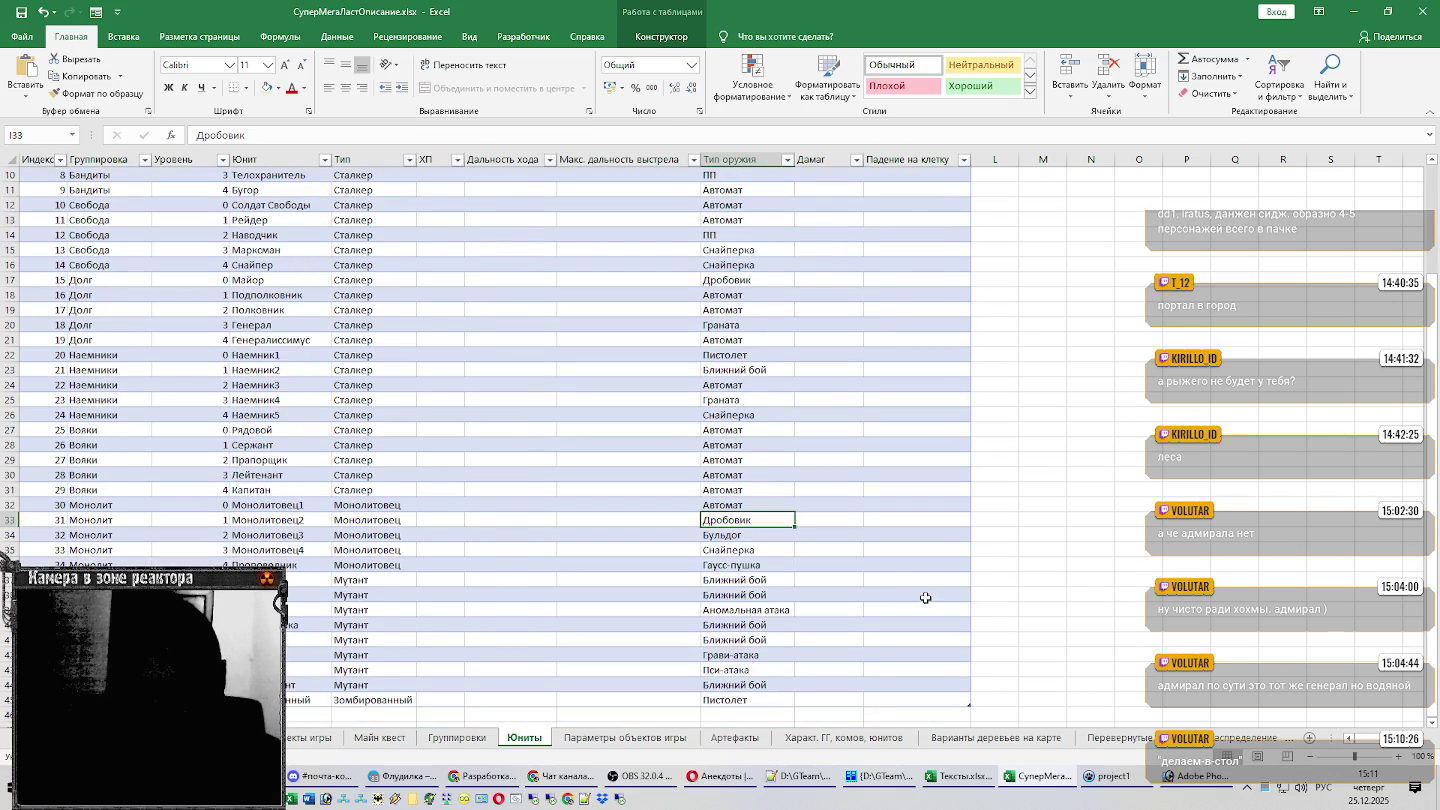
{"action": "key", "text": "Escape"}
{"action": "key", "text": "alt+Tab"}
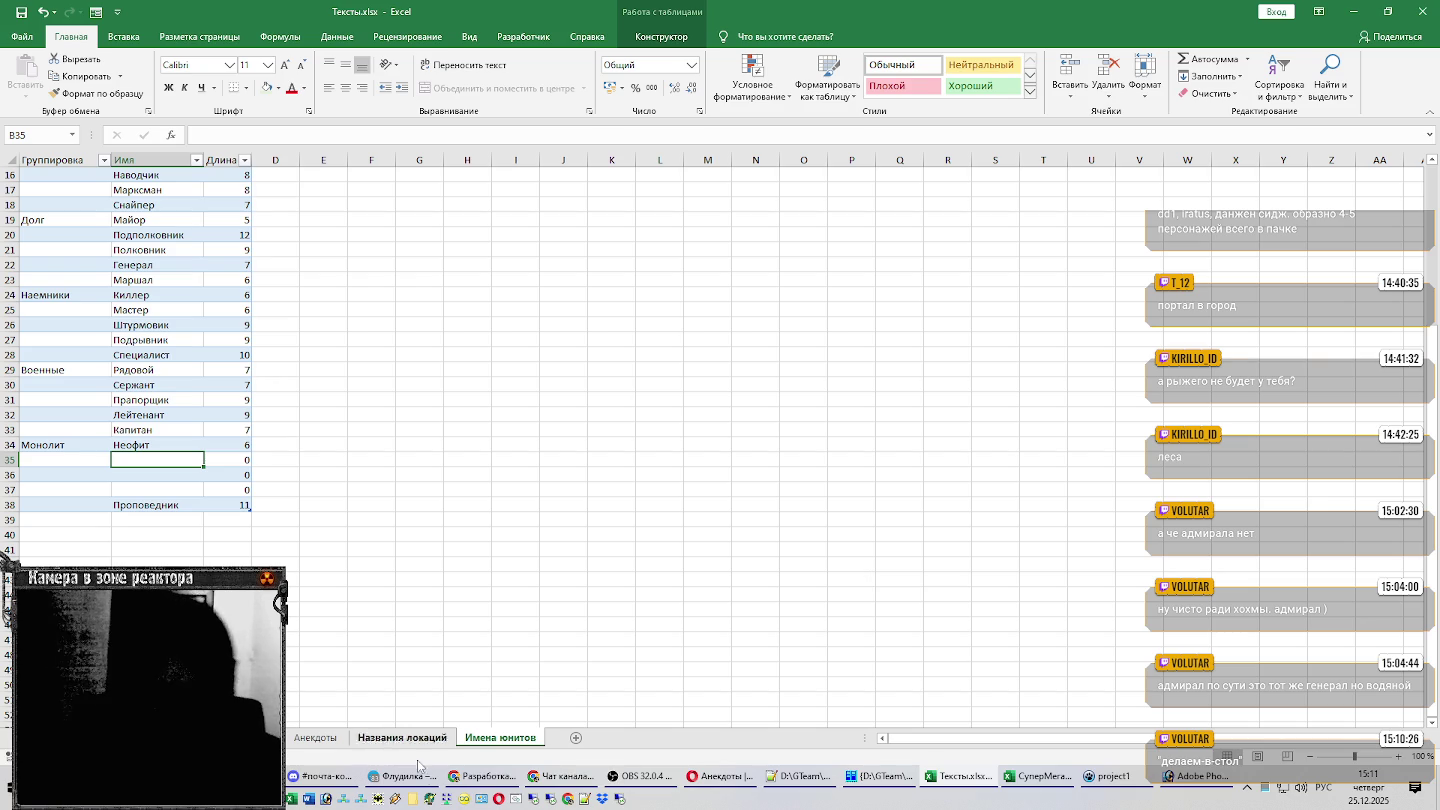
Search the web for 'молитвенник монолит' in the browser.
{"action": "left_click", "coordinate": [478, 777]}
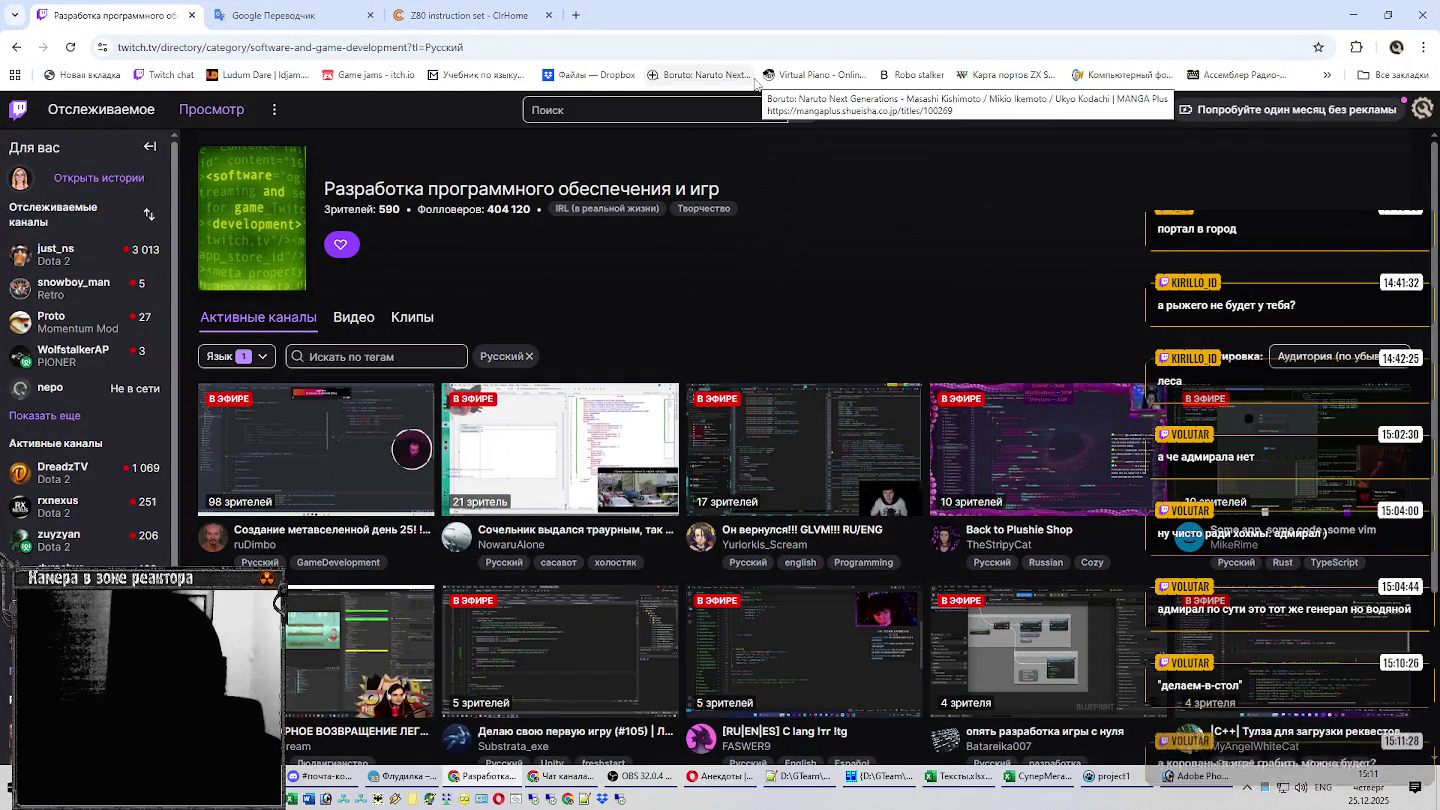
{"action": "left_click", "coordinate": [720, 778]}
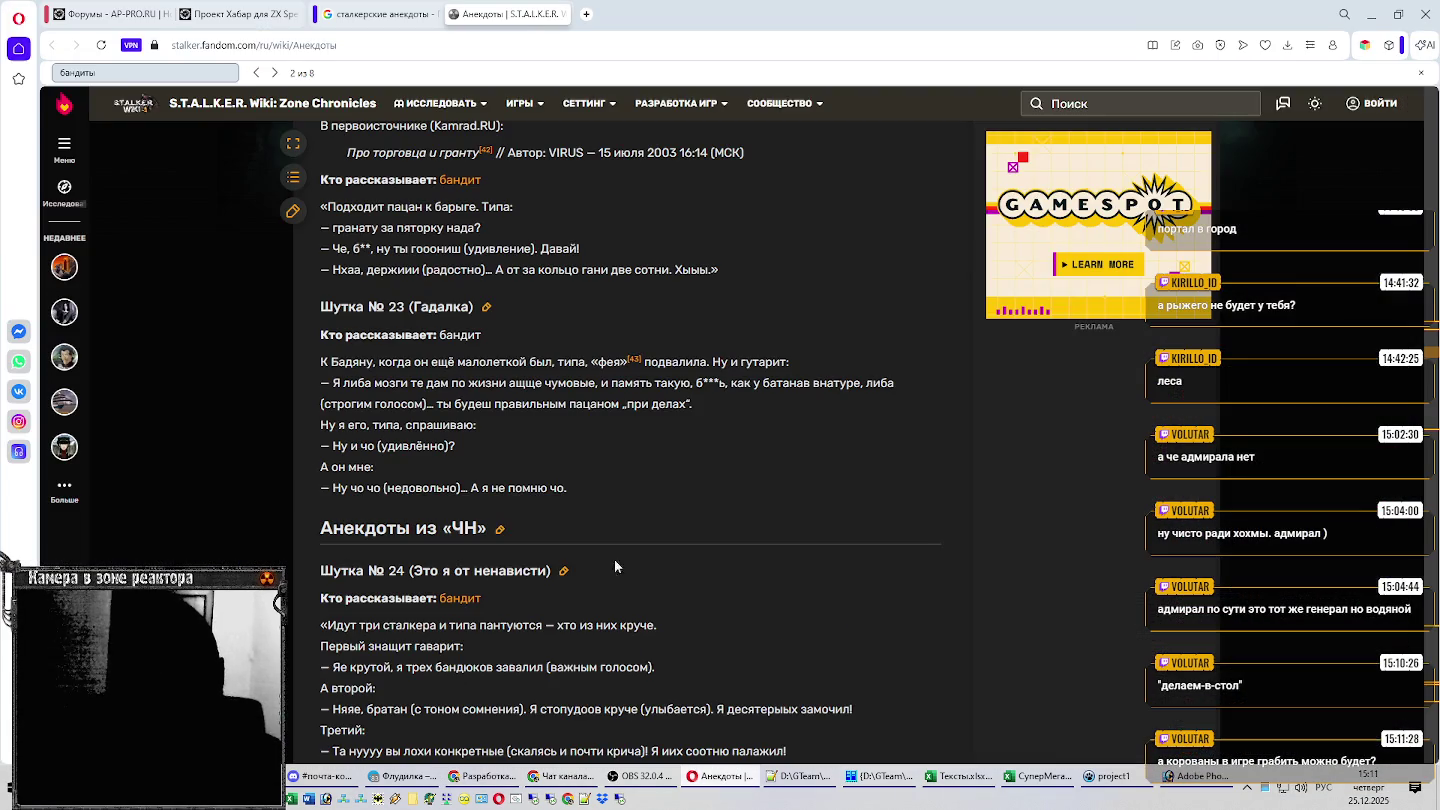
{"action": "left_click", "coordinate": [401, 57]}
{"action": "type", "text": "молитвенник монолит"}
{"action": "key", "text": "Return"}
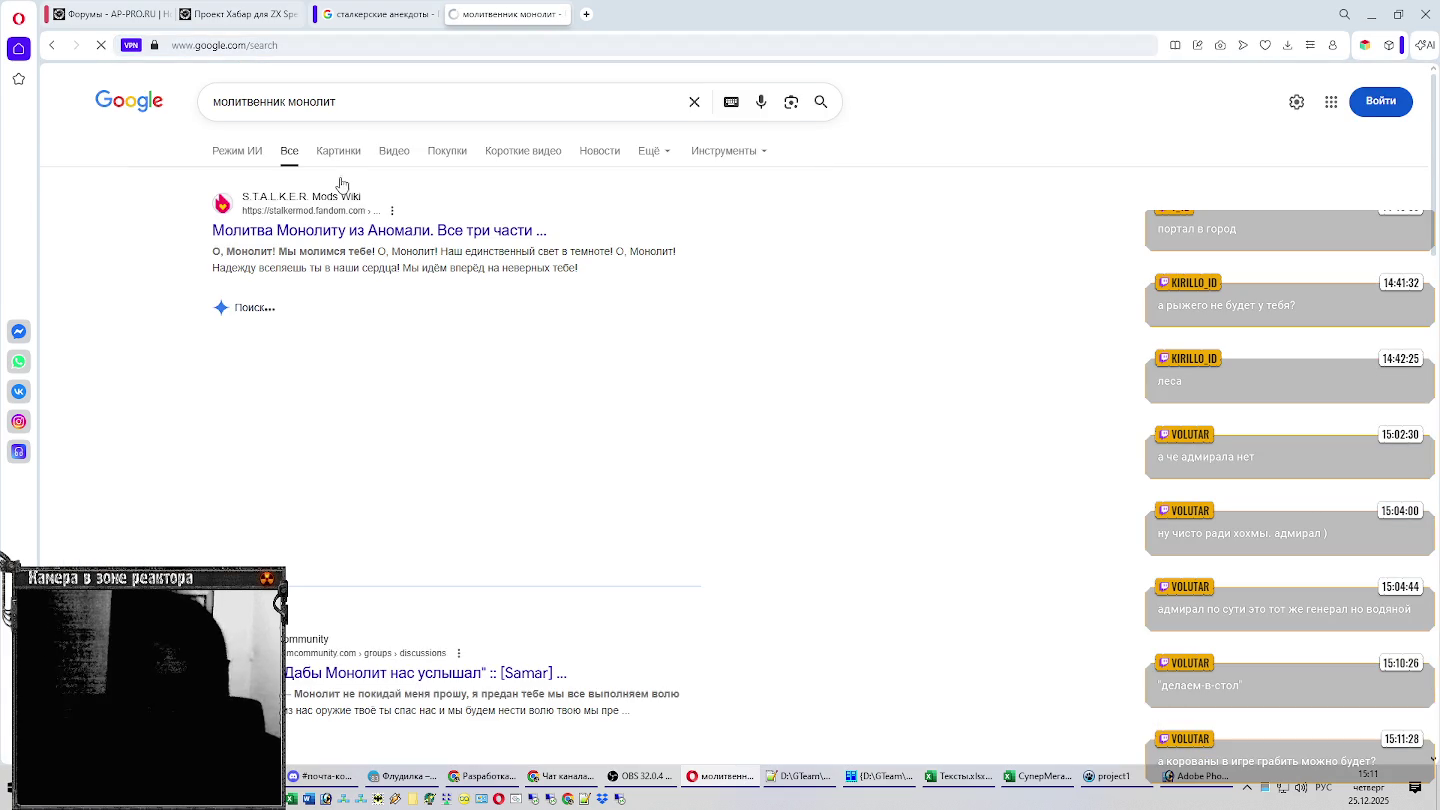
Read the Молящийся монолитовец wiki article, then bring Тексты.xlsx back to the front.
{"action": "scroll", "coordinate": [1060, 218], "scroll_direction": "down", "scroll_amount": 5}
{"action": "scroll", "coordinate": [1060, 217], "scroll_direction": "down", "scroll_amount": 4}
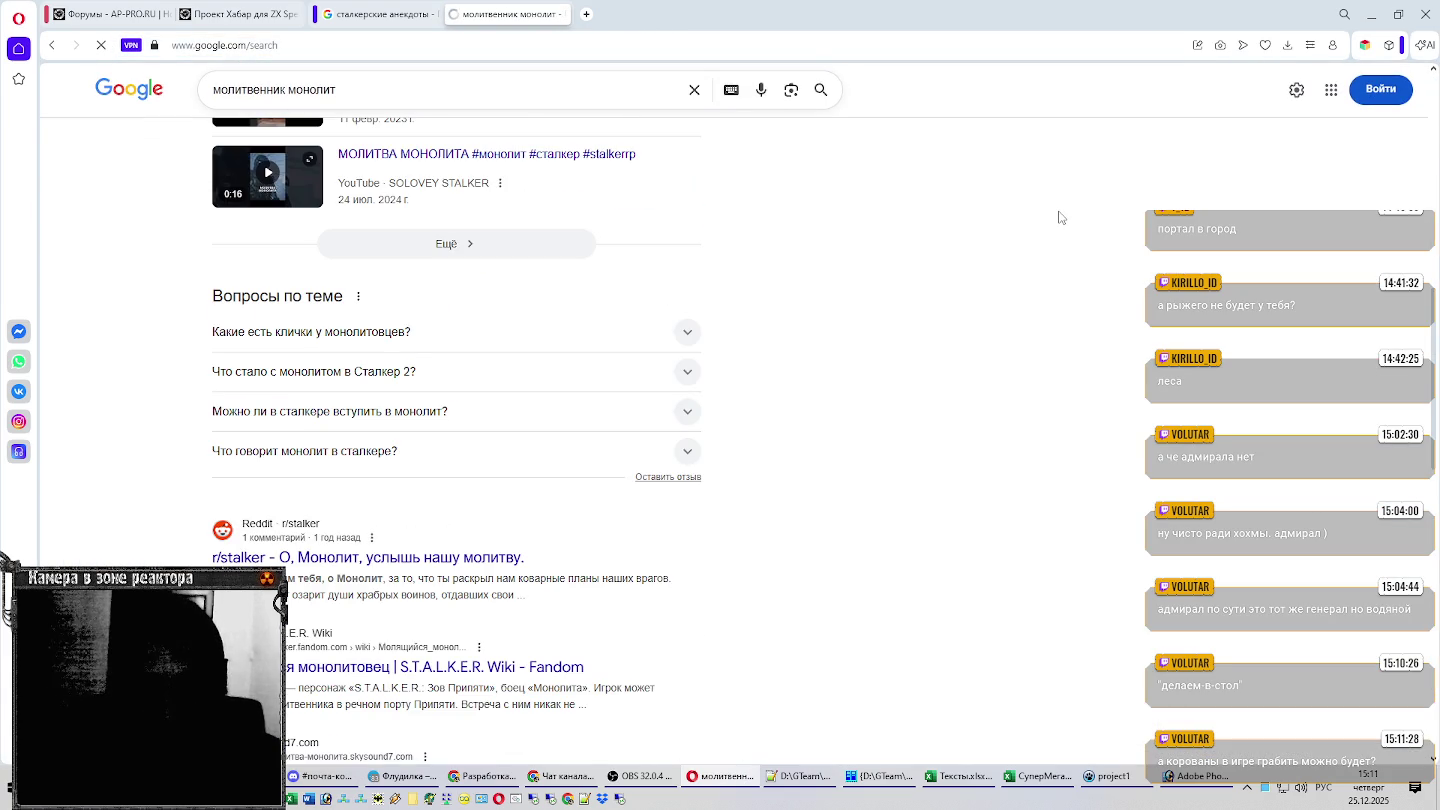
{"action": "scroll", "coordinate": [1060, 216], "scroll_direction": "down", "scroll_amount": 4}
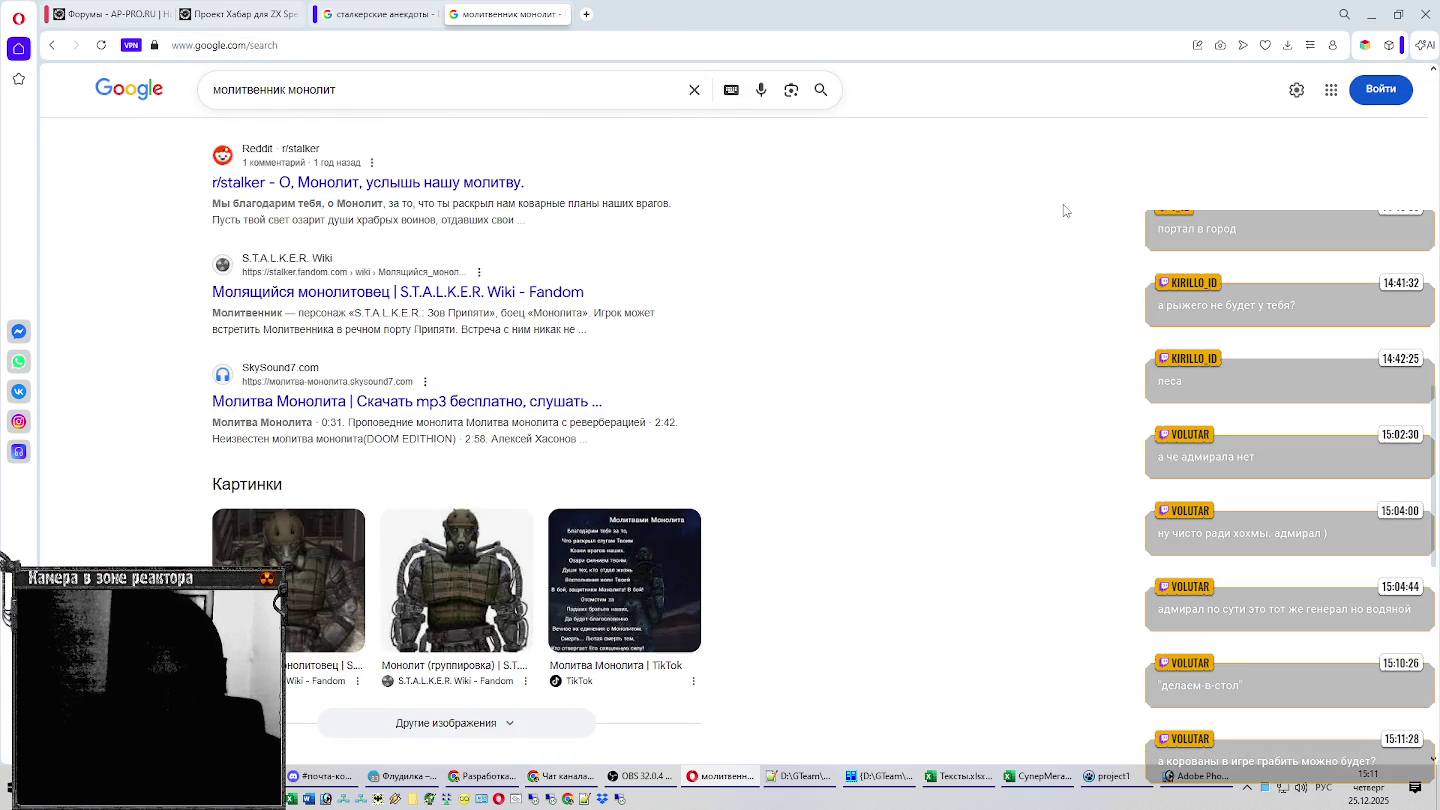
{"action": "left_click", "coordinate": [304, 293]}
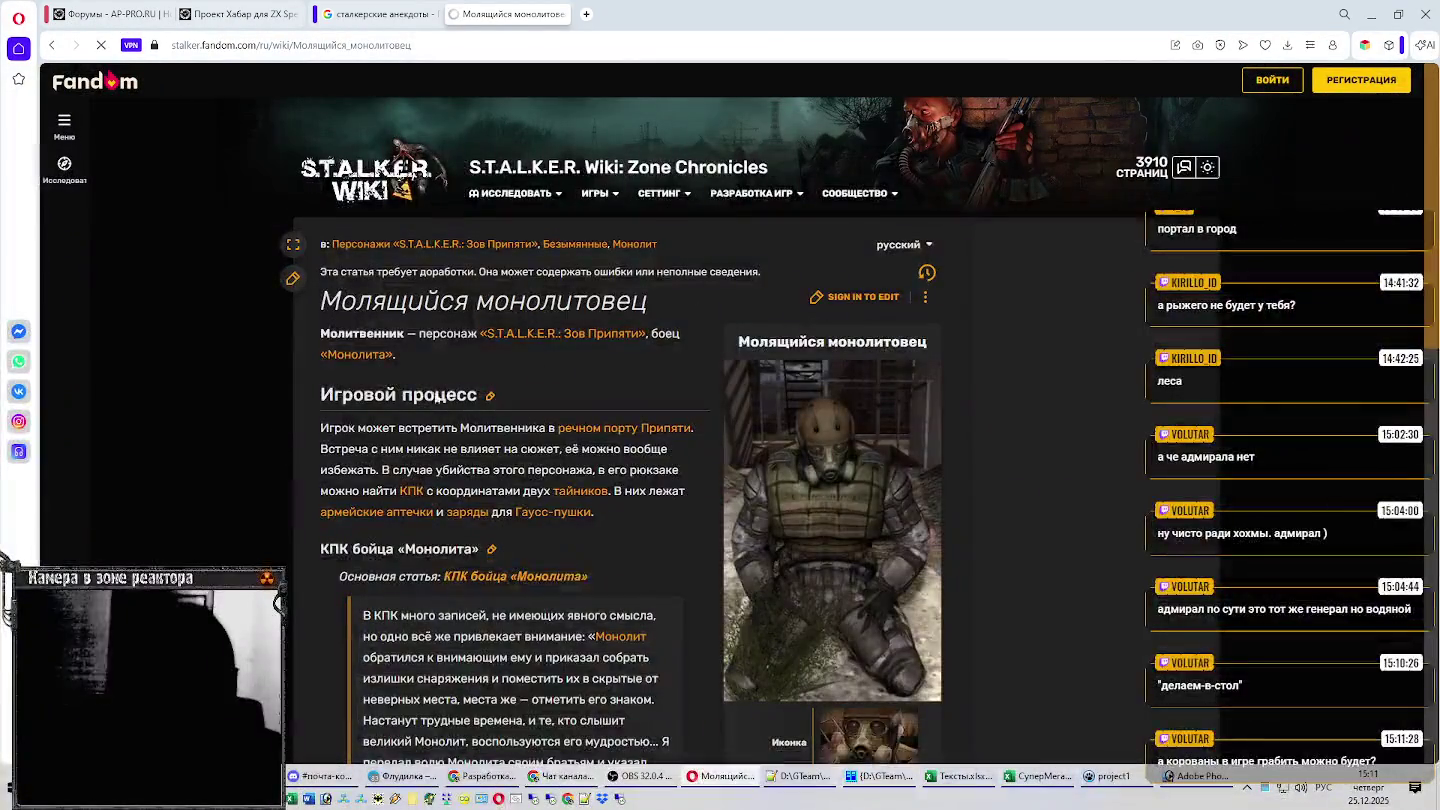
{"action": "scroll", "coordinate": [292, 419], "scroll_direction": "down", "scroll_amount": 2}
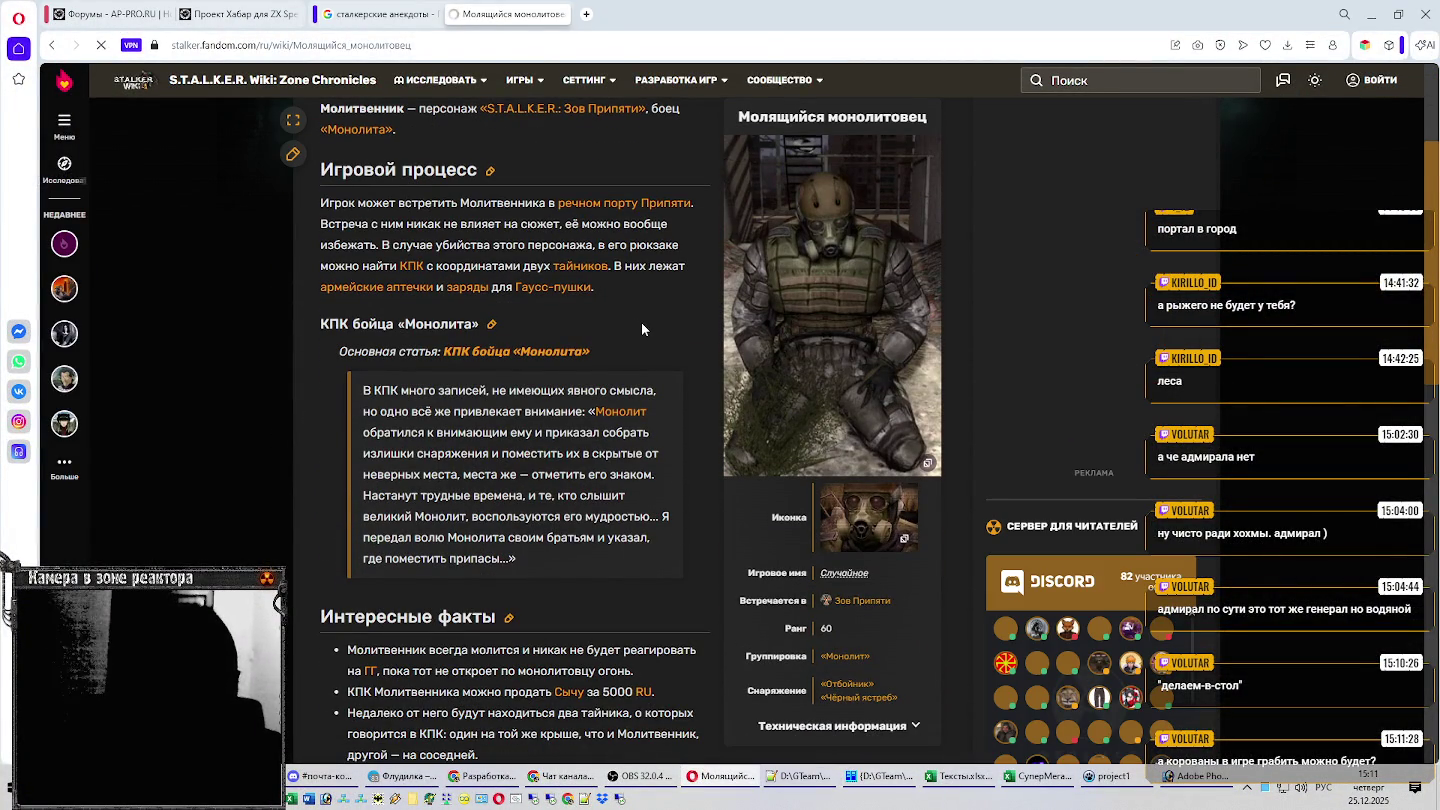
{"action": "scroll", "coordinate": [651, 326], "scroll_direction": "down", "scroll_amount": 2}
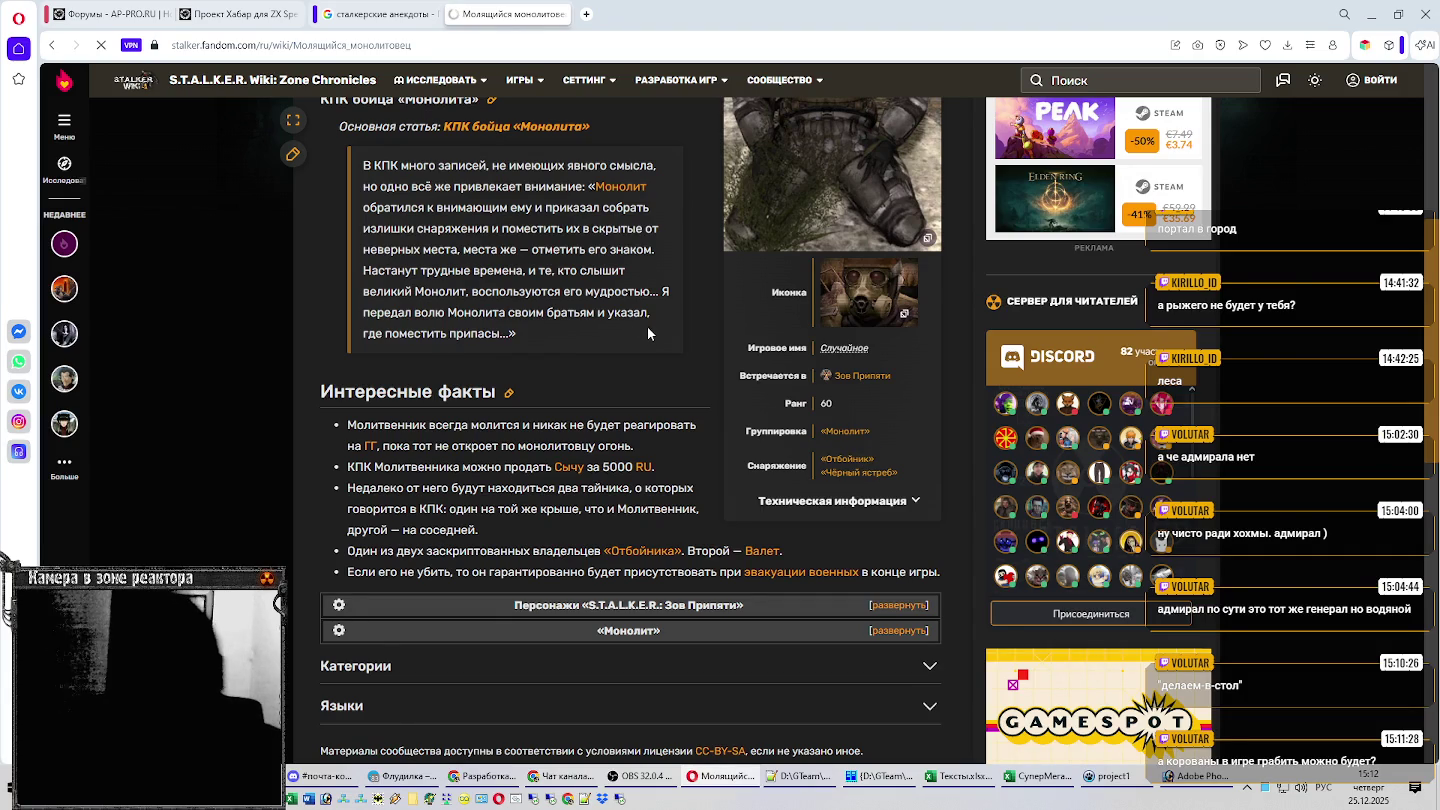
{"action": "key", "text": "alt+Tab"}
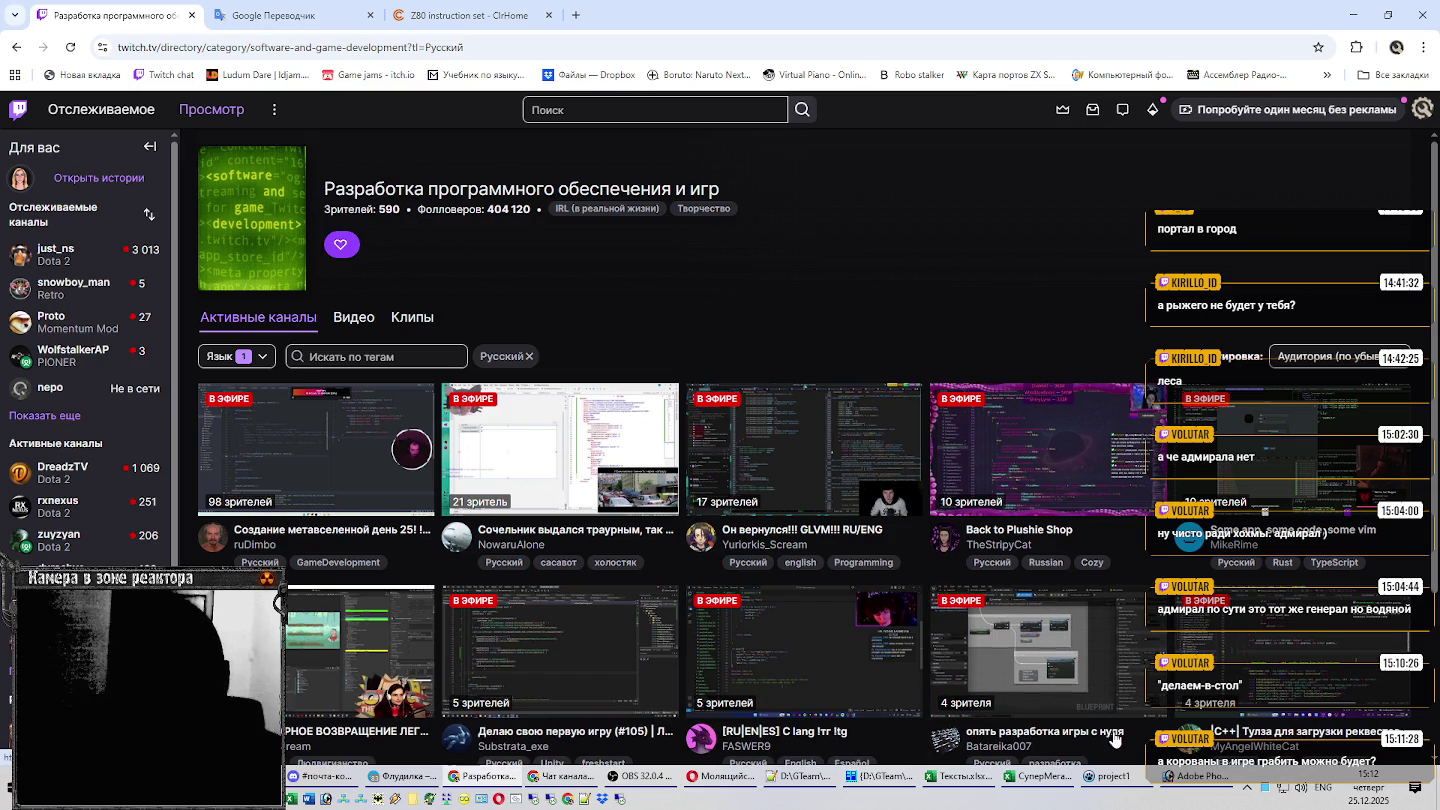
{"action": "left_click", "coordinate": [959, 776]}
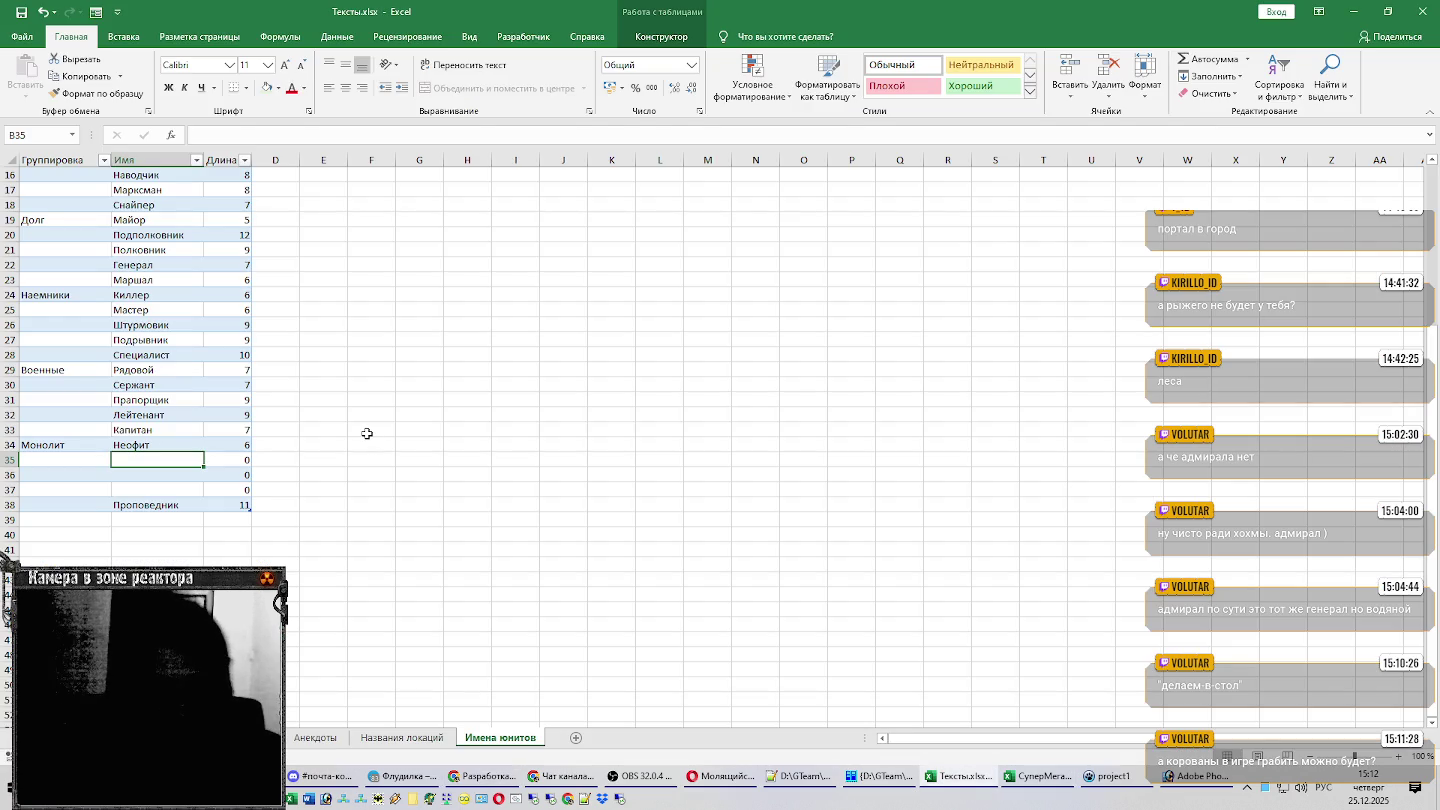
Add Молитвенник under Монолит in B35 and check the next weapon in the other workbook.
{"action": "type", "text": "Молитвенник"}
{"action": "key", "text": "Return"}
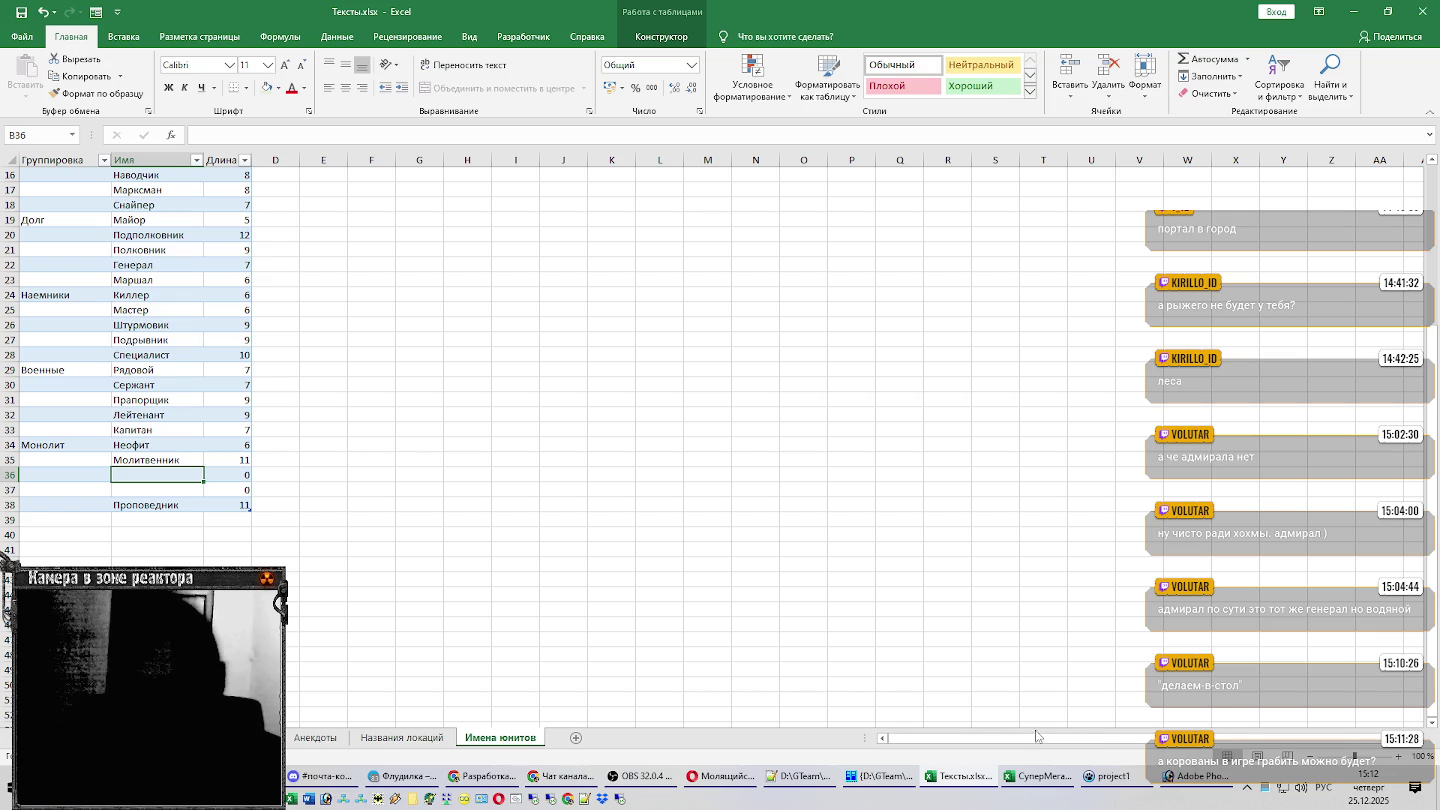
{"action": "left_click", "coordinate": [1033, 786]}
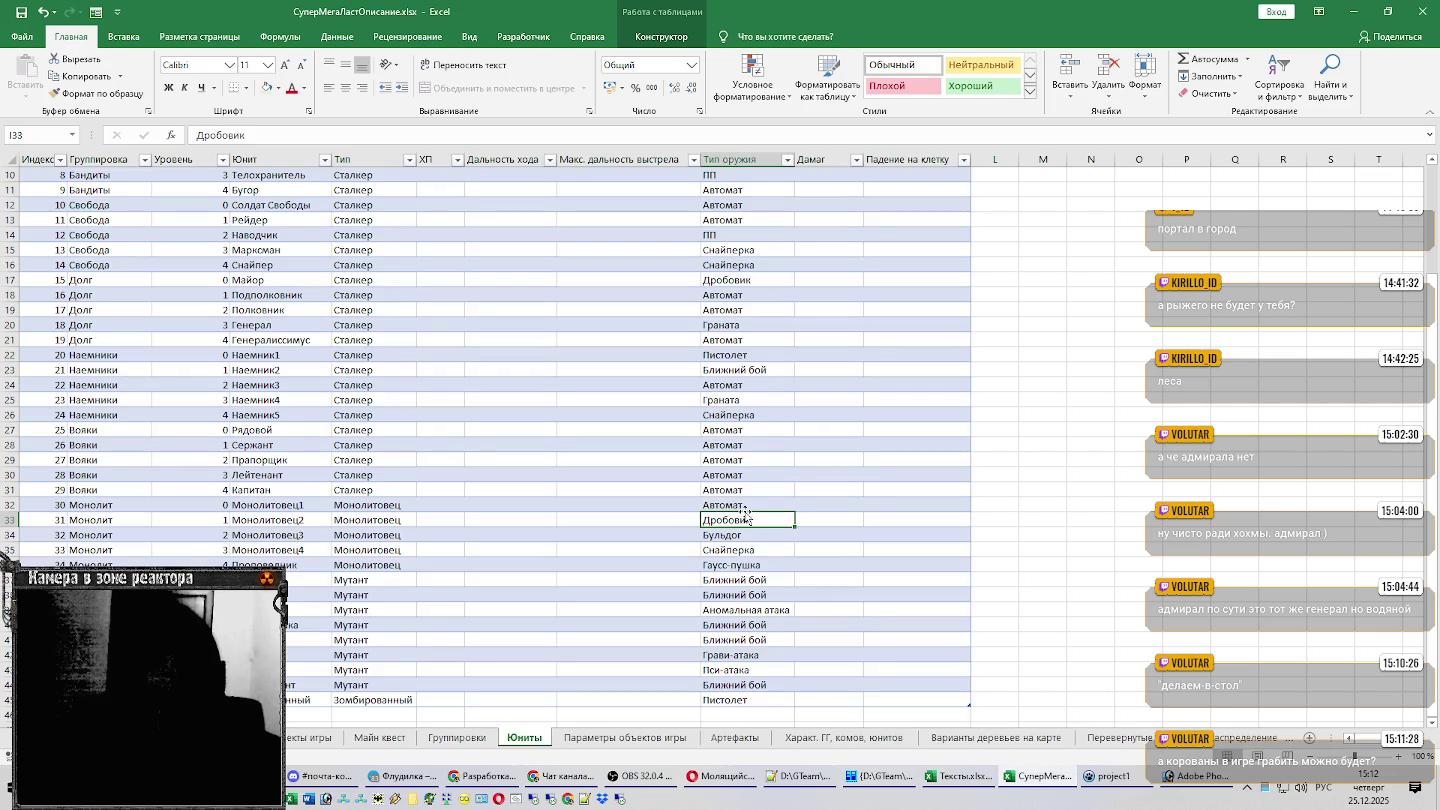
{"action": "key", "text": "Down"}
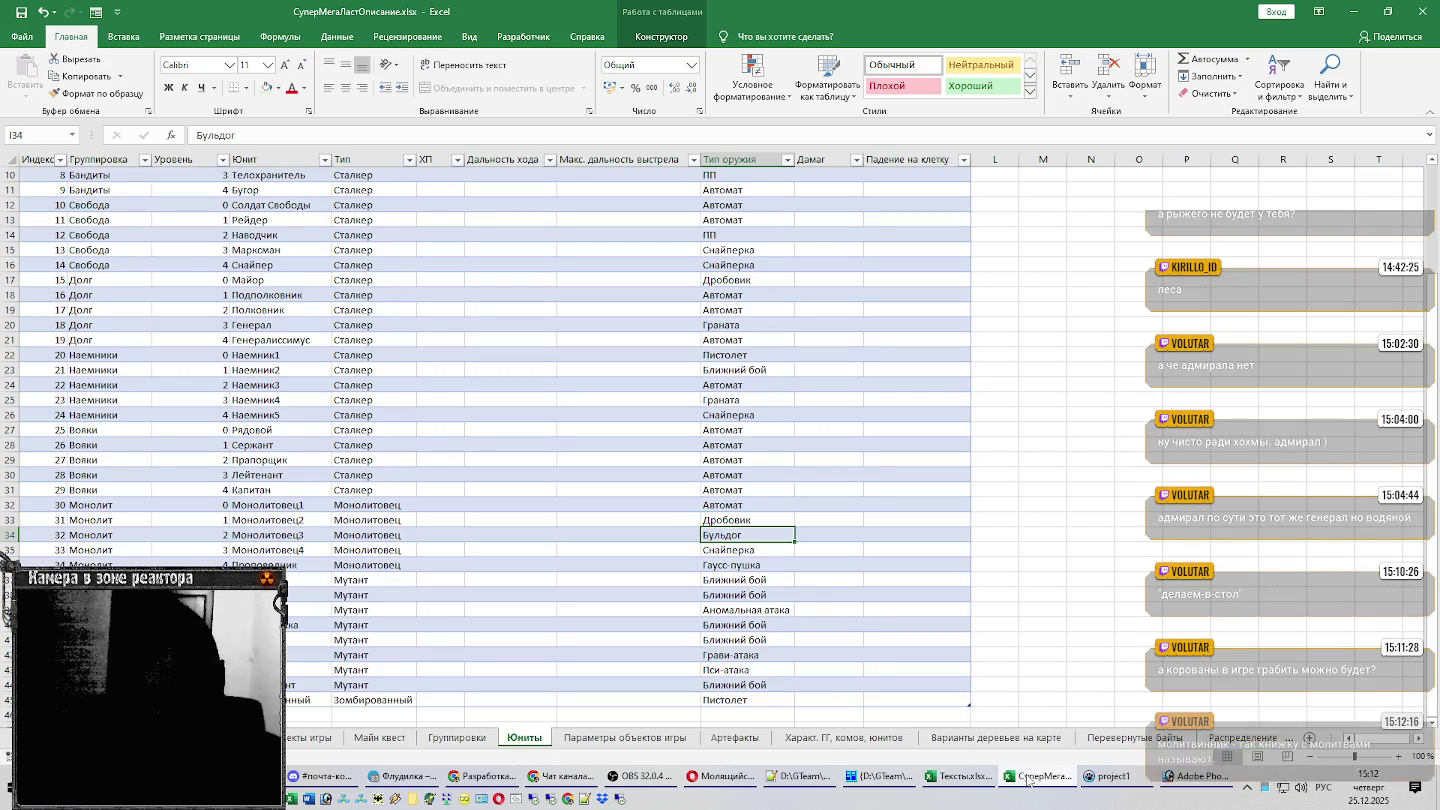
{"action": "left_click", "coordinate": [959, 776]}
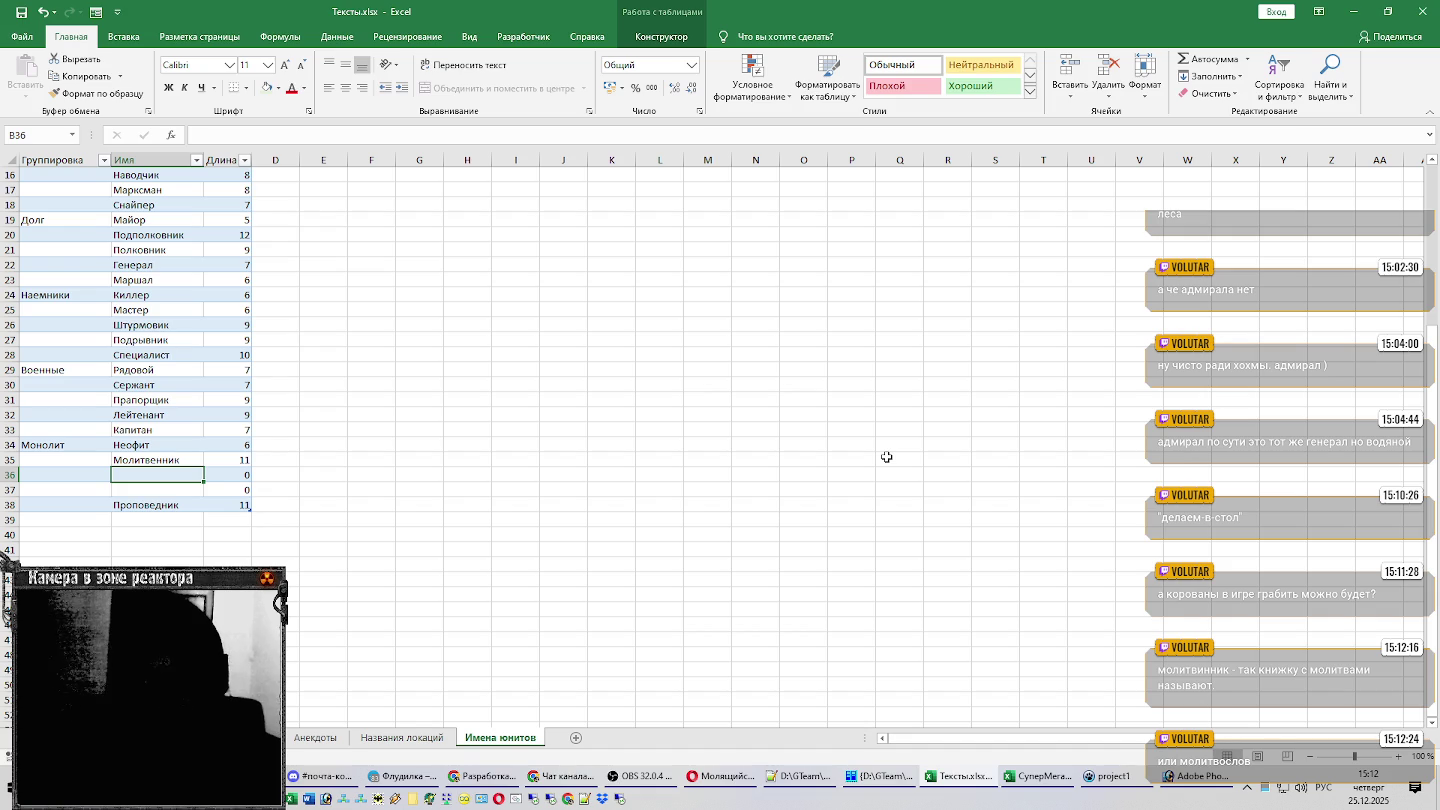
Check the next Монолит unit in the other workbook, then view the Молящийся монолитовец wiki page.
{"action": "key", "text": "alt+Tab"}
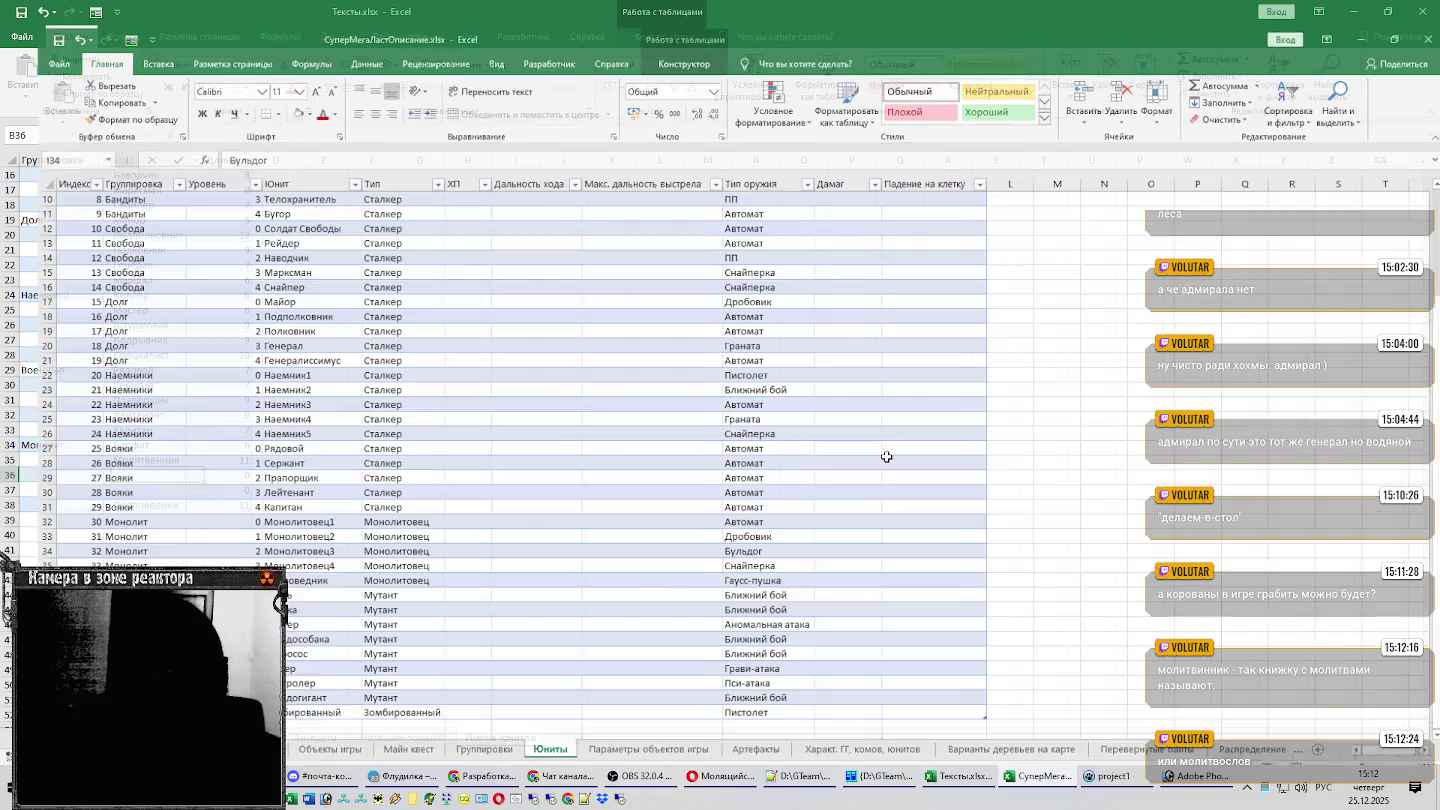
{"action": "key", "text": "Down"}
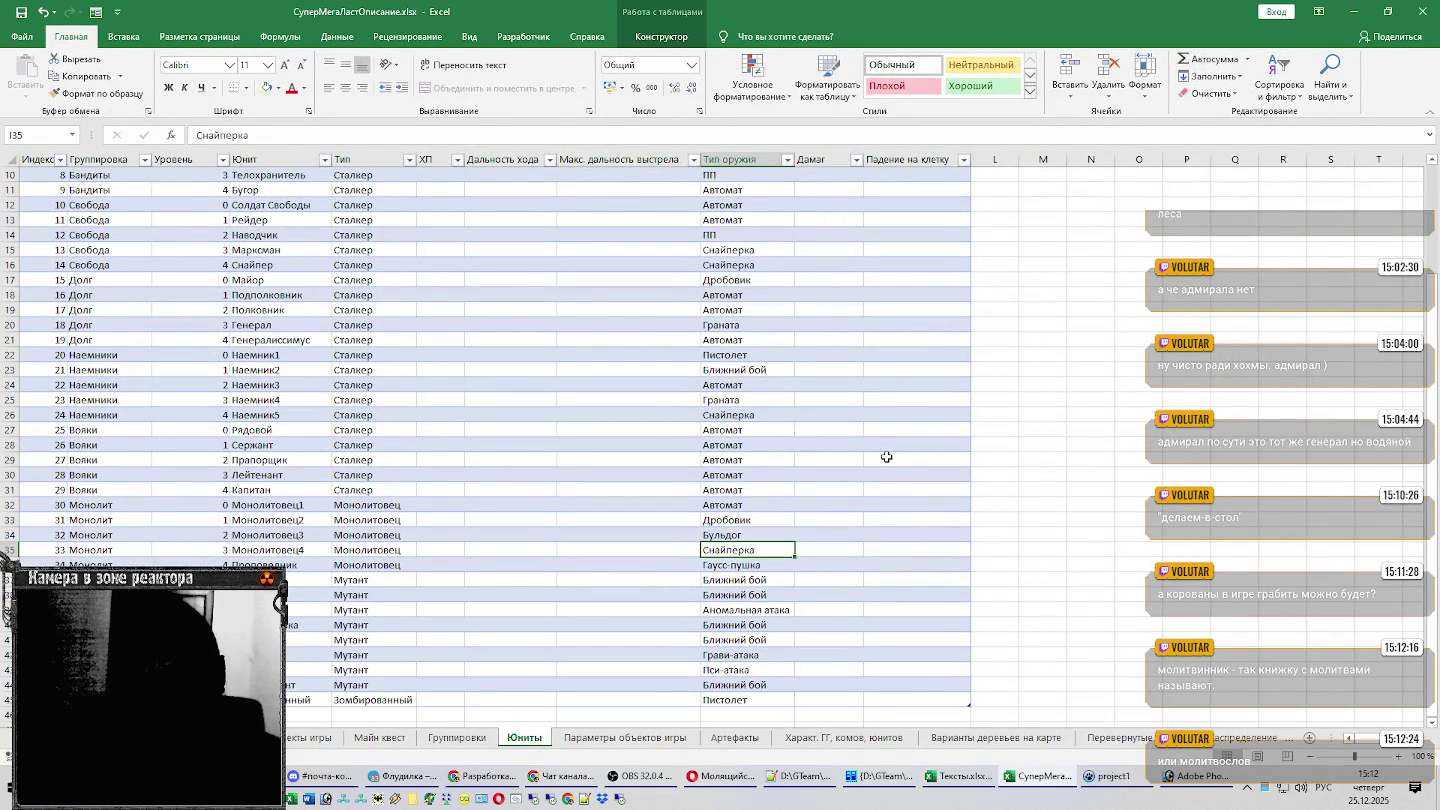
{"action": "key", "text": "alt+Tab"}
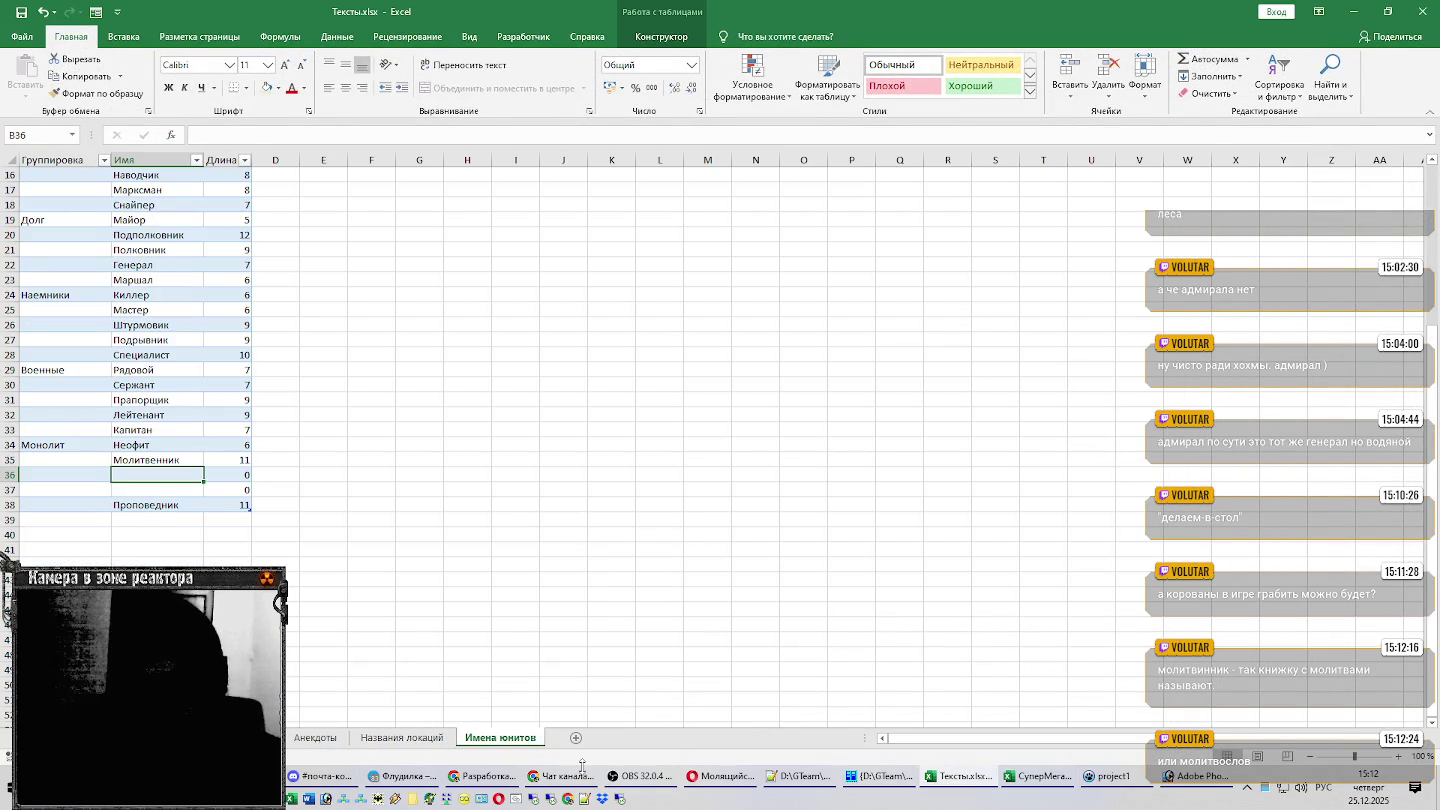
{"action": "left_click", "coordinate": [718, 778]}
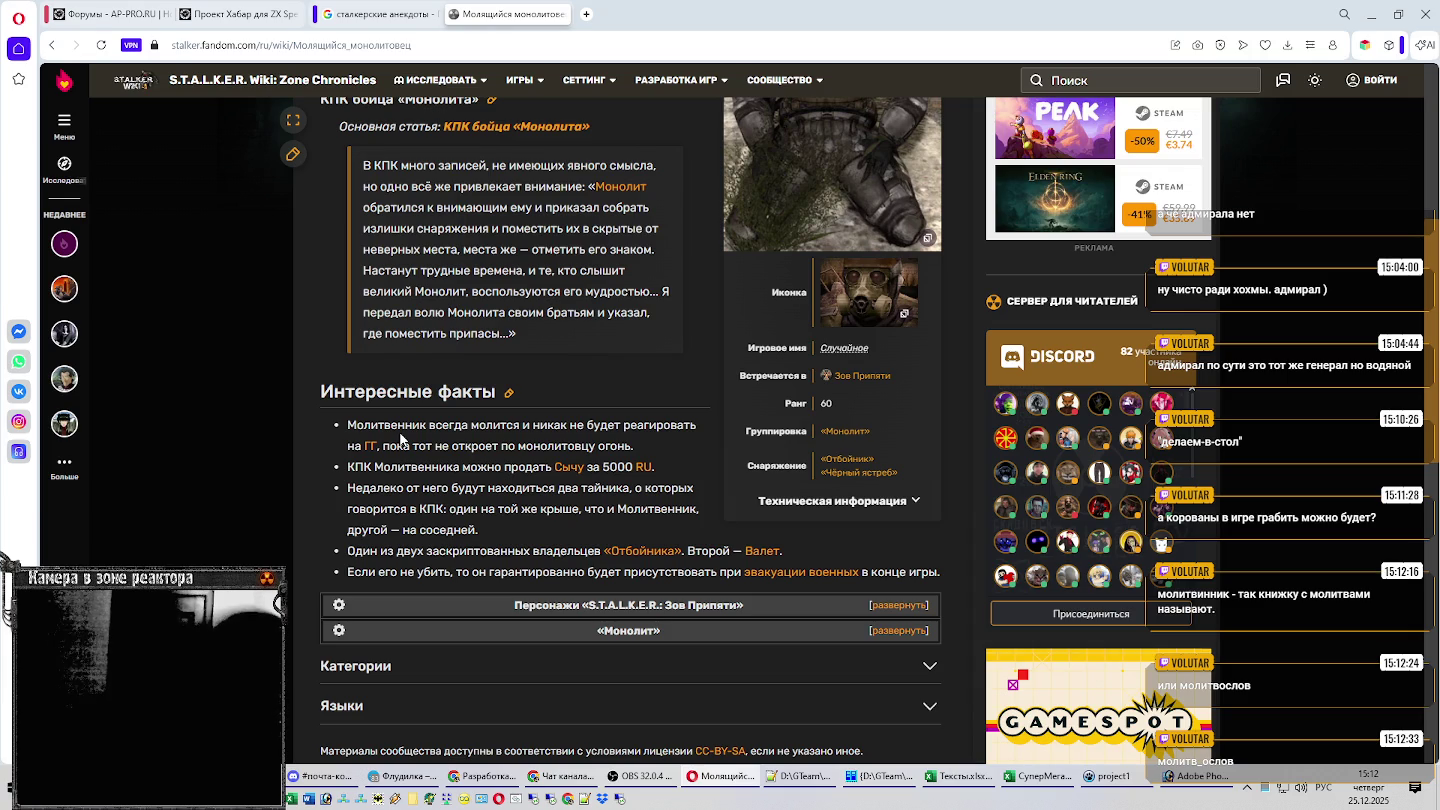
{"action": "scroll", "coordinate": [392, 442], "scroll_direction": "up", "scroll_amount": 5}
Search Google for Молитвенник in a new browser tab.
{"action": "scroll", "coordinate": [387, 444], "scroll_direction": "down", "scroll_amount": 4}
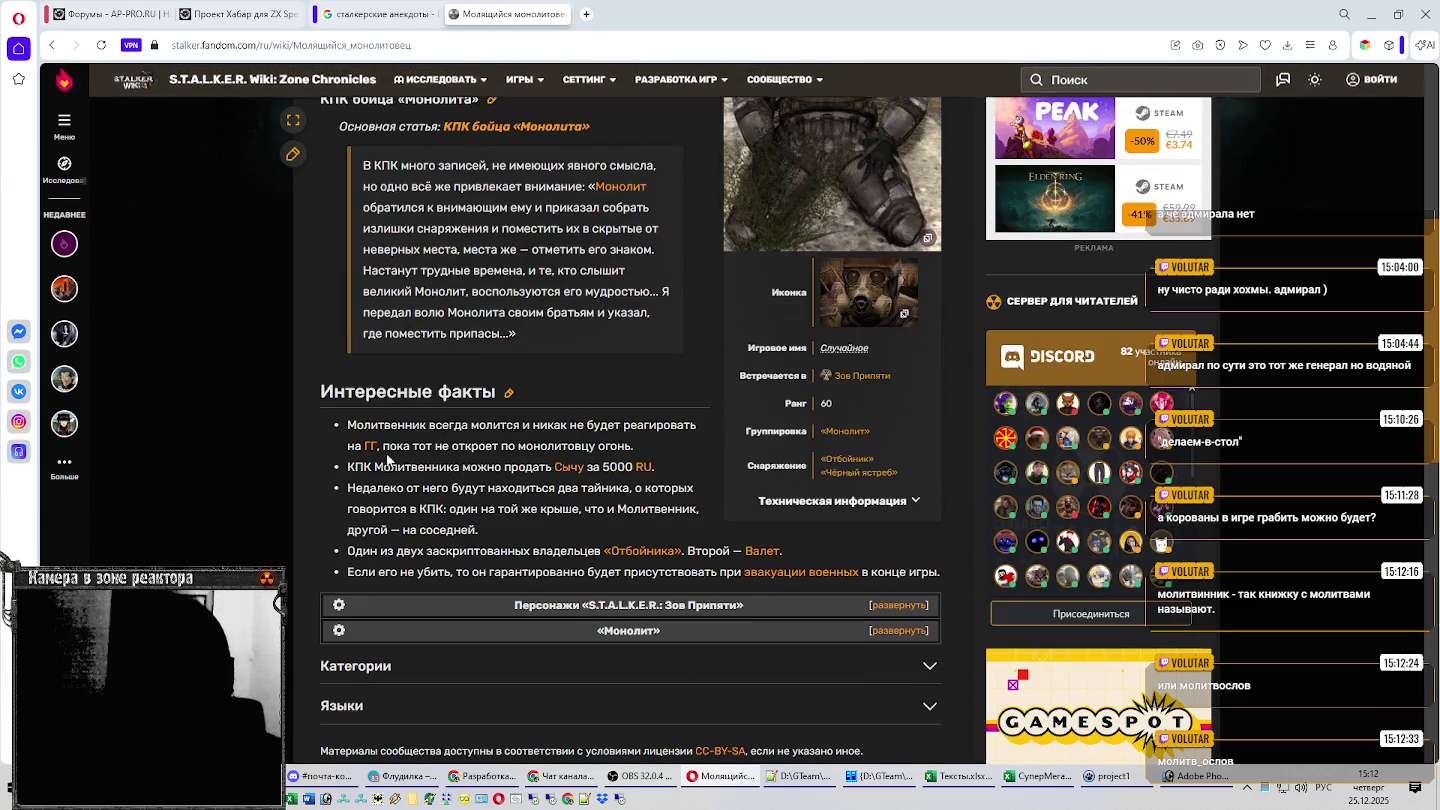
{"action": "left_click", "coordinate": [586, 14]}
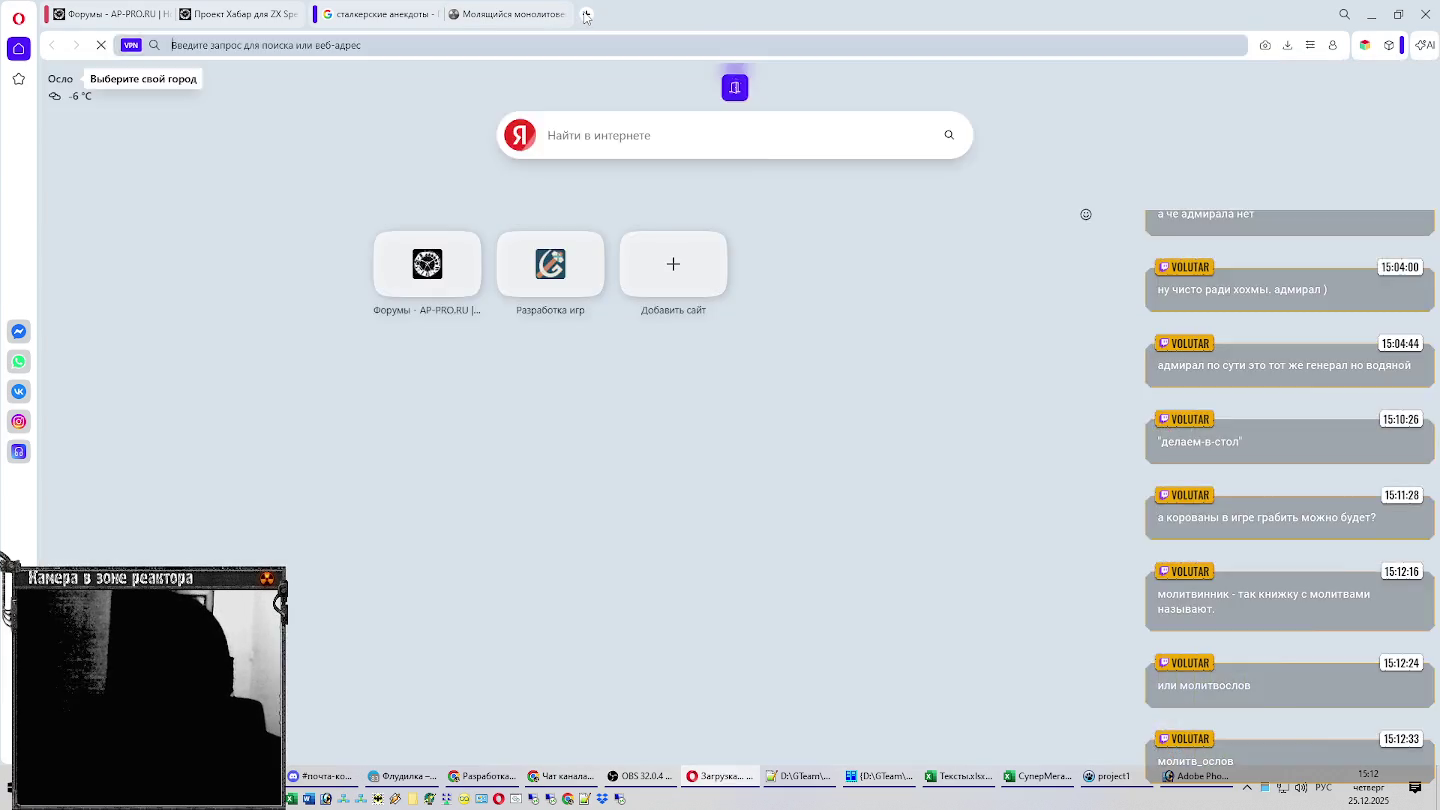
{"action": "type", "text": "Молитвенник"}
{"action": "key", "text": "Return"}
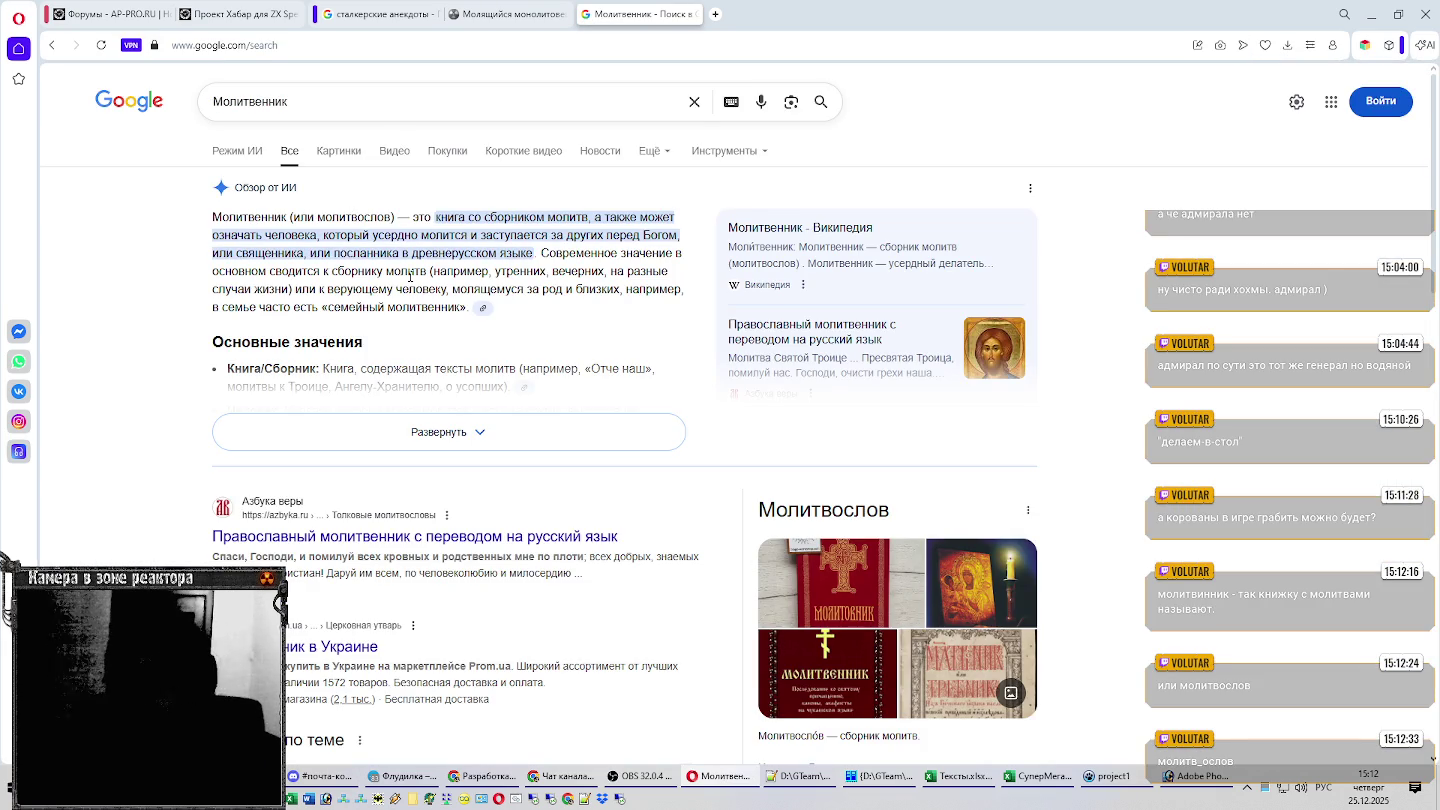
Reread the Молящийся монолитовец wiki article, then return to the Excel unit-name sheet.
{"action": "key", "text": "ctrl+Tab"}
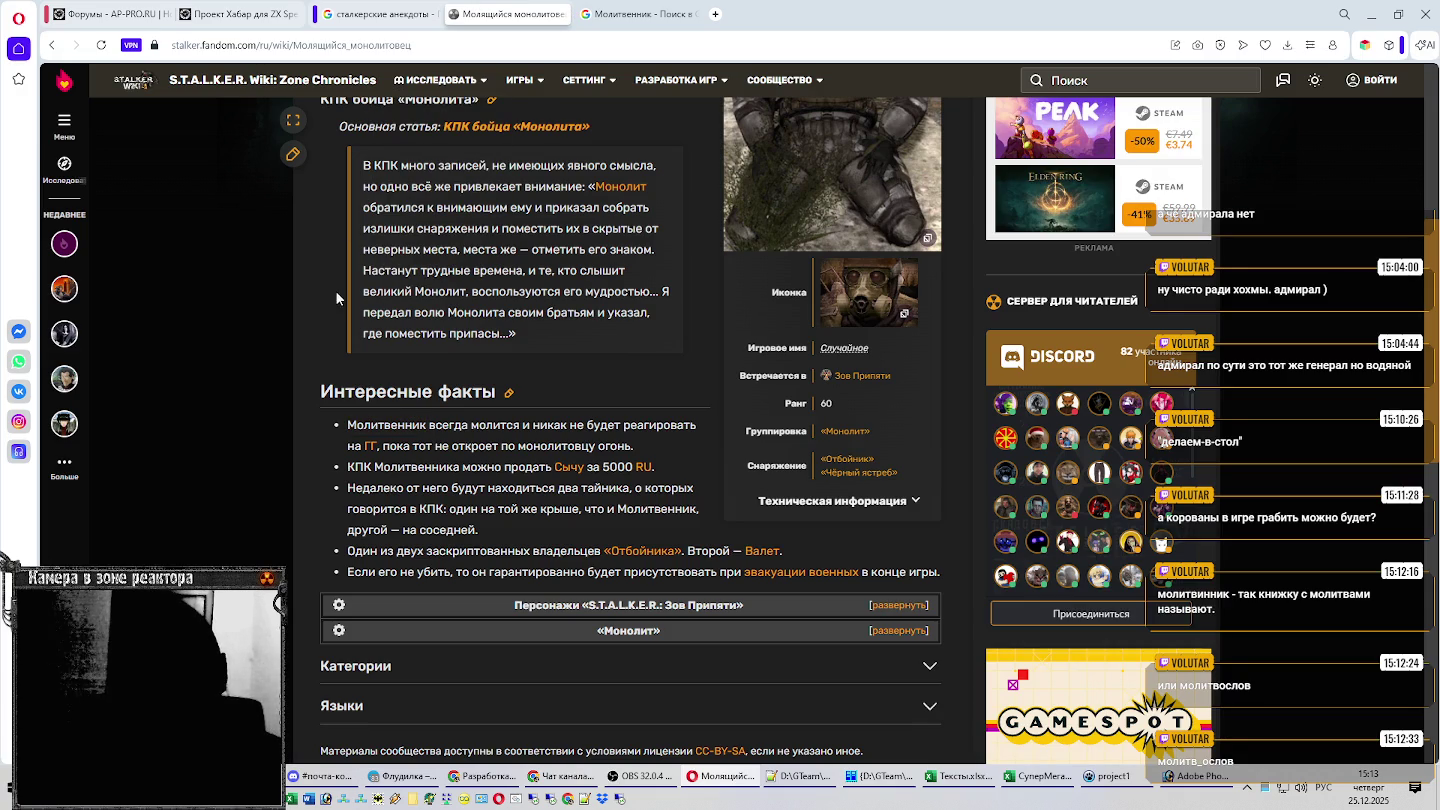
{"action": "scroll", "coordinate": [300, 301], "scroll_direction": "down", "scroll_amount": 2}
{"action": "scroll", "coordinate": [292, 301], "scroll_direction": "up", "scroll_amount": 1}
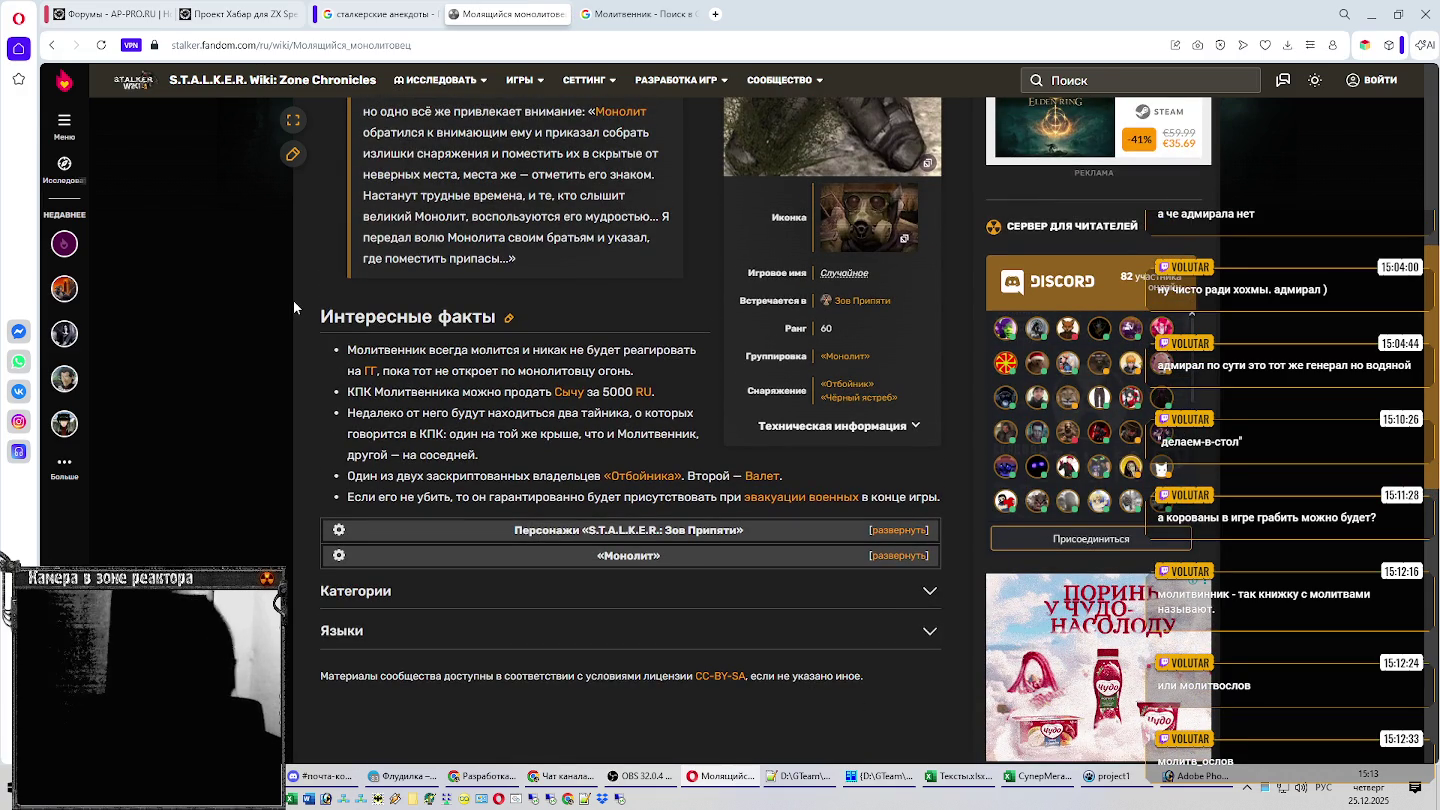
{"action": "scroll", "coordinate": [292, 307], "scroll_direction": "up", "scroll_amount": 3}
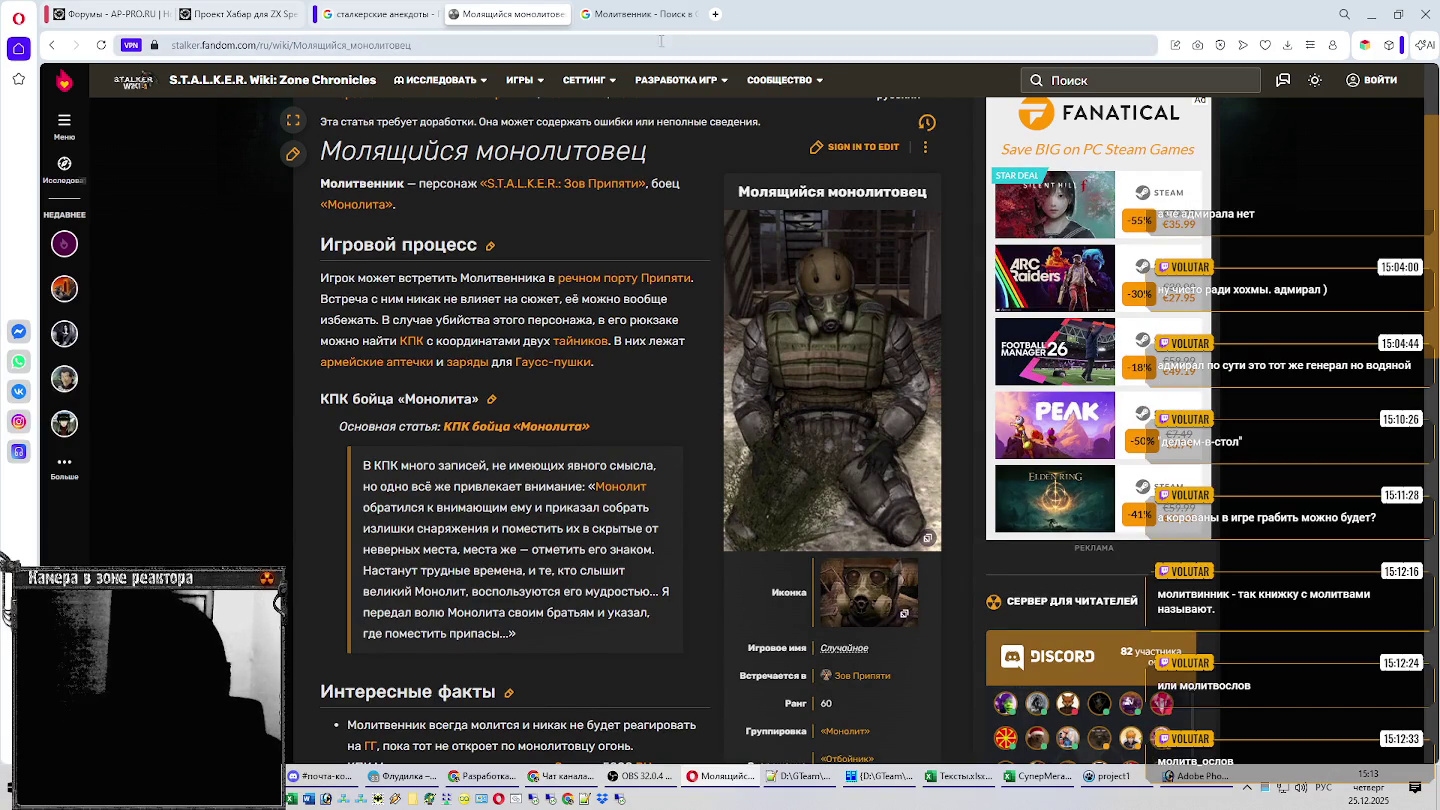
{"action": "key", "text": "alt+Tab"}
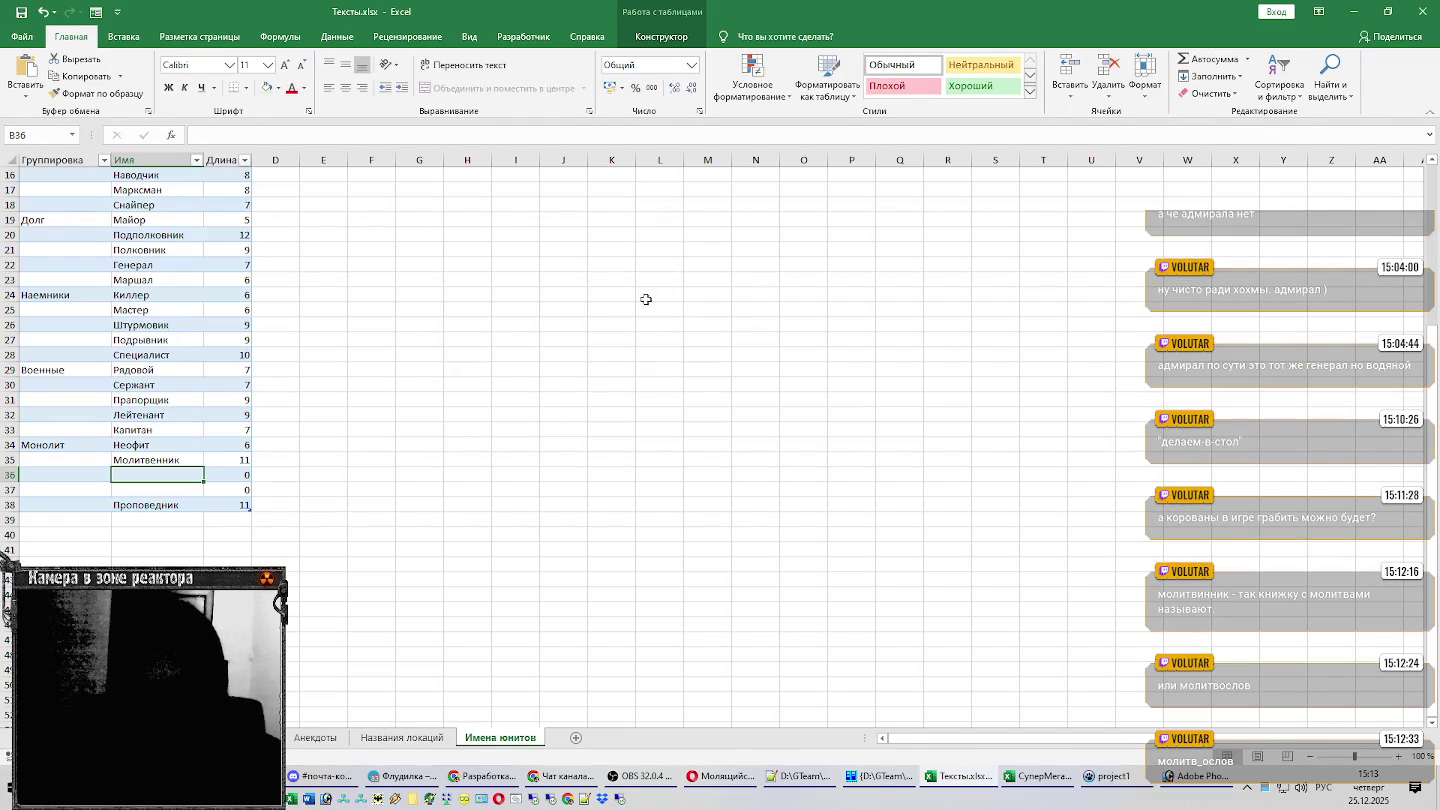
Add Хранитель in row 37 and Чистильщик in row 36 under Монолит.
{"action": "key", "text": "Down"}
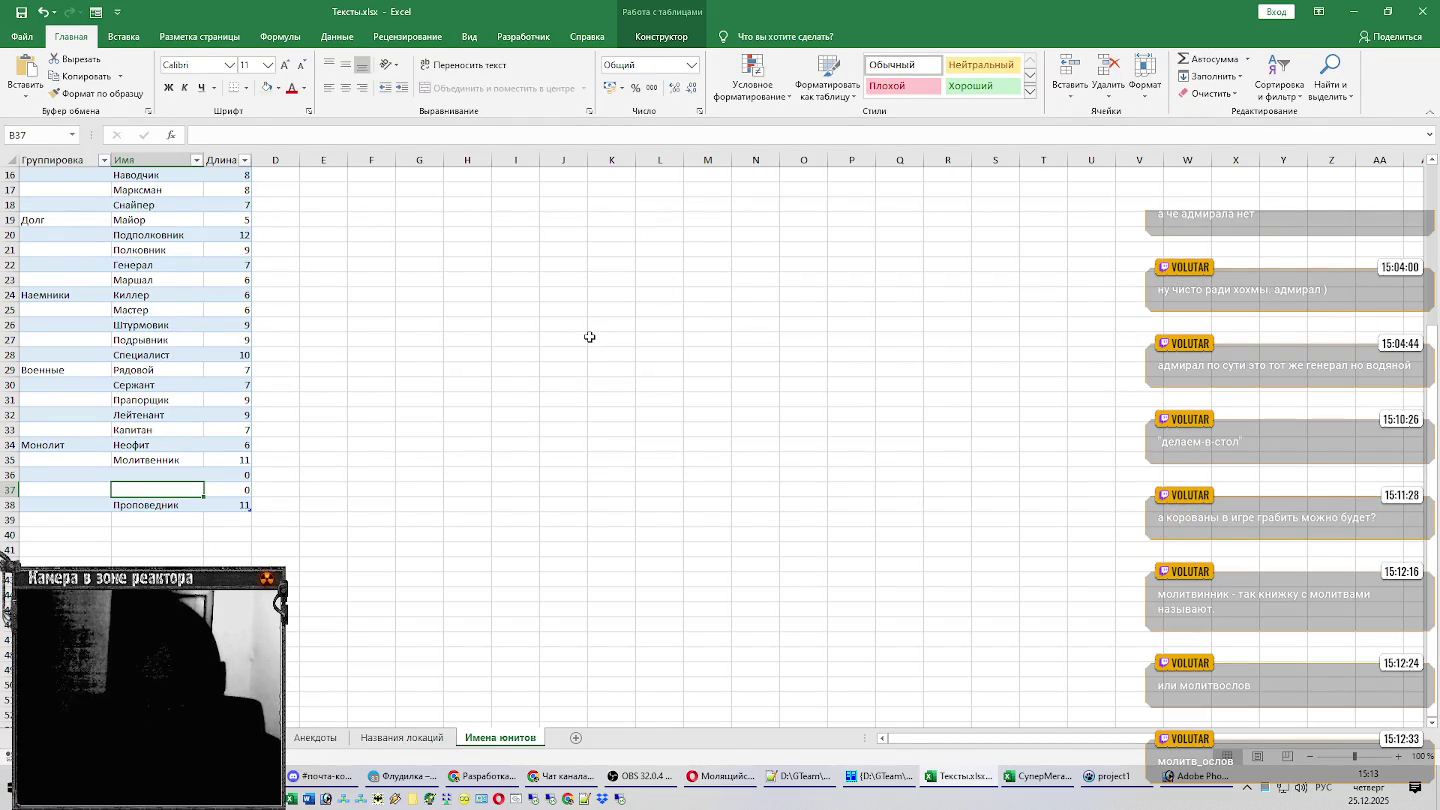
{"action": "type", "text": "Х"}
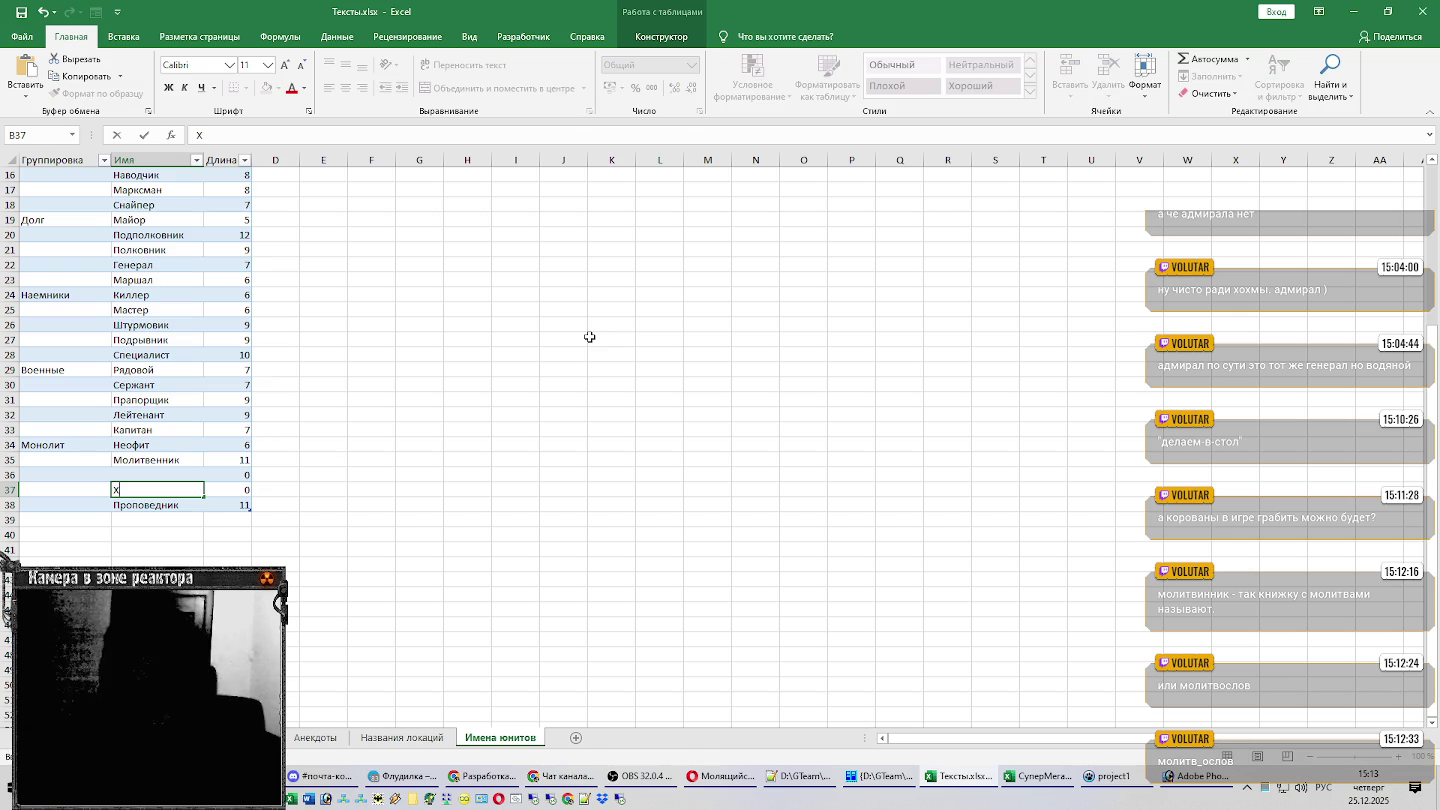
{"action": "type", "text": "ранитель"}
{"action": "key", "text": "Up"}
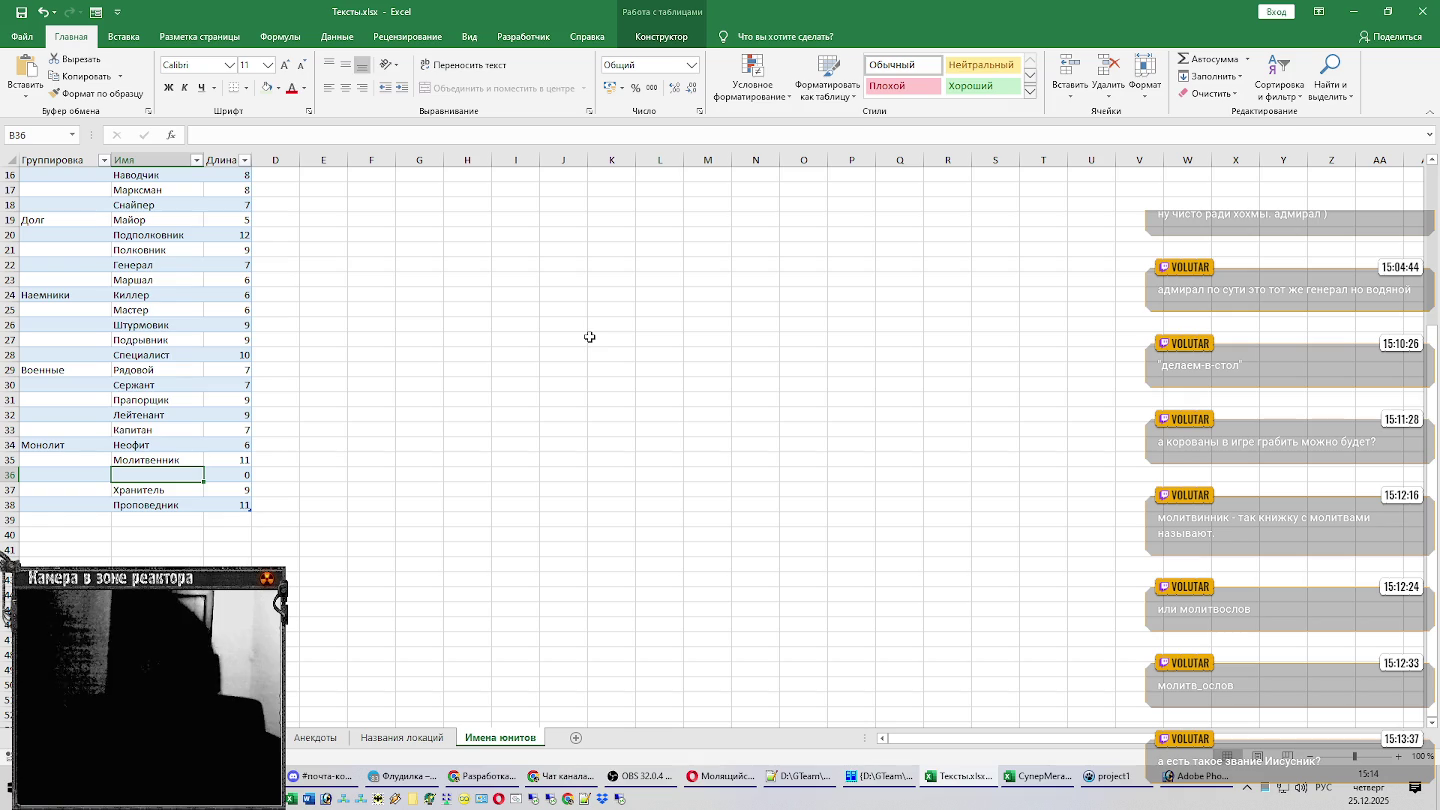
{"action": "type", "text": "Чис"}
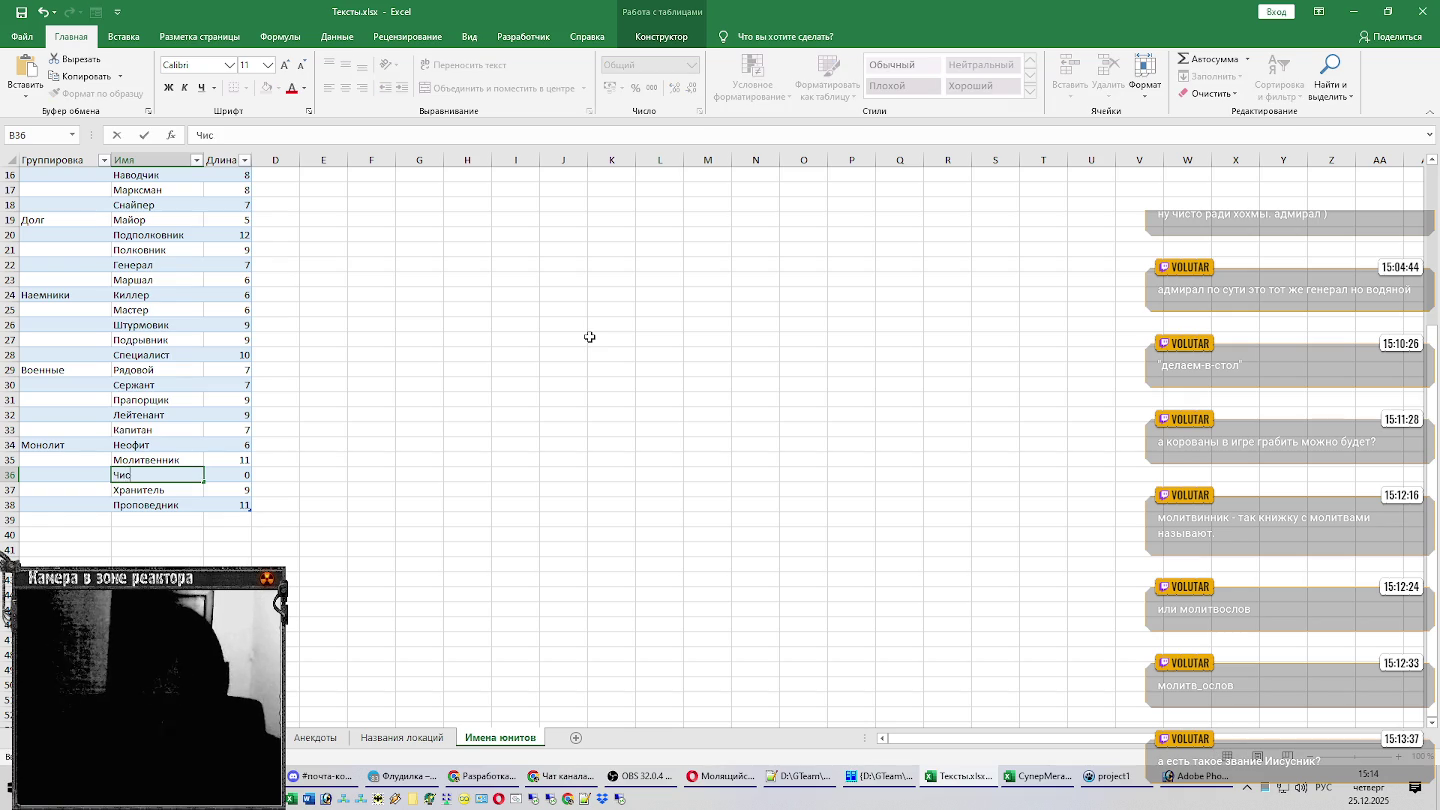
{"action": "type", "text": "тильщик"}
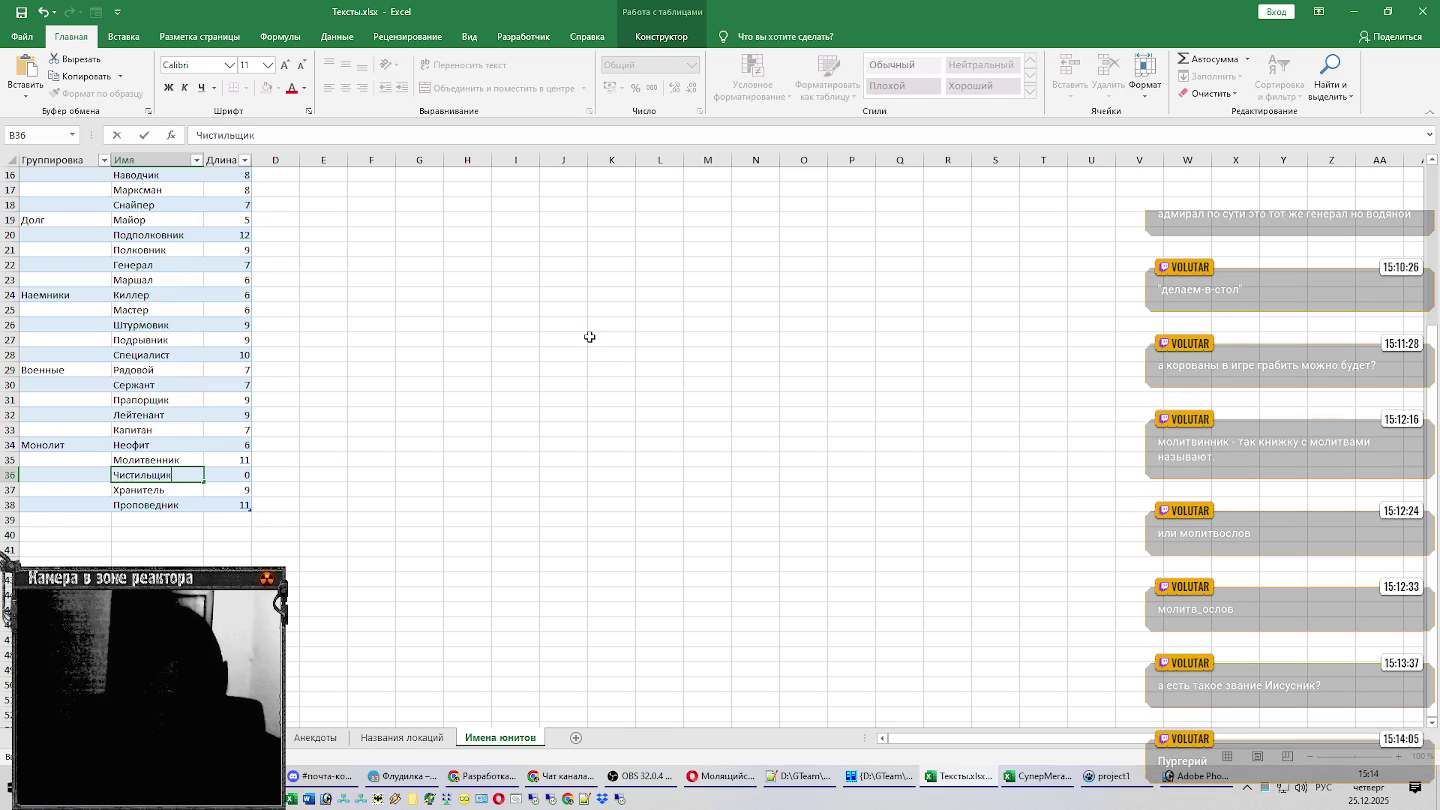
{"action": "key", "text": "Return"}
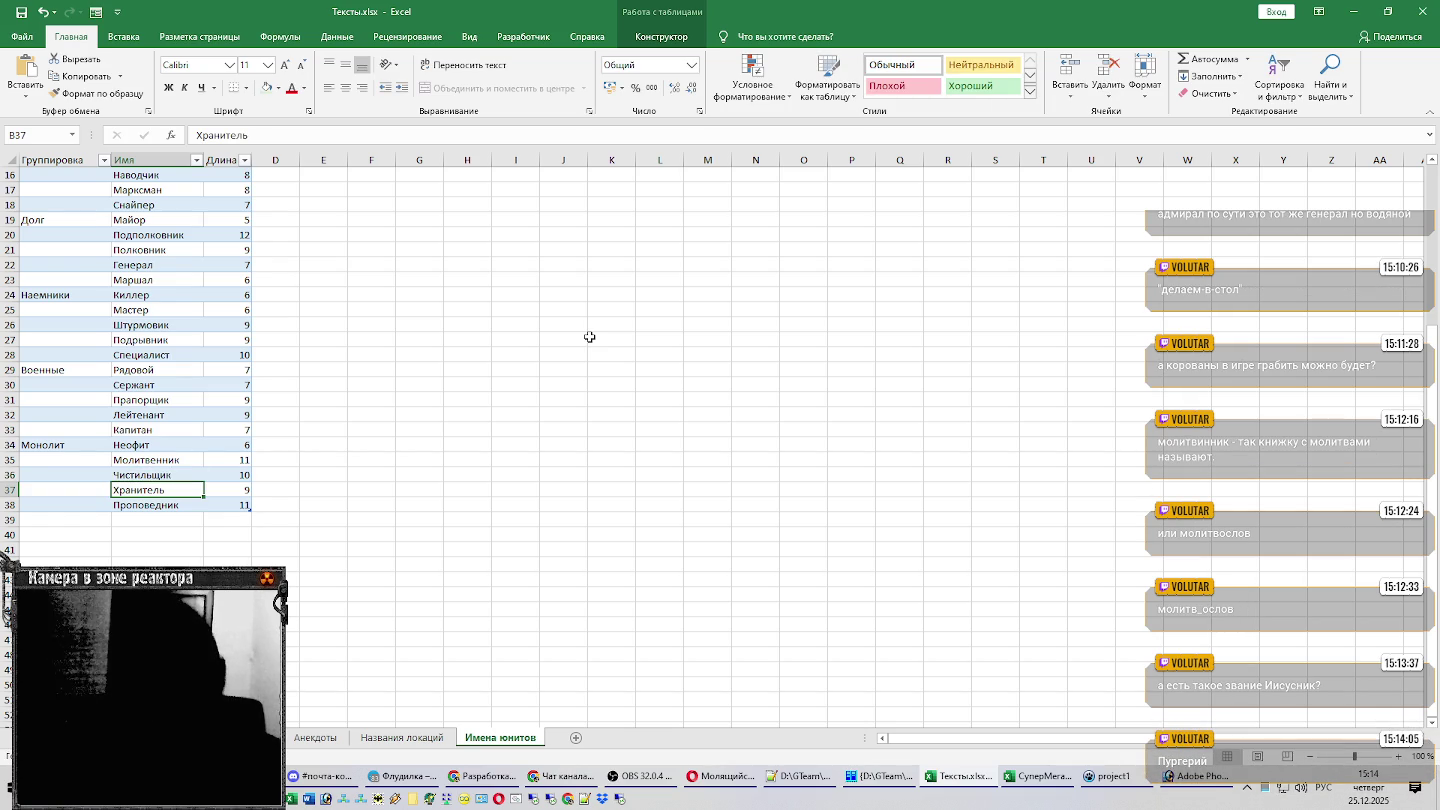
Add a new group label below the table, first as Мутанты, then Мутанты 1.
{"action": "scroll", "coordinate": [401, 352], "scroll_direction": "down", "scroll_amount": 2}
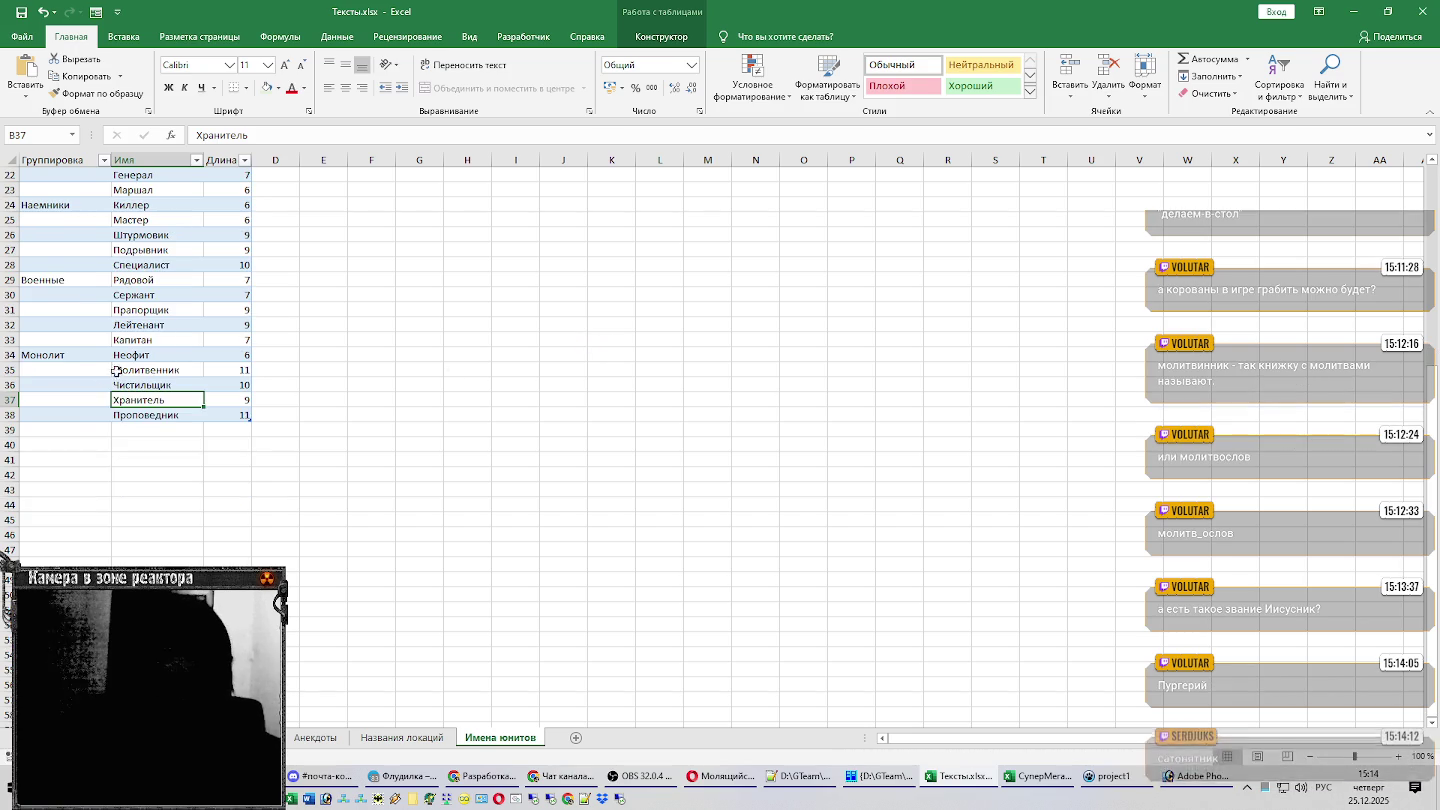
{"action": "left_click", "coordinate": [86, 430]}
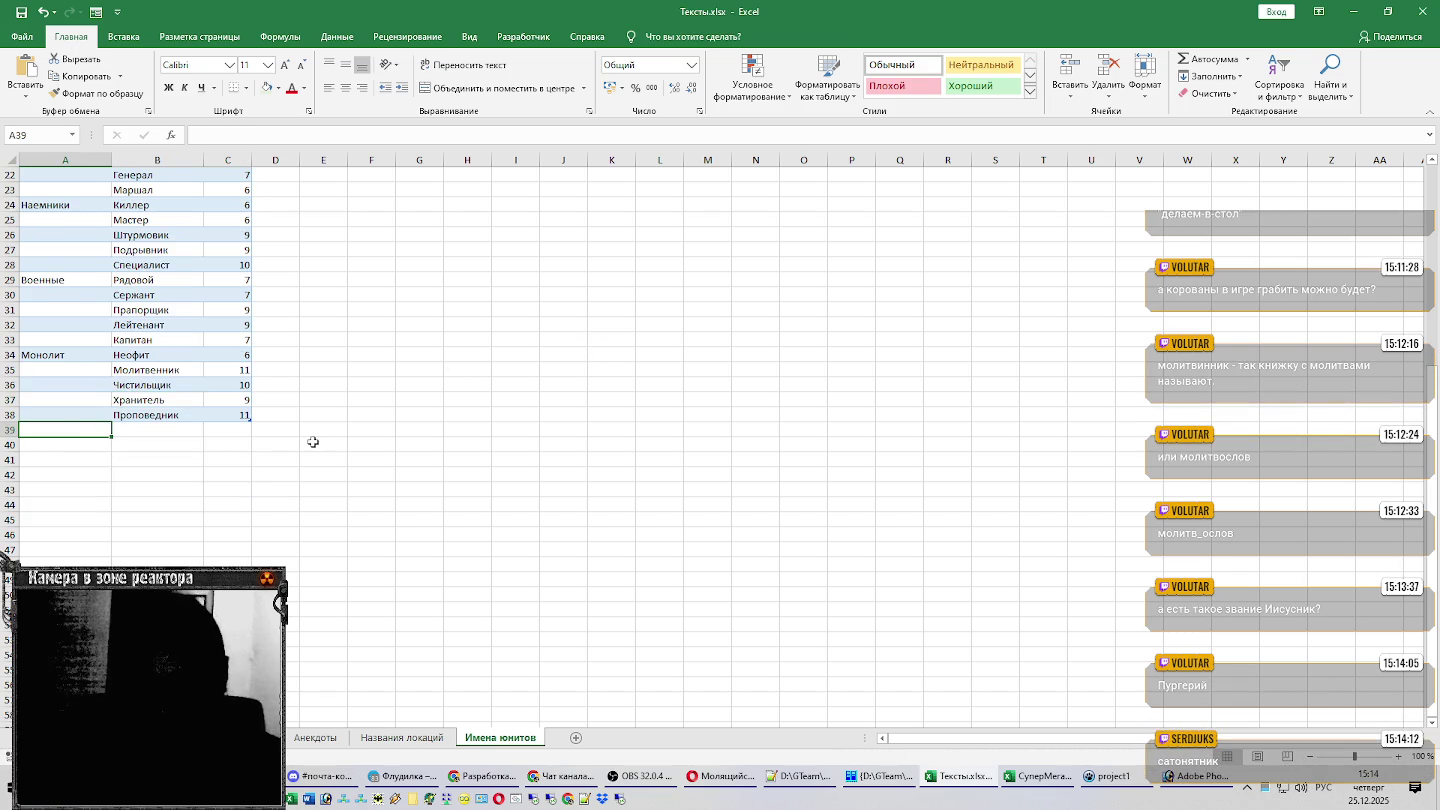
{"action": "type", "text": "Мутанты"}
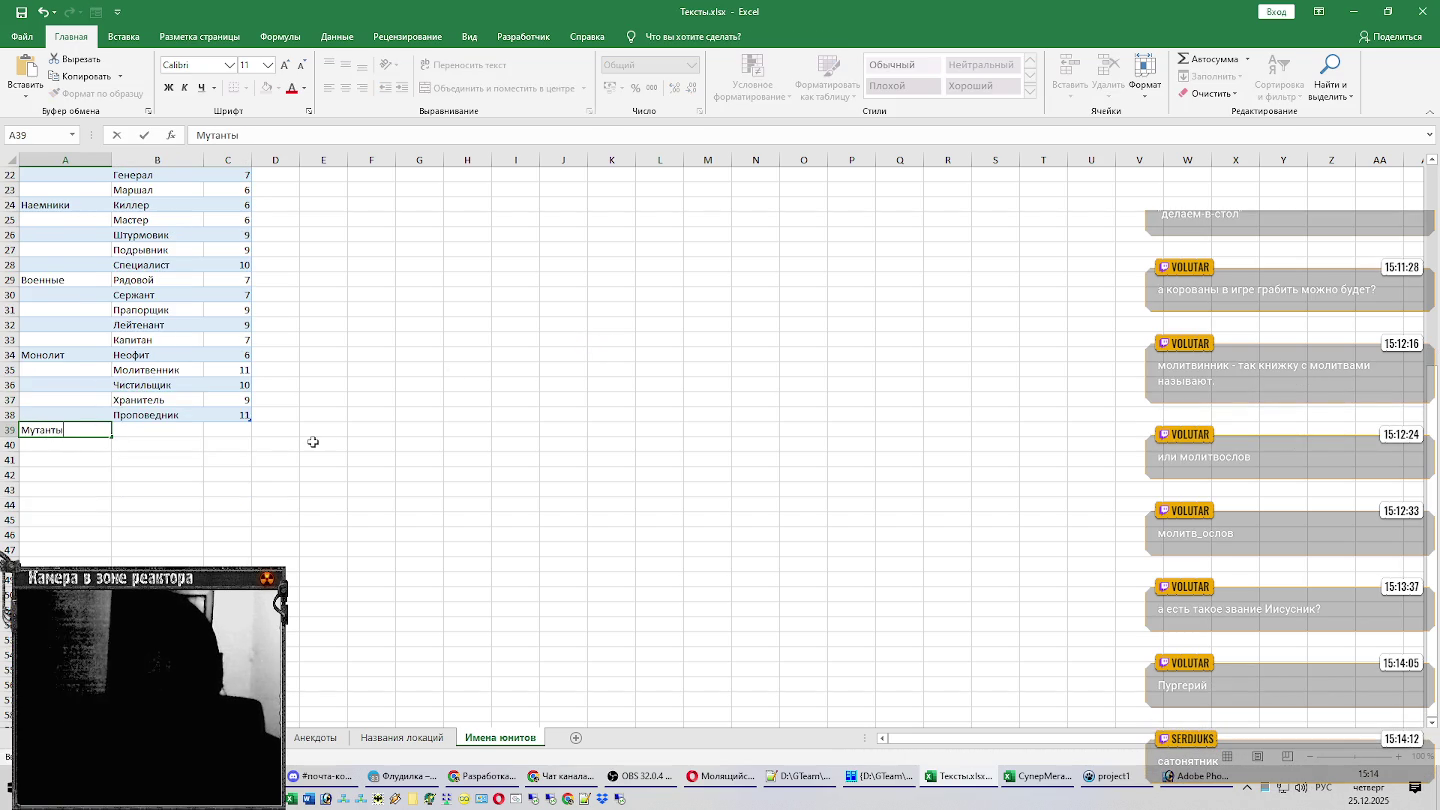
{"action": "key", "text": "ctrl+Return"}
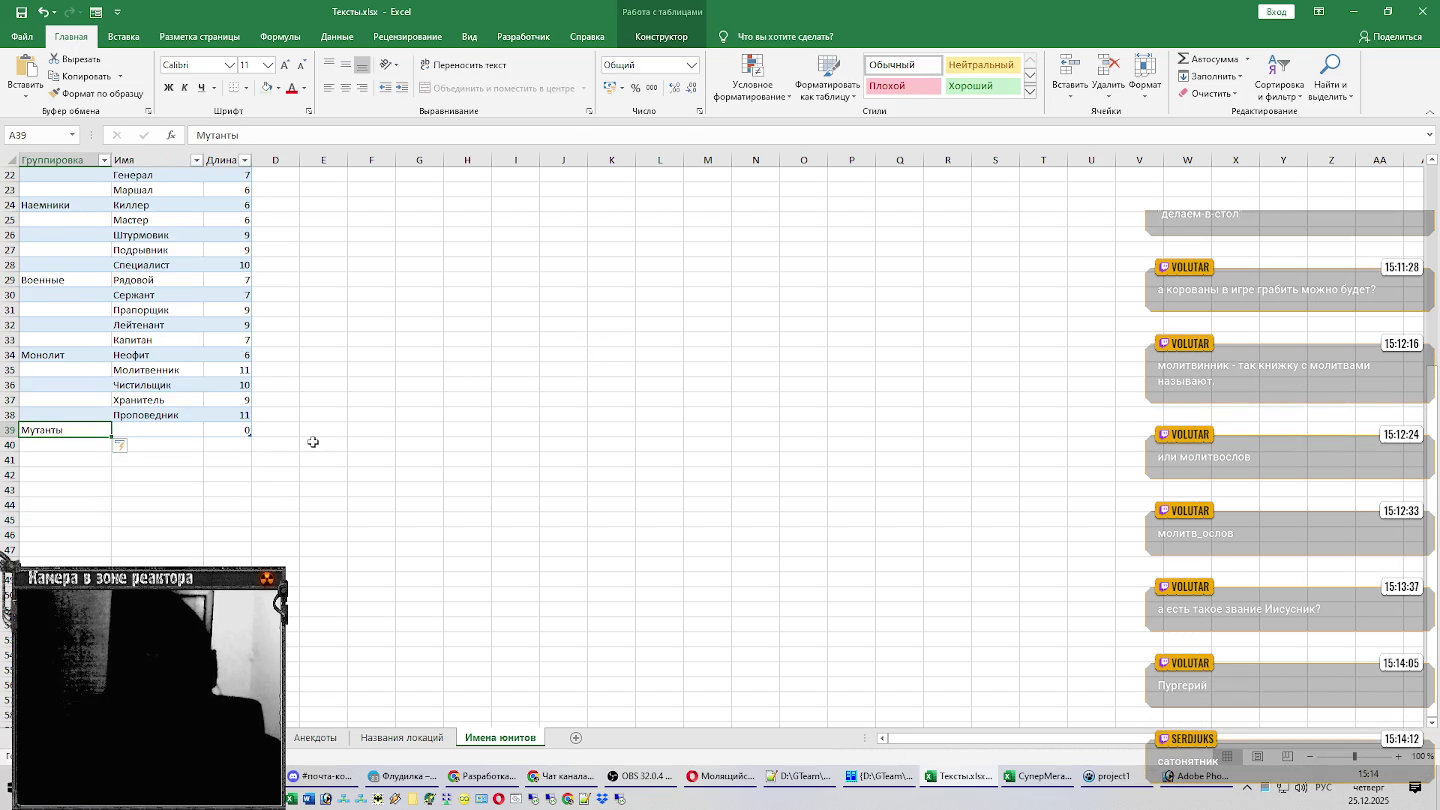
{"action": "key", "text": "F2"}
{"action": "type", "text": " 1"}
{"action": "key", "text": "Tab"}
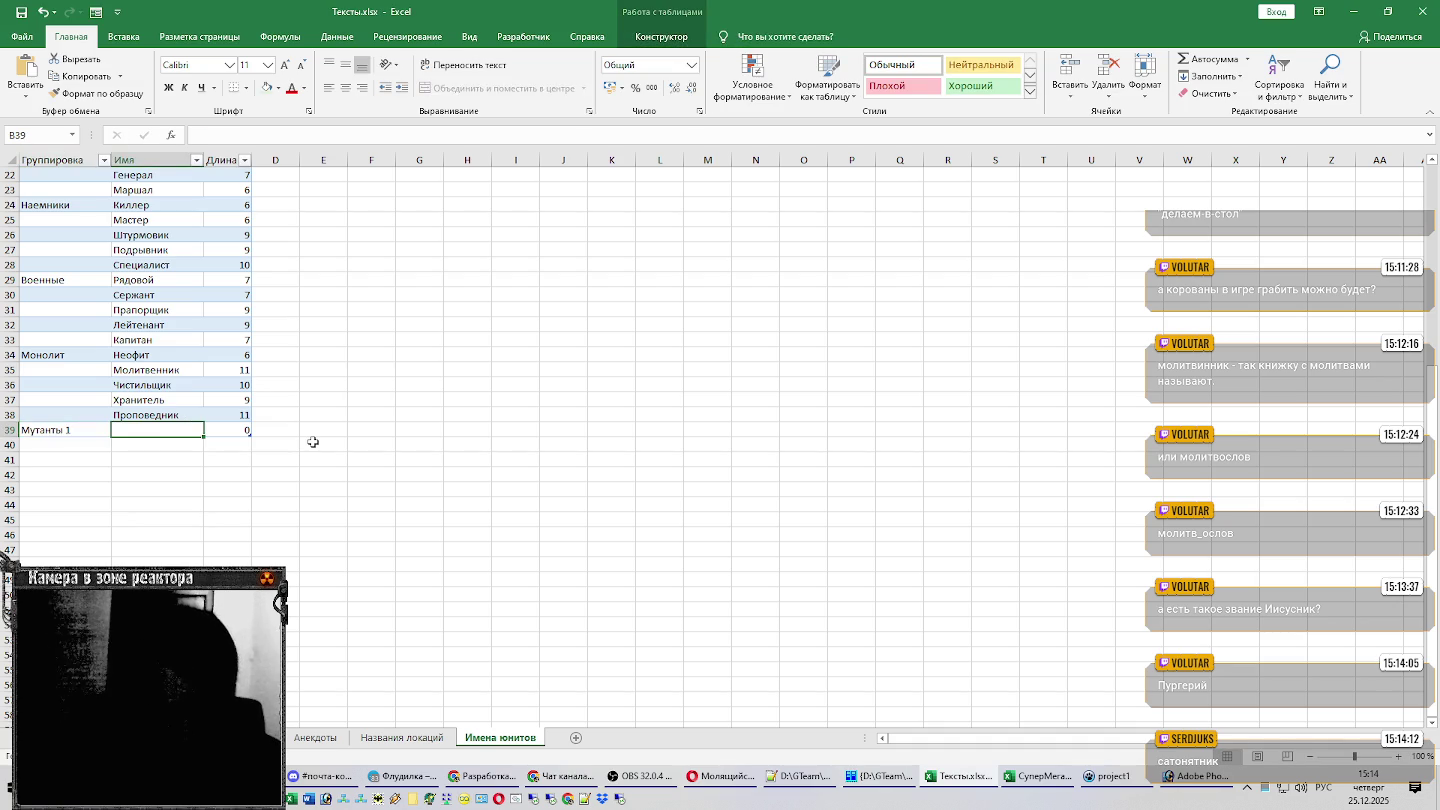
Change the group label back to plain Мутанты and go to its name cell.
{"action": "key", "text": "Left"}
{"action": "key", "text": "F2"}
{"action": "key", "text": "BackSpace"}
{"action": "key", "text": "BackSpace"}
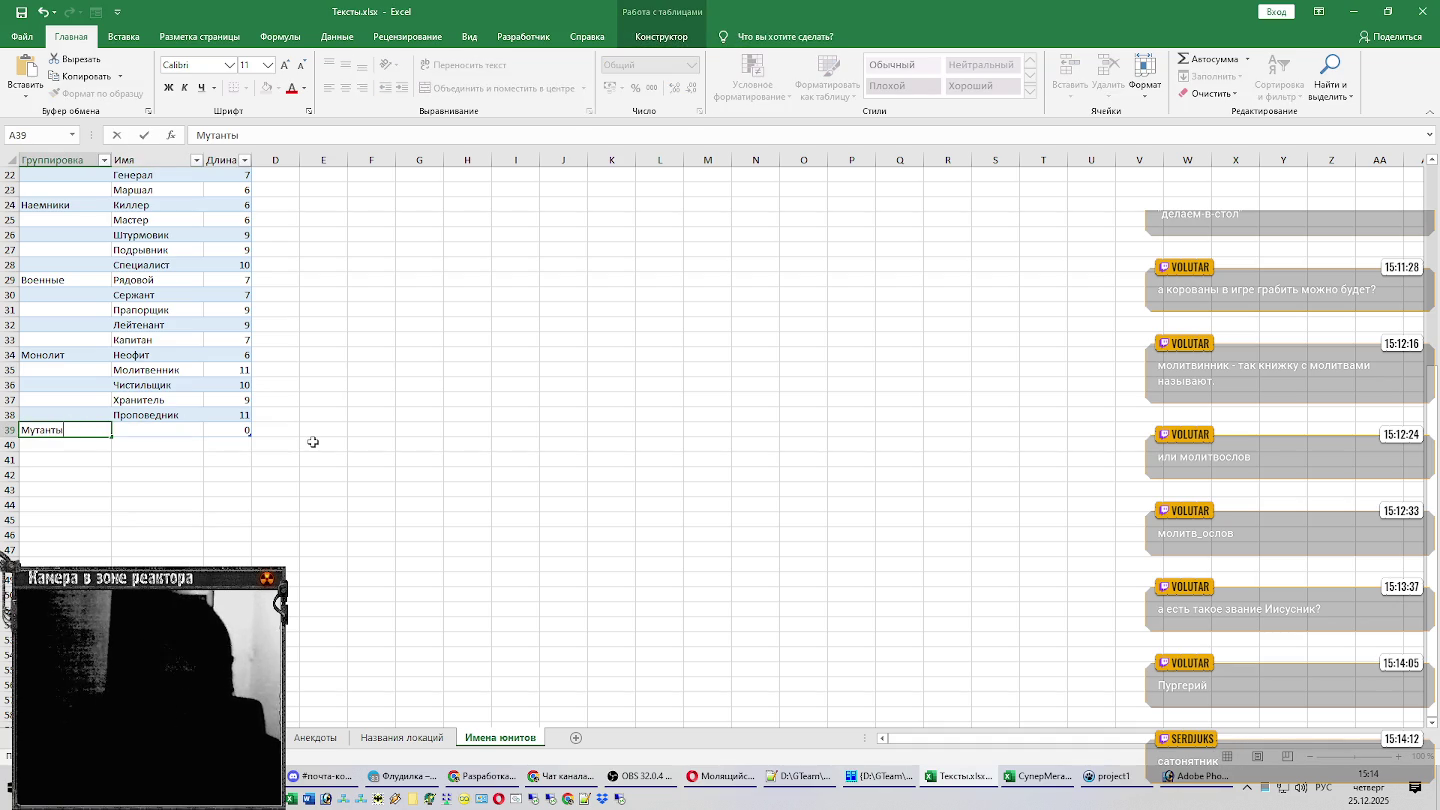
{"action": "key", "text": "Return"}
{"action": "key", "text": "Up"}
{"action": "key", "text": "Right"}
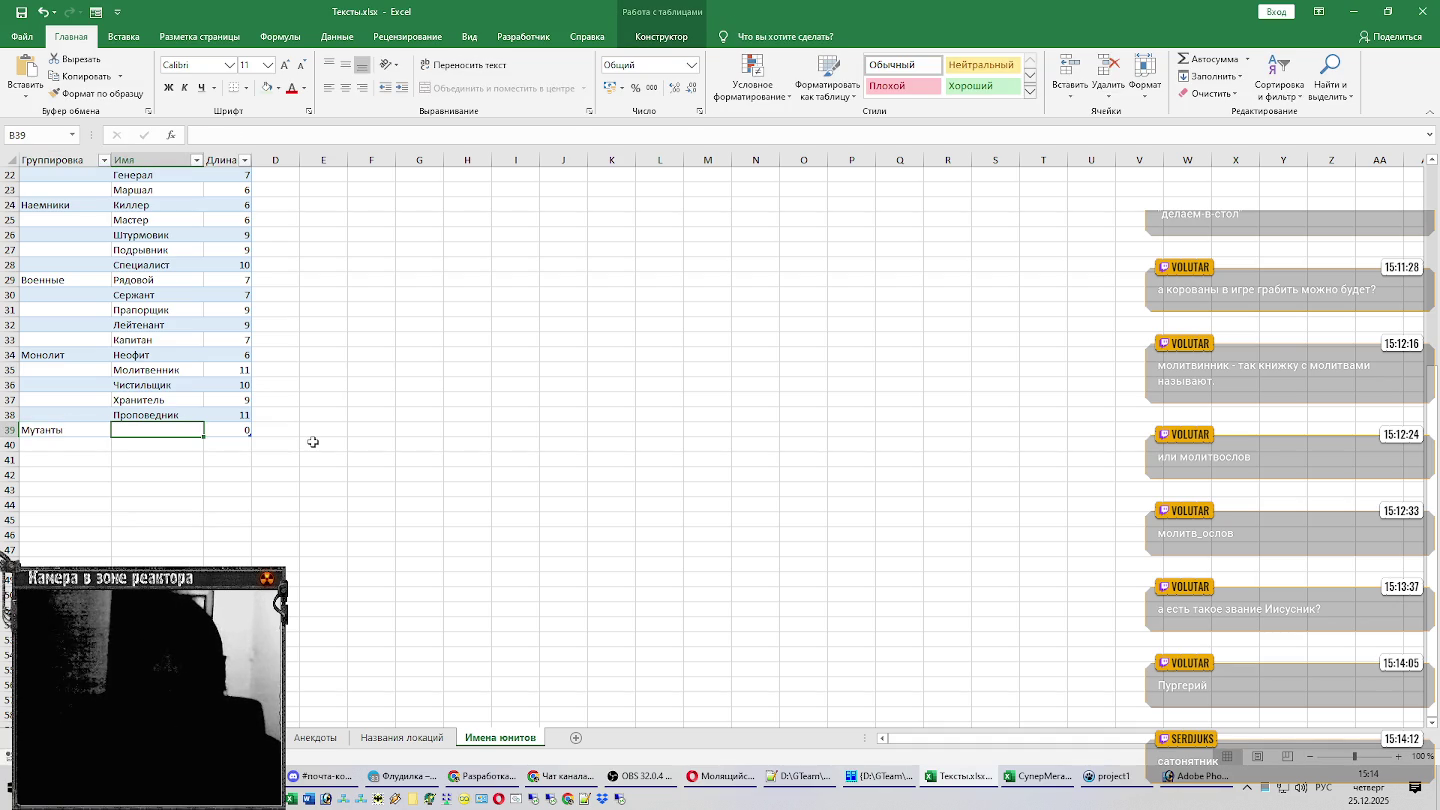
Glance at the wiki article twice, then bring up the СуперМегаЛастОписание unit table.
{"action": "key", "text": "alt+Tab"}
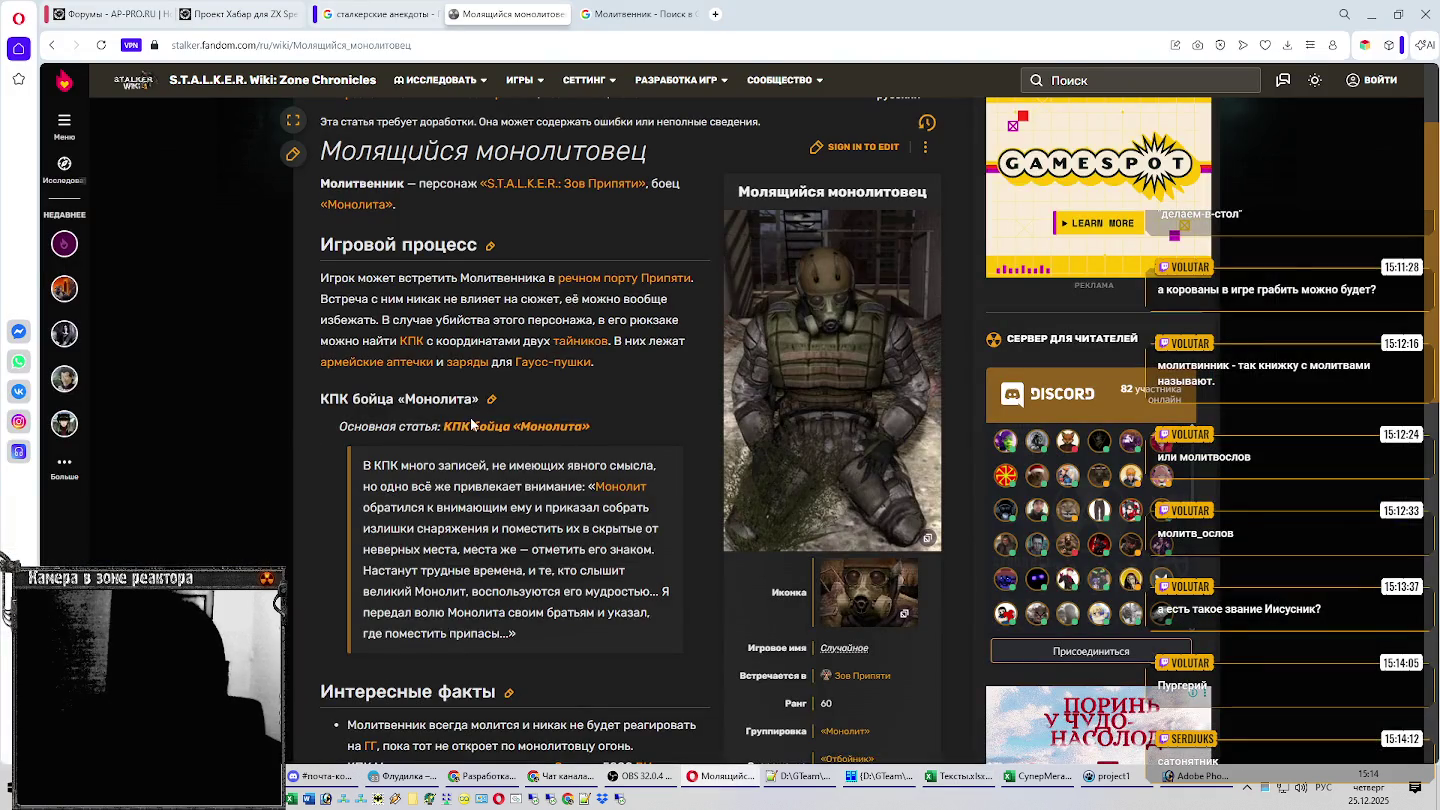
{"action": "key", "text": "alt+Tab"}
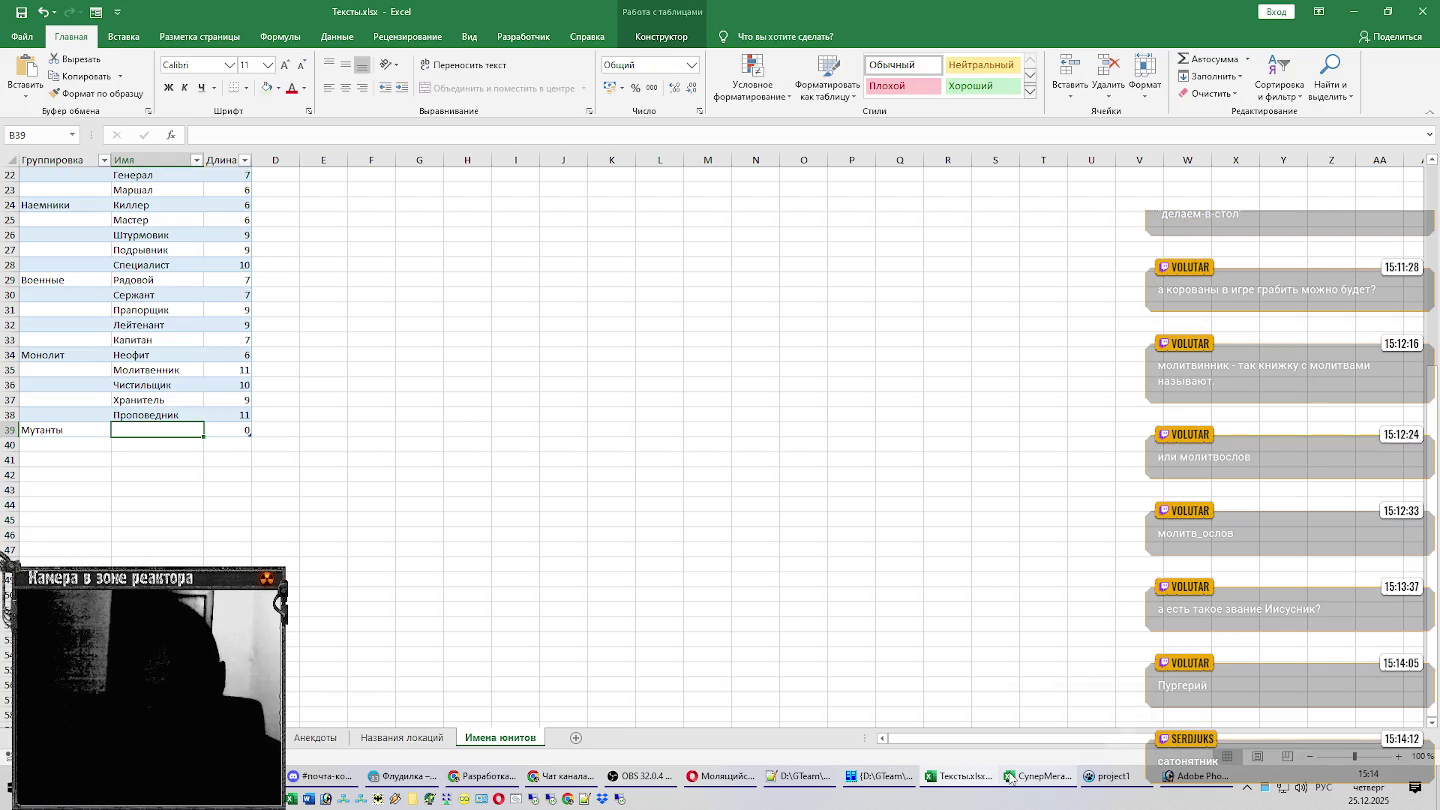
{"action": "key", "text": "alt+Tab"}
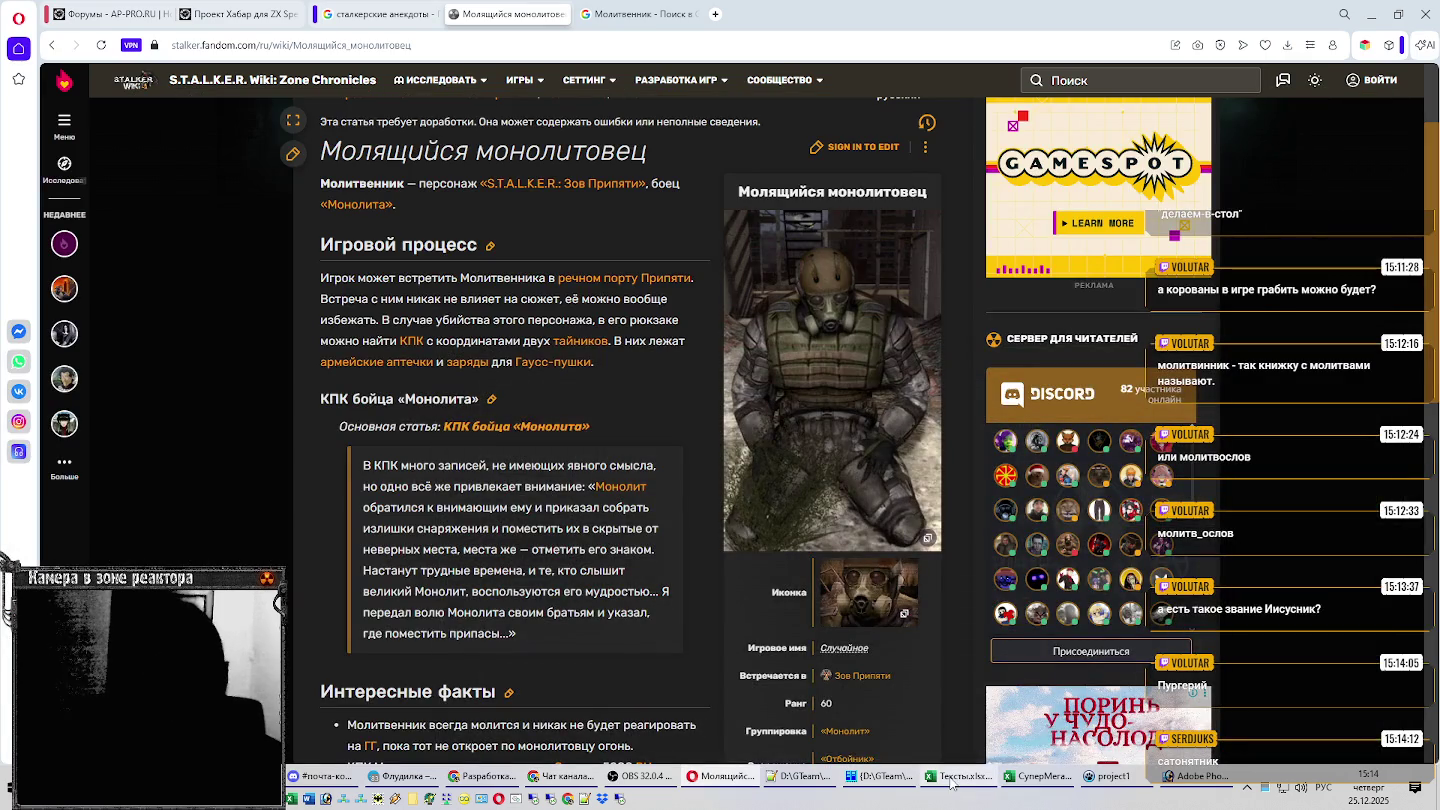
{"action": "key", "text": "alt+Tab"}
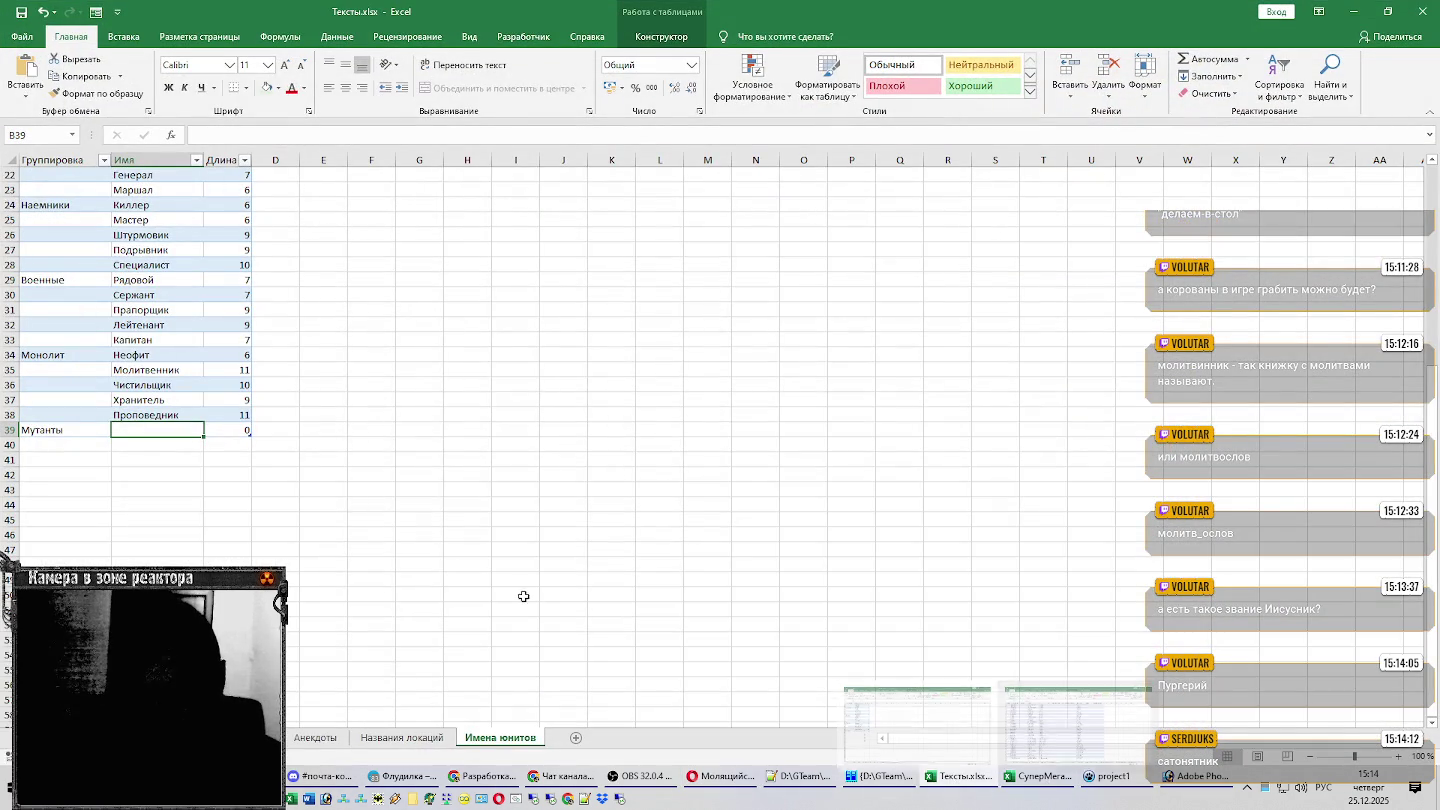
{"action": "left_click", "coordinate": [1000, 787]}
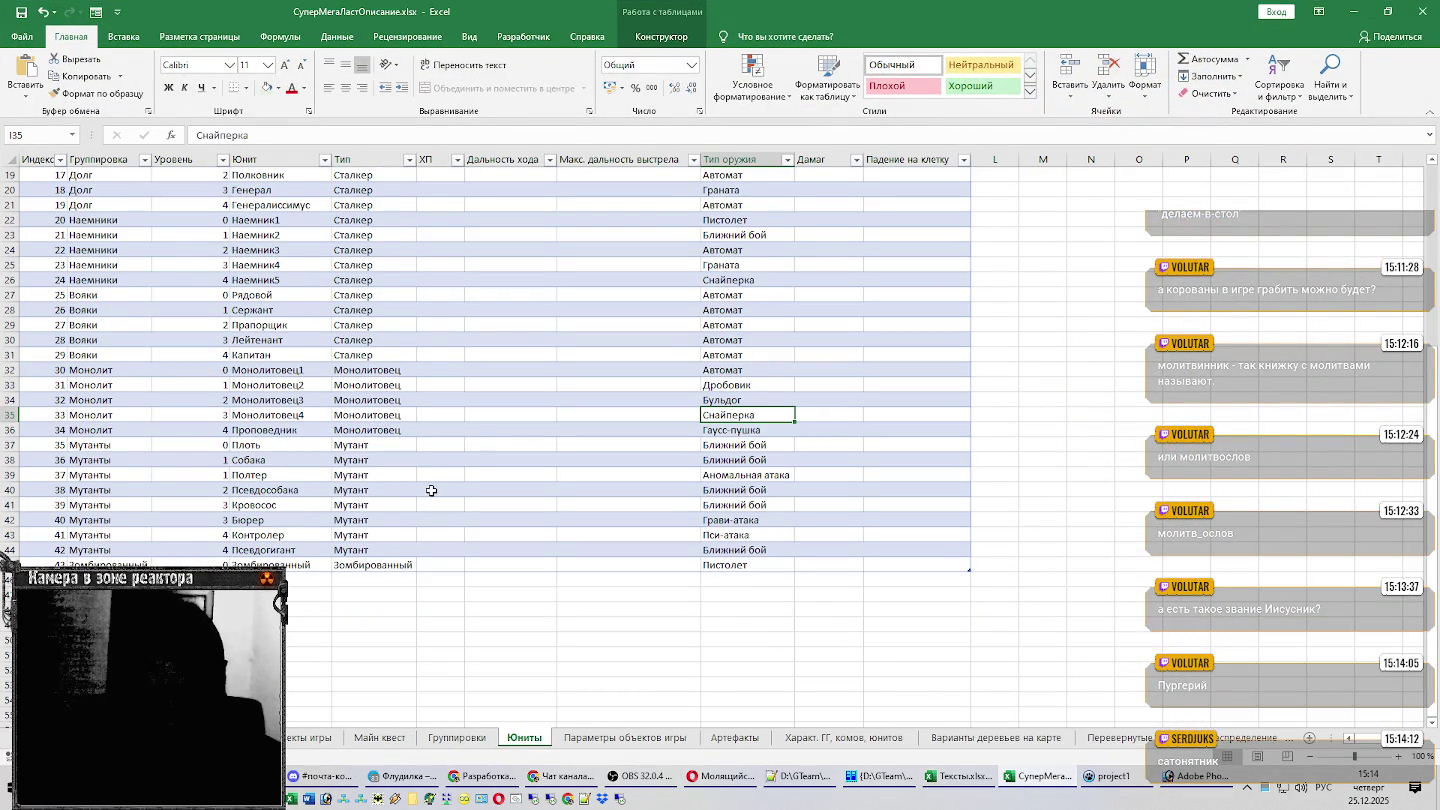
Select the mutant names from Плоть downward in СуперМегаЛастОписание's column D.
{"action": "left_click", "coordinate": [287, 446]}
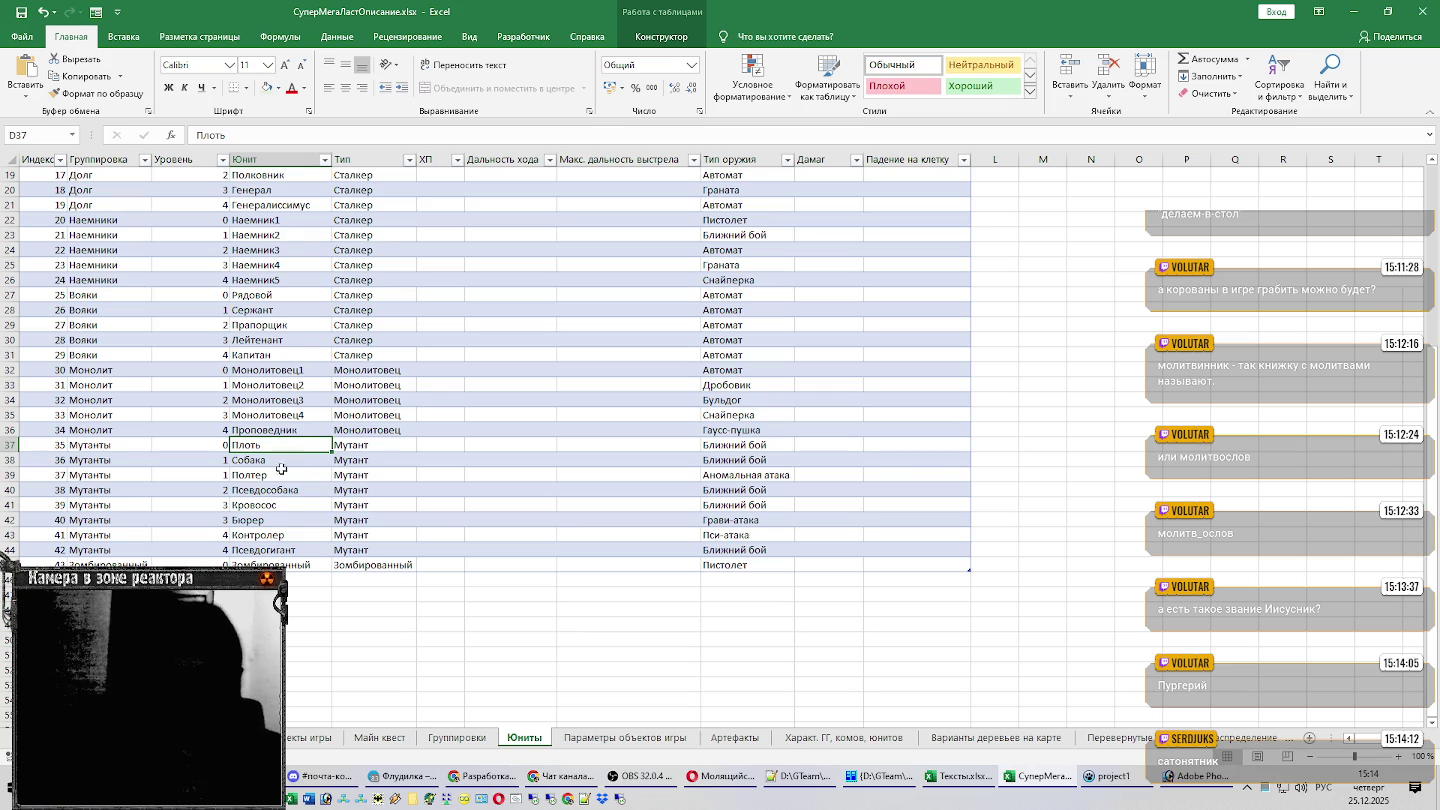
{"action": "left_click_drag", "start_coordinate": [287, 446], "coordinate": [274, 557]}
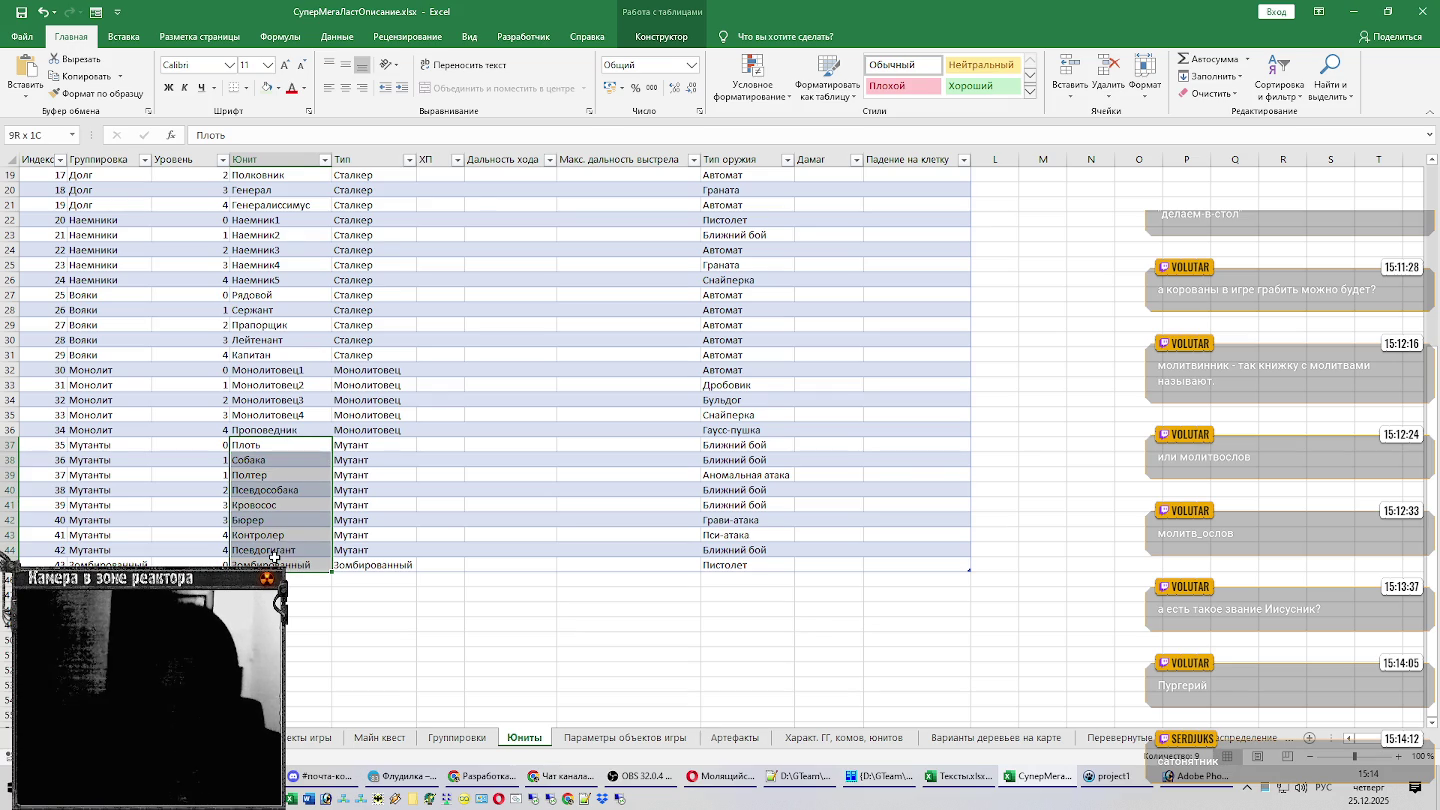
{"action": "key", "text": "ctrl+z"}
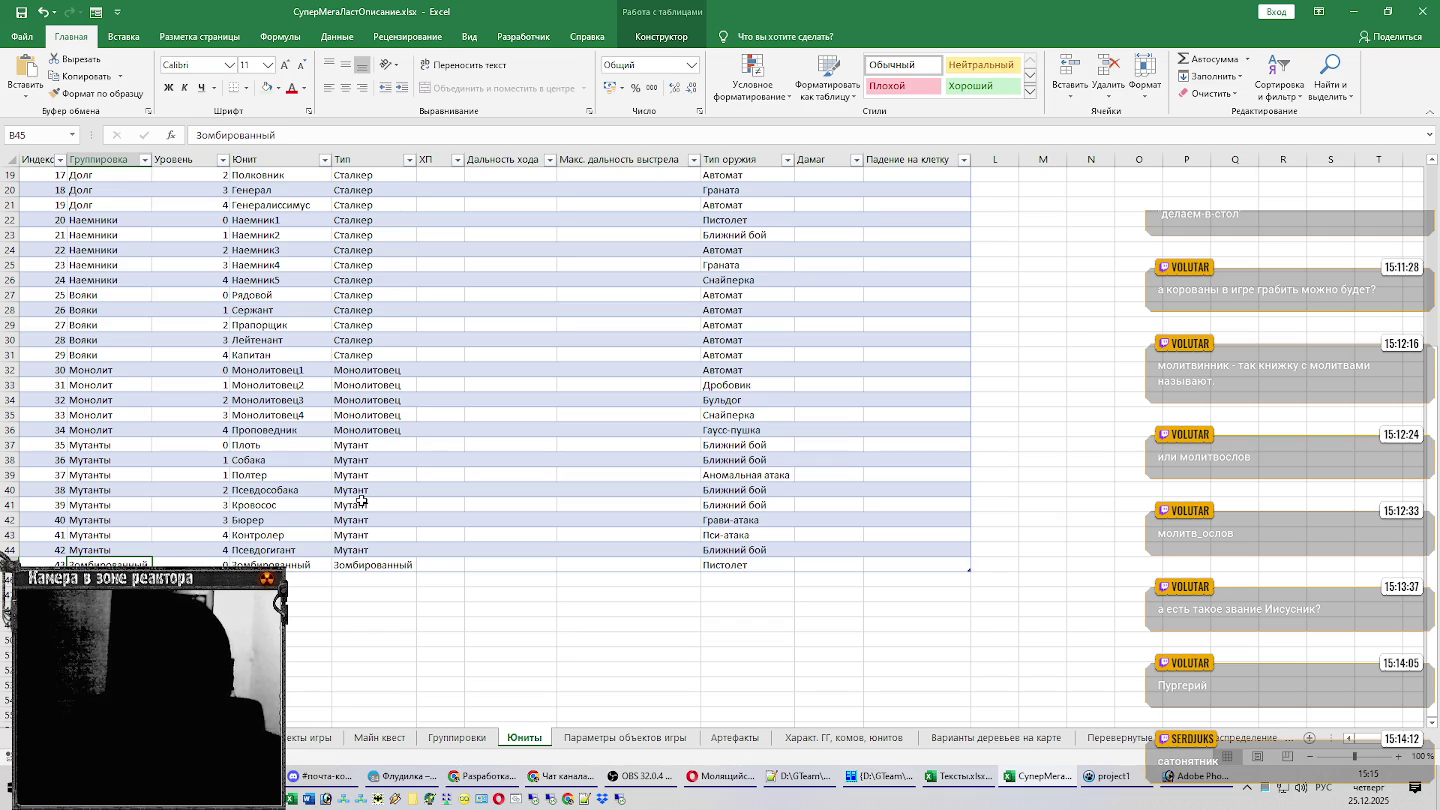
{"action": "key", "text": "alt+Tab"}
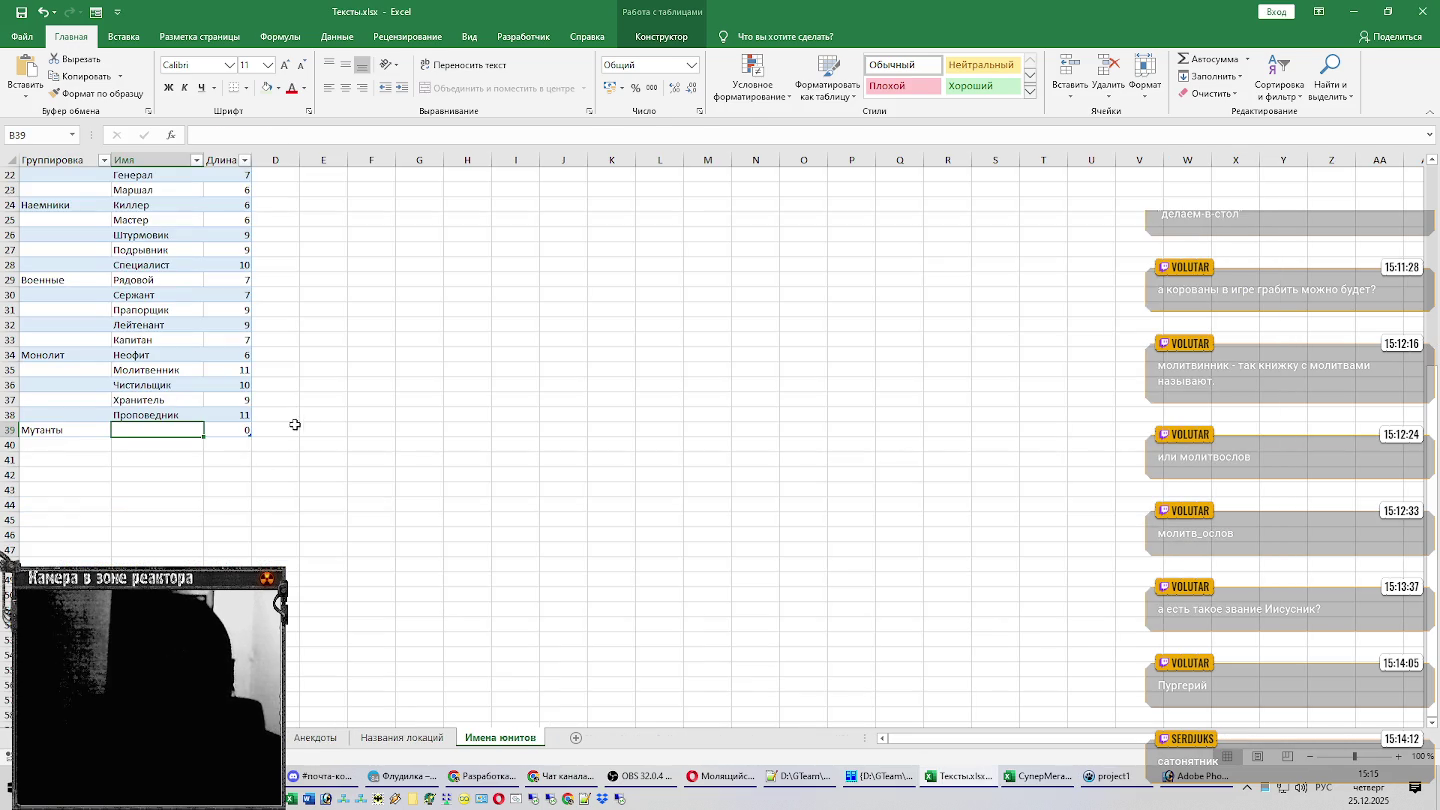
Enter Плоть as the first Мутанты name in B39, rechecking the source table.
{"action": "type", "text": "Плоть"}
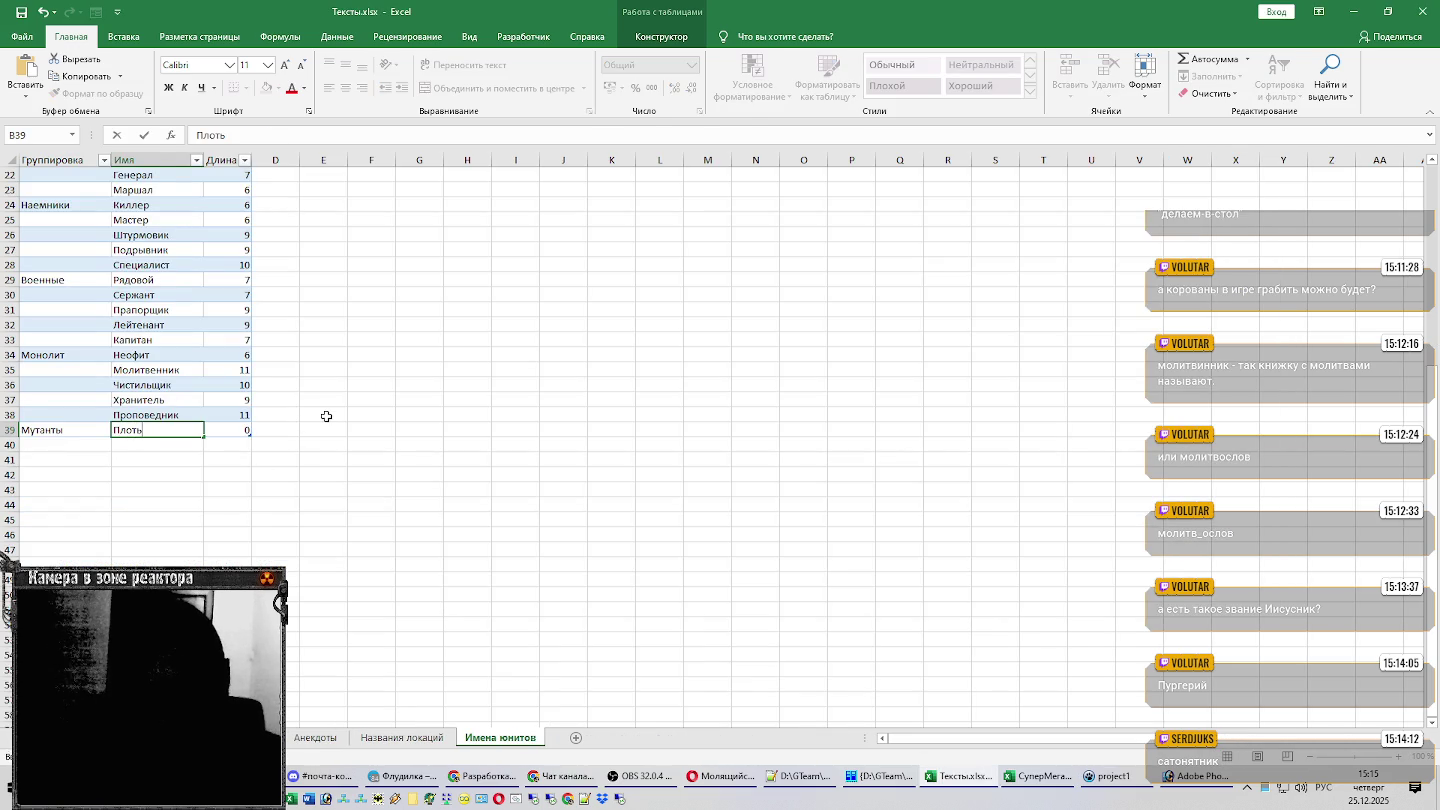
{"action": "key", "text": "Return"}
{"action": "key", "text": "alt+Tab"}
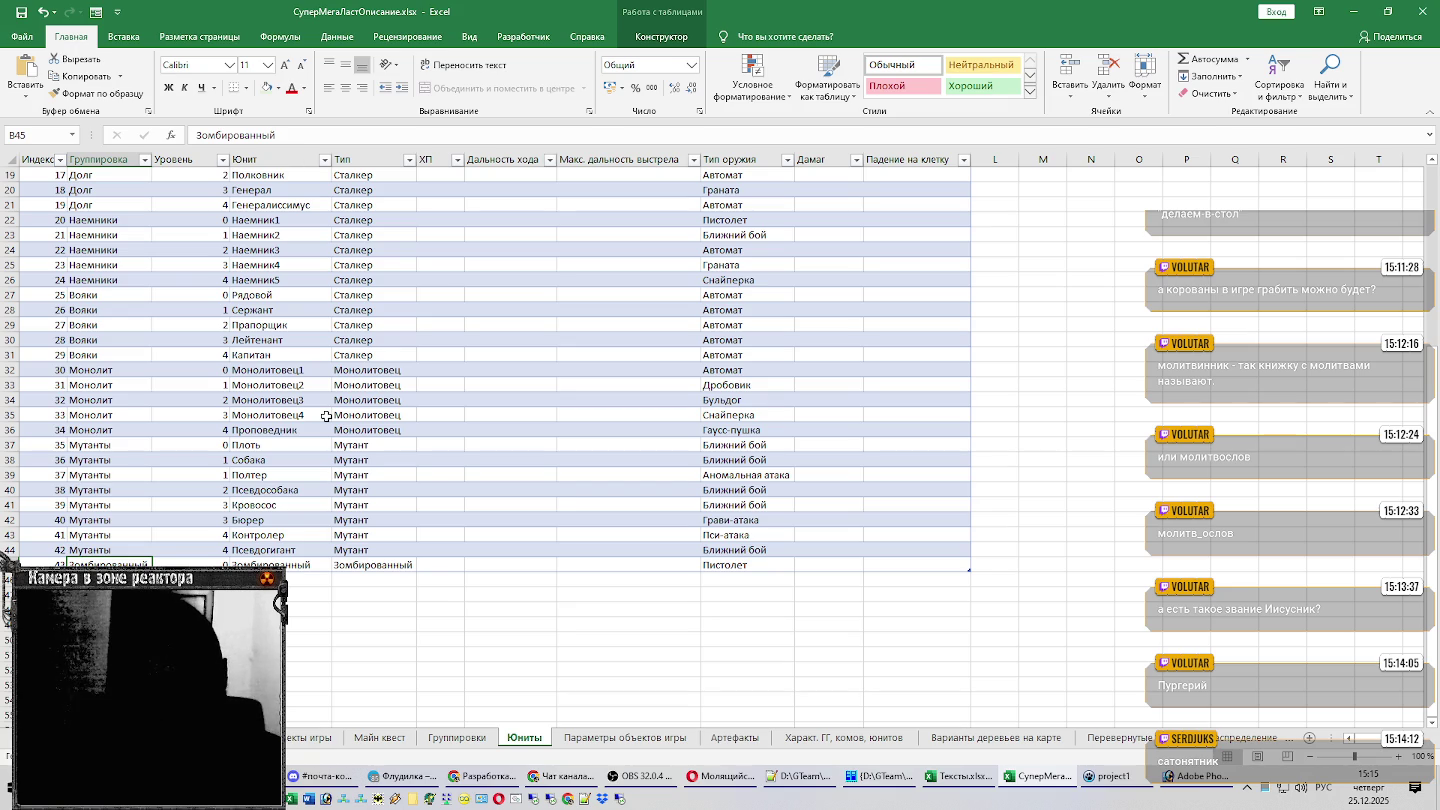
{"action": "key", "text": "alt+Tab"}
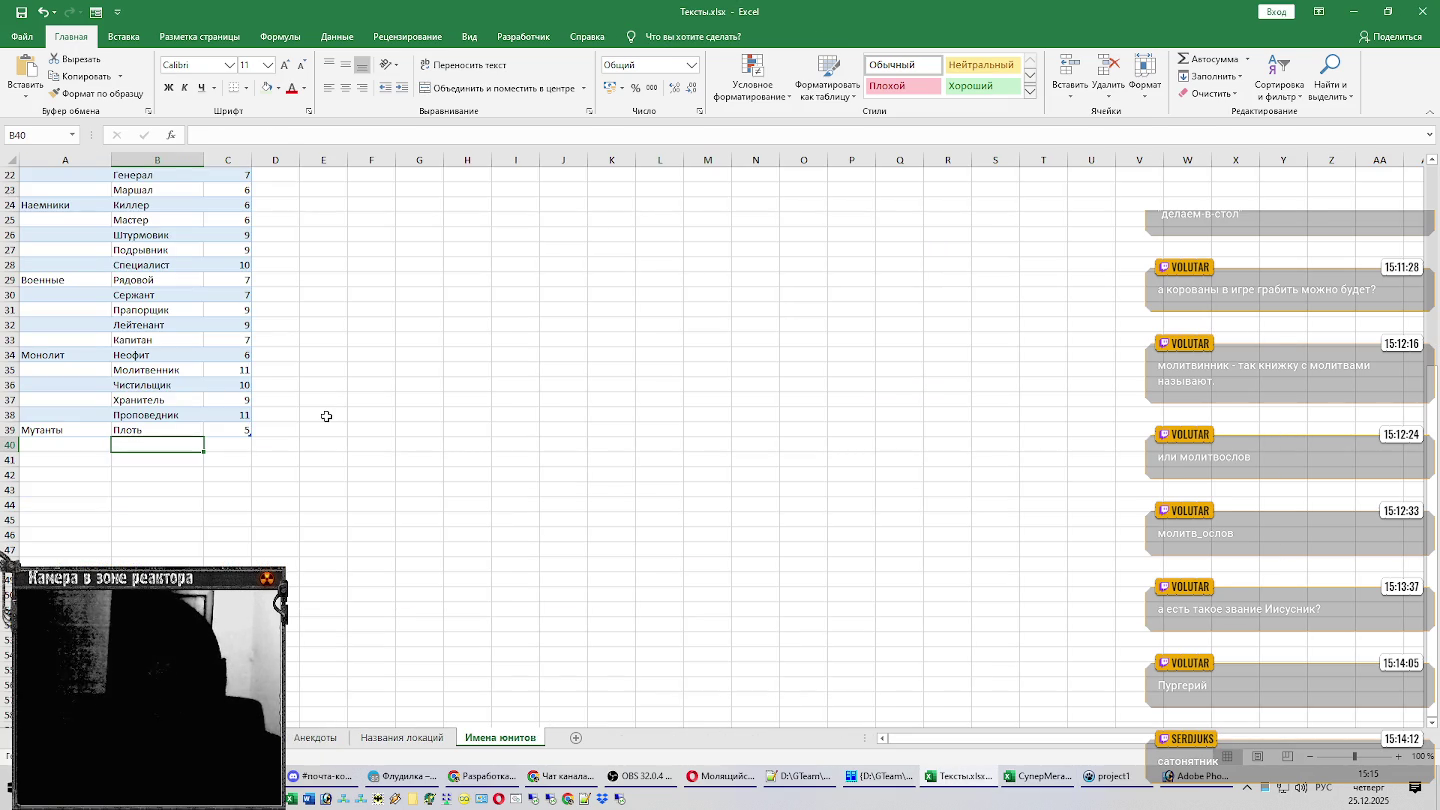
{"action": "left_click", "coordinate": [1195, 777]}
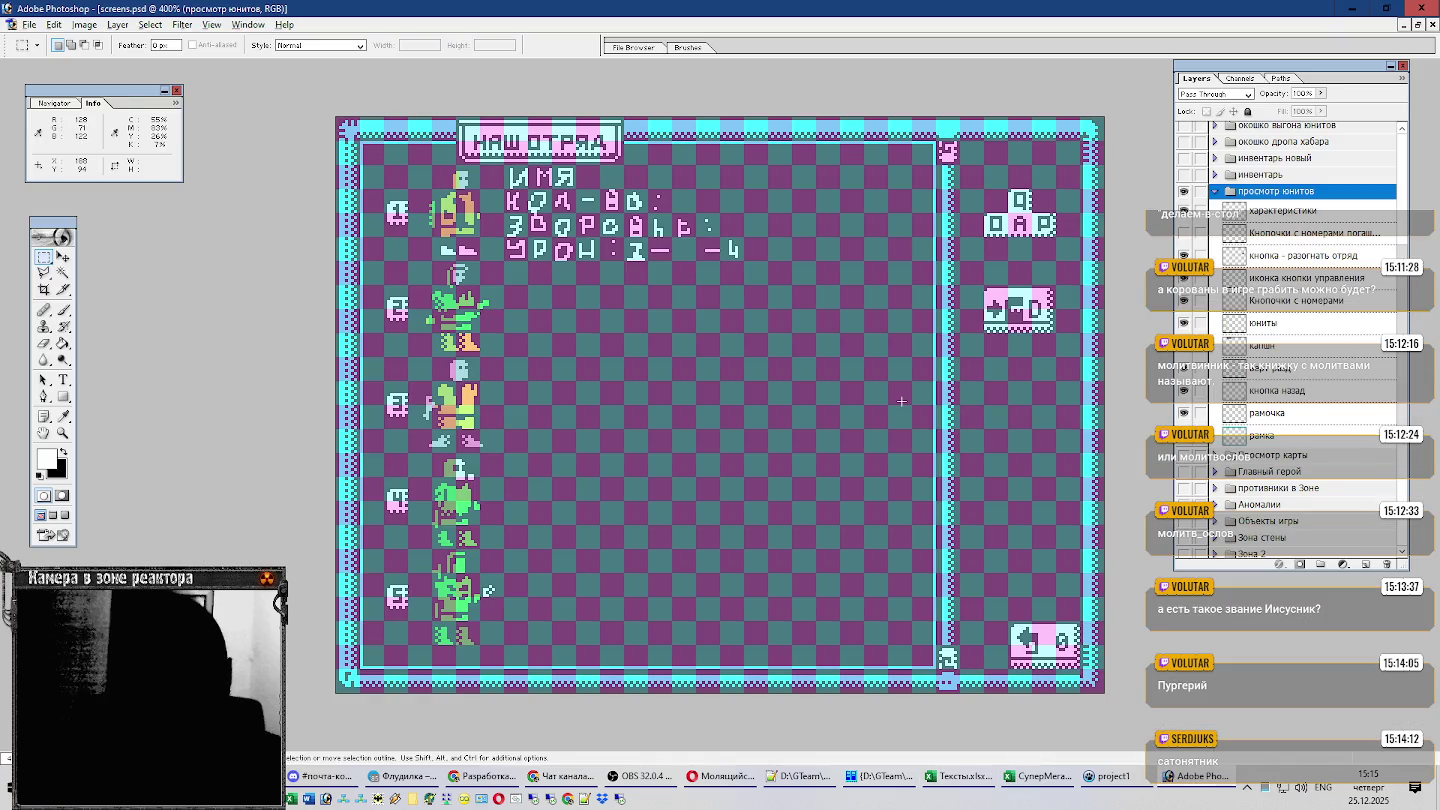
Bring up main.psd in Photoshop and adjust its canvas view.
{"action": "key", "text": "ctrl+o"}
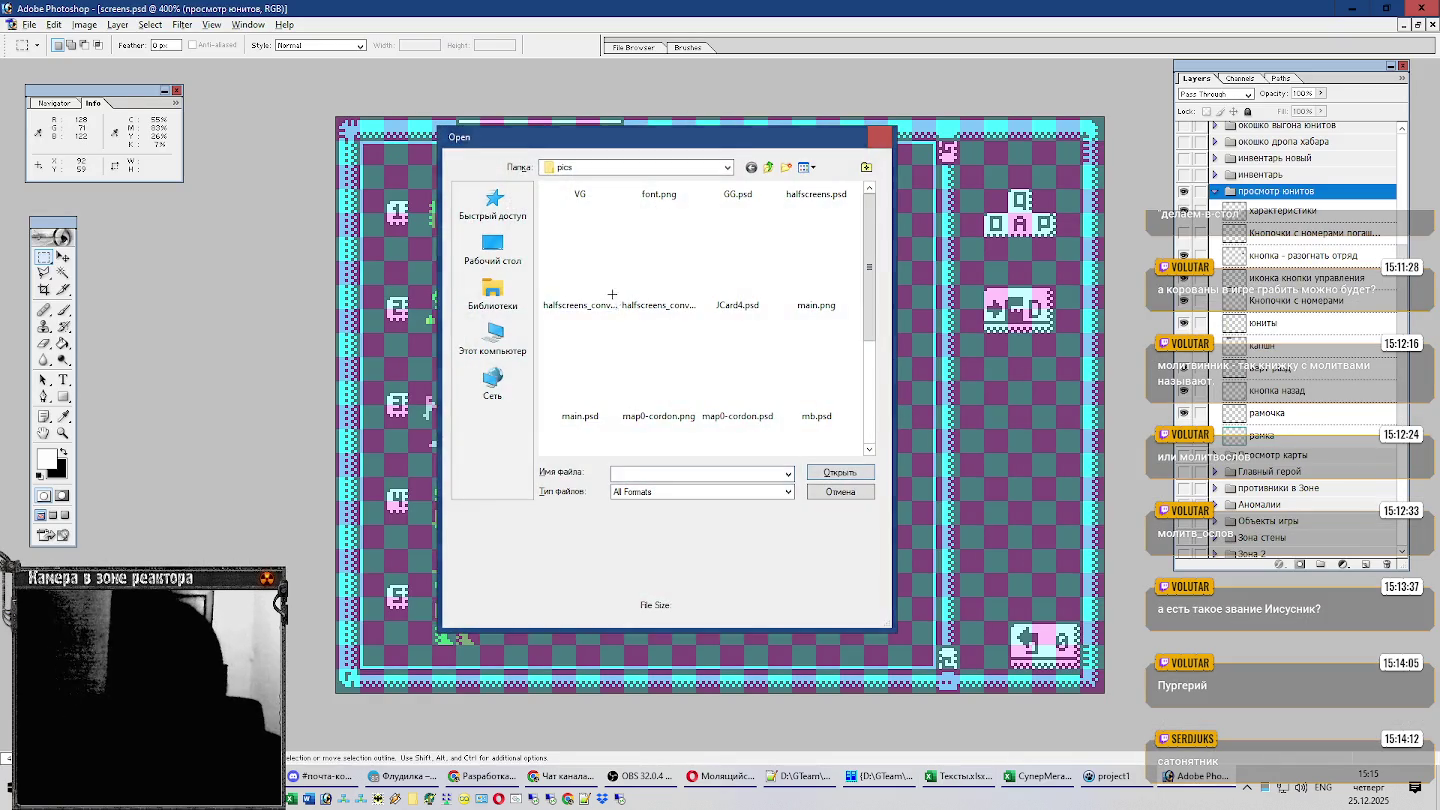
{"action": "key", "text": "Escape"}
{"action": "key", "text": "ctrl+Tab"}
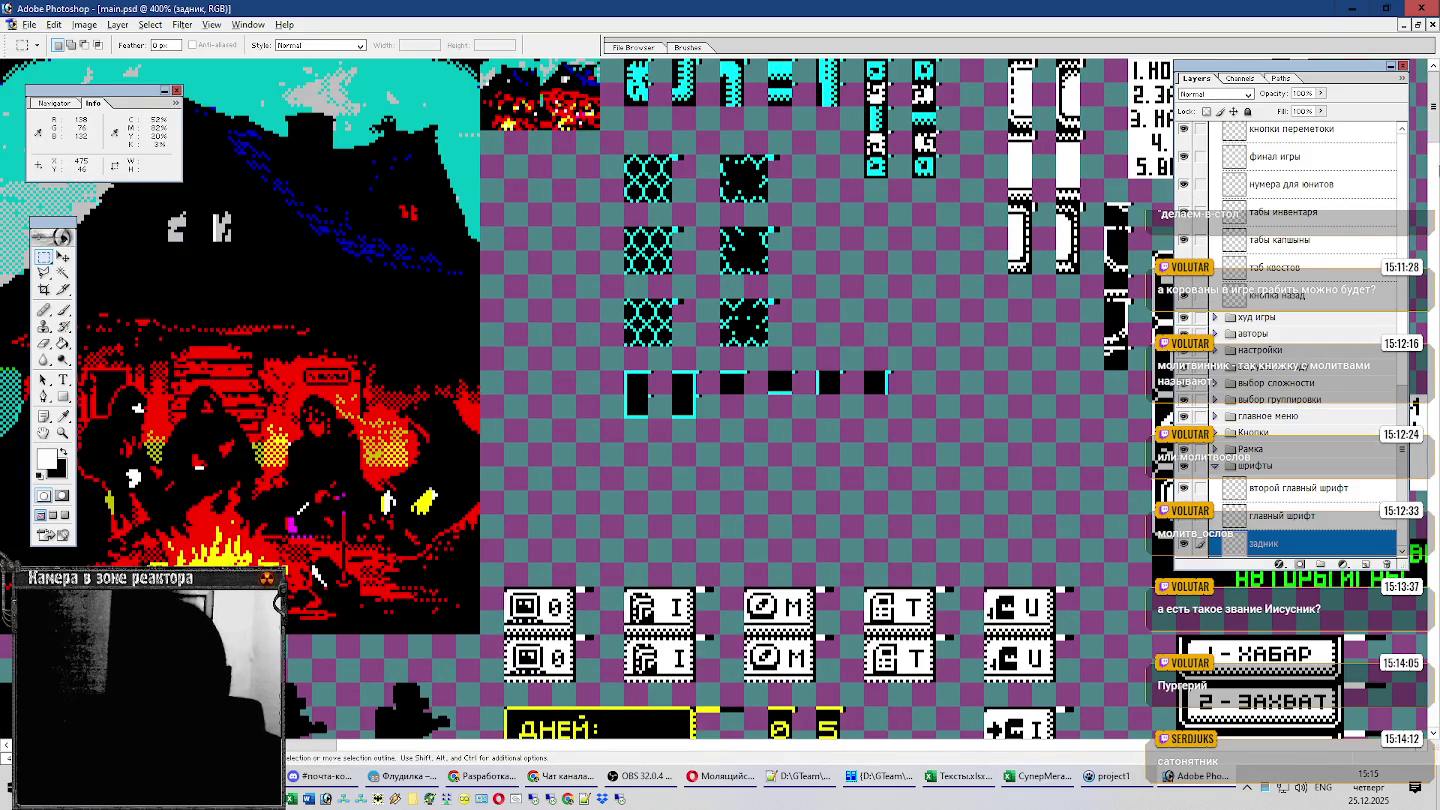
{"action": "scroll", "coordinate": [1436, 120], "scroll_direction": "down", "scroll_amount": 2}
{"action": "left_click_drag", "start_coordinate": [1436, 121], "coordinate": [1370, 293]}
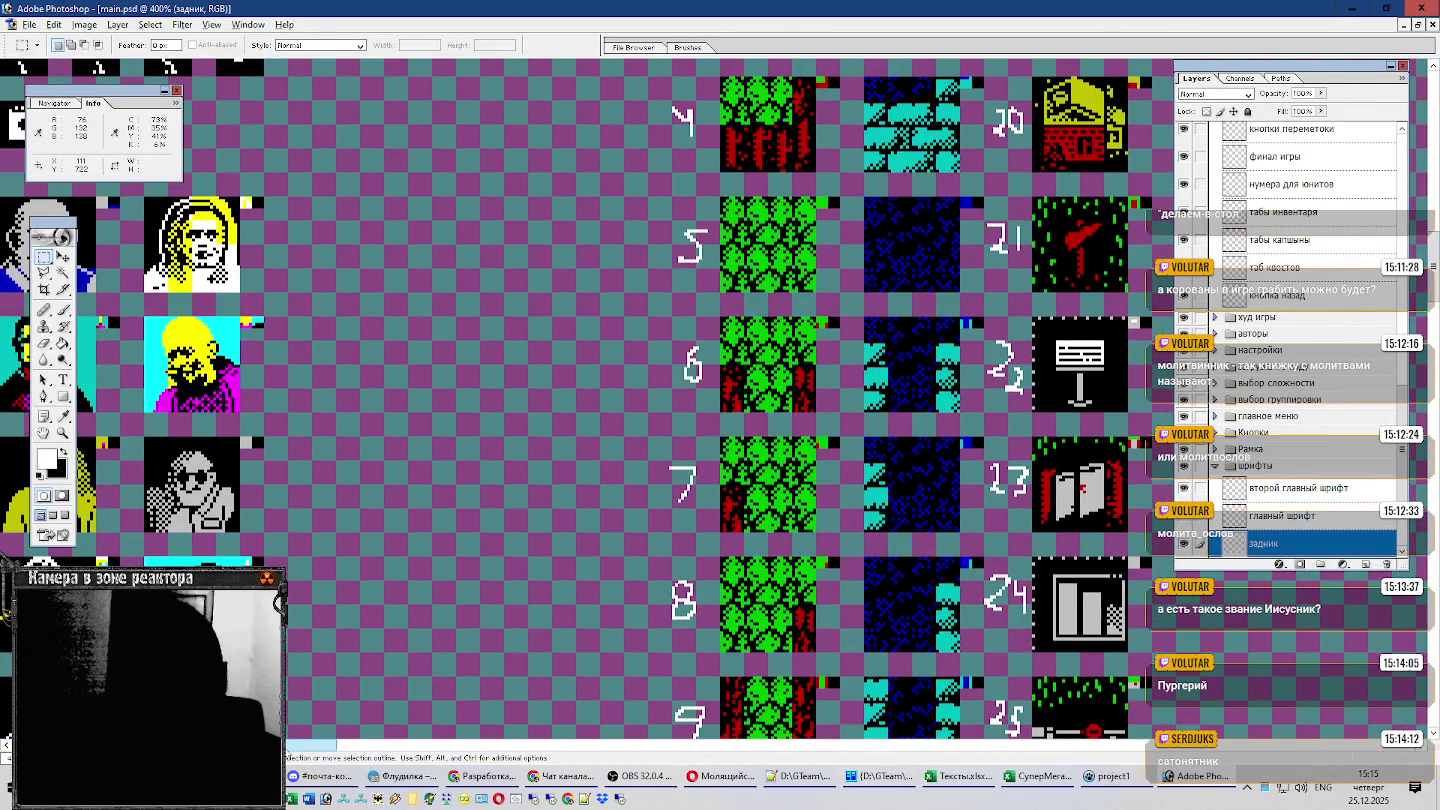
{"action": "left_click_drag", "start_coordinate": [320, 749], "coordinate": [970, 741]}
{"action": "left_click_drag", "start_coordinate": [1000, 745], "coordinate": [1007, 745]}
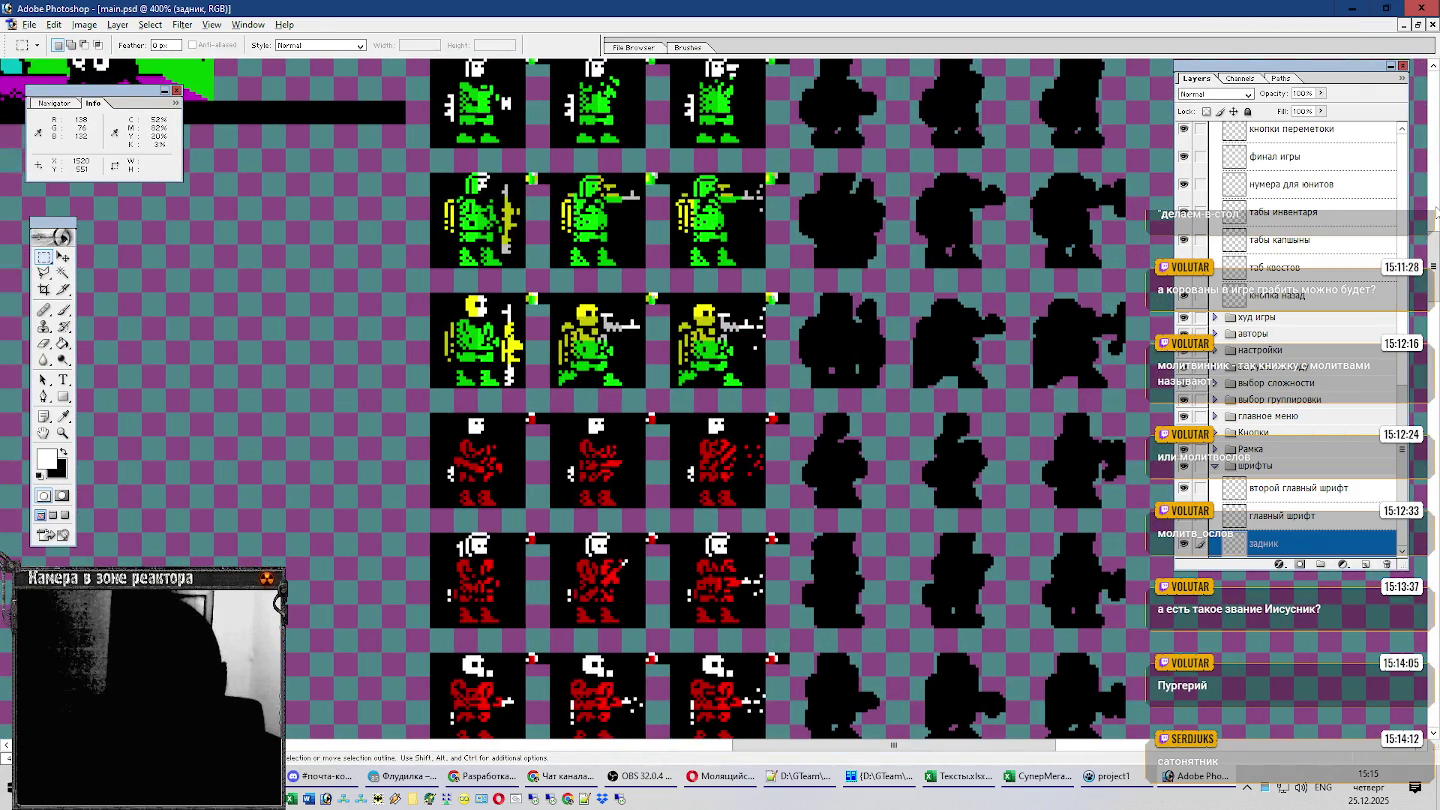
{"action": "mouse_move", "coordinate": [1435, 256]}
{"action": "left_mouse_down"}
{"action": "mouse_move", "coordinate": [1435, 430]}
{"action": "mouse_move", "coordinate": [1347, 500]}
{"action": "left_mouse_up"}
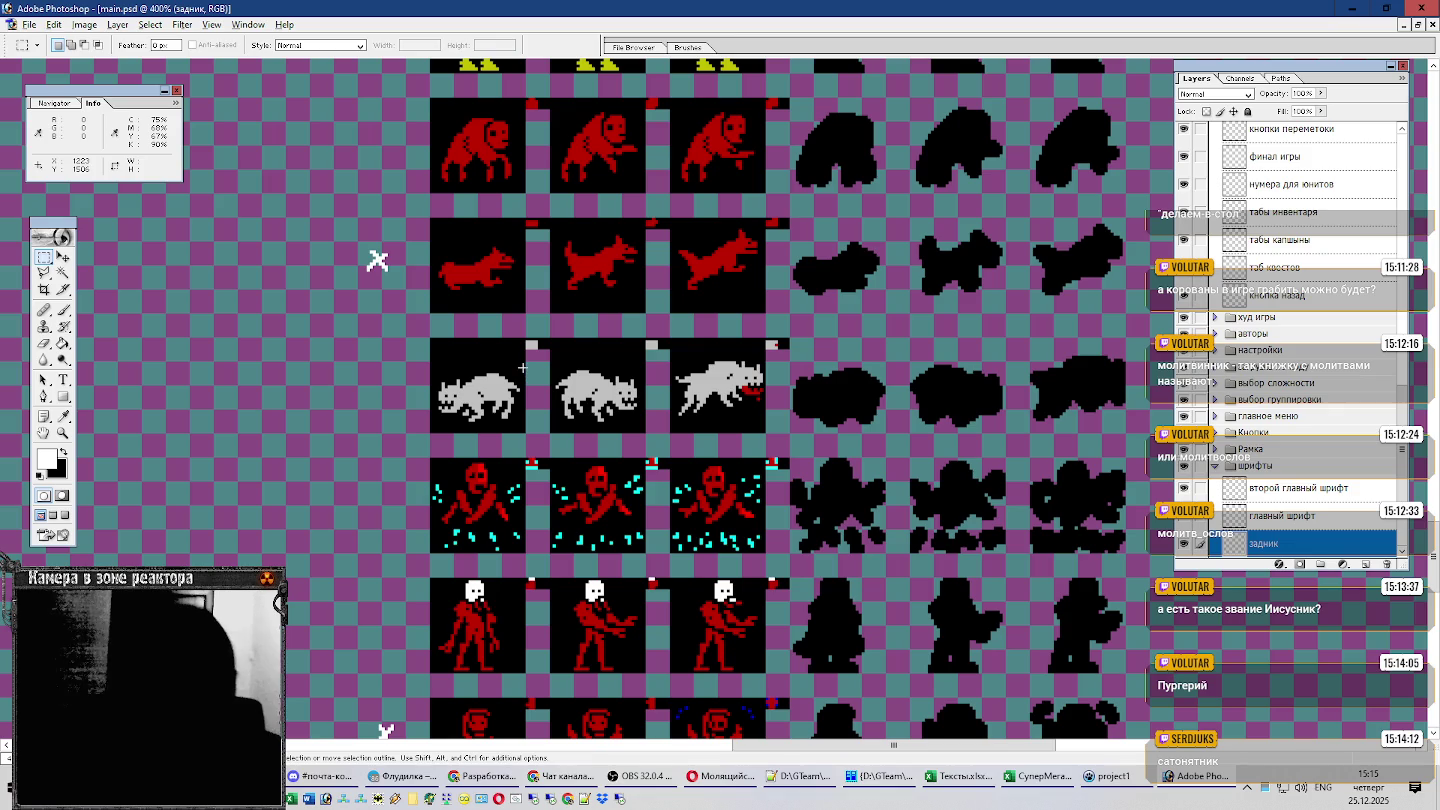
Scroll through main.psd's mutant sprite rows, then return to the Имена юнитов sheet.
{"action": "scroll", "coordinate": [864, 340], "scroll_direction": "down", "scroll_amount": 1}
{"action": "scroll", "coordinate": [864, 340], "scroll_direction": "down", "scroll_amount": 1}
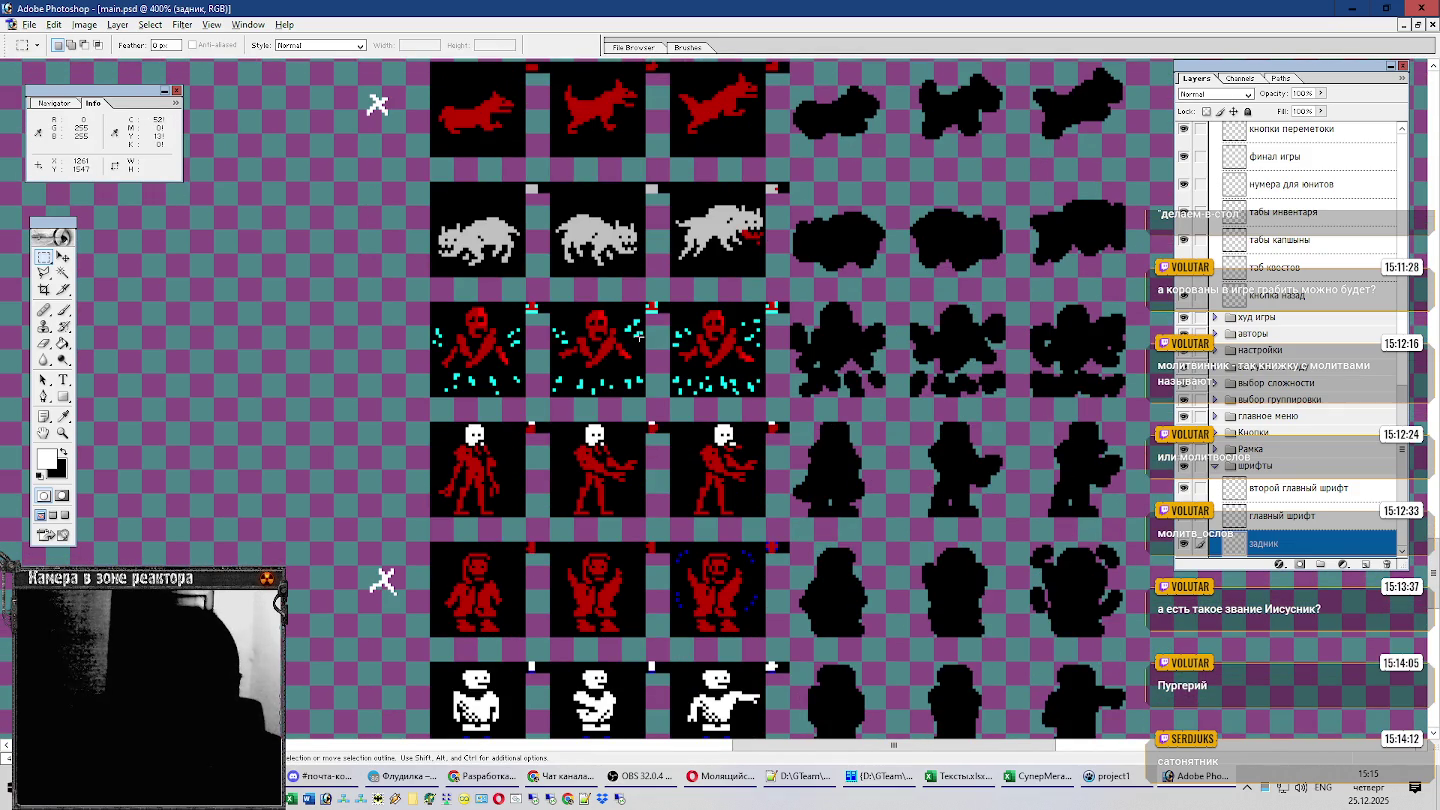
{"action": "scroll", "coordinate": [650, 332], "scroll_direction": "down", "scroll_amount": 1}
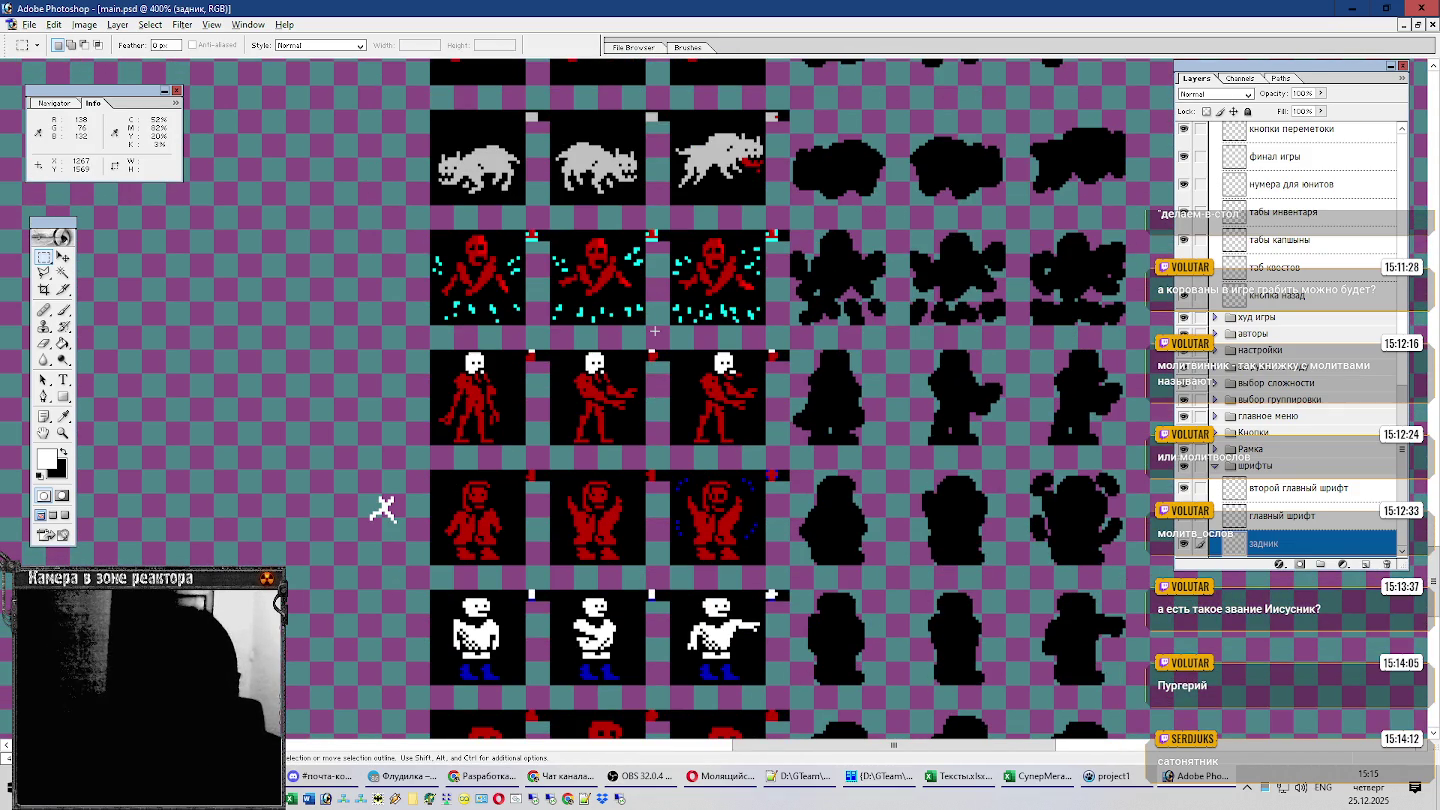
{"action": "scroll", "coordinate": [654, 331], "scroll_direction": "down", "scroll_amount": 1}
{"action": "scroll", "coordinate": [657, 330], "scroll_direction": "down", "scroll_amount": 1}
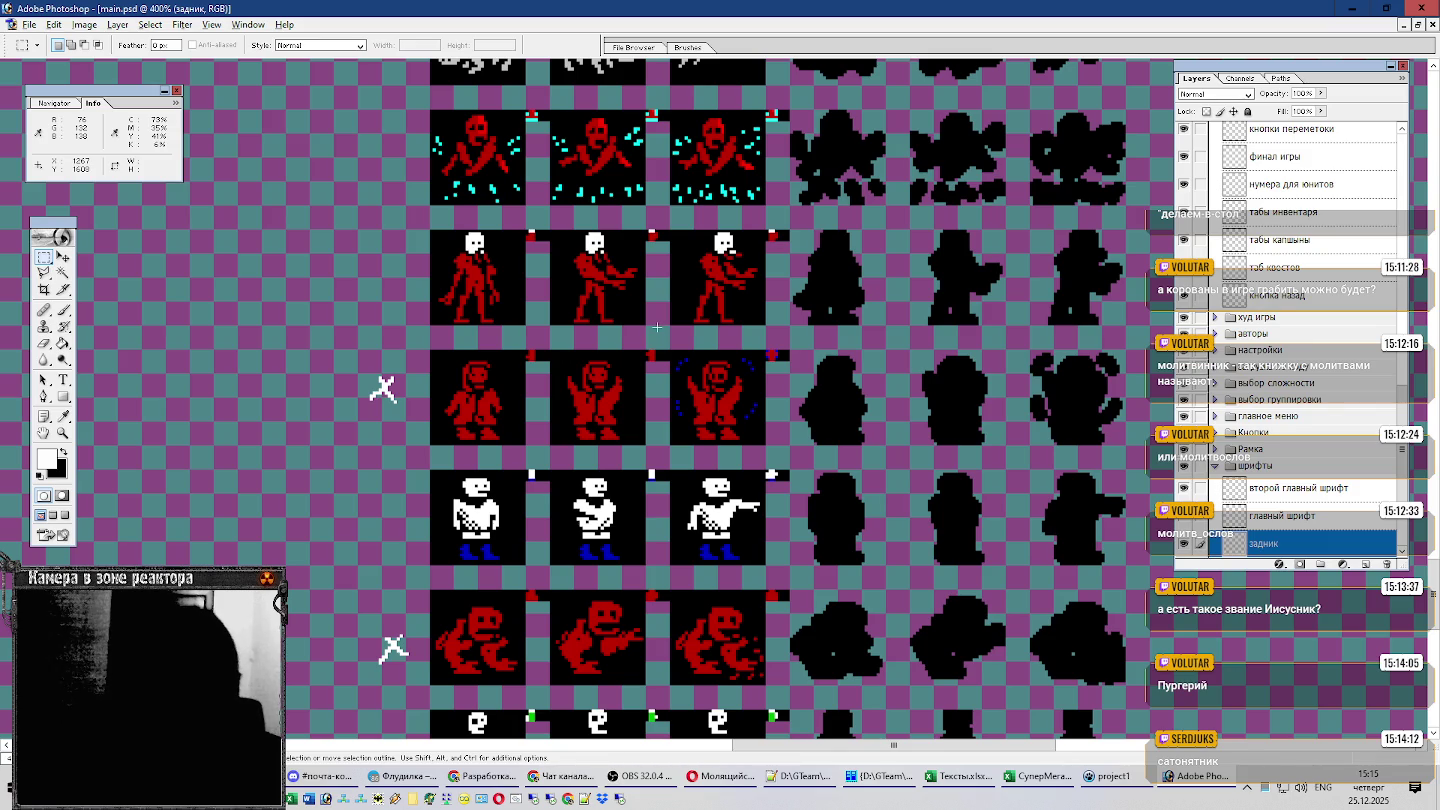
{"action": "scroll", "coordinate": [657, 328], "scroll_direction": "down", "scroll_amount": 1}
{"action": "scroll", "coordinate": [657, 329], "scroll_direction": "down", "scroll_amount": 2}
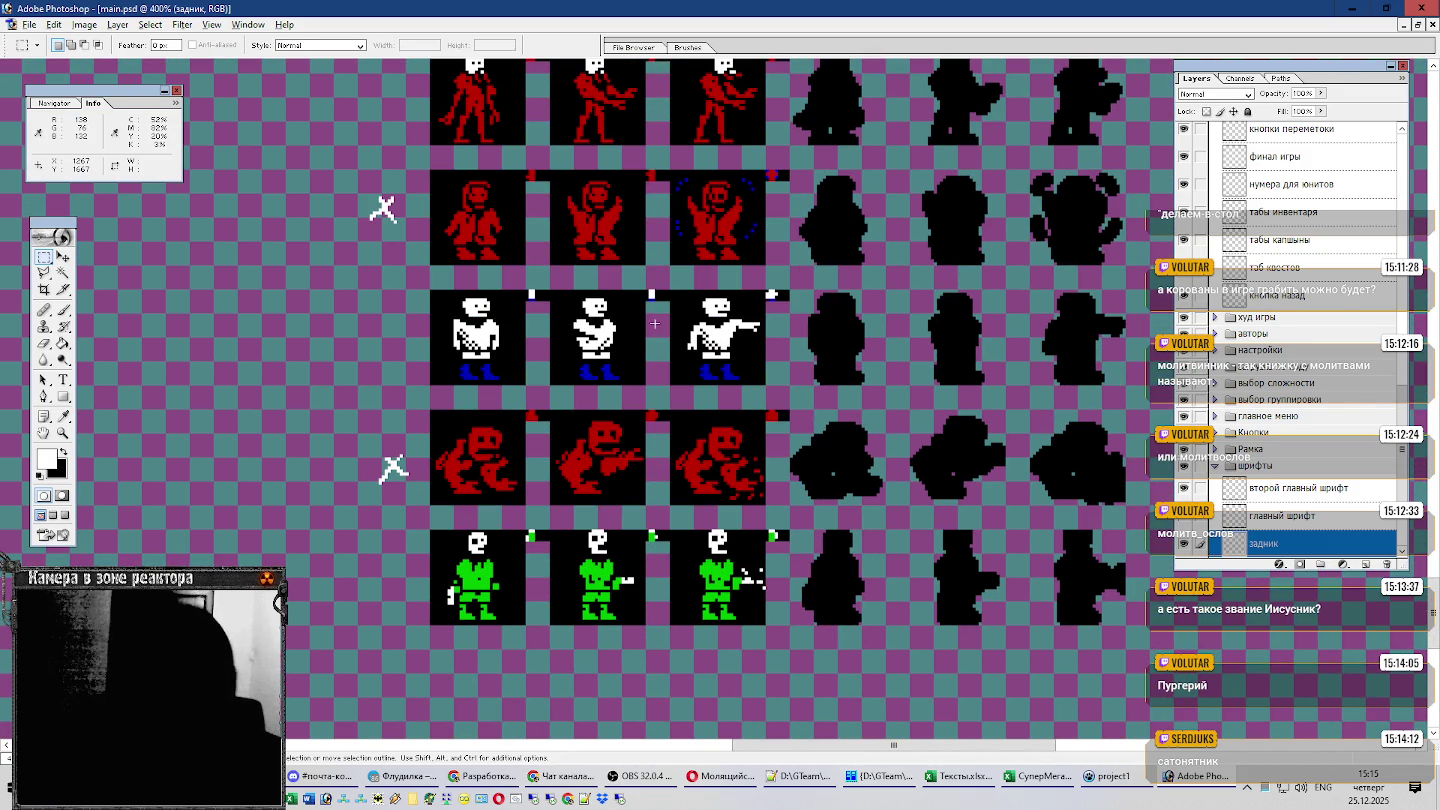
{"action": "scroll", "coordinate": [653, 324], "scroll_direction": "up", "scroll_amount": 1}
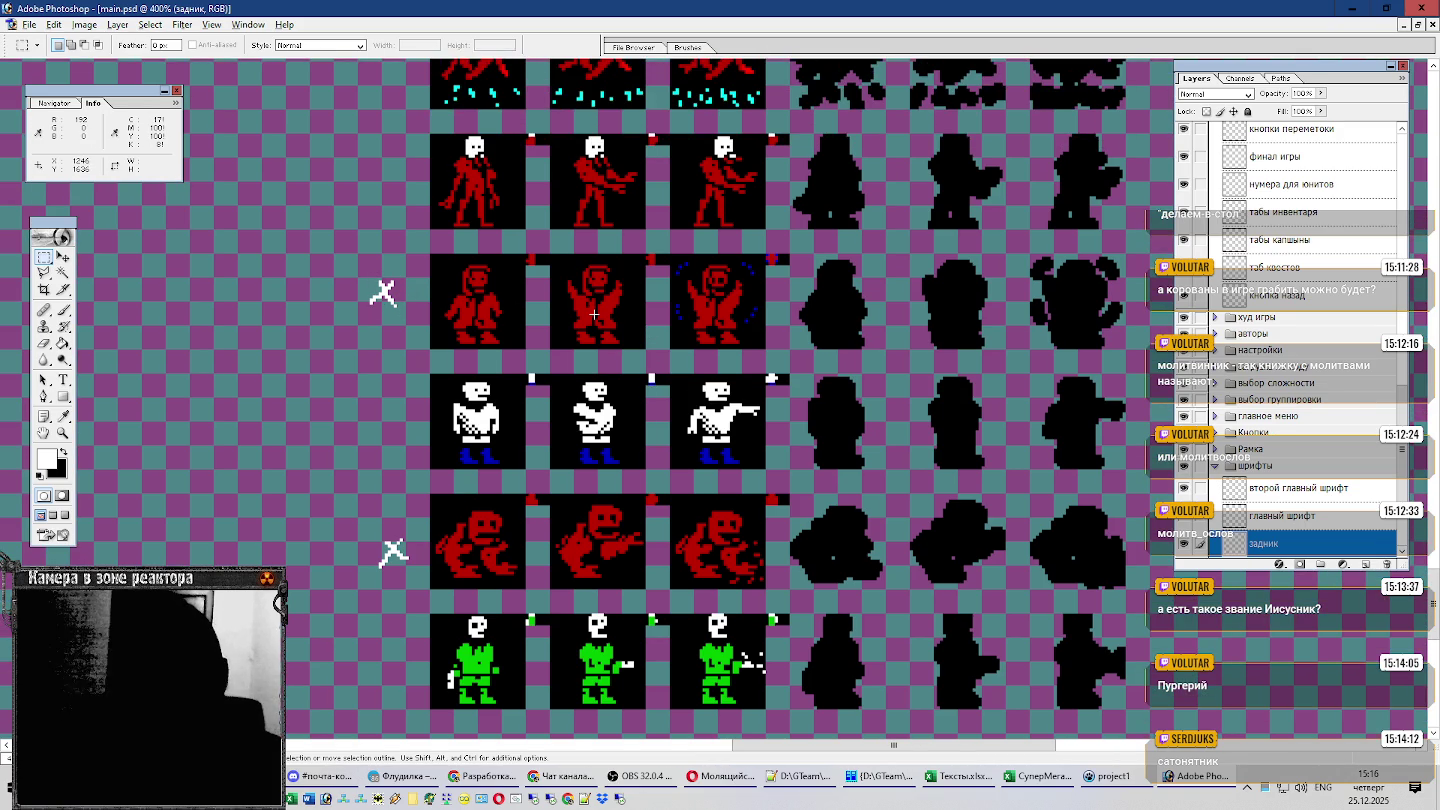
{"action": "scroll", "coordinate": [594, 314], "scroll_direction": "up", "scroll_amount": 1}
{"action": "scroll", "coordinate": [596, 312], "scroll_direction": "up", "scroll_amount": 2}
{"action": "scroll", "coordinate": [600, 308], "scroll_direction": "up", "scroll_amount": 1}
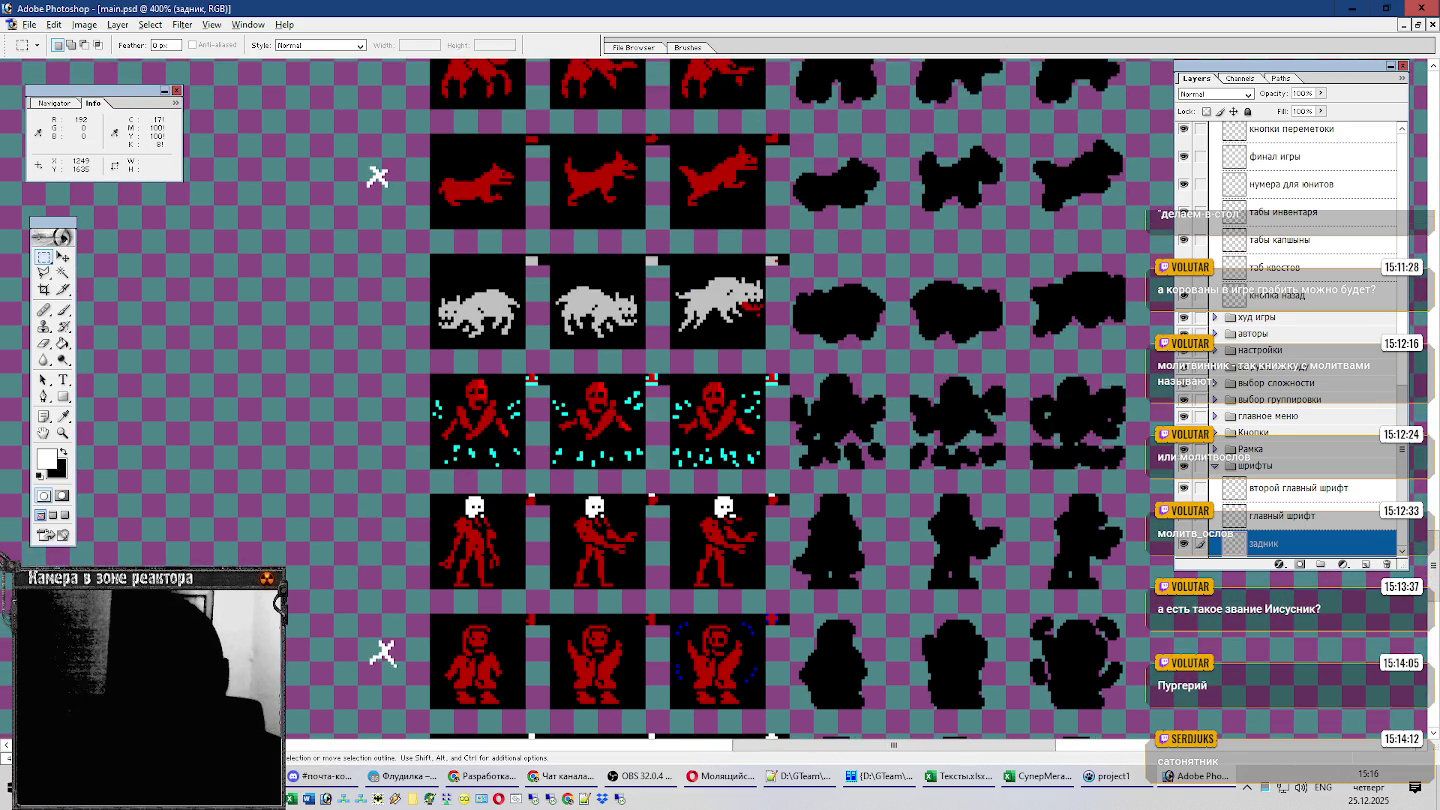
{"action": "scroll", "coordinate": [604, 303], "scroll_direction": "up", "scroll_amount": 2}
{"action": "scroll", "coordinate": [495, 290], "scroll_direction": "down", "scroll_amount": 1}
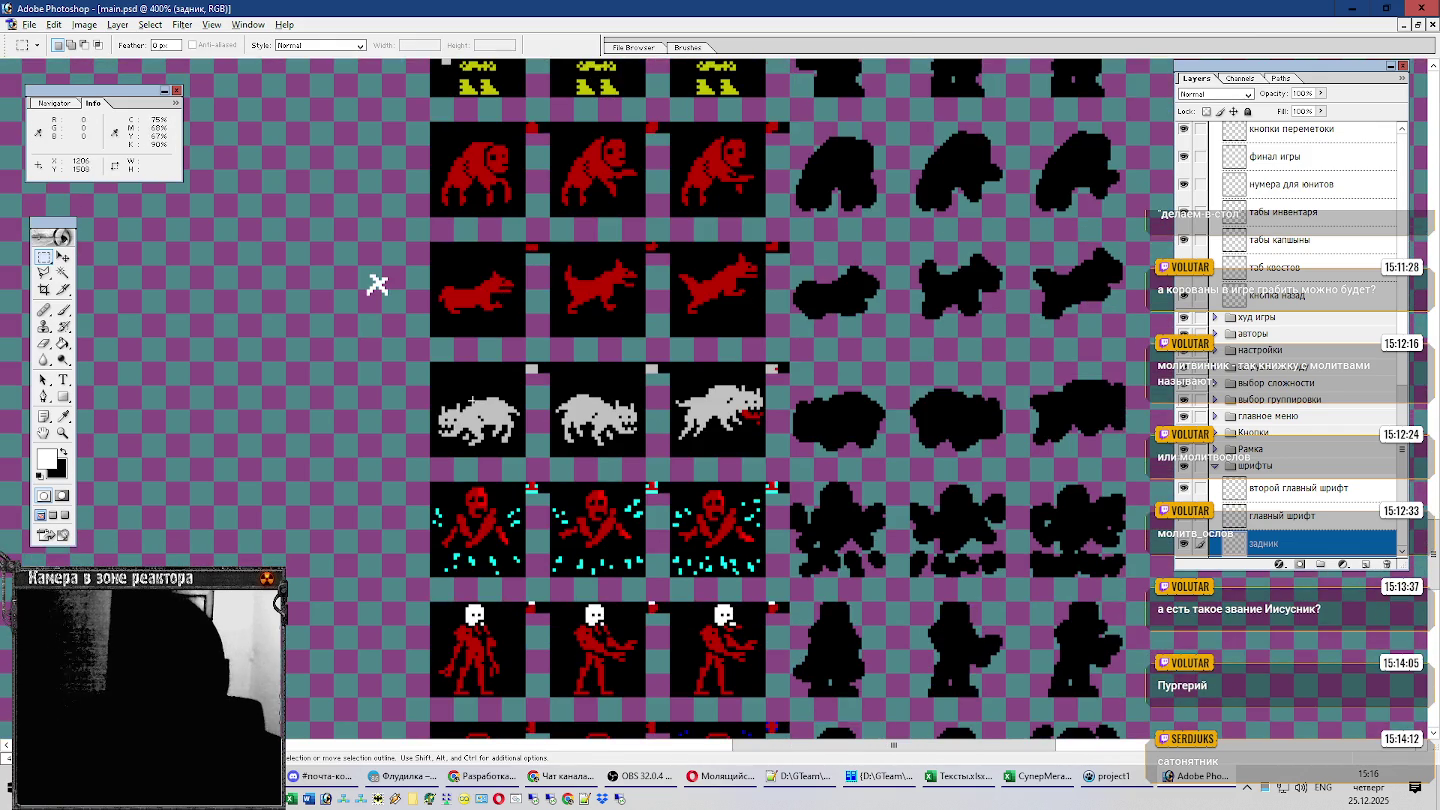
{"action": "scroll", "coordinate": [480, 395], "scroll_direction": "down", "scroll_amount": 1}
{"action": "scroll", "coordinate": [482, 397], "scroll_direction": "down", "scroll_amount": 1}
{"action": "scroll", "coordinate": [520, 409], "scroll_direction": "down", "scroll_amount": 1}
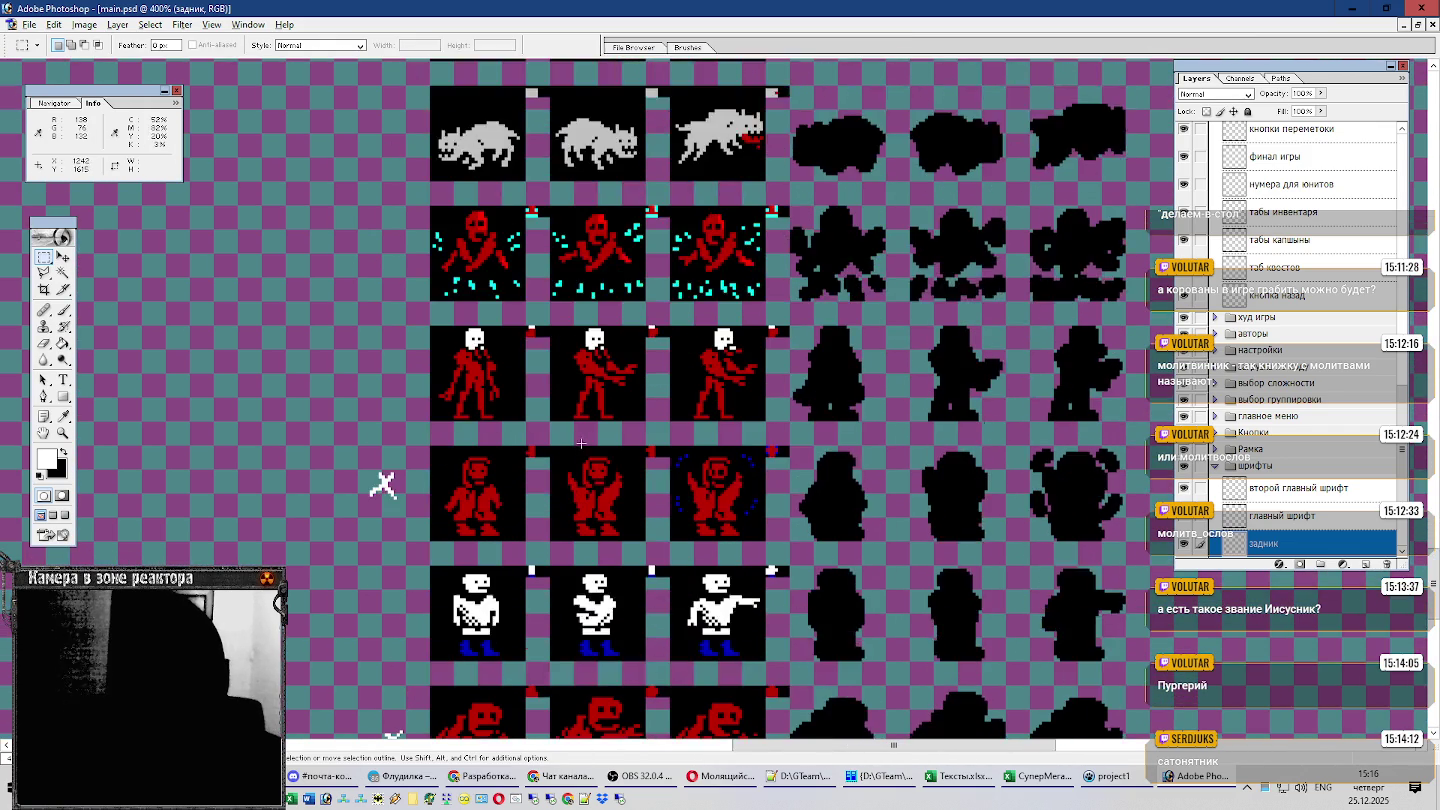
{"action": "scroll", "coordinate": [588, 442], "scroll_direction": "down", "scroll_amount": 2}
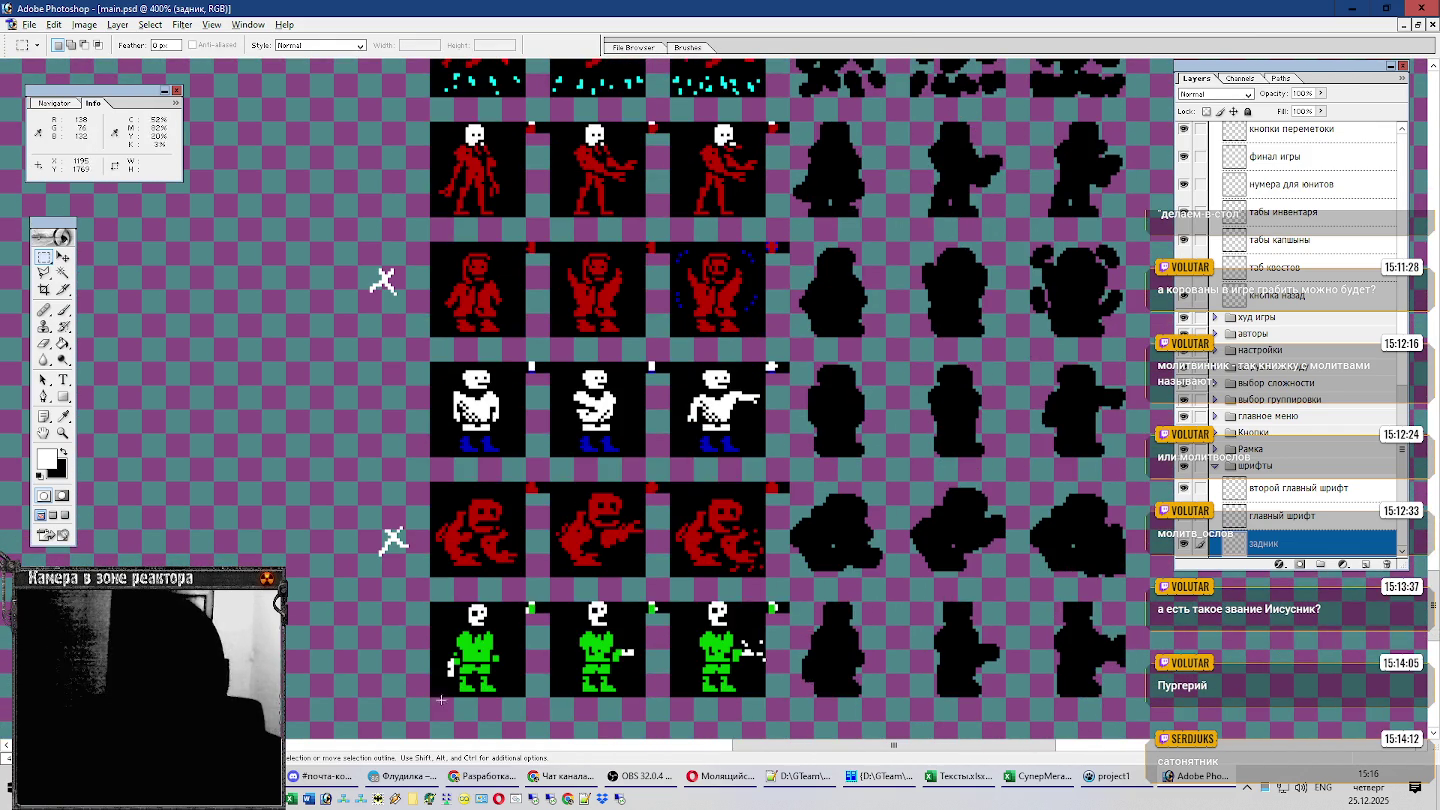
{"action": "key", "text": "alt+Tab"}
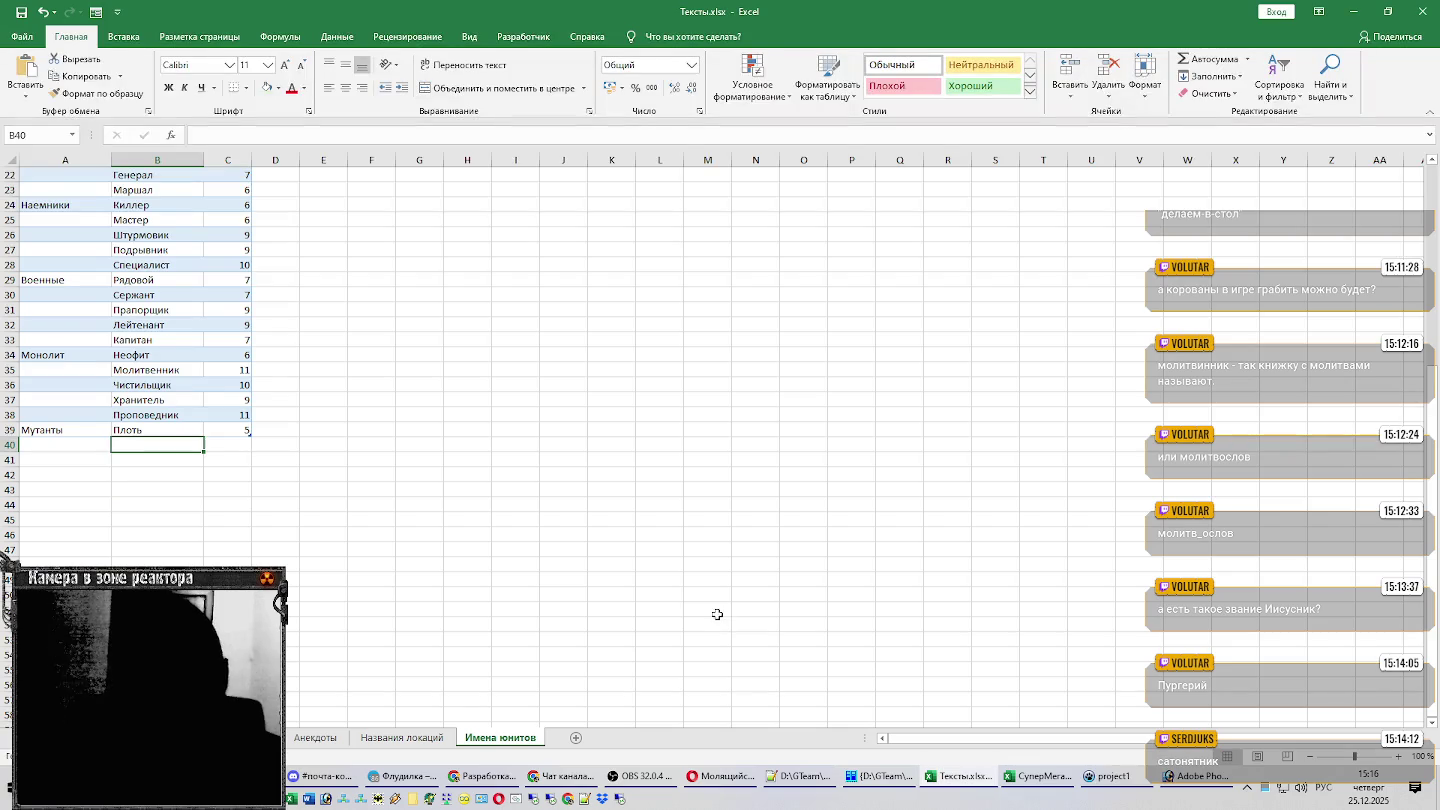
Check the sprite sheet and enter Псевдособака (length 12) in B40.
{"action": "key", "text": "alt+Tab"}
{"action": "scroll", "coordinate": [618, 482], "scroll_direction": "up", "scroll_amount": 2}
{"action": "scroll", "coordinate": [618, 482], "scroll_direction": "up", "scroll_amount": 2}
{"action": "scroll", "coordinate": [619, 482], "scroll_direction": "up", "scroll_amount": 2}
{"action": "scroll", "coordinate": [619, 482], "scroll_direction": "up", "scroll_amount": 2}
{"action": "scroll", "coordinate": [613, 478], "scroll_direction": "up", "scroll_amount": 2}
{"action": "scroll", "coordinate": [614, 479], "scroll_direction": "up", "scroll_amount": 2}
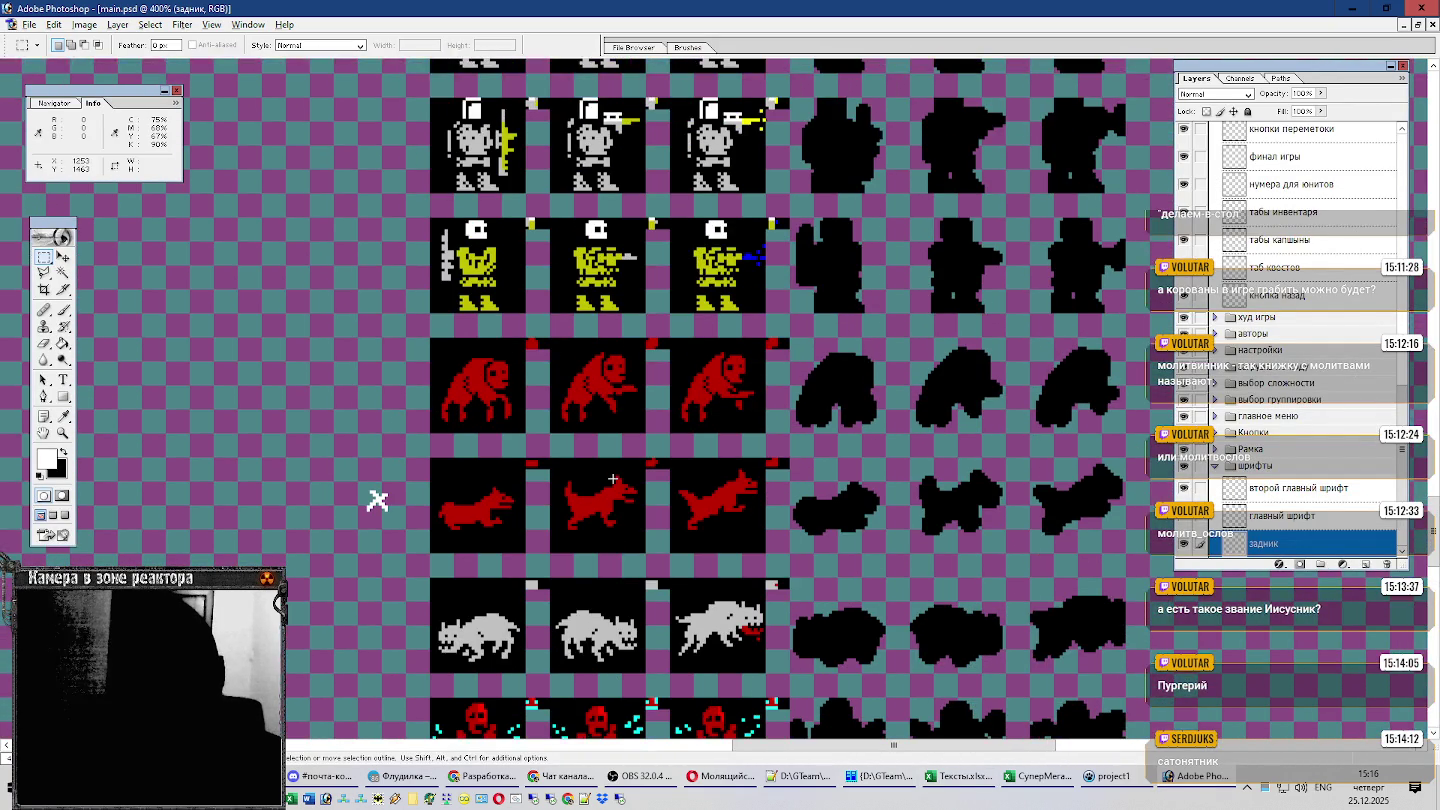
{"action": "scroll", "coordinate": [613, 478], "scroll_direction": "up", "scroll_amount": 2}
{"action": "scroll", "coordinate": [609, 481], "scroll_direction": "down", "scroll_amount": 3}
{"action": "scroll", "coordinate": [607, 482], "scroll_direction": "down", "scroll_amount": 2}
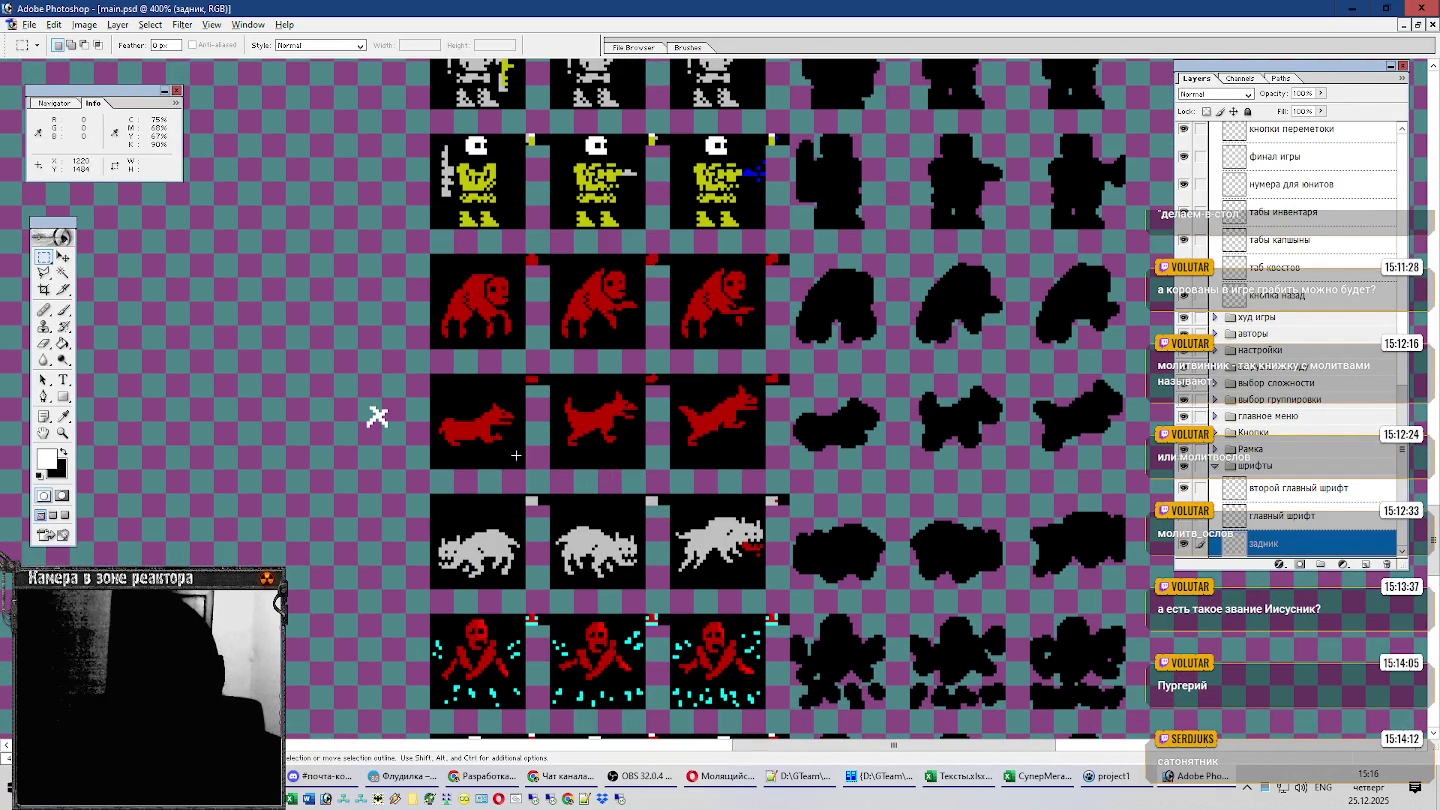
{"action": "scroll", "coordinate": [558, 410], "scroll_direction": "down", "scroll_amount": 1}
{"action": "key", "text": "alt+Tab"}
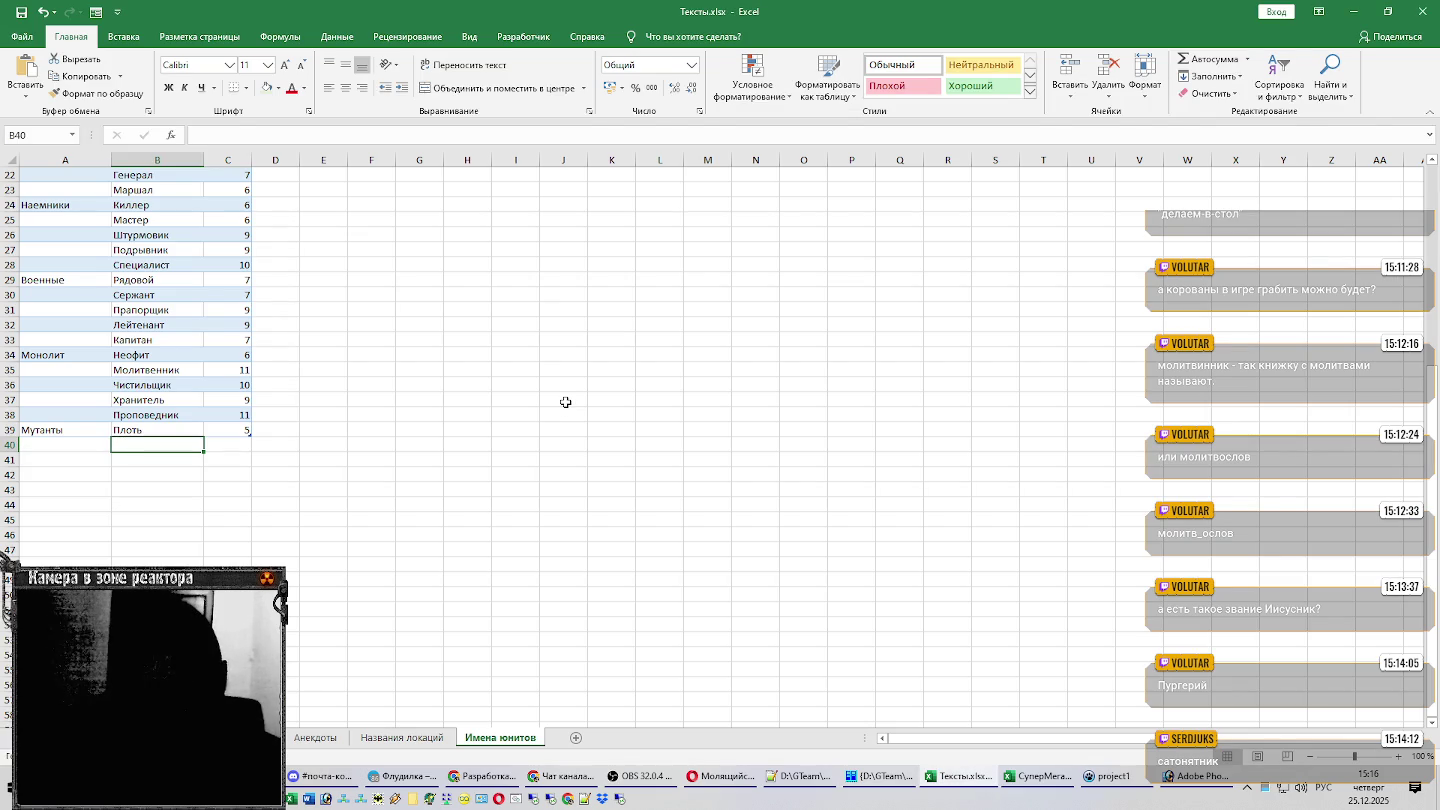
{"action": "type", "text": "Псевдособ"}
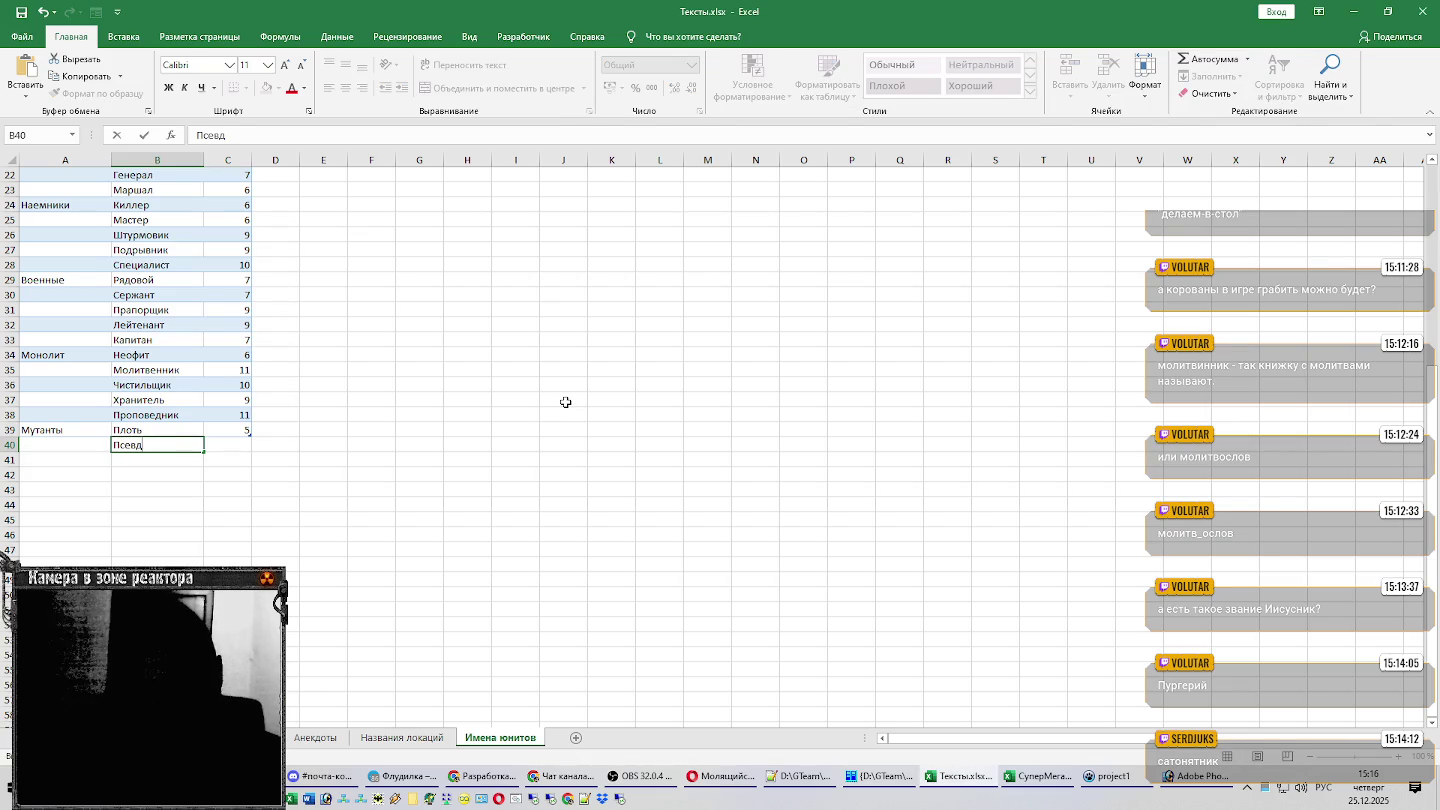
{"action": "type", "text": "ака"}
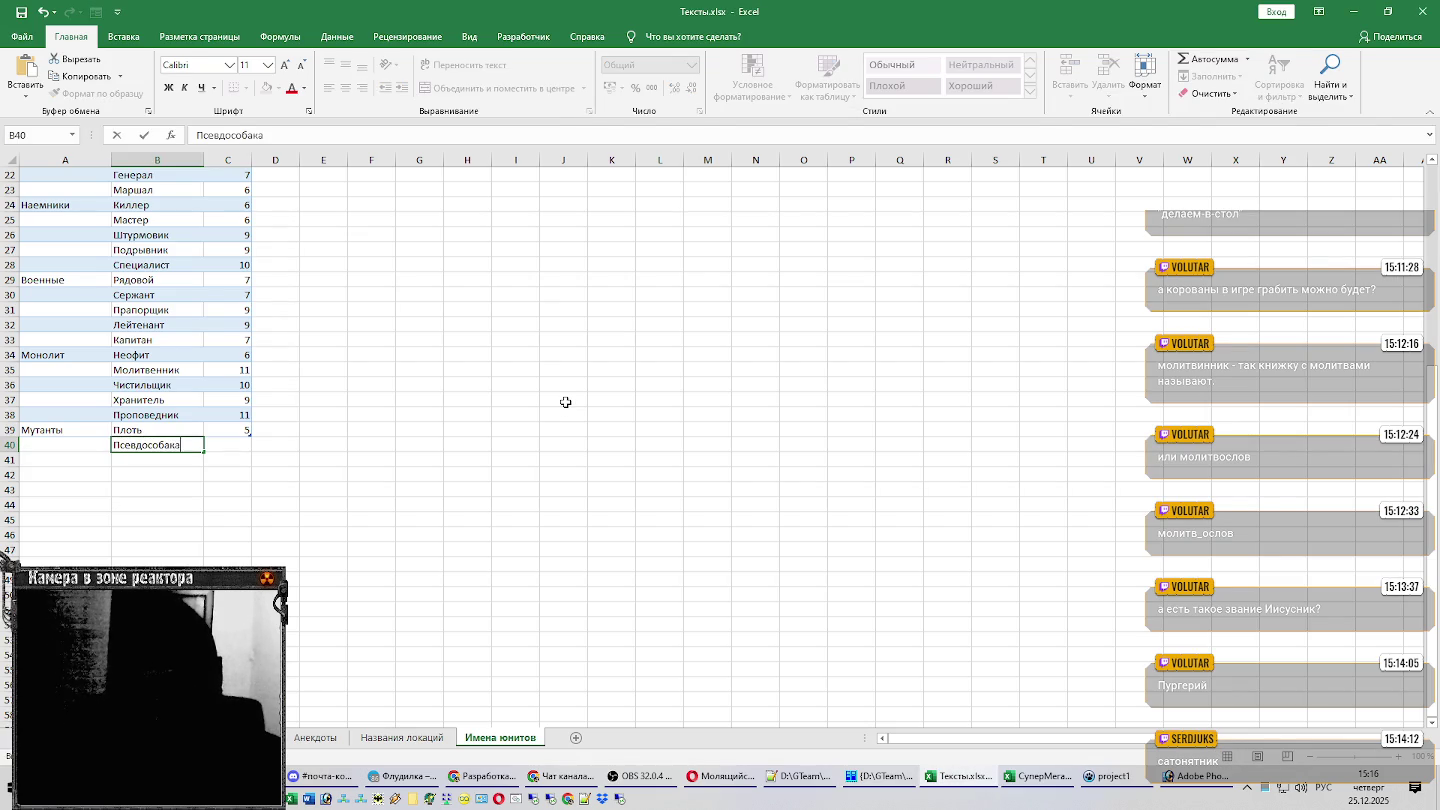
{"action": "key", "text": "Return"}
Find the next sprite and enter Полтергейст (length 11) in B41.
{"action": "key", "text": "alt+Tab"}
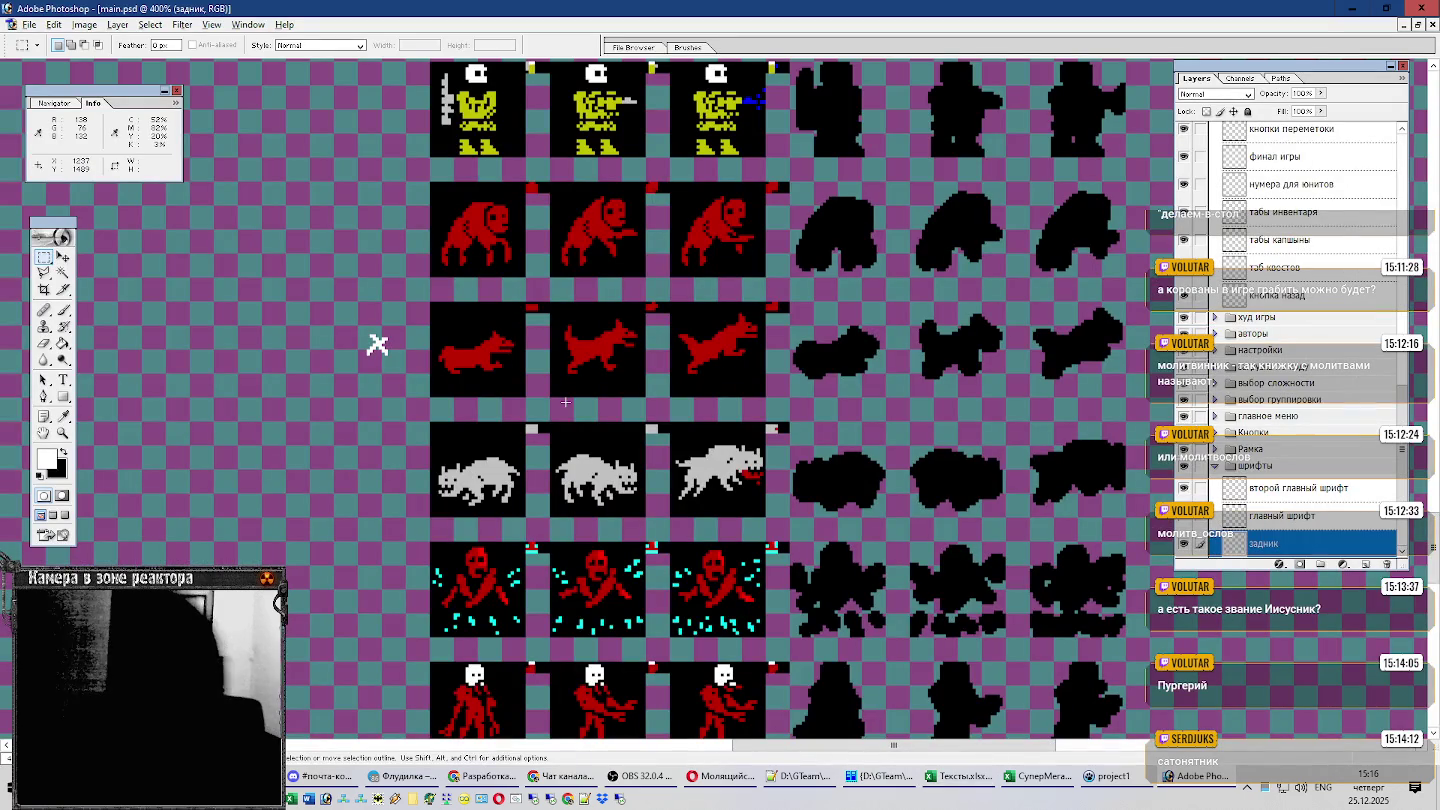
{"action": "scroll", "coordinate": [625, 462], "scroll_direction": "down", "scroll_amount": 3}
{"action": "scroll", "coordinate": [625, 461], "scroll_direction": "down", "scroll_amount": 5}
{"action": "scroll", "coordinate": [630, 463], "scroll_direction": "down", "scroll_amount": 2}
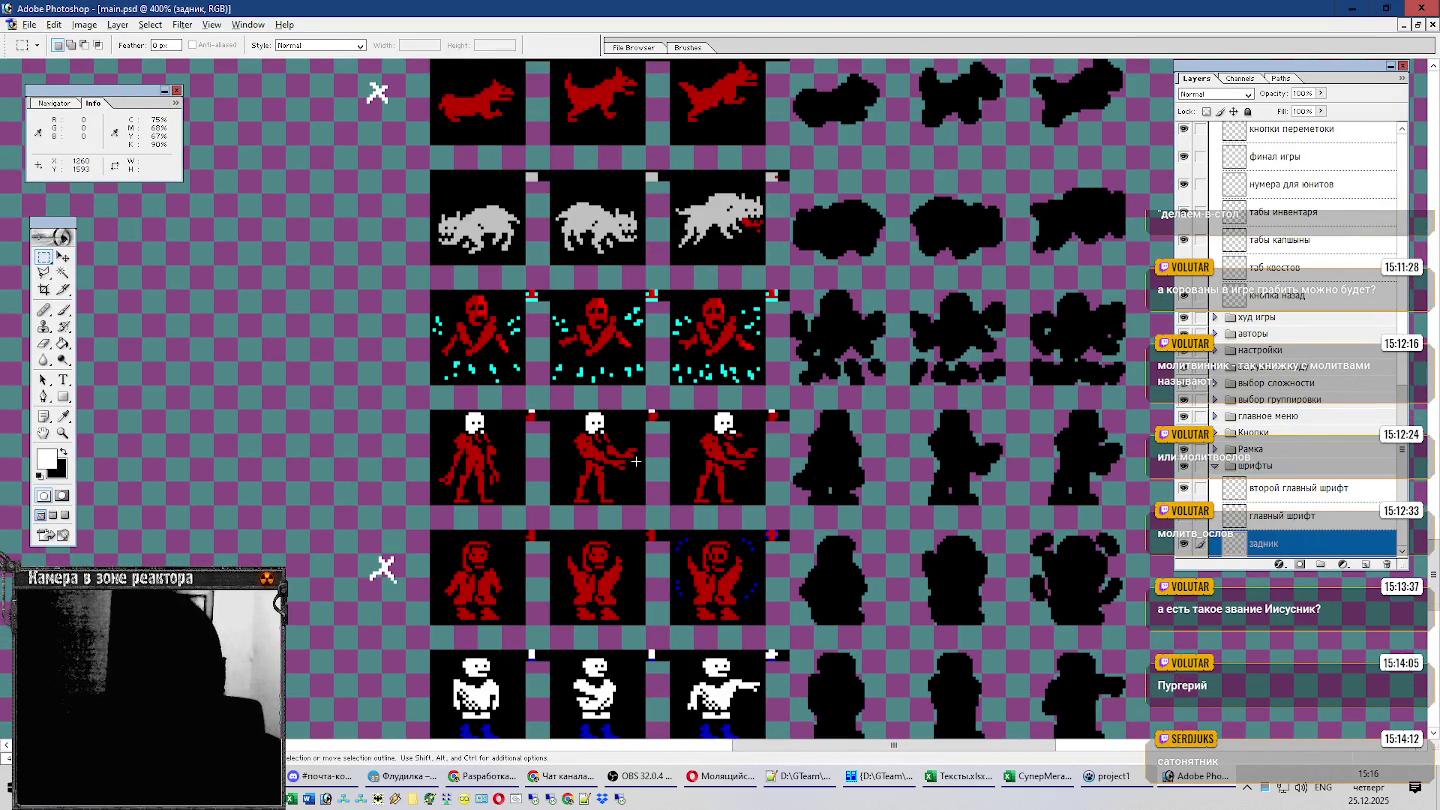
{"action": "key", "text": "alt+Tab"}
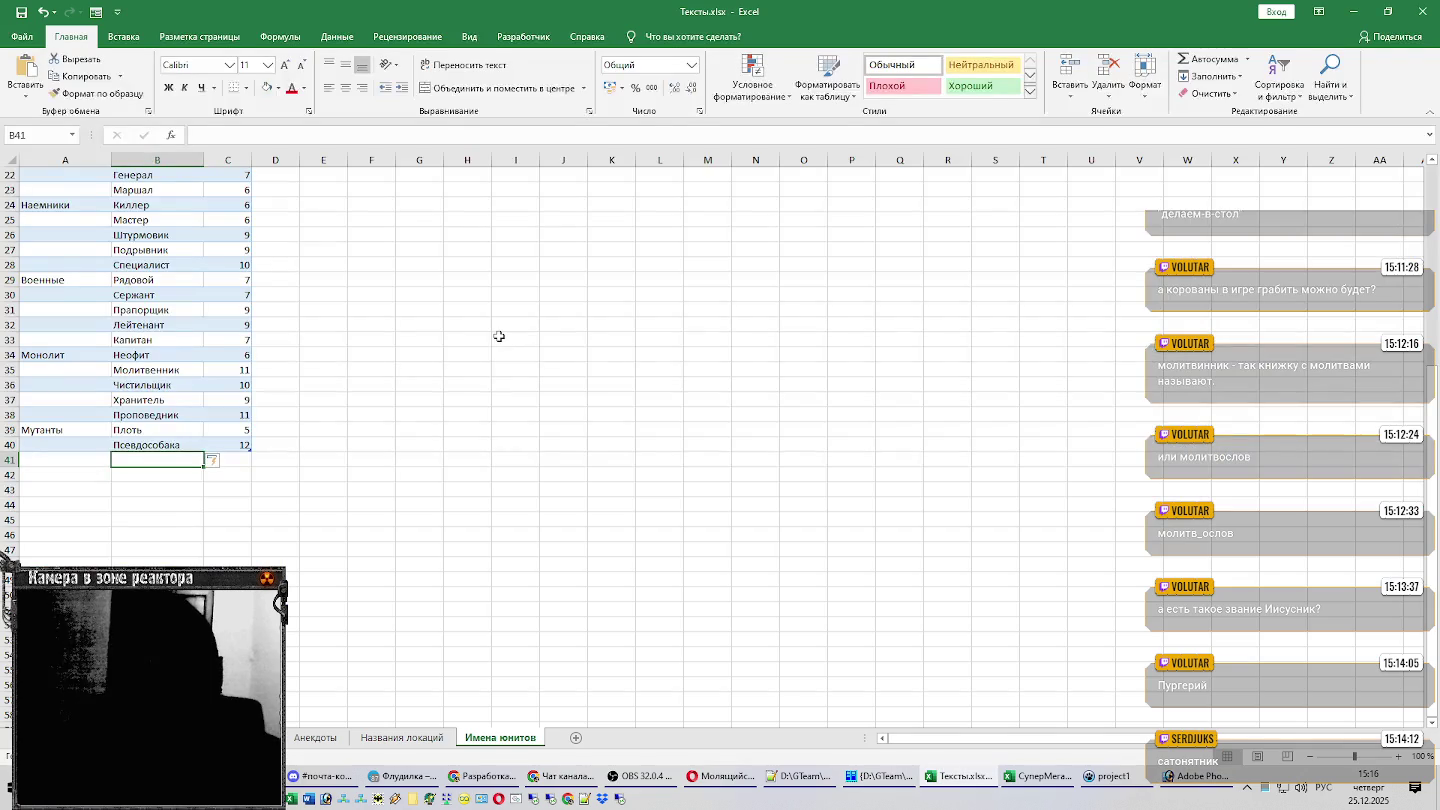
{"action": "type", "text": "Полтергейст"}
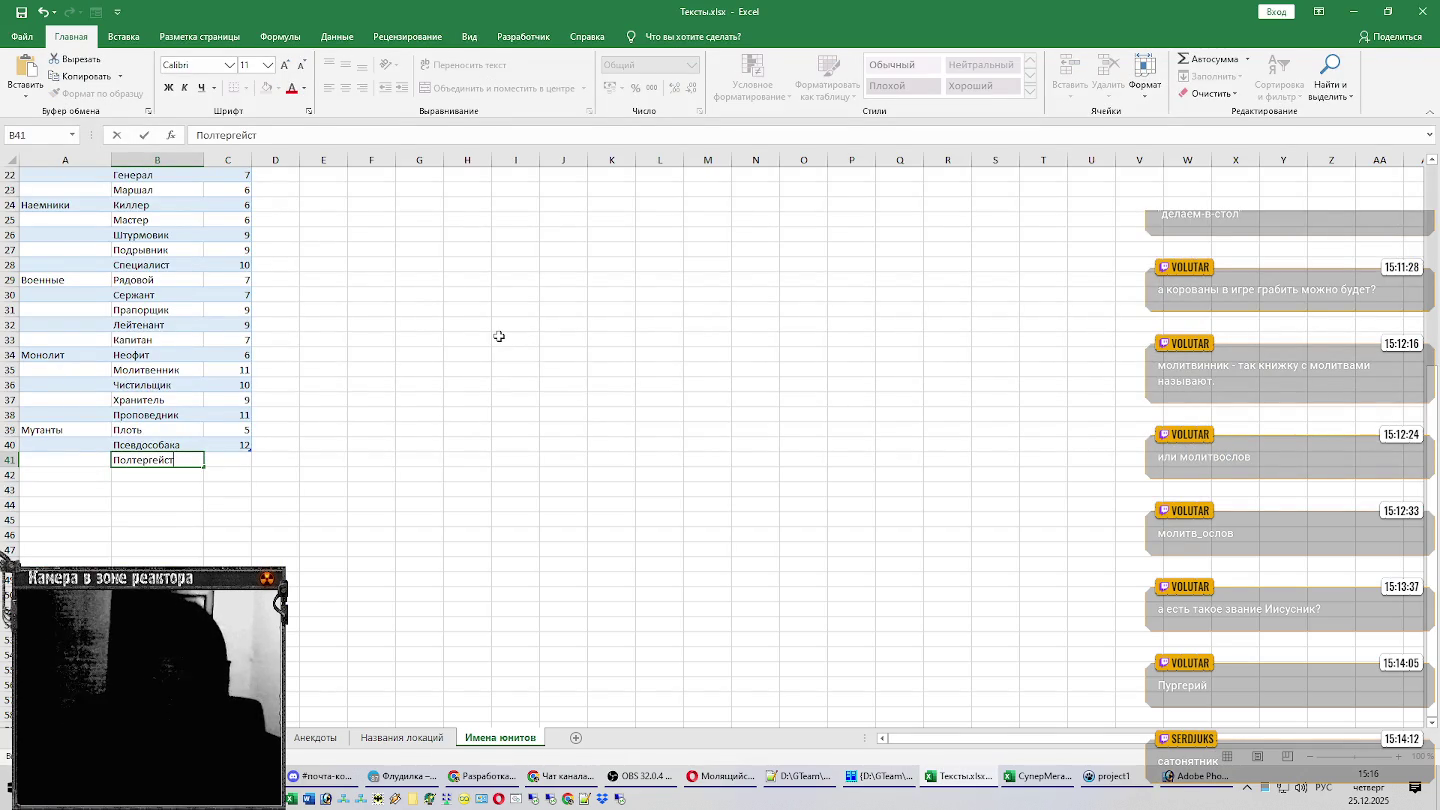
{"action": "key", "text": "Return"}
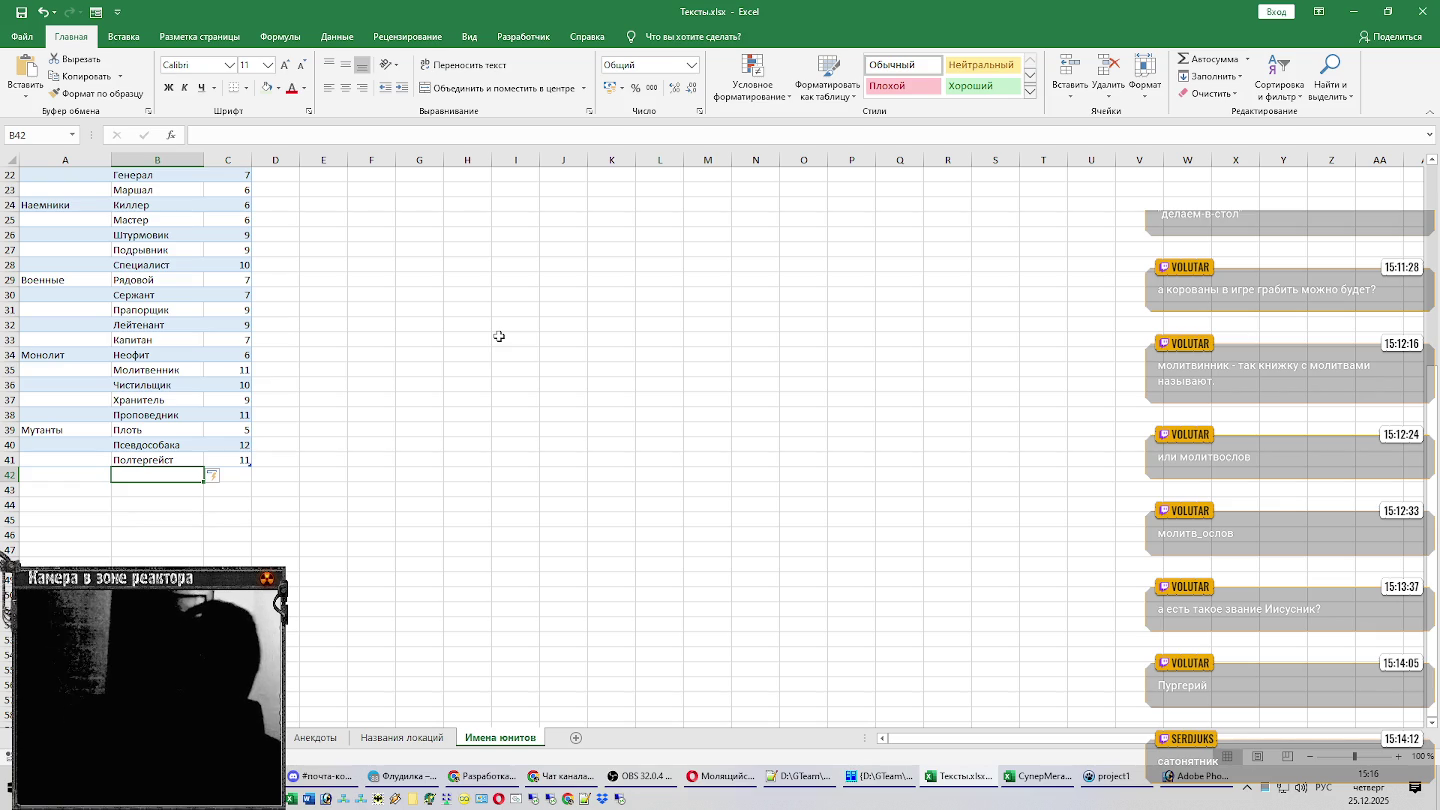
Enter Кровосос (length 8) in B42.
{"action": "key", "text": "alt+Tab"}
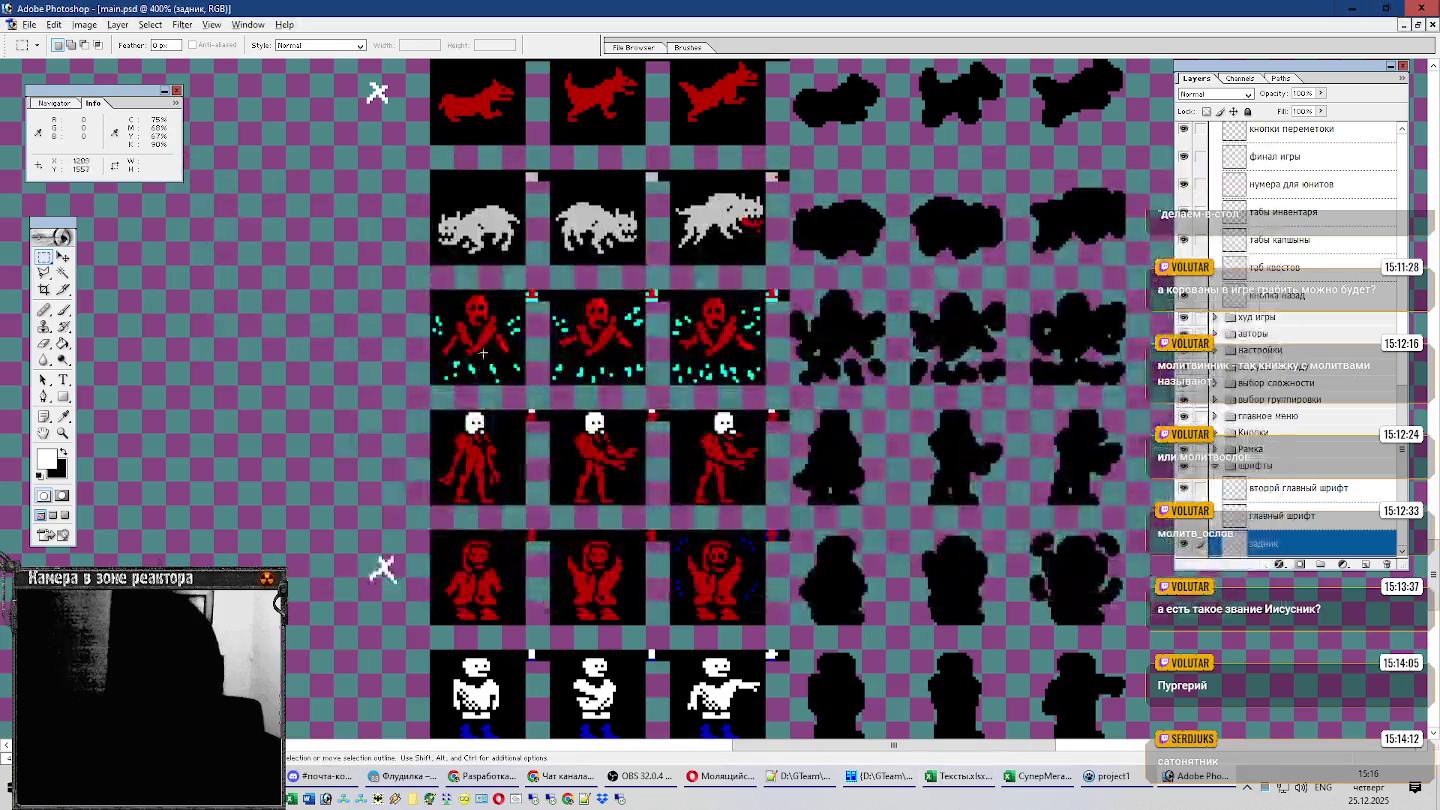
{"action": "key", "text": "alt+Tab"}
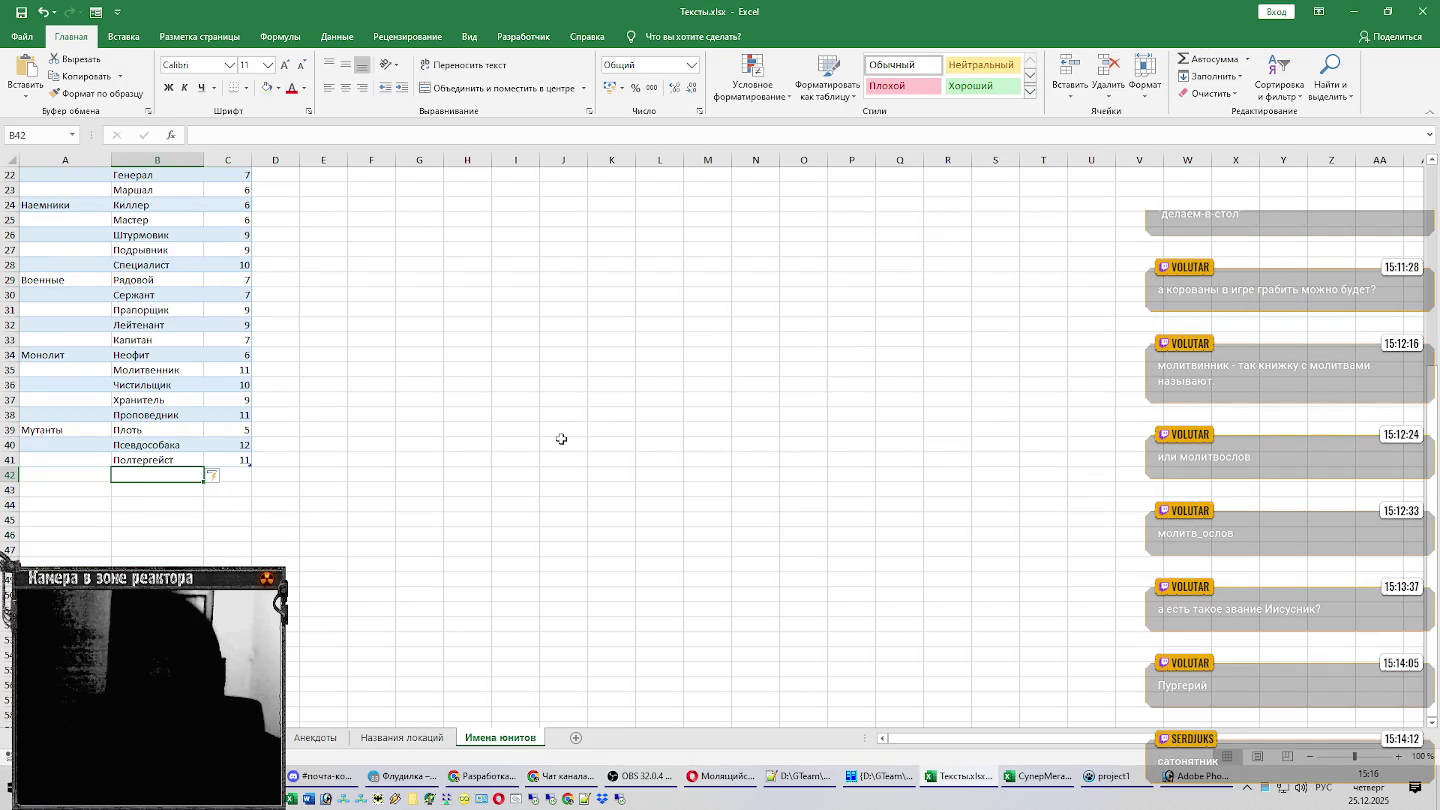
{"action": "type", "text": "Кровосос"}
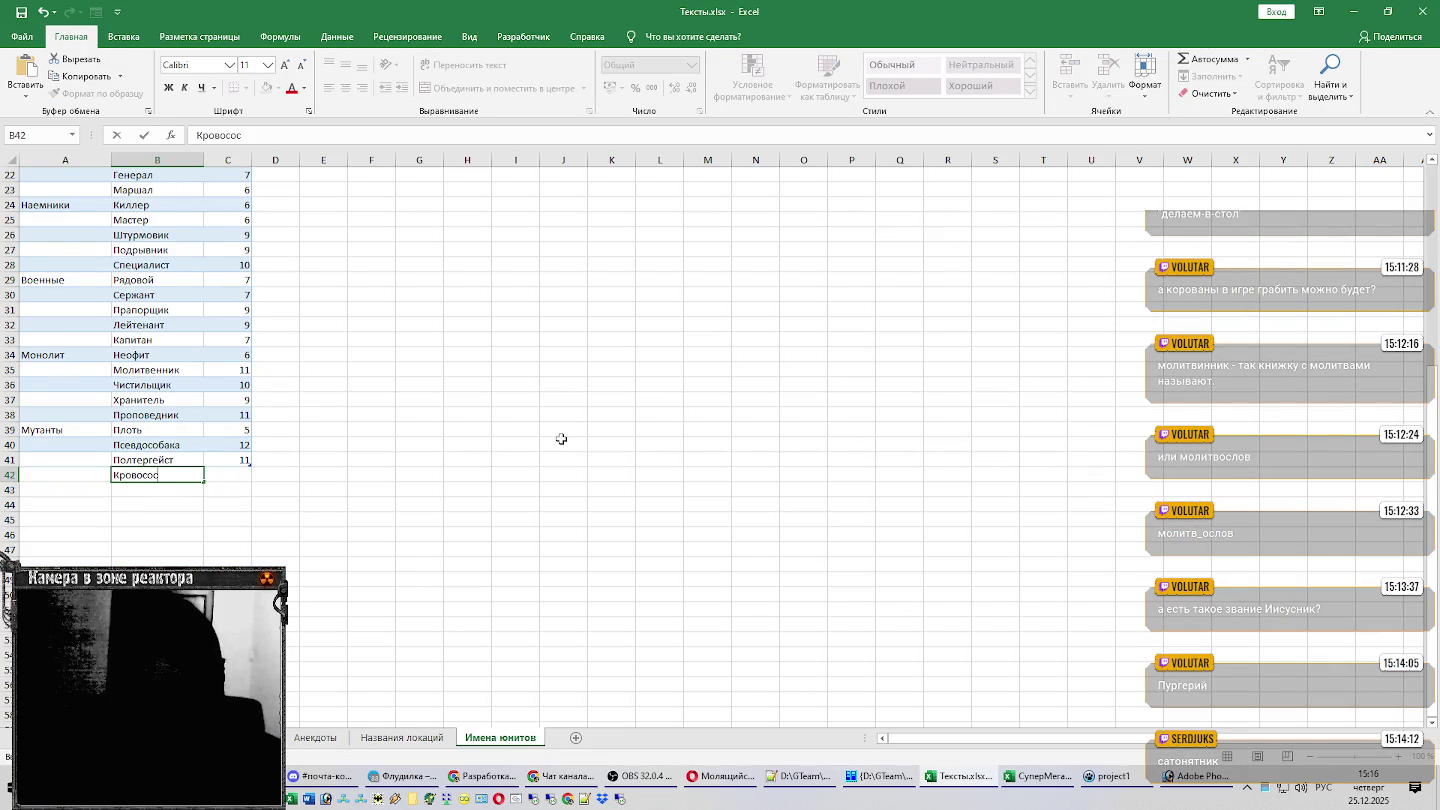
{"action": "key", "text": "Return"}
Check the next mutant sprite and enter Контролер (length 9) in B43.
{"action": "key", "text": "alt+Tab"}
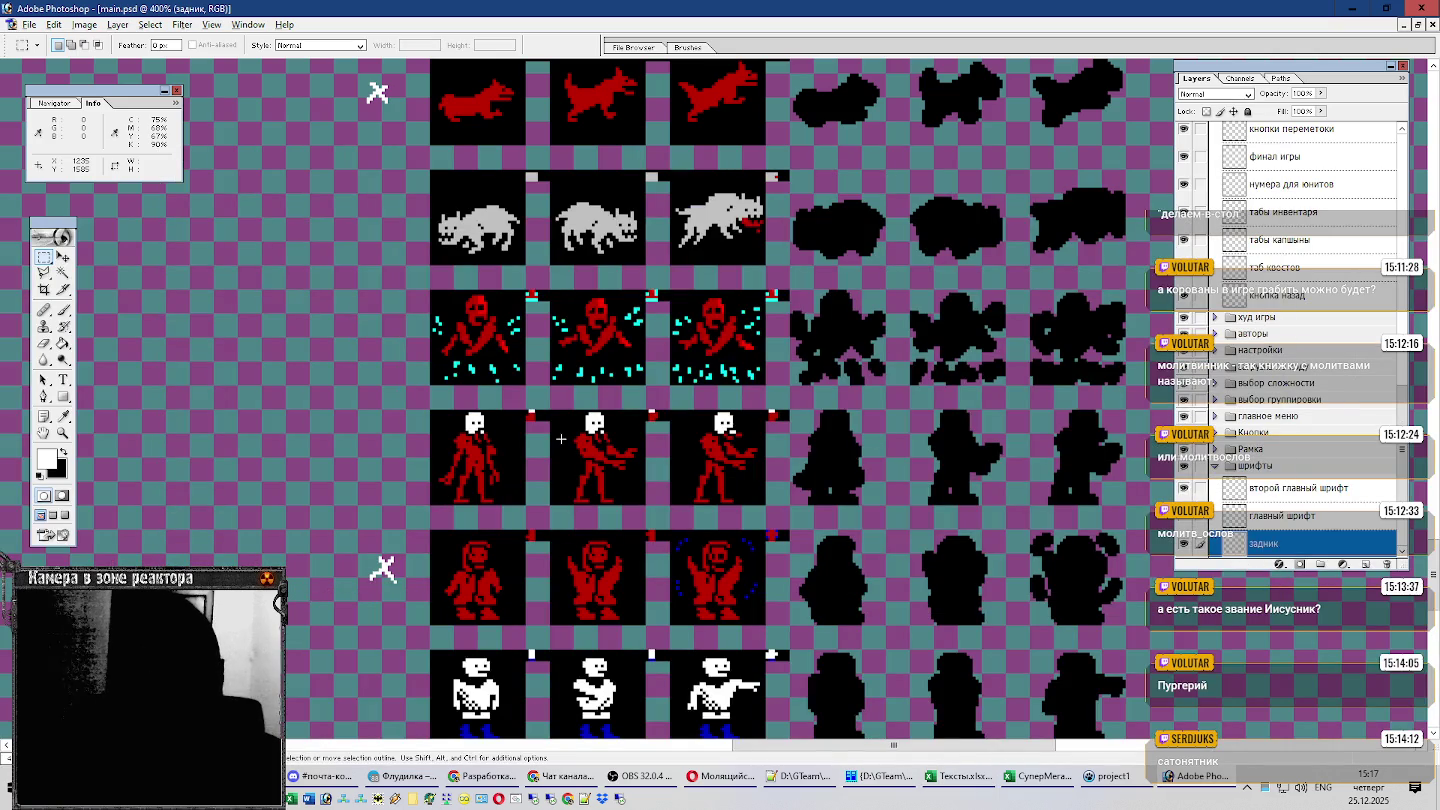
{"action": "scroll", "coordinate": [562, 438], "scroll_direction": "down", "scroll_amount": 1}
{"action": "scroll", "coordinate": [760, 401], "scroll_direction": "down", "scroll_amount": 1}
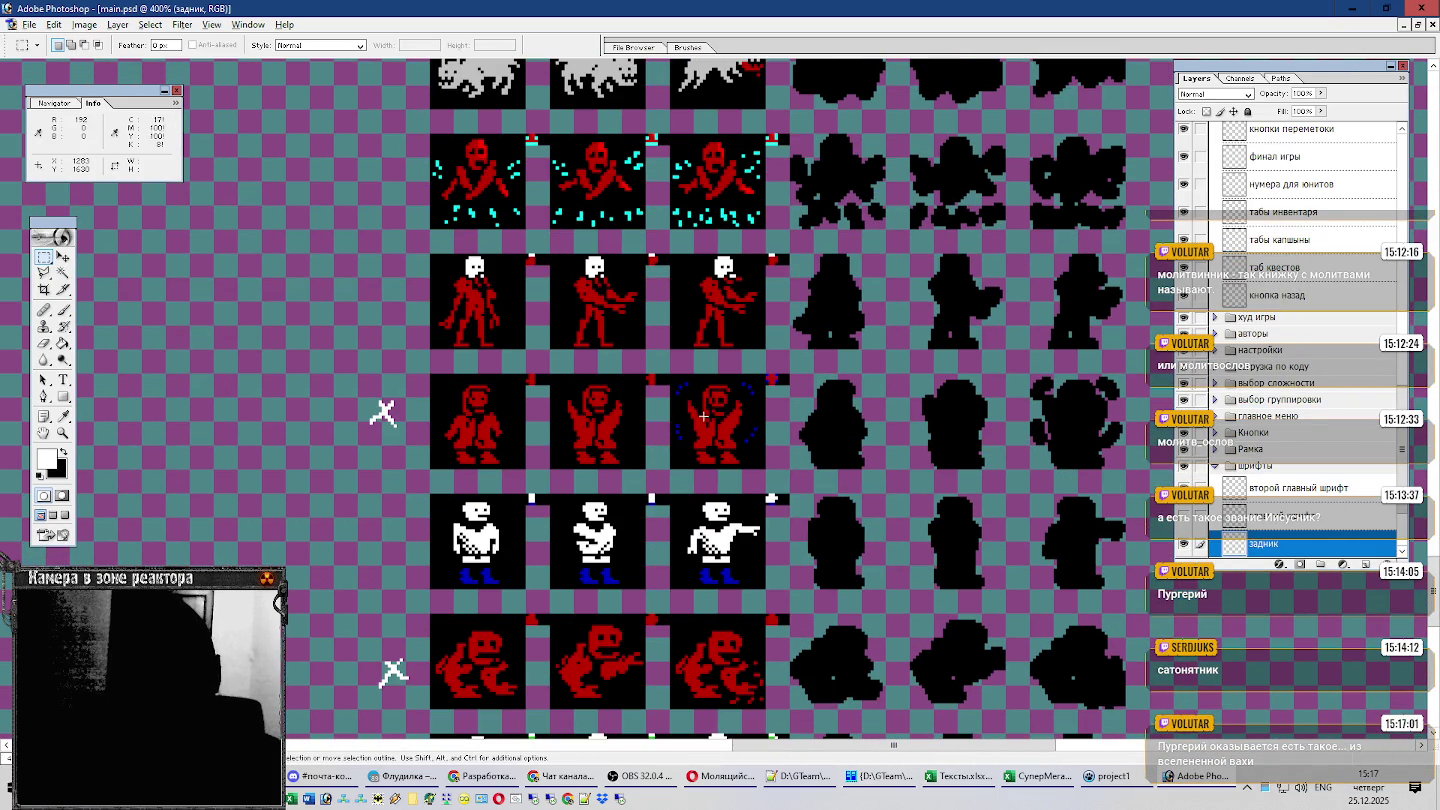
{"action": "scroll", "coordinate": [730, 417], "scroll_direction": "down", "scroll_amount": 1}
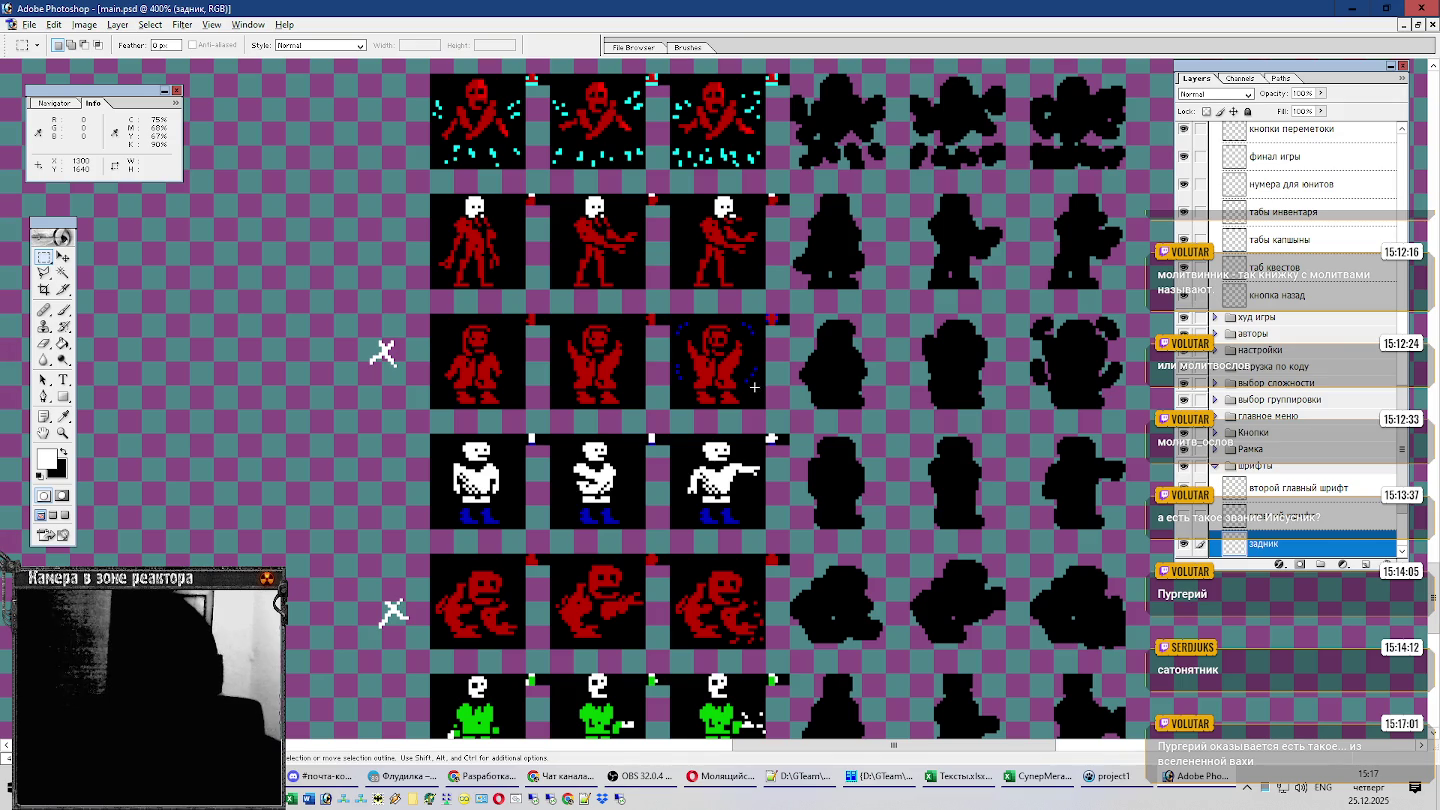
{"action": "scroll", "coordinate": [744, 395], "scroll_direction": "down", "scroll_amount": 1}
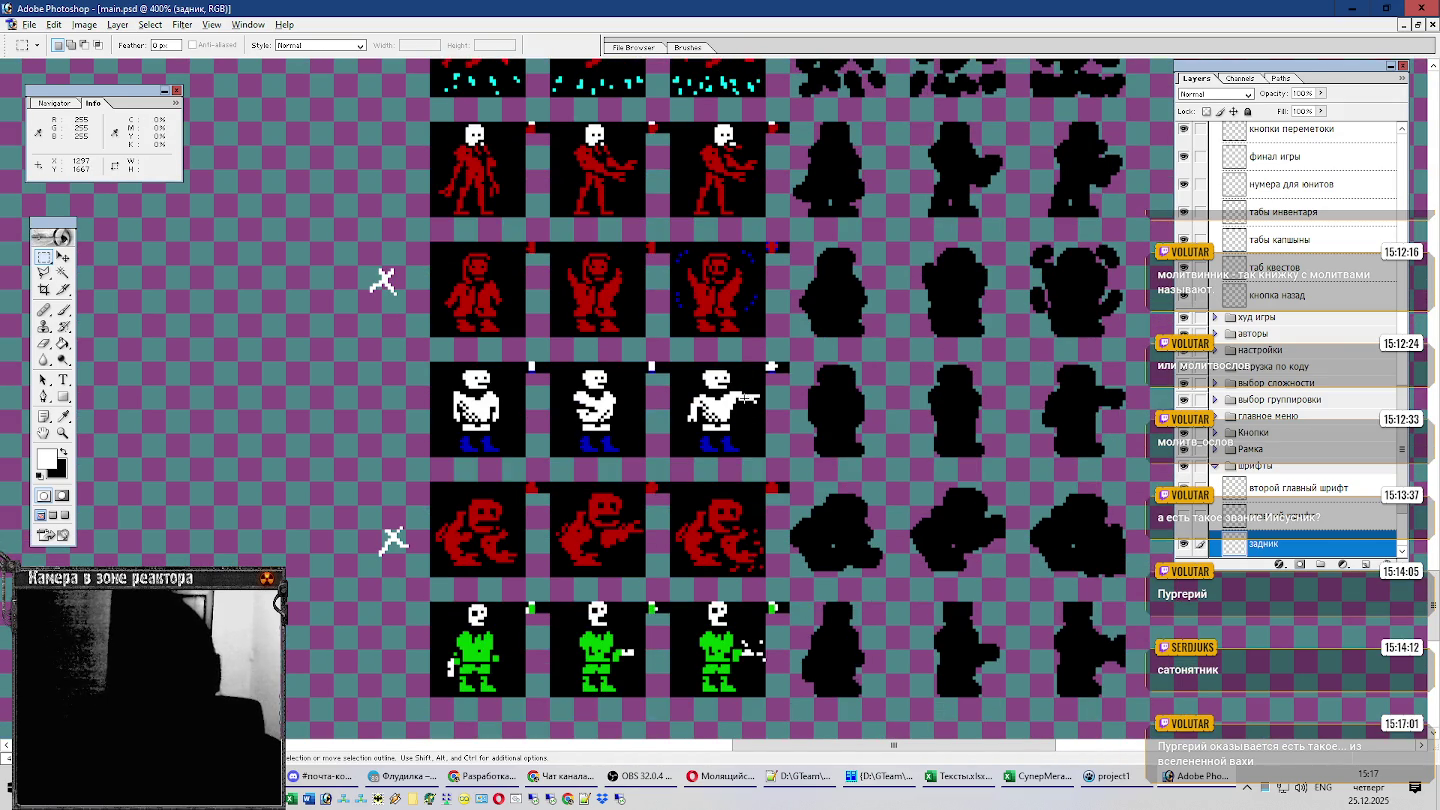
{"action": "key", "text": "alt+Tab"}
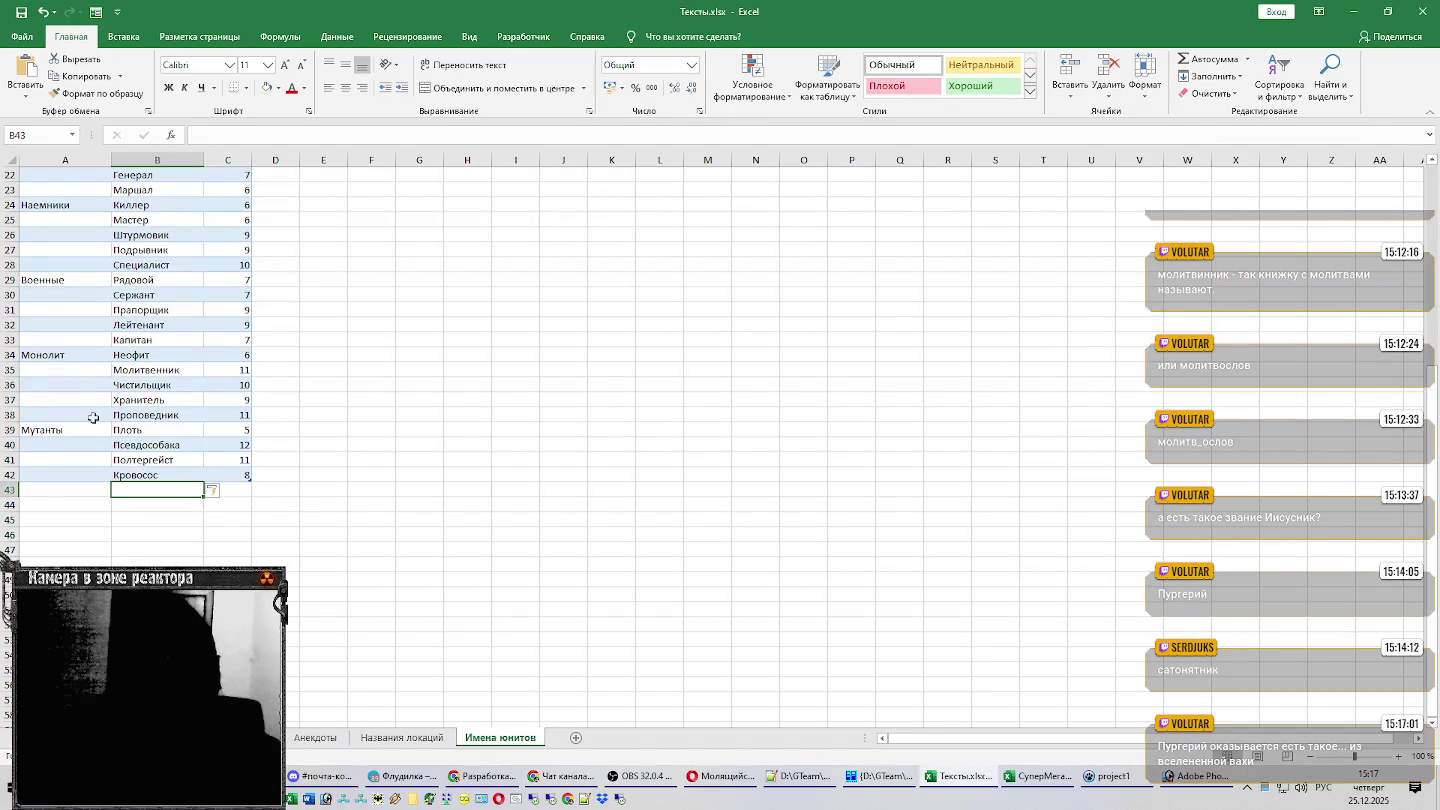
{"action": "key", "text": "alt+Tab"}
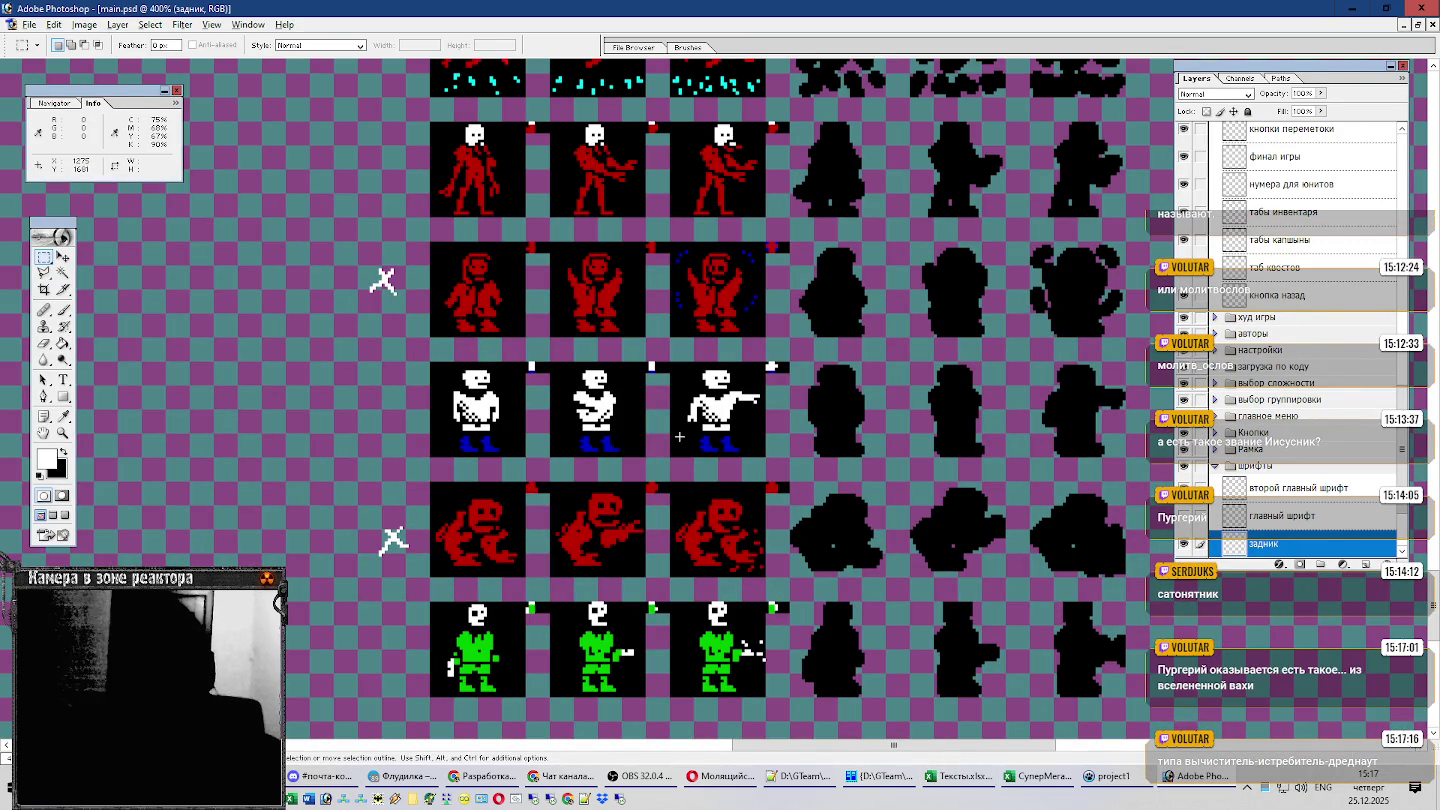
{"action": "key", "text": "alt+Tab"}
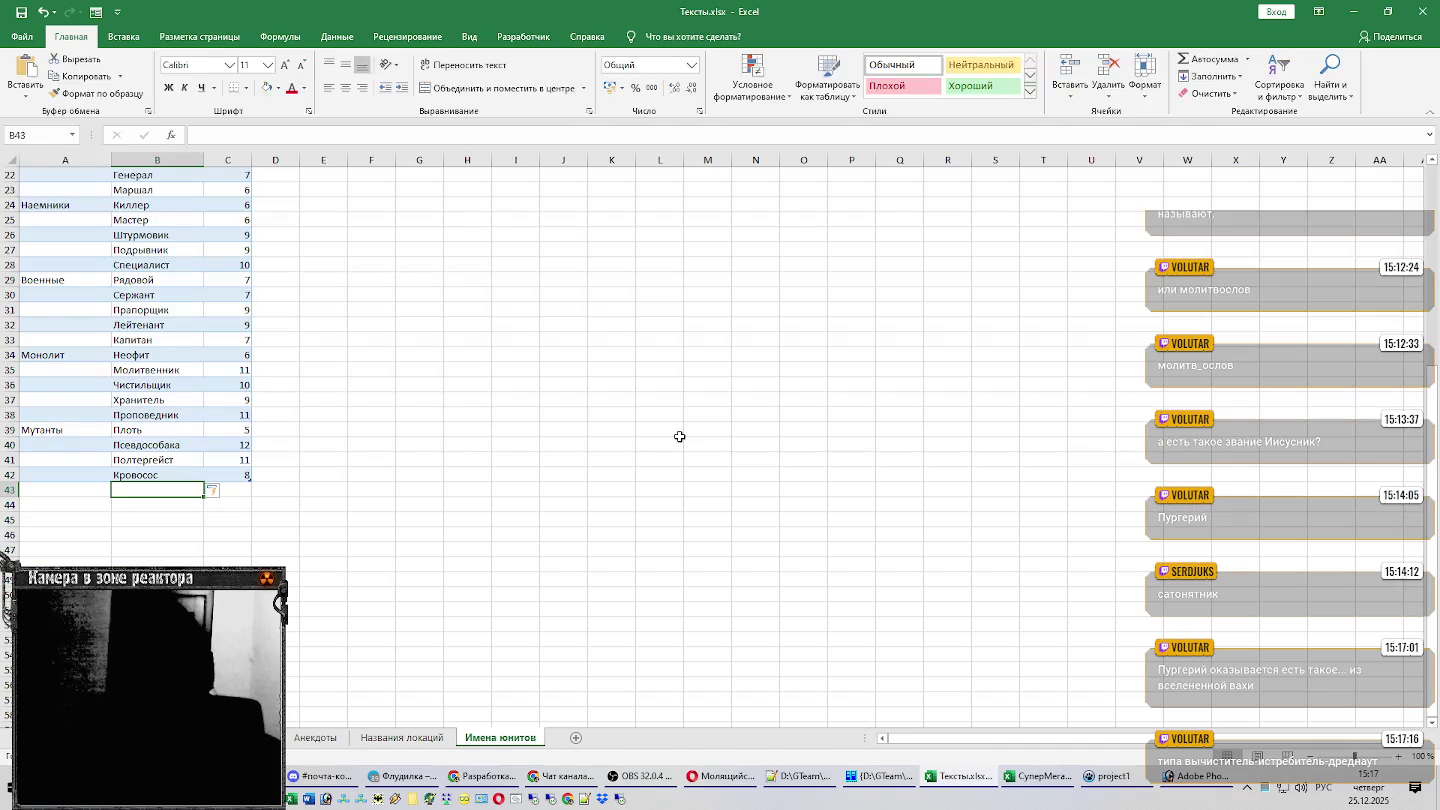
{"action": "type", "text": "онтролер"}
{"action": "key", "text": "Return"}
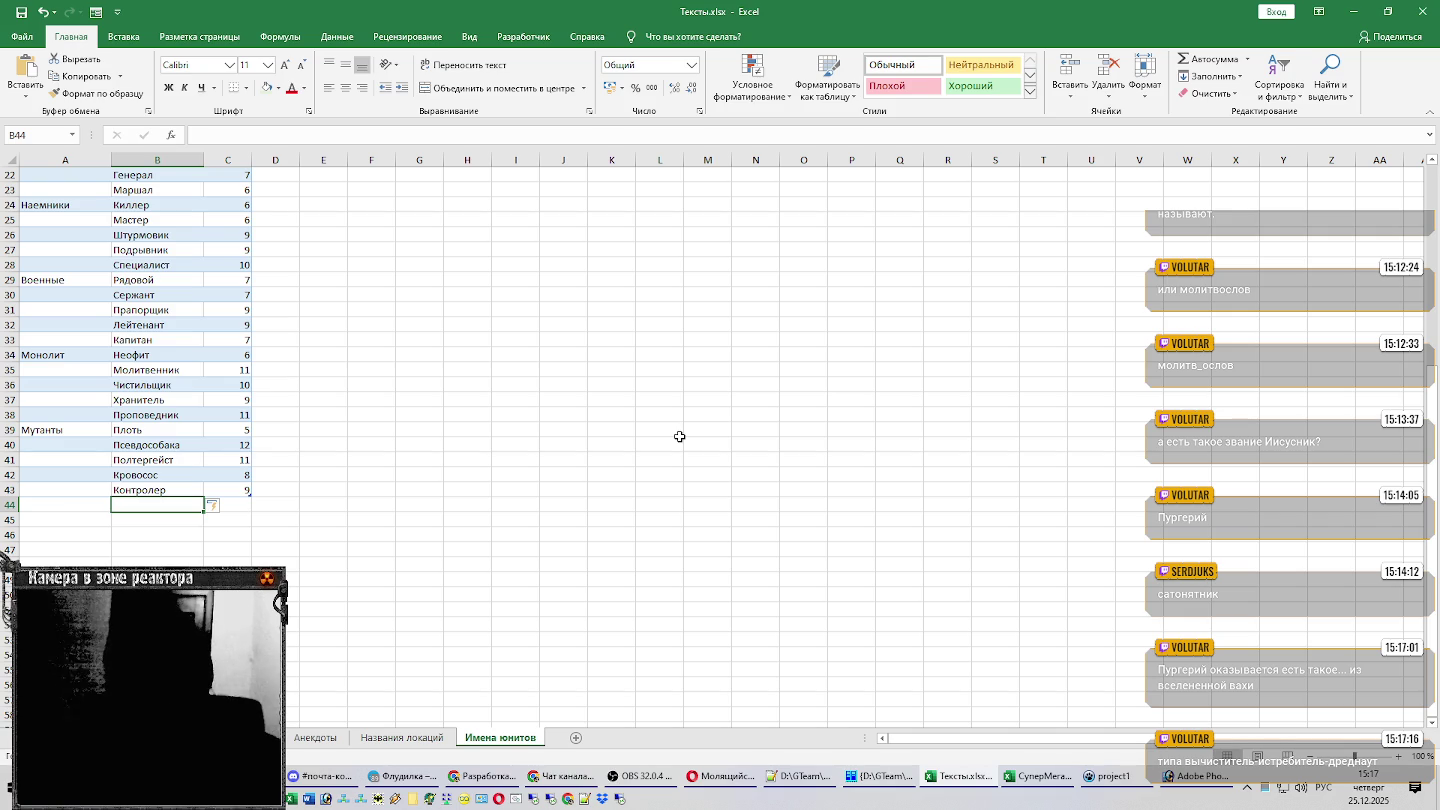
{"action": "key", "text": "alt+Tab"}
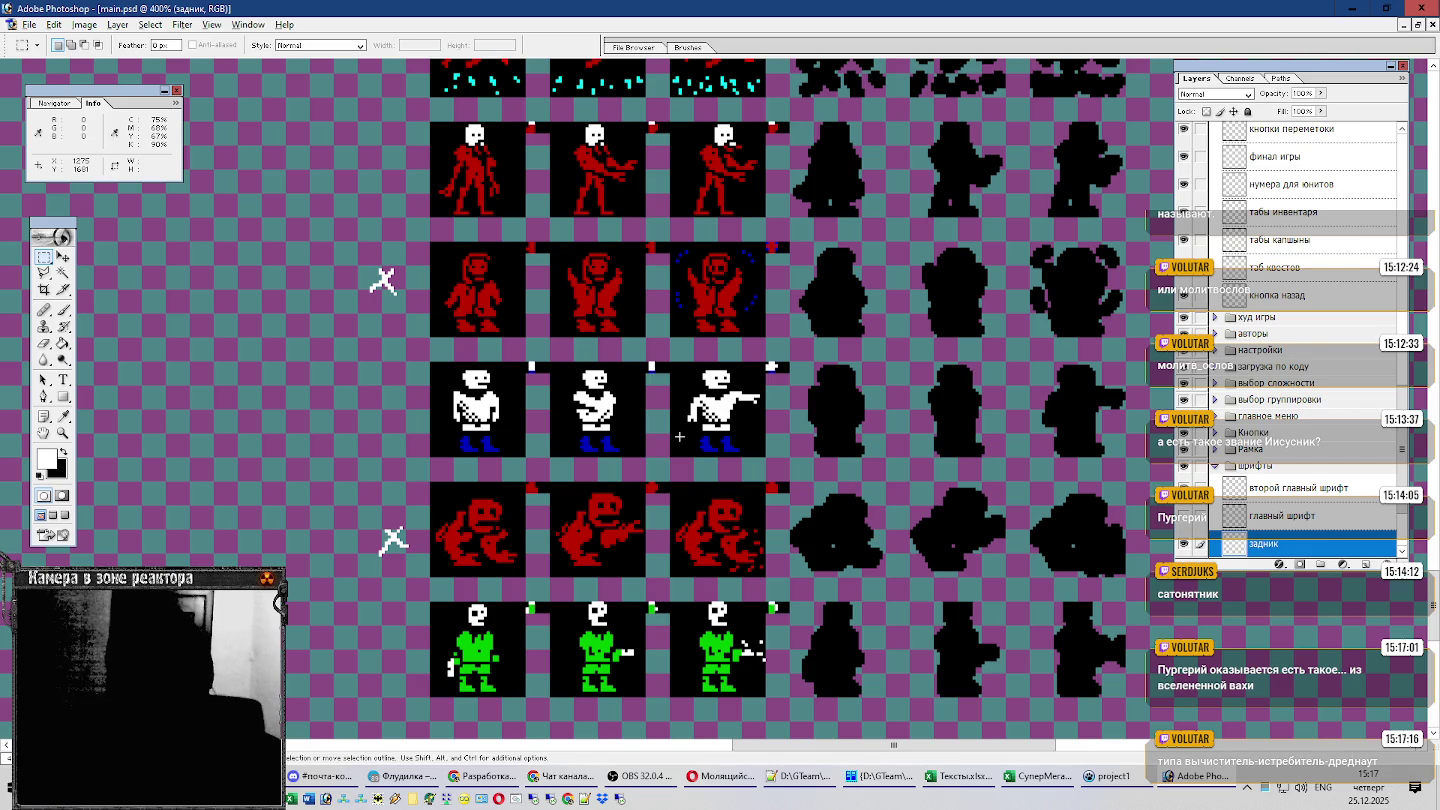
{"action": "key", "text": "alt+Tab"}
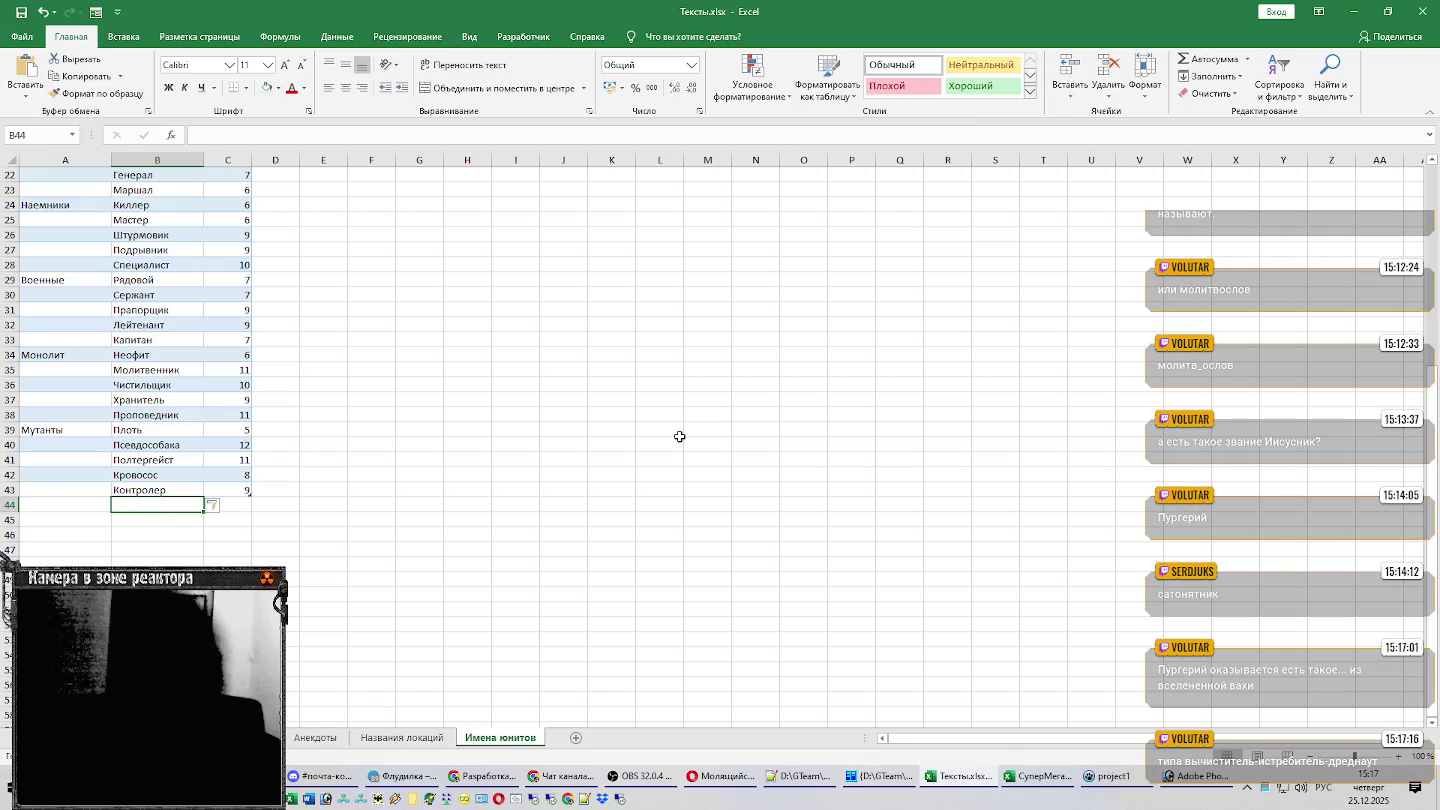
{"action": "key", "text": "Left"}
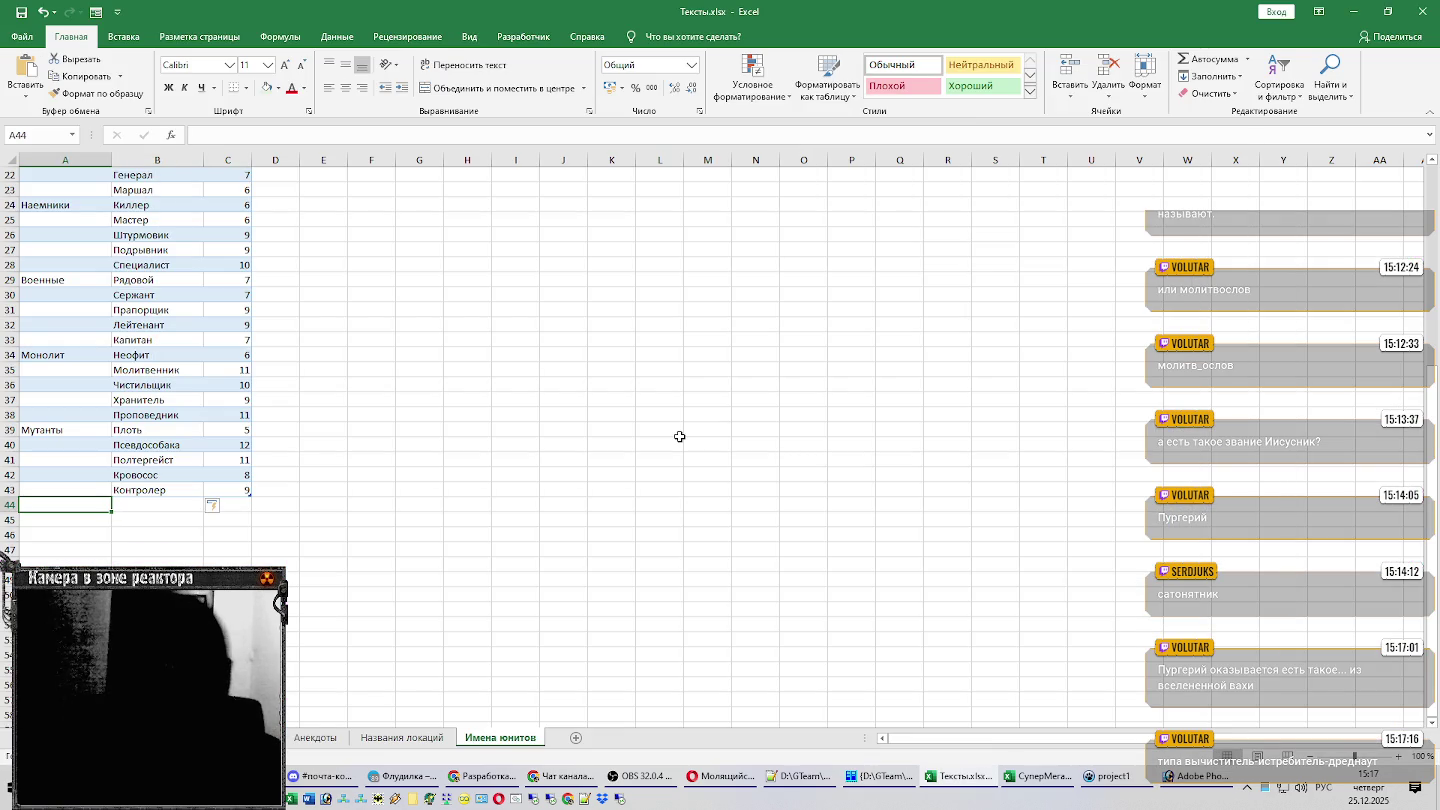
Start the Зомбированные group in A44 with the unit Зомбированный in B44.
{"action": "type", "text": "Зомбиров"}
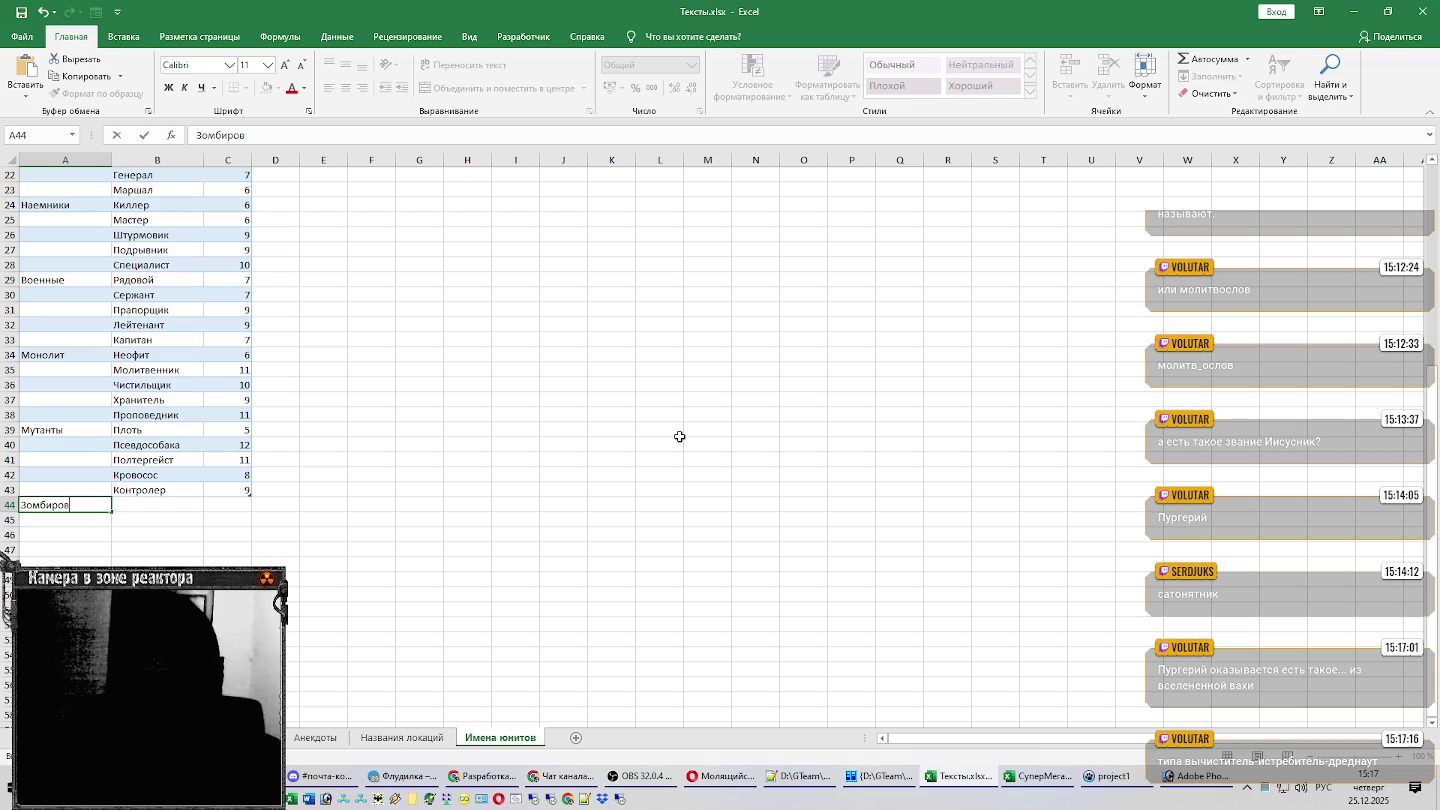
{"action": "type", "text": "анные"}
{"action": "key", "text": "Tab"}
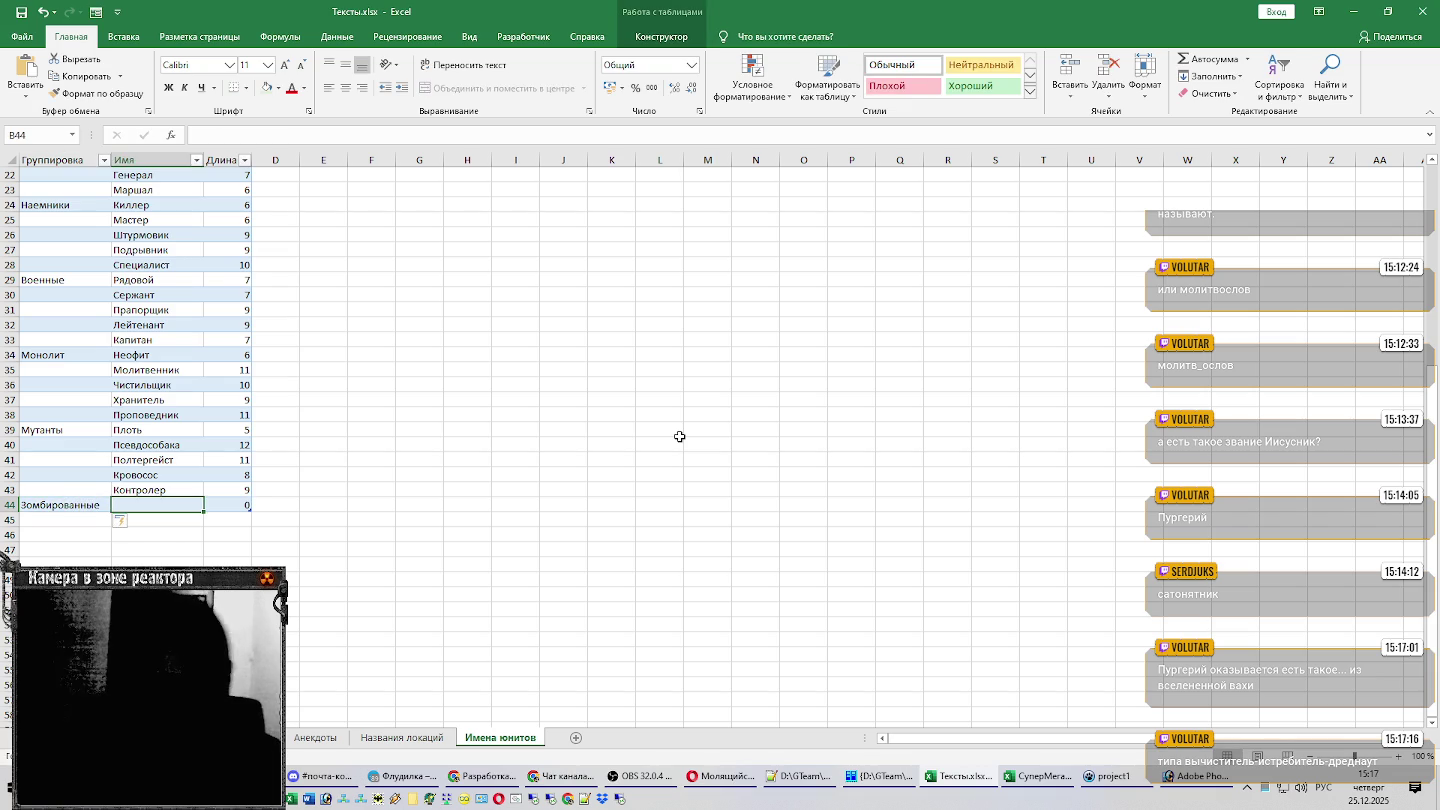
{"action": "type", "text": "Зомбированный"}
{"action": "key", "text": "Return"}
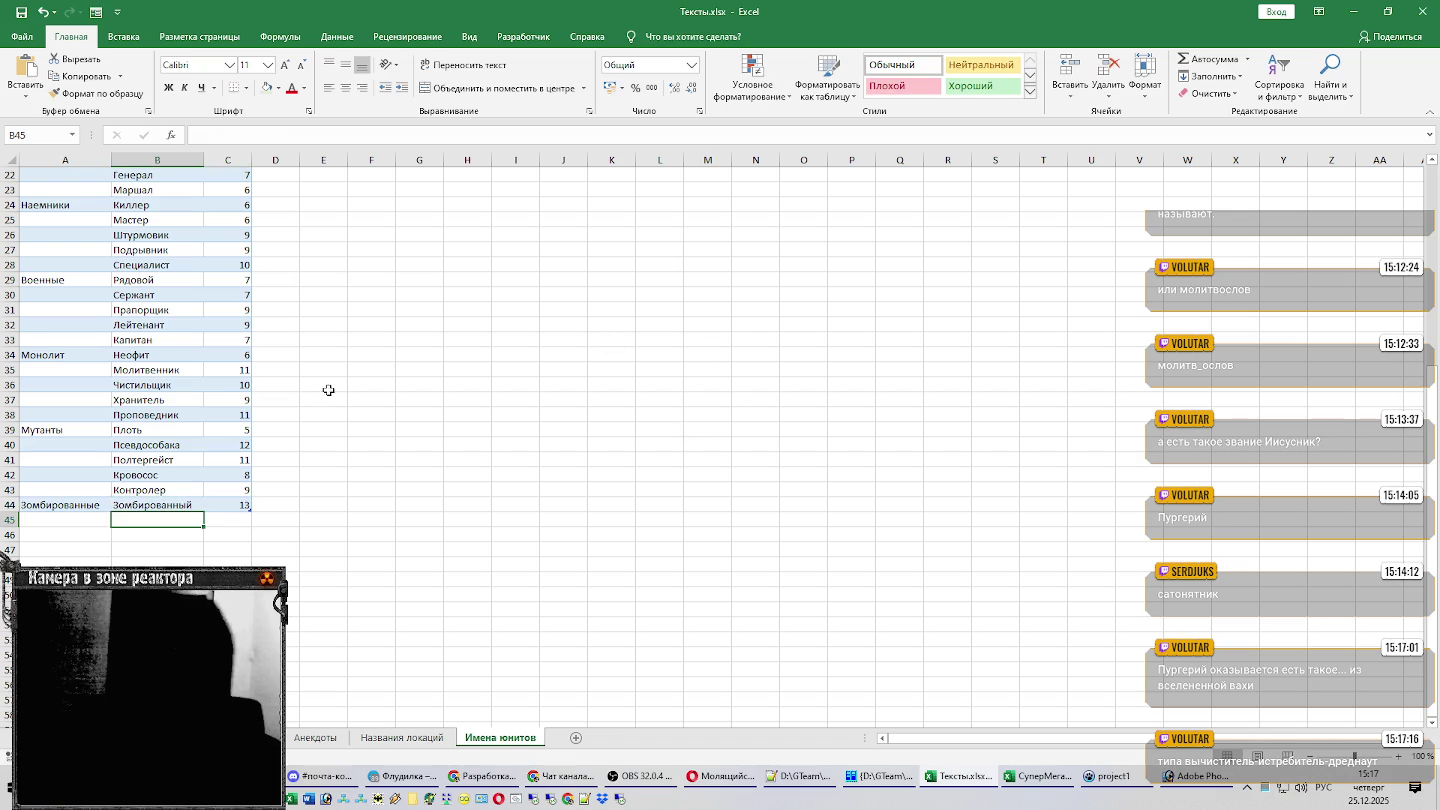
{"action": "left_click", "coordinate": [167, 490]}
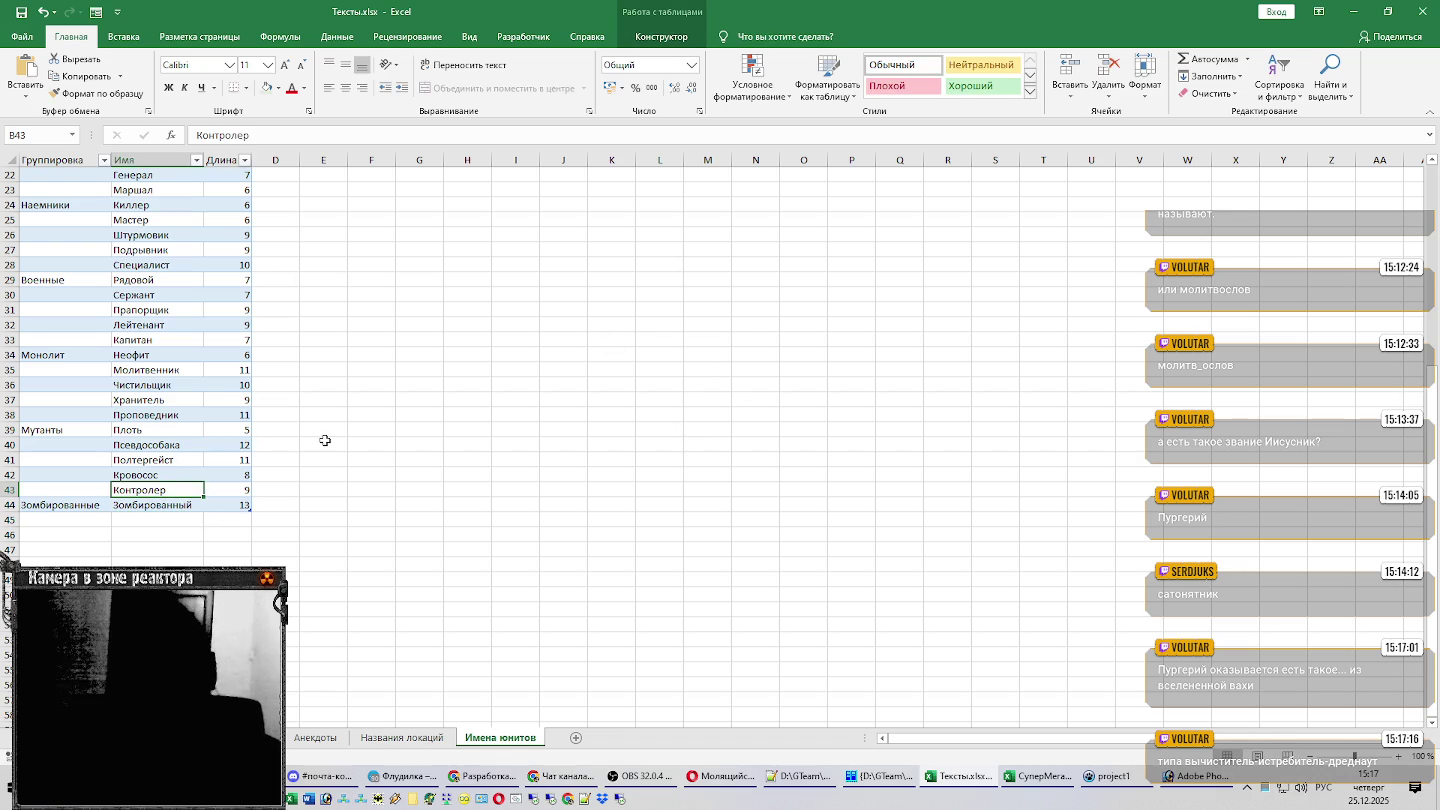
{"action": "left_click", "coordinate": [188, 515]}
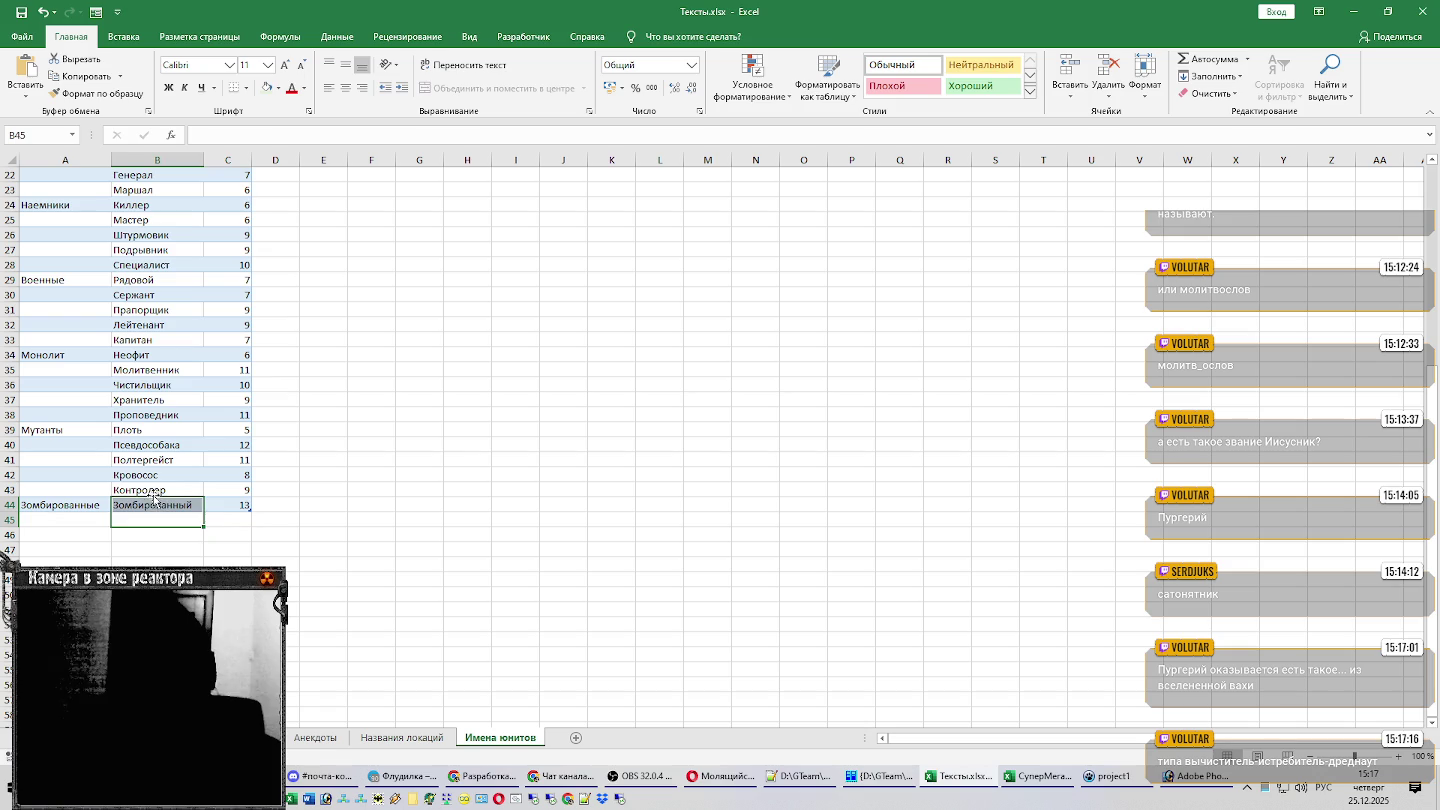
{"action": "key", "text": "Up"}
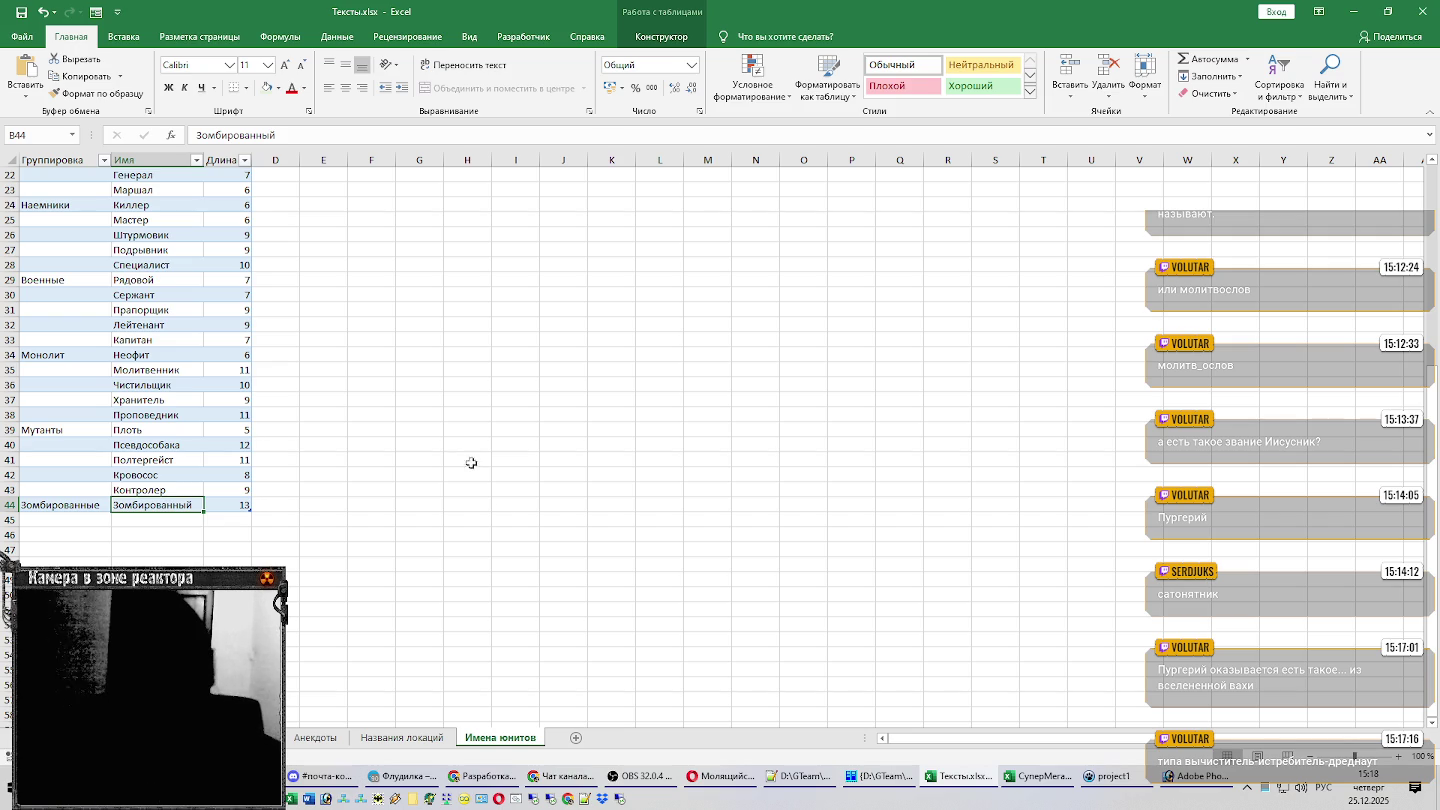
{"action": "left_click", "coordinate": [228, 507]}
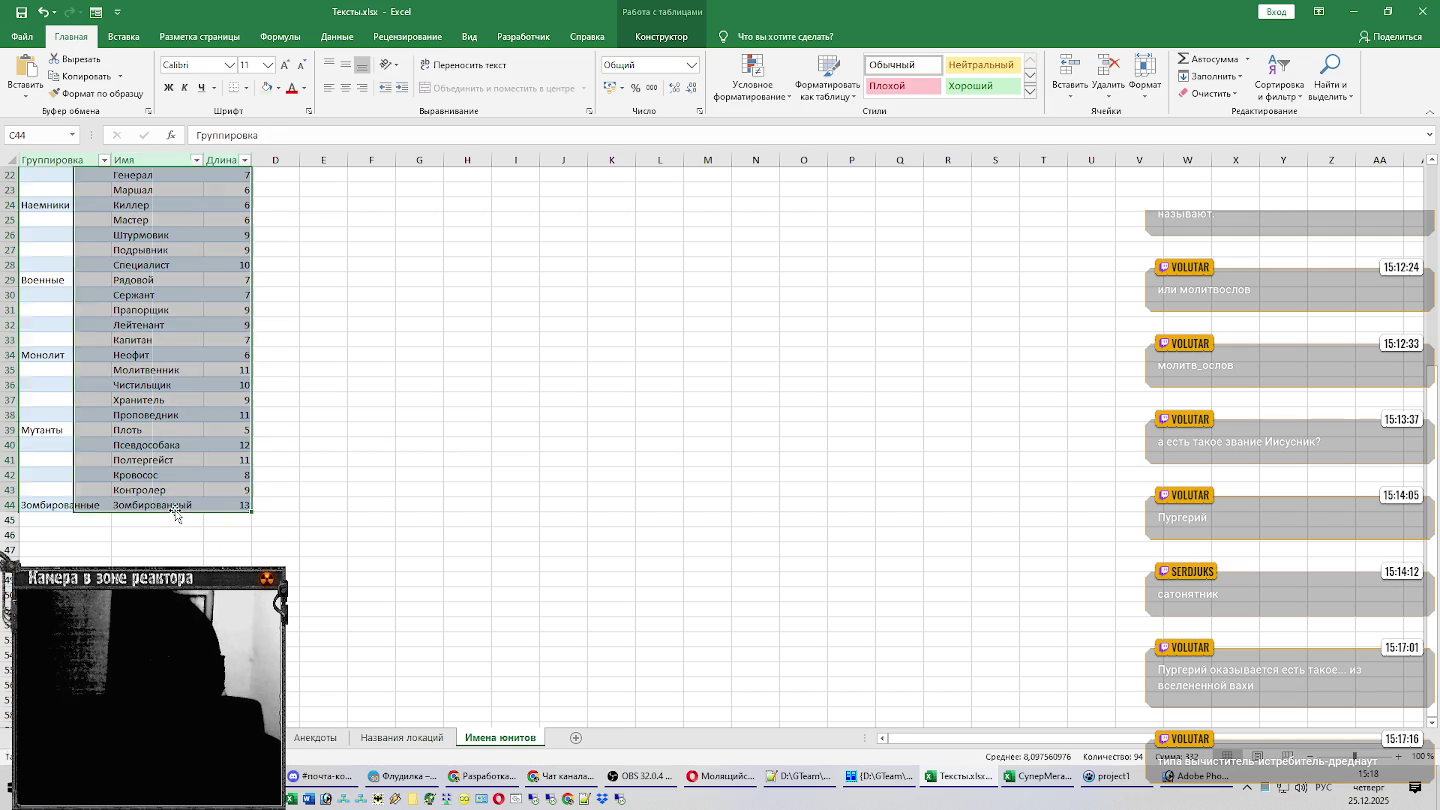
{"action": "key", "text": "Left"}
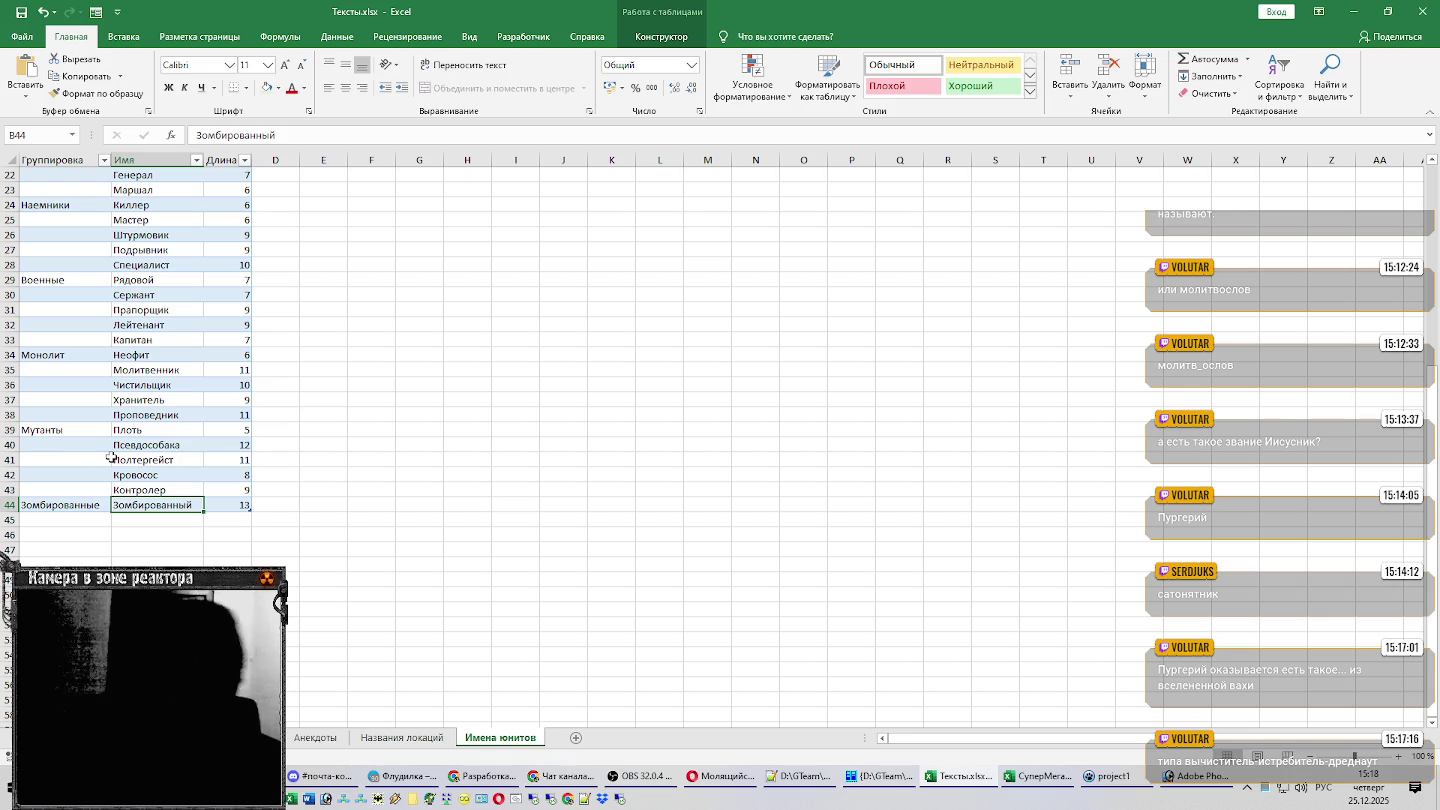
{"action": "left_click", "coordinate": [243, 506]}
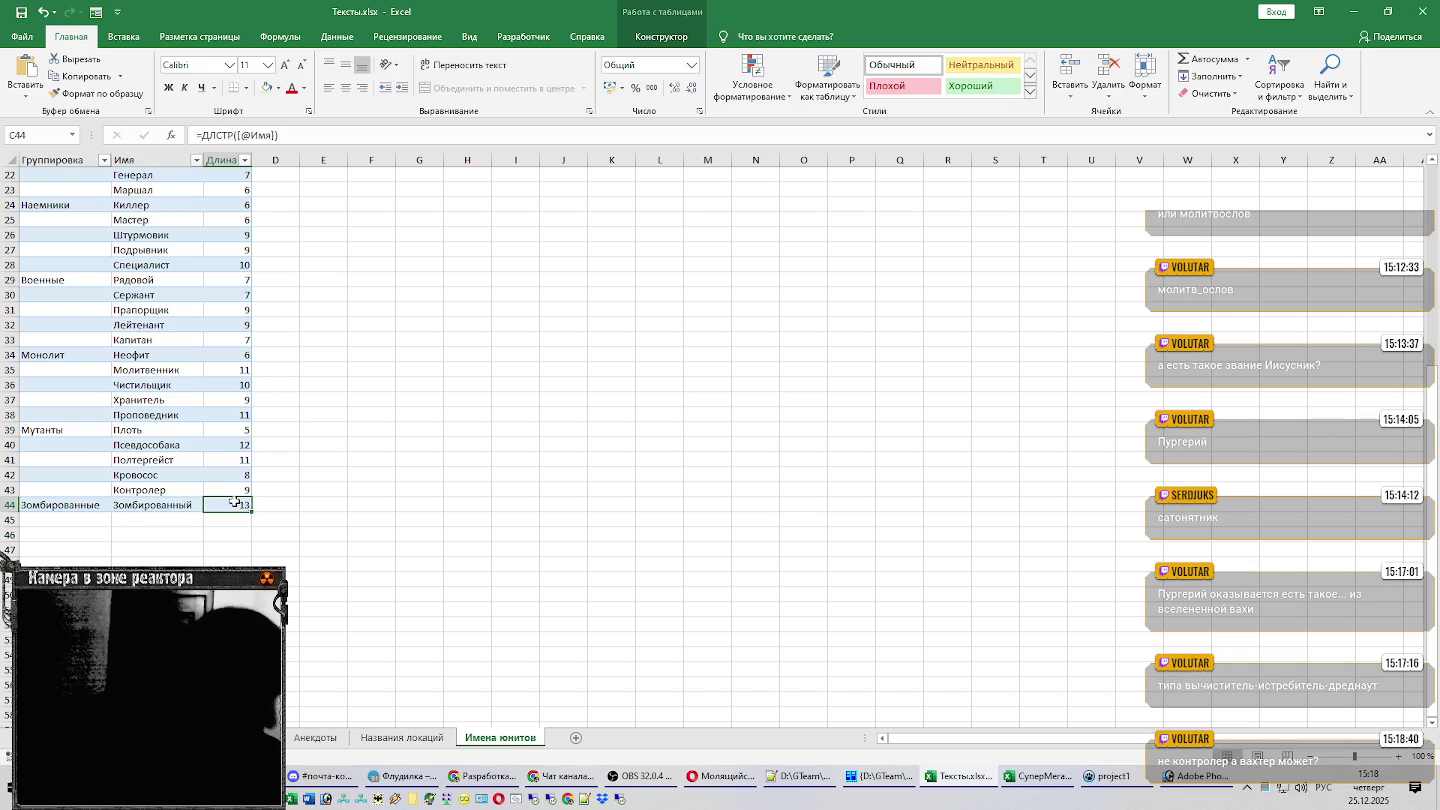
{"action": "left_click", "coordinate": [193, 505]}
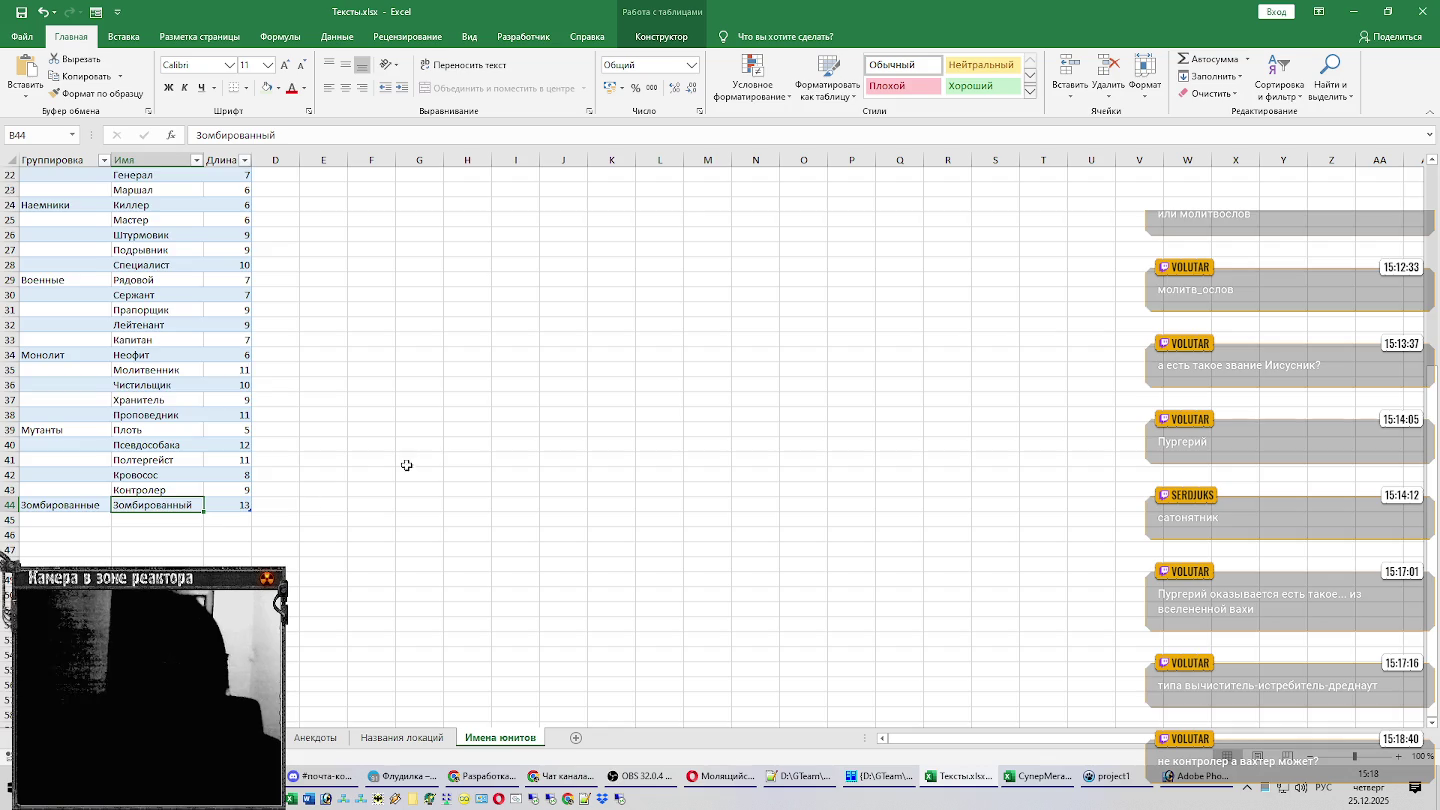
{"action": "scroll", "coordinate": [445, 453], "scroll_direction": "down", "scroll_amount": 4}
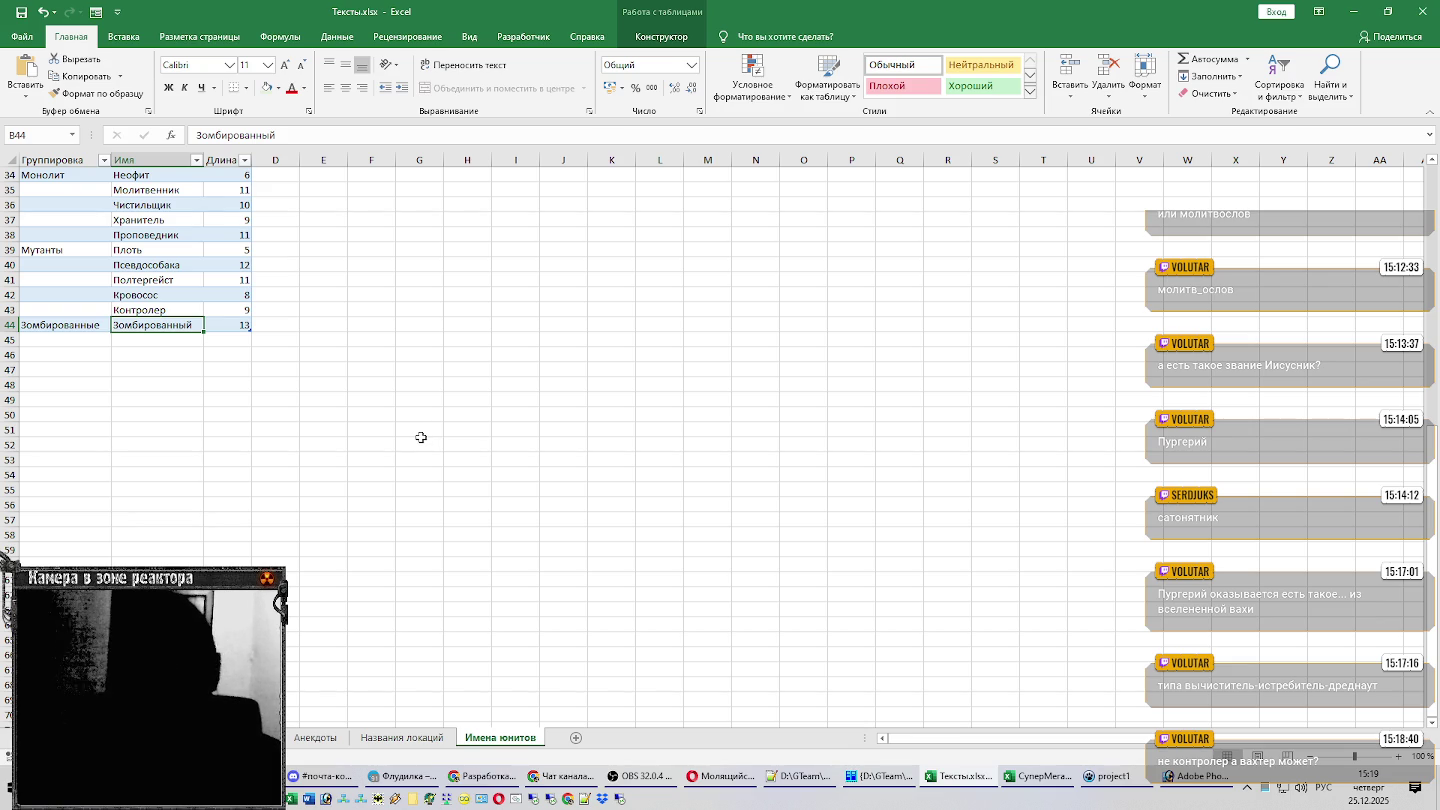
{"action": "scroll", "coordinate": [411, 436], "scroll_direction": "up", "scroll_amount": 2}
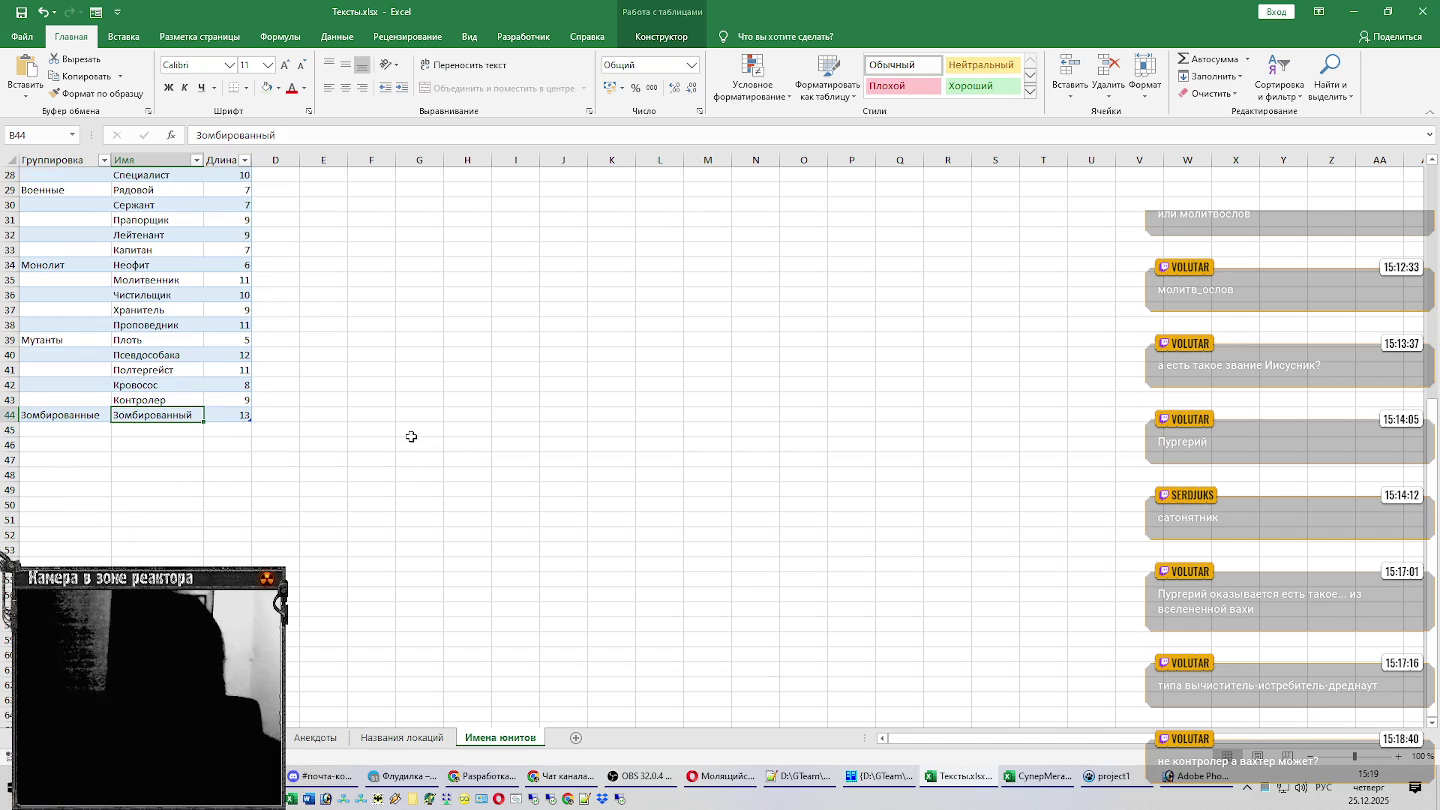
{"action": "left_click", "coordinate": [86, 432]}
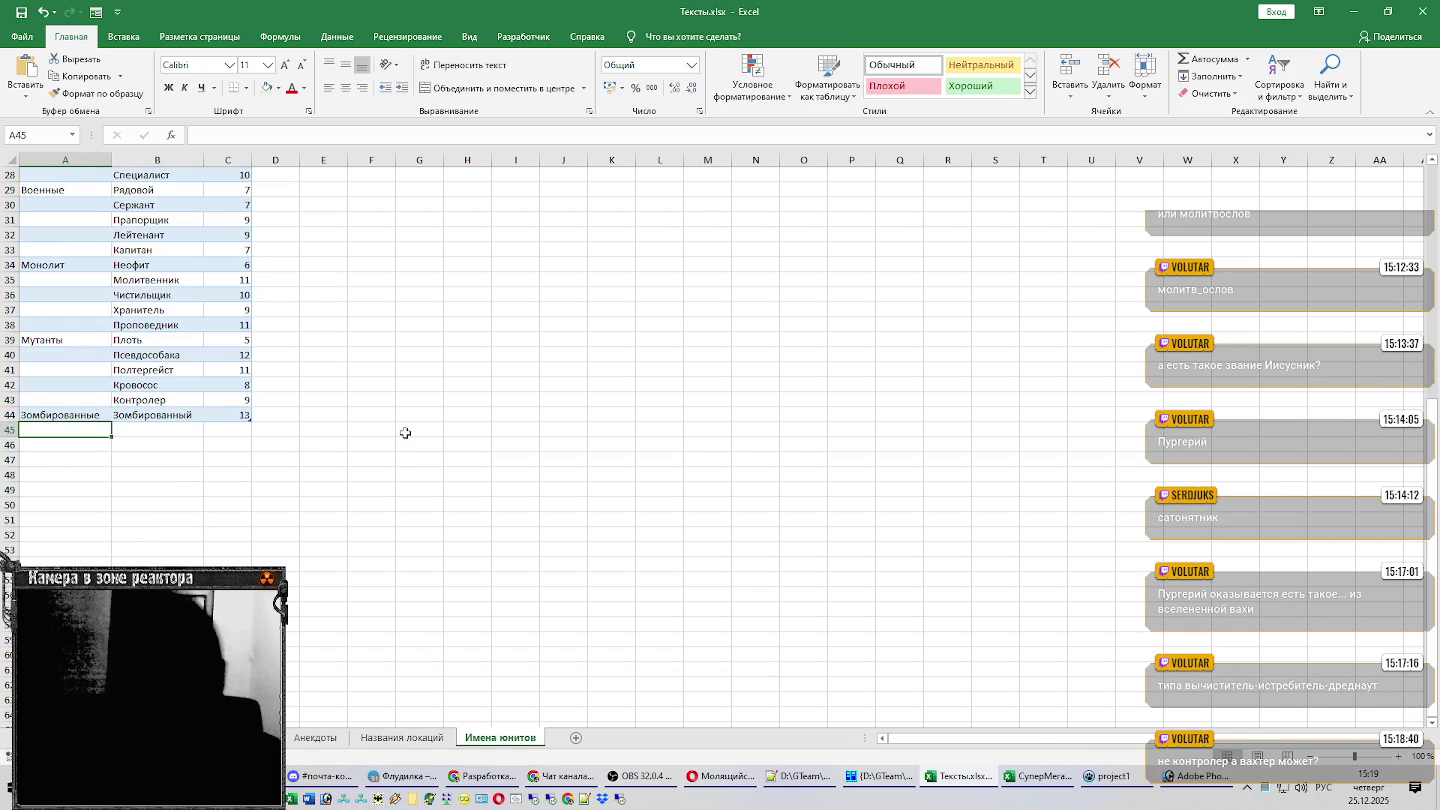
Label a new group 'Мутанты 2' in cell A45 below Зомбированные.
{"action": "scroll", "coordinate": [401, 432], "scroll_direction": "up", "scroll_amount": 4}
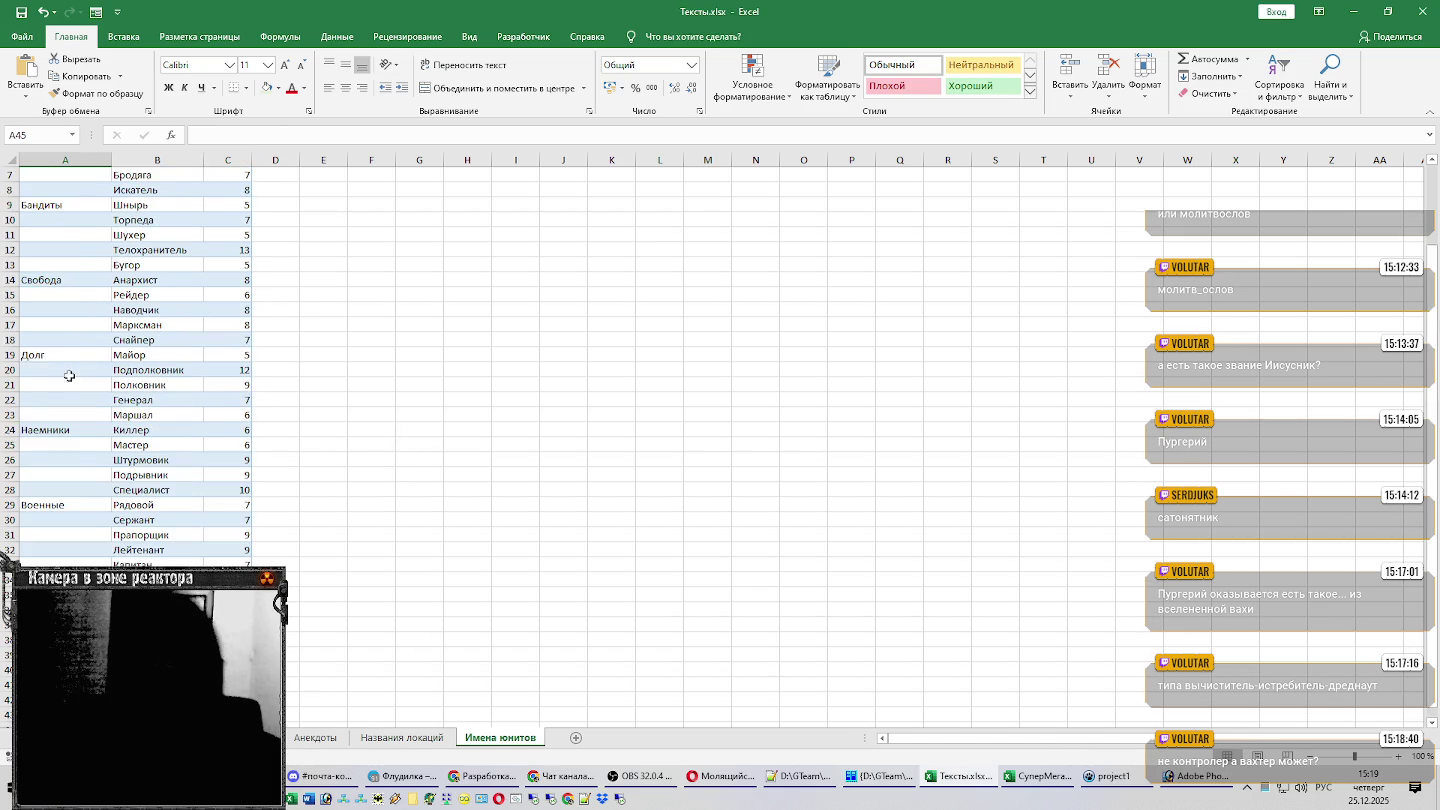
{"action": "scroll", "coordinate": [337, 474], "scroll_direction": "down", "scroll_amount": 3}
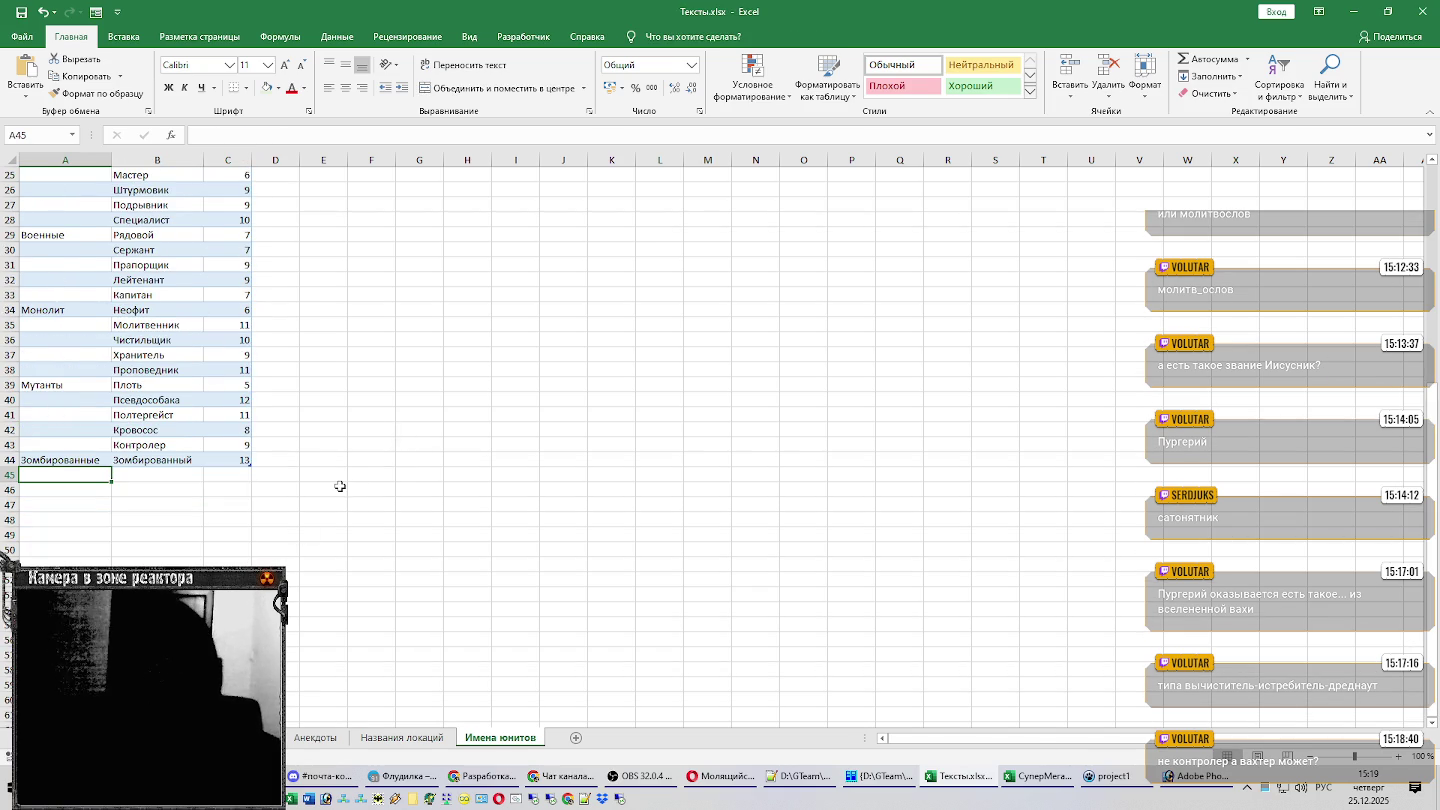
{"action": "type", "text": "Мутанты 2"}
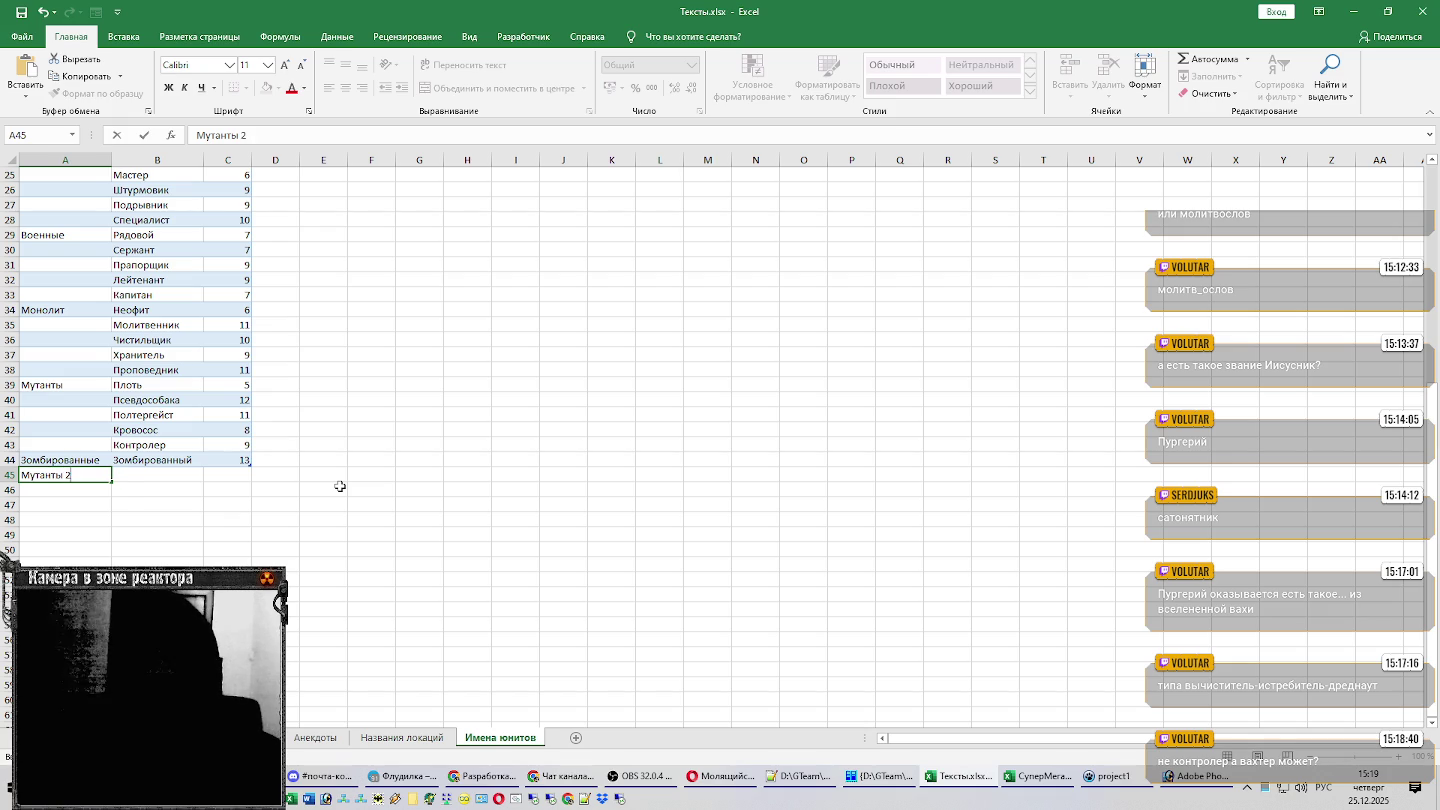
{"action": "key", "text": "Return"}
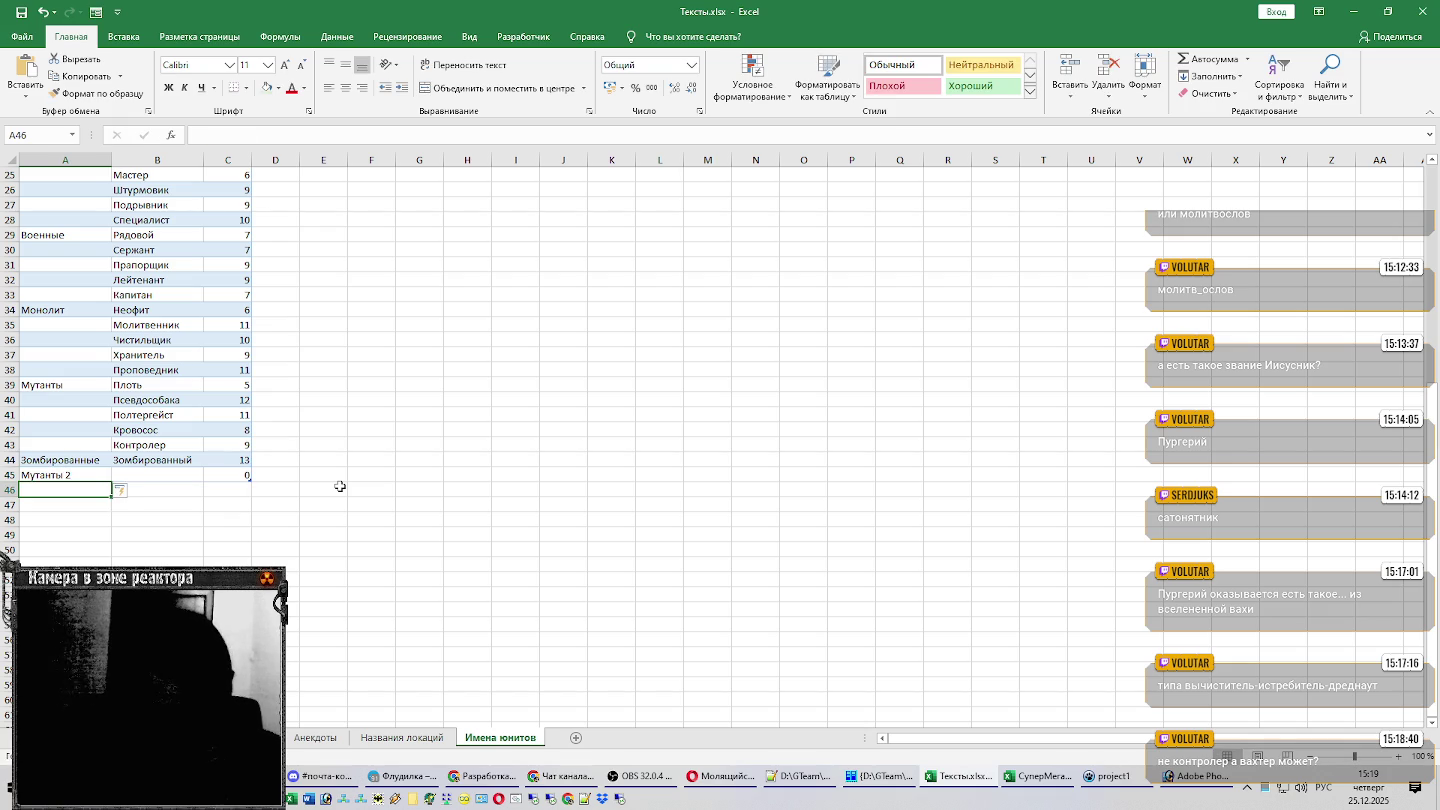
After checking the Photoshop sprite sheet, enter Собака as the first Мутанты 2 unit in column B.
{"action": "left_click", "coordinate": [166, 476]}
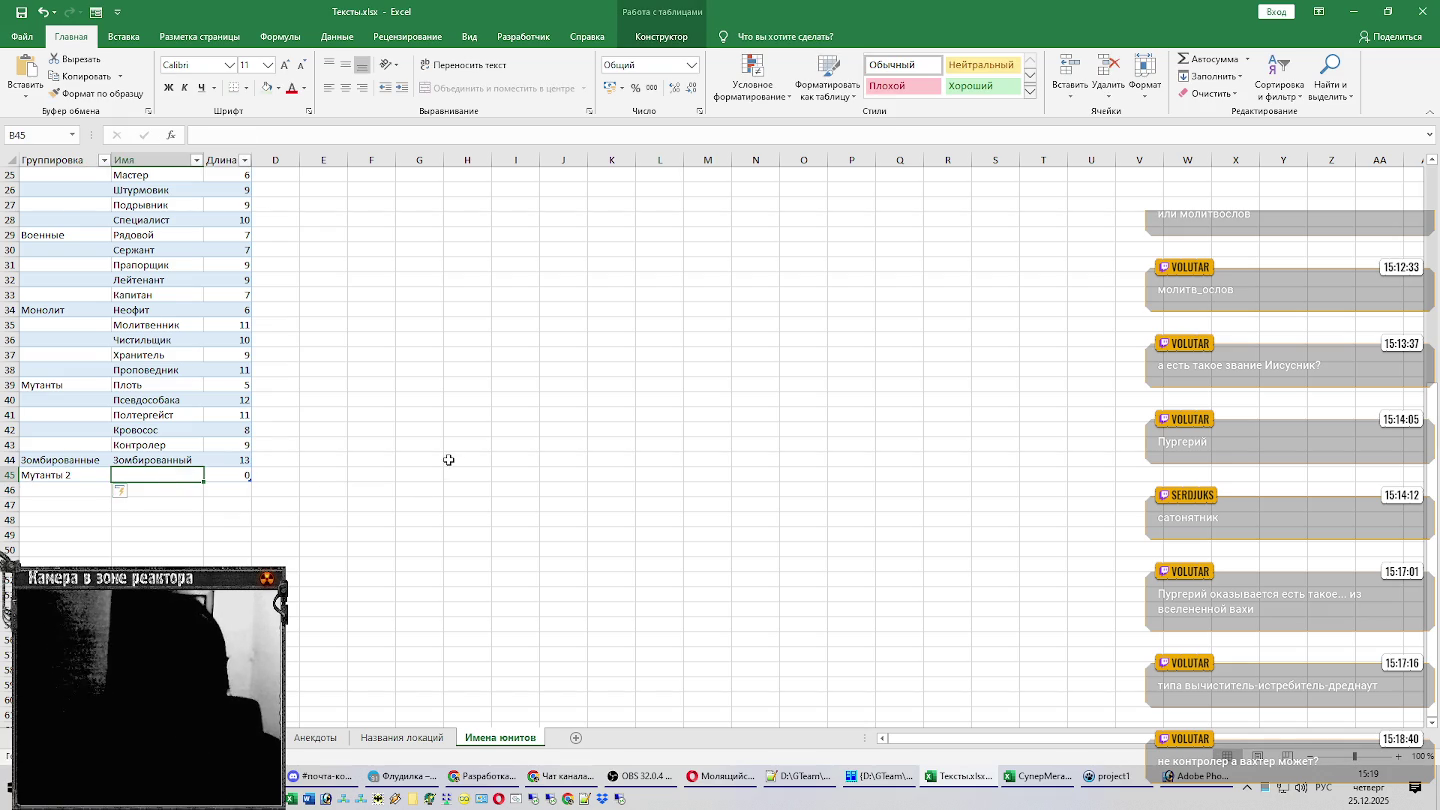
{"action": "key", "text": "alt+Tab"}
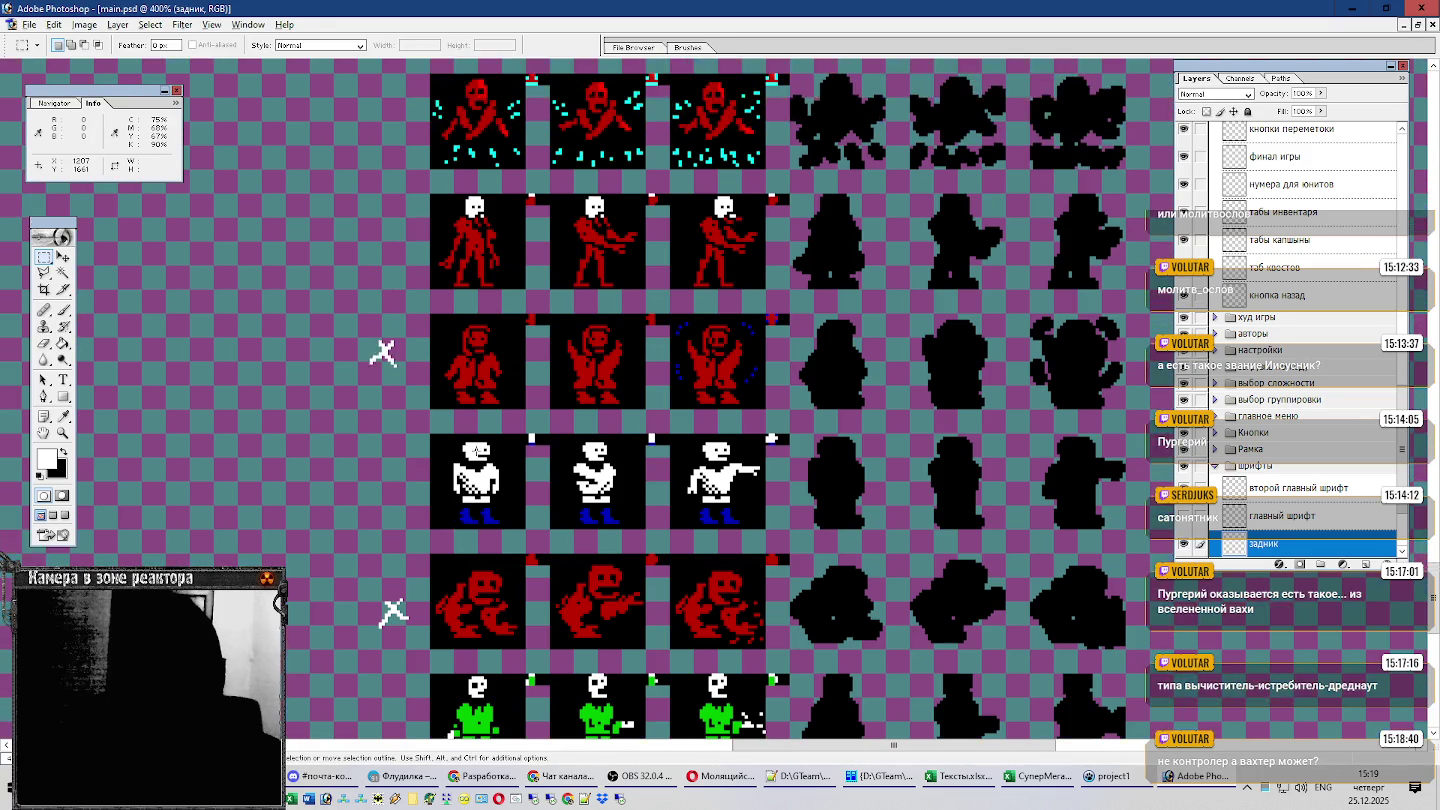
{"action": "scroll", "coordinate": [382, 352], "scroll_direction": "up", "scroll_amount": 1}
{"action": "scroll", "coordinate": [381, 330], "scroll_direction": "up", "scroll_amount": 3}
{"action": "scroll", "coordinate": [378, 310], "scroll_direction": "up", "scroll_amount": 2}
{"action": "scroll", "coordinate": [377, 296], "scroll_direction": "up", "scroll_amount": 2}
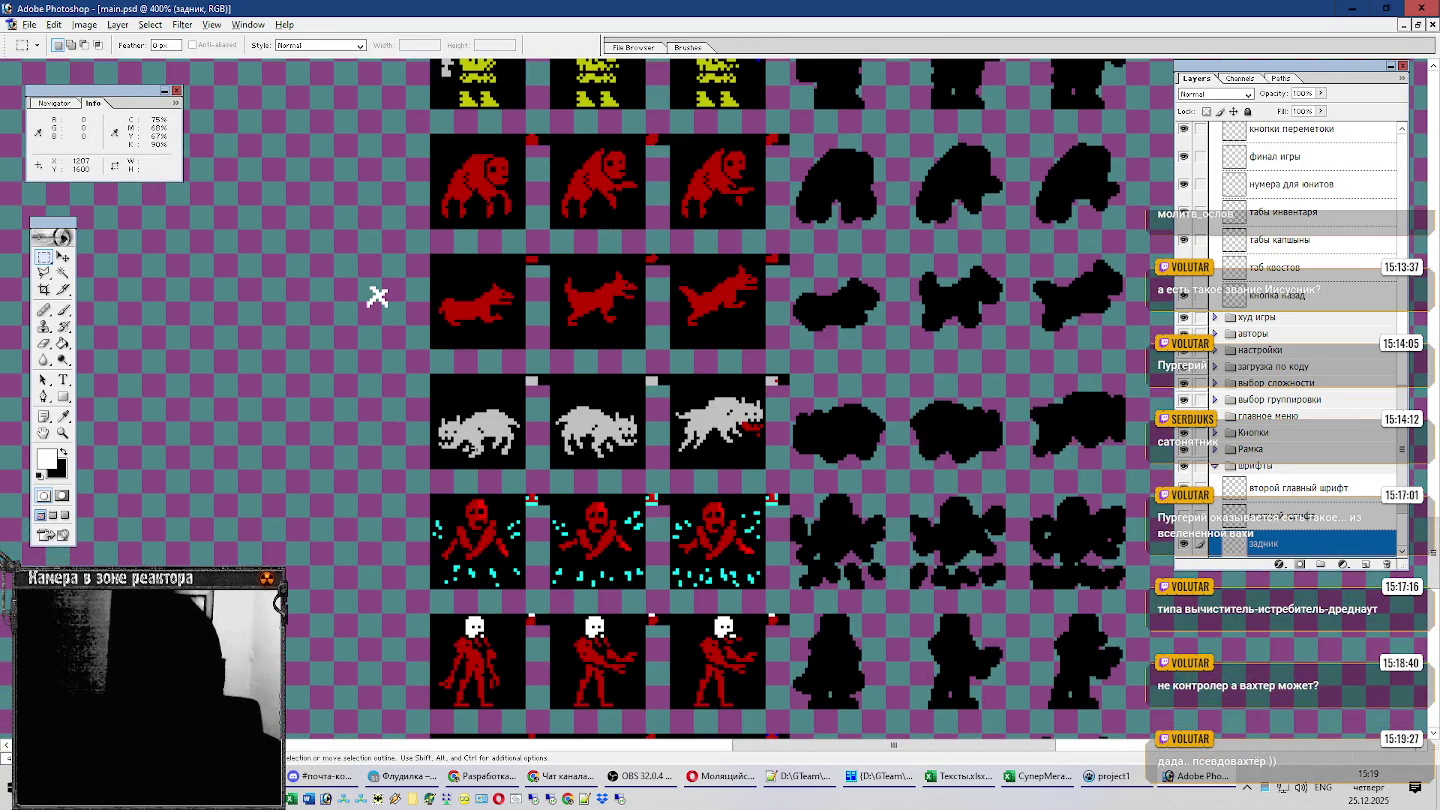
{"action": "key", "text": "alt+Tab"}
{"action": "type", "text": "Сака"}
{"action": "key", "text": "Return"}
Add Бюрер and move it down to B47, leaving row 46 blank.
{"action": "key", "text": "alt+Tab"}
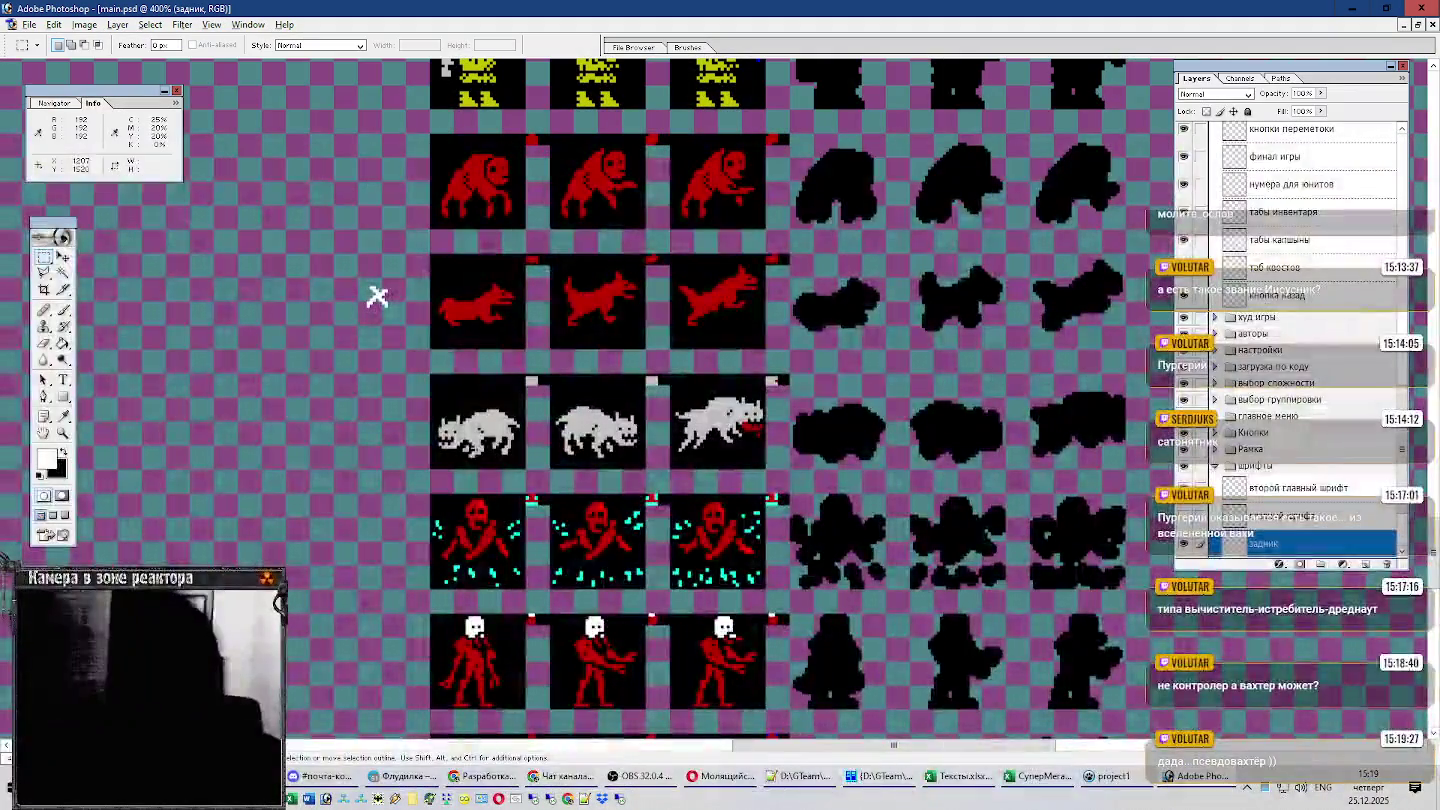
{"action": "scroll", "coordinate": [452, 577], "scroll_direction": "down", "scroll_amount": 2}
{"action": "scroll", "coordinate": [452, 578], "scroll_direction": "down", "scroll_amount": 1}
{"action": "scroll", "coordinate": [452, 578], "scroll_direction": "down", "scroll_amount": 2}
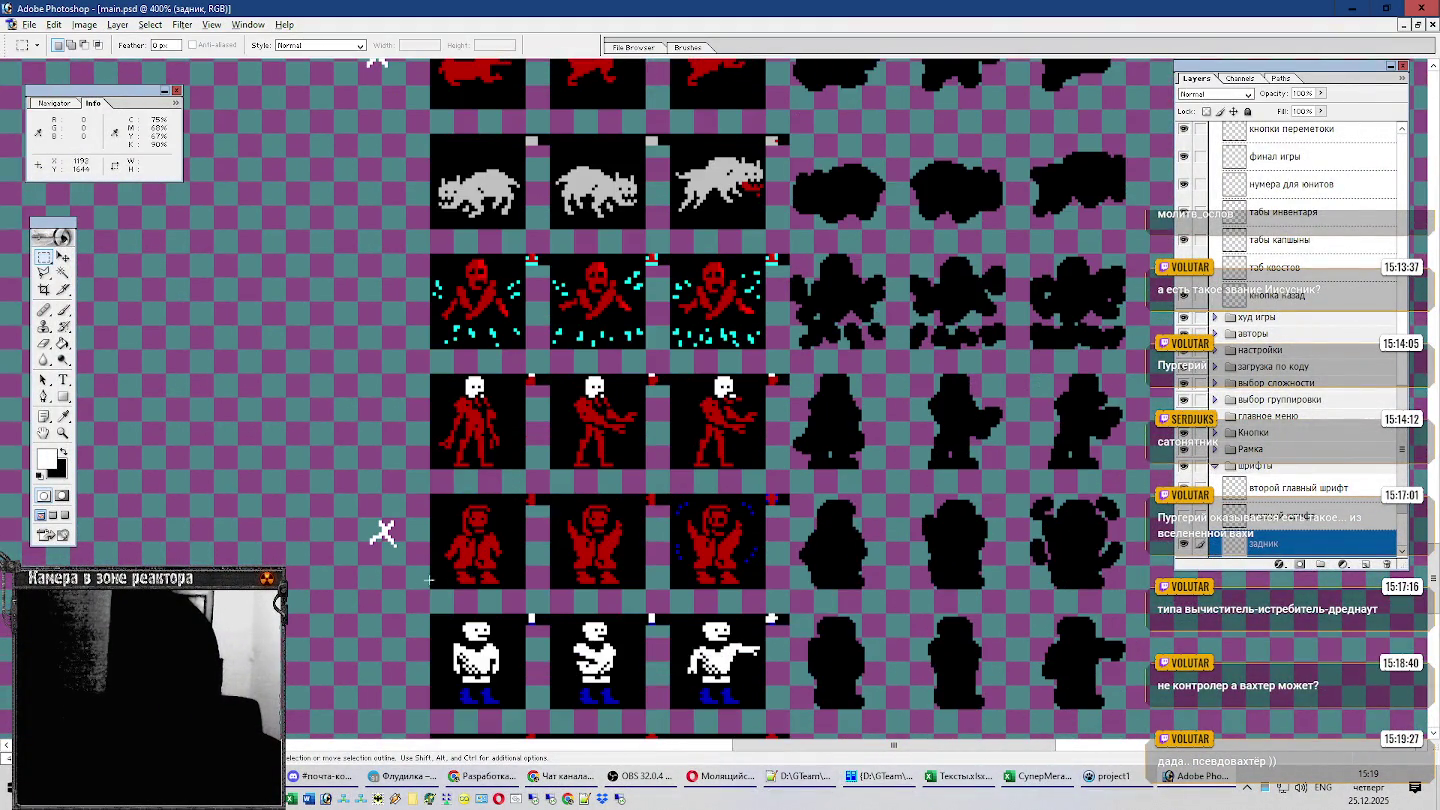
{"action": "key", "text": "alt+Tab"}
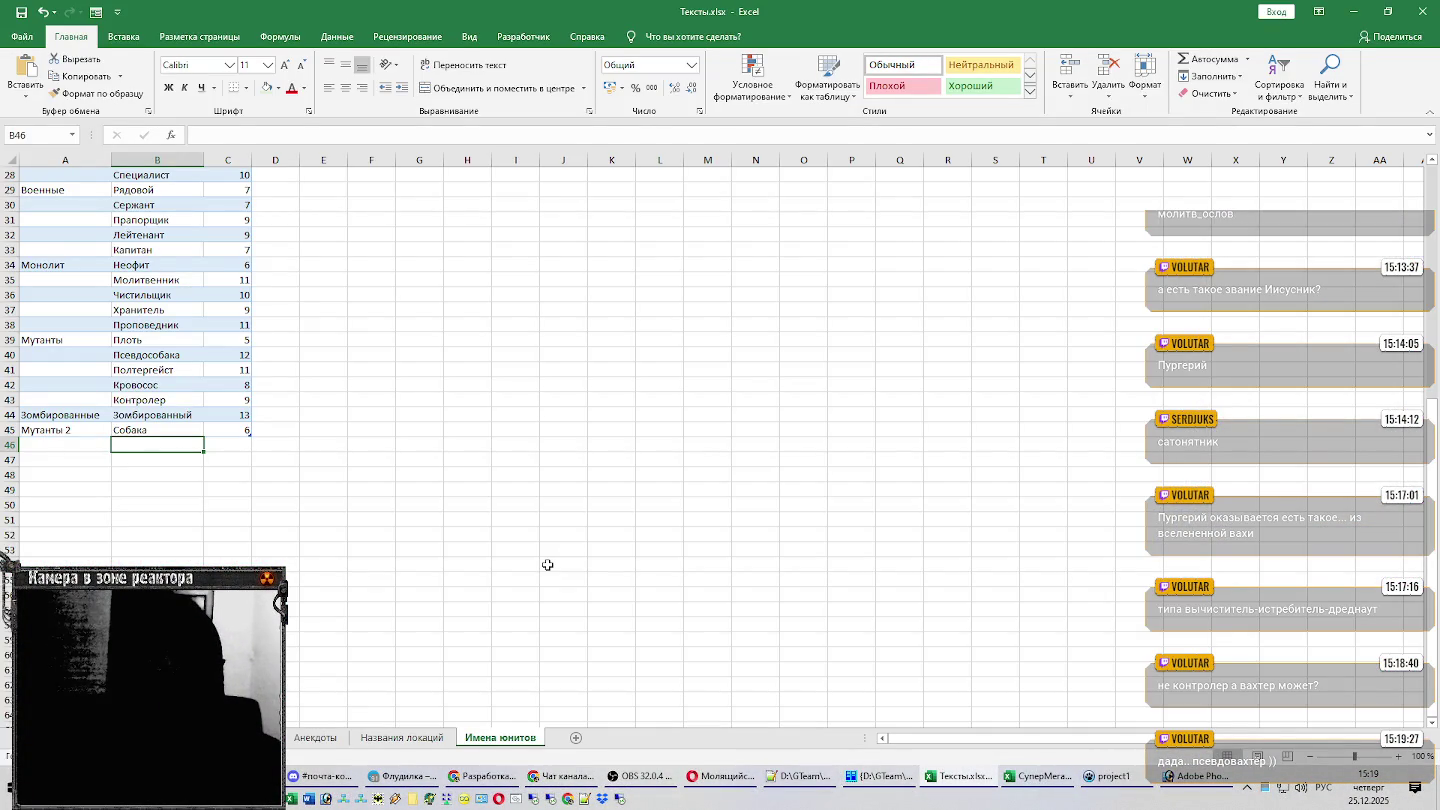
{"action": "type", "text": "Бюрер"}
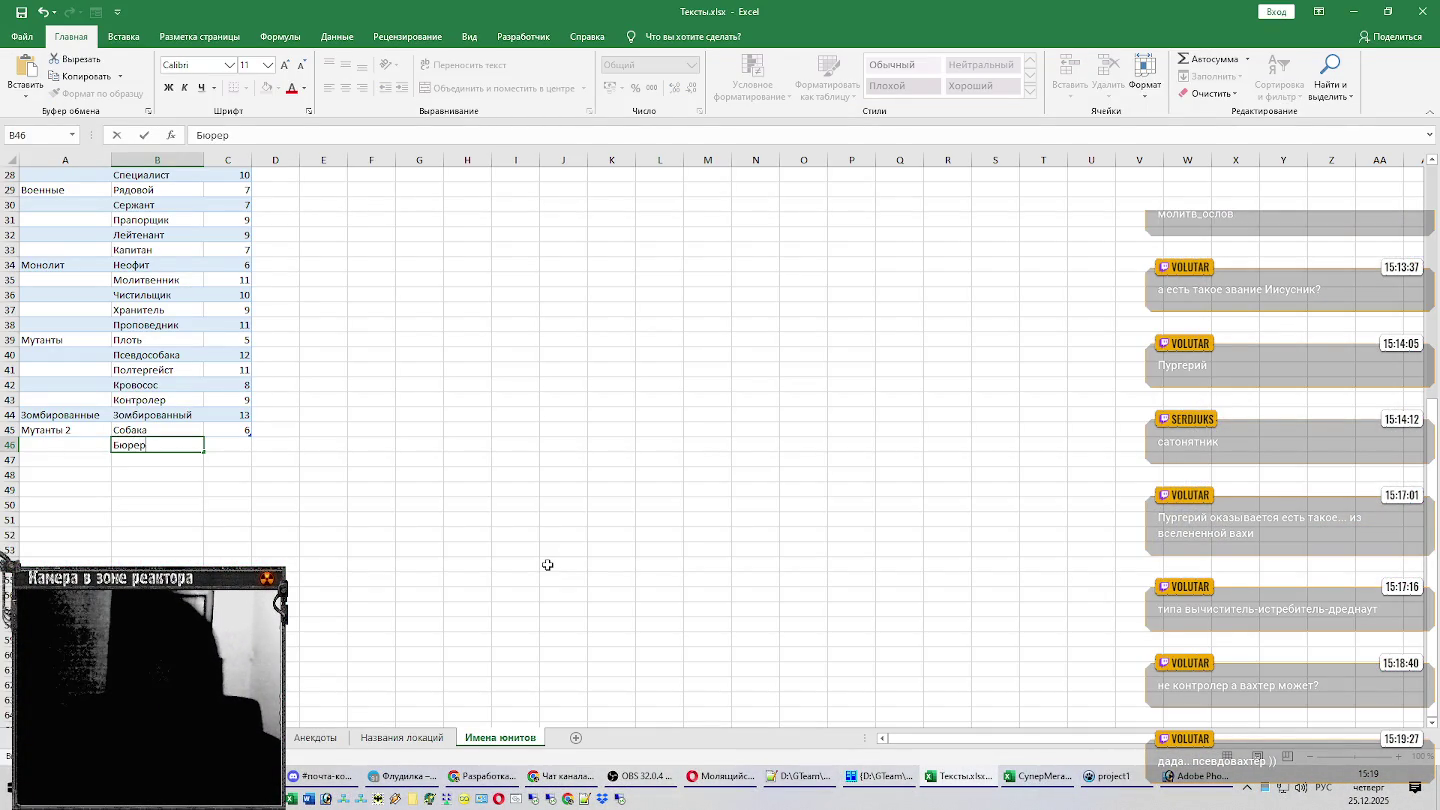
{"action": "key", "text": "Return"}
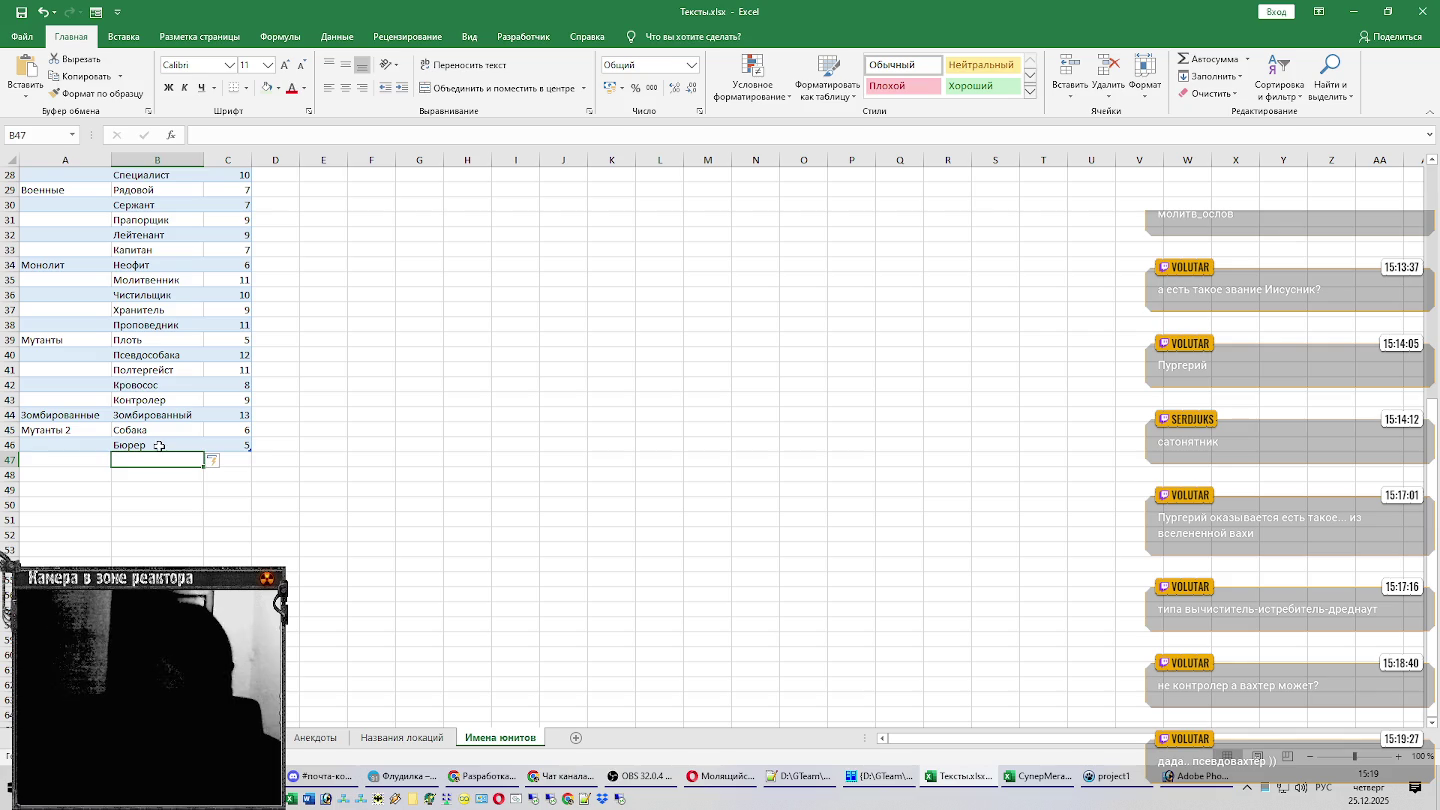
{"action": "left_click", "coordinate": [157, 446]}
{"action": "left_click_drag", "start_coordinate": [164, 455], "coordinate": [163, 462]}
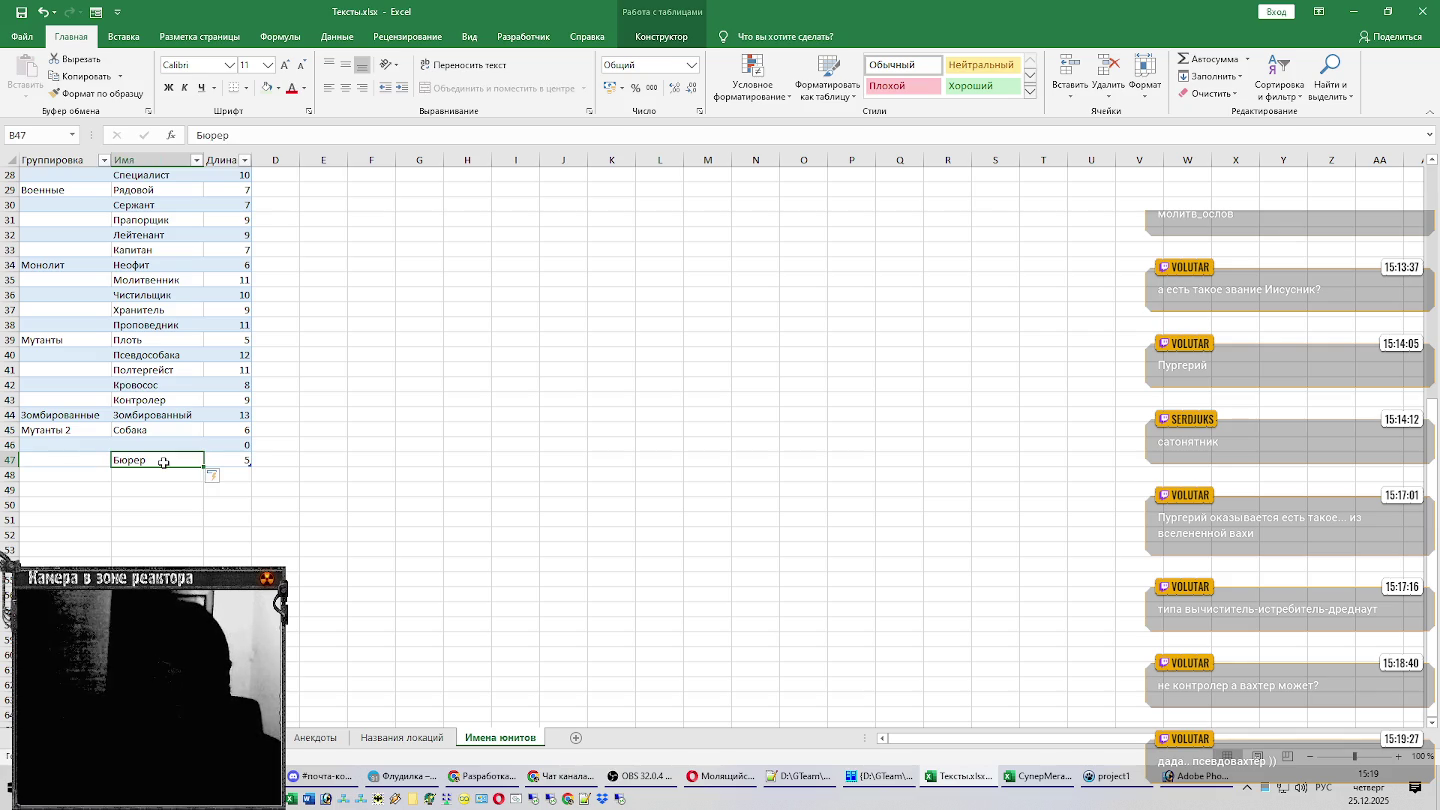
Add Псевдогигант and move it down to B49, leaving row 48 blank.
{"action": "key", "text": "alt+Tab"}
{"action": "scroll", "coordinate": [268, 468], "scroll_direction": "down", "scroll_amount": 3}
{"action": "scroll", "coordinate": [267, 468], "scroll_direction": "down", "scroll_amount": 2}
{"action": "scroll", "coordinate": [267, 468], "scroll_direction": "down", "scroll_amount": 2}
{"action": "key", "text": "alt+Tab"}
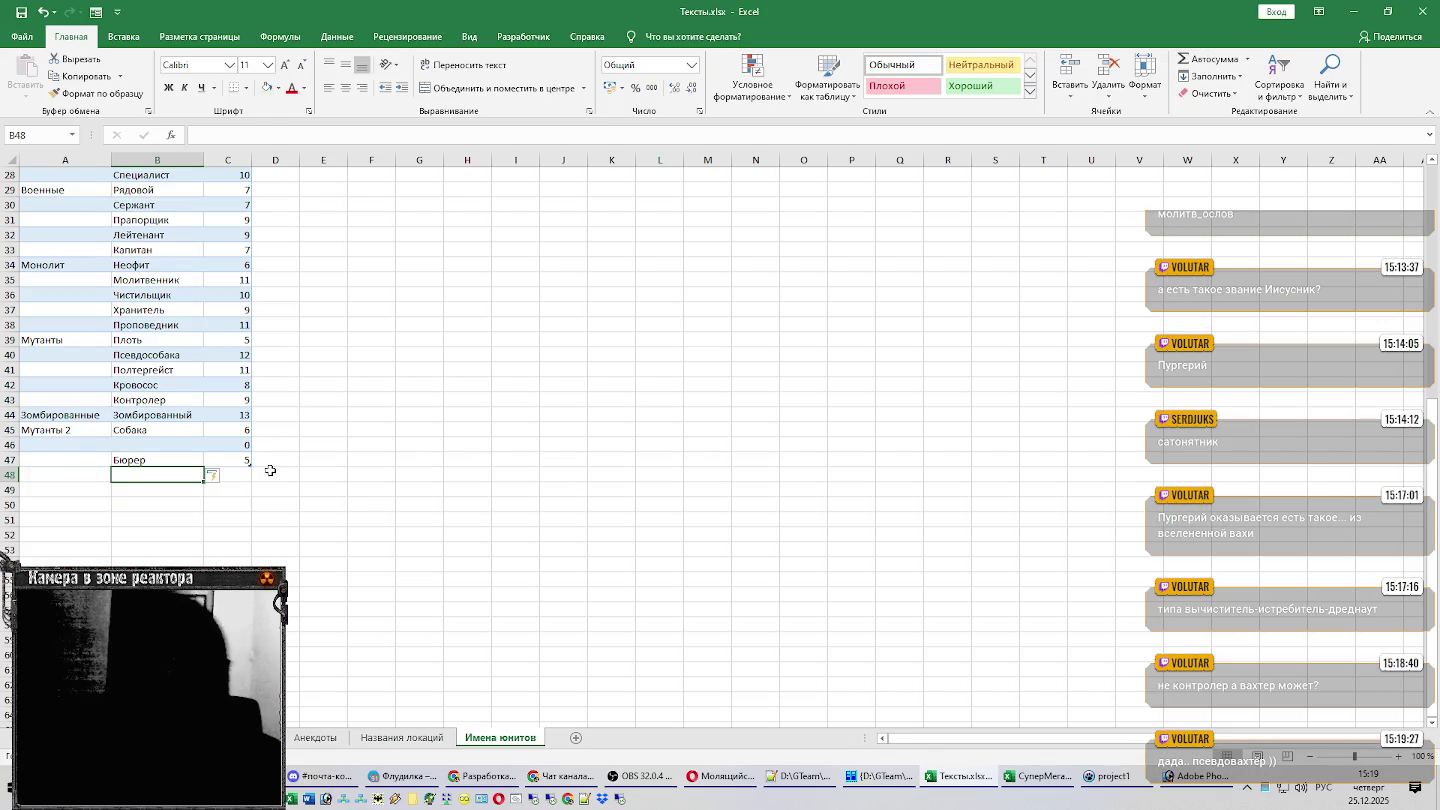
{"action": "type", "text": "Псевдог"}
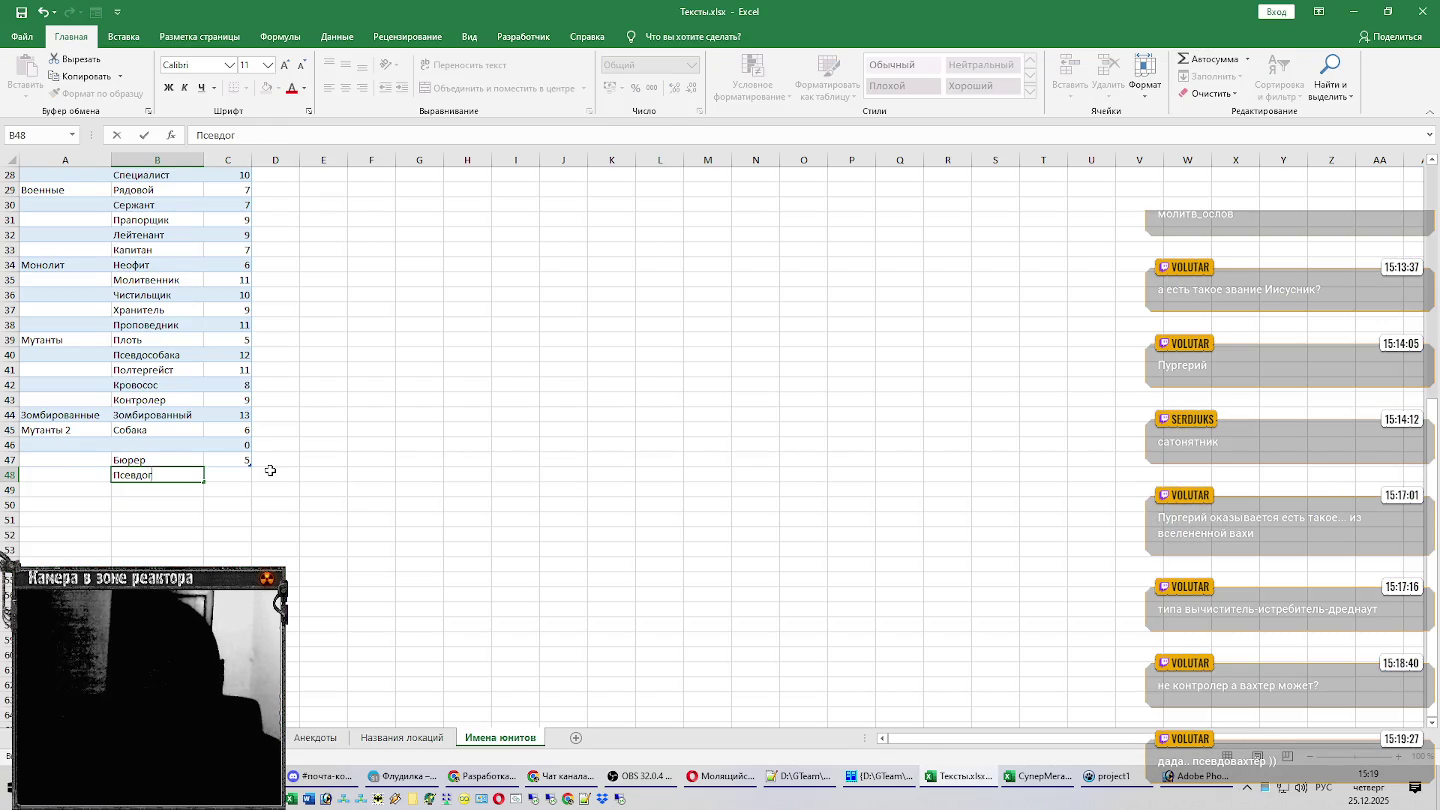
{"action": "type", "text": "игант"}
{"action": "key", "text": "Return"}
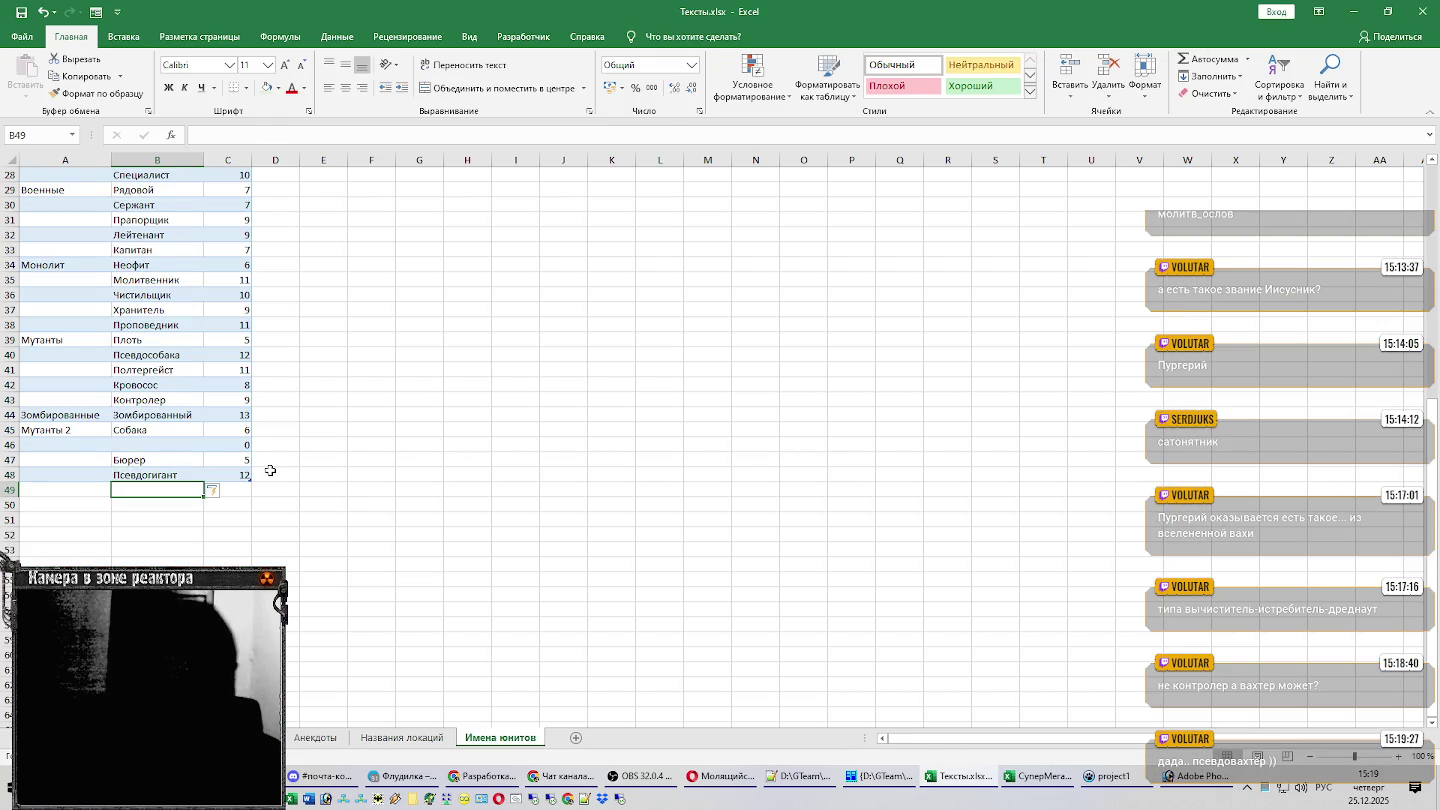
{"action": "left_click", "coordinate": [131, 474]}
{"action": "left_click_drag", "start_coordinate": [157, 482], "coordinate": [158, 491]}
{"action": "left_click", "coordinate": [158, 444]}
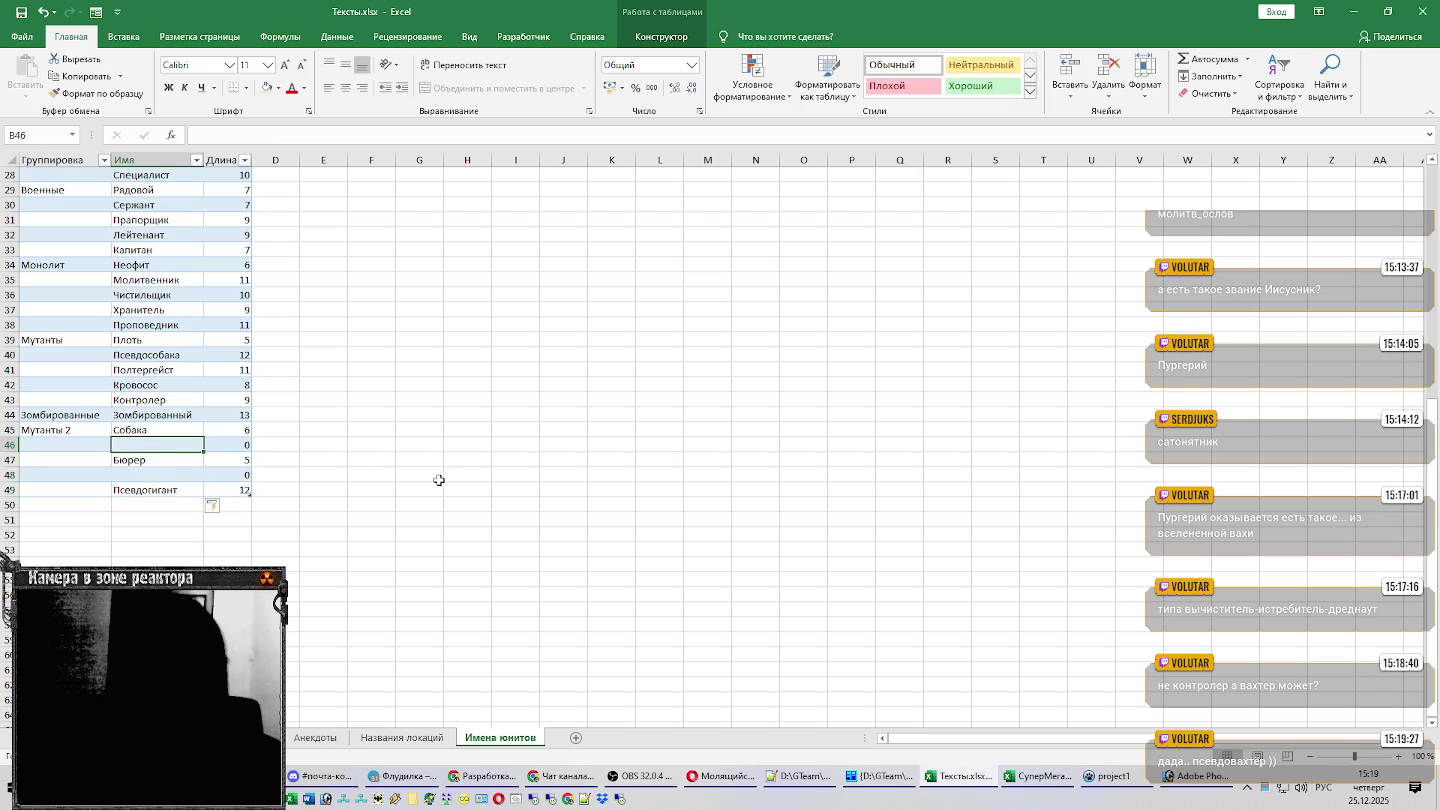
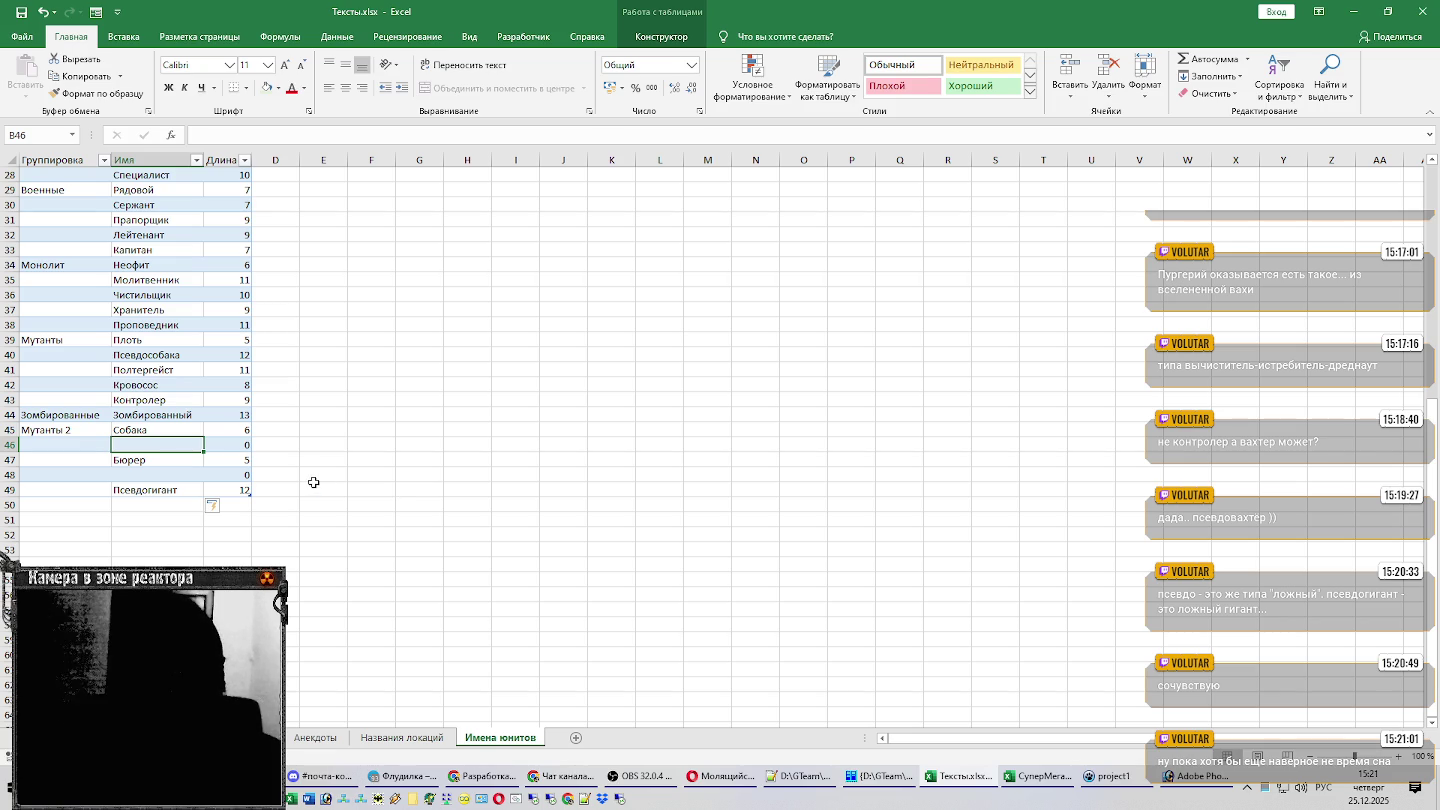
Glance at СуперМегаЛастОписание.xlsx, check Полтергейст in B41 and empty B46, then bring up the wiki.
{"action": "left_click", "coordinate": [1027, 778]}
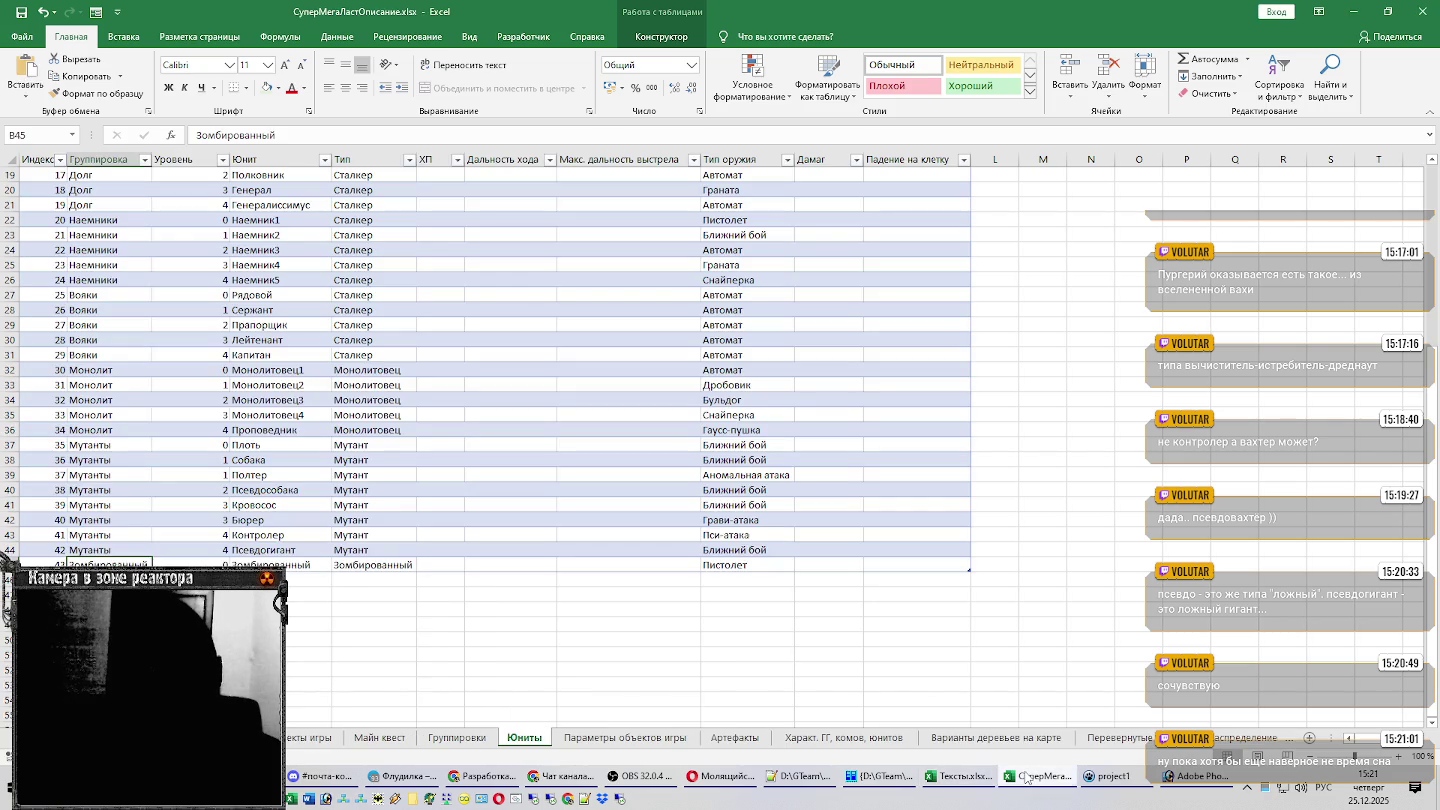
{"action": "left_click", "coordinate": [1027, 778]}
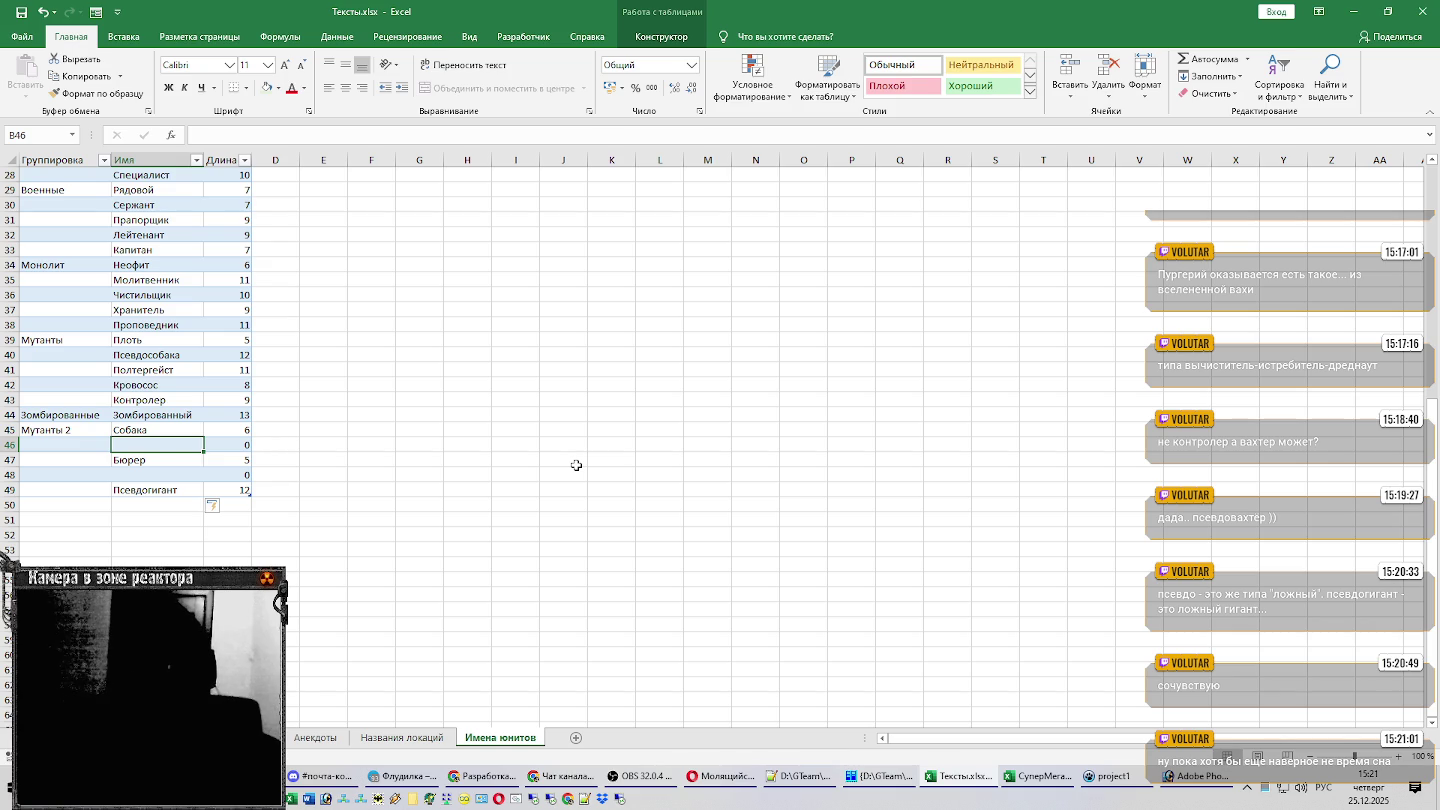
{"action": "left_click", "coordinate": [145, 374]}
{"action": "left_click", "coordinate": [160, 443]}
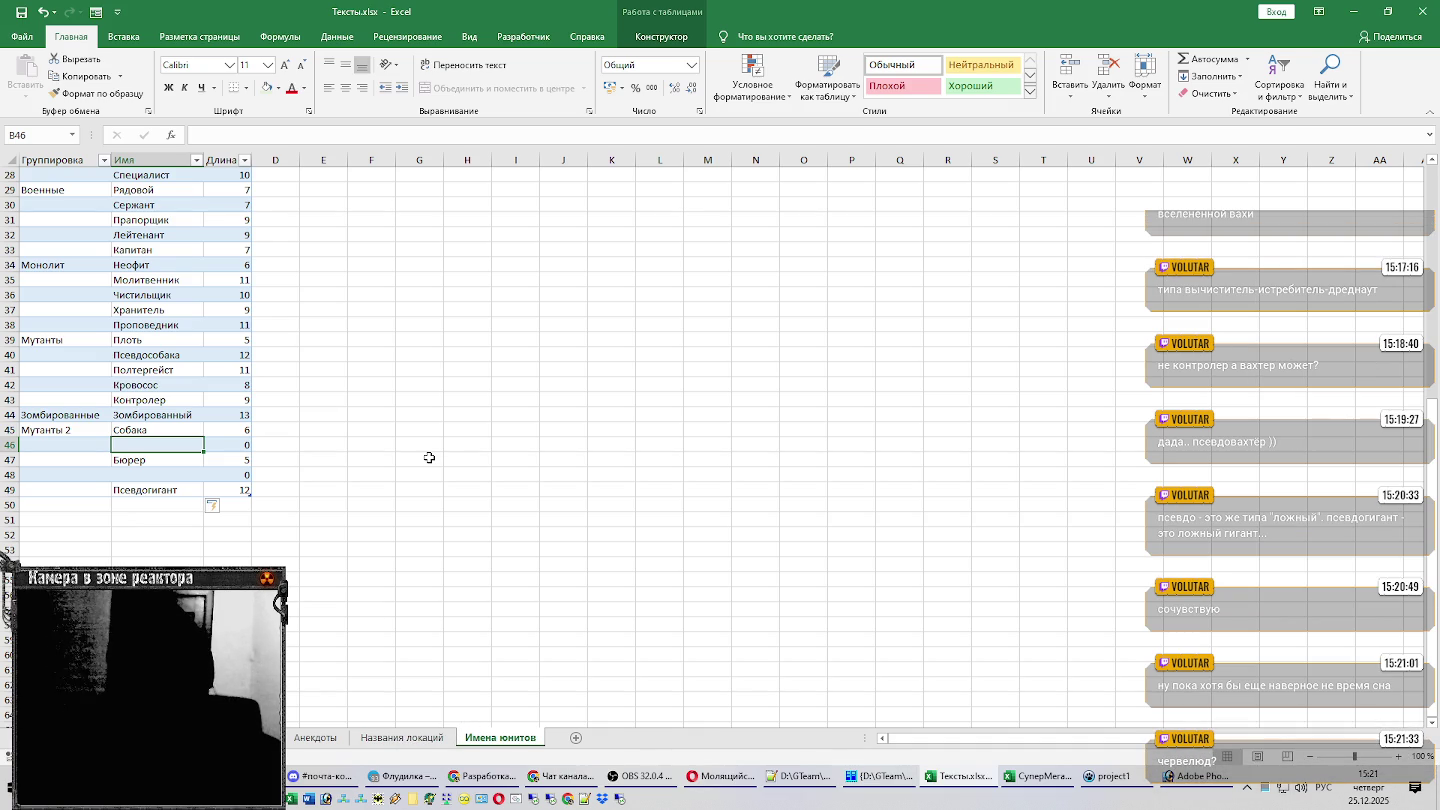
{"action": "left_click", "coordinate": [718, 777]}
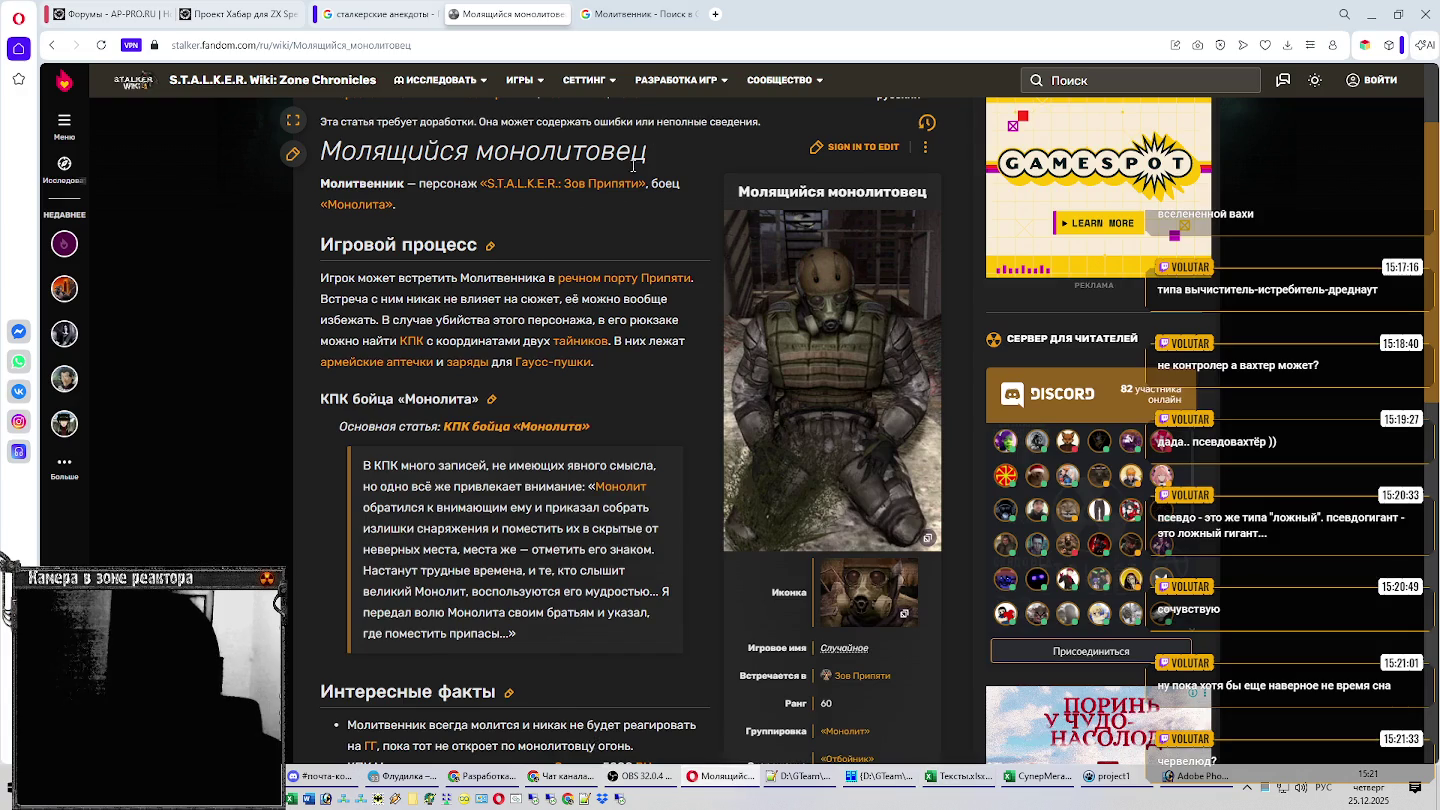
Search the wiki for Мутанты and open the Мутанты article.
{"action": "left_click", "coordinate": [1090, 78]}
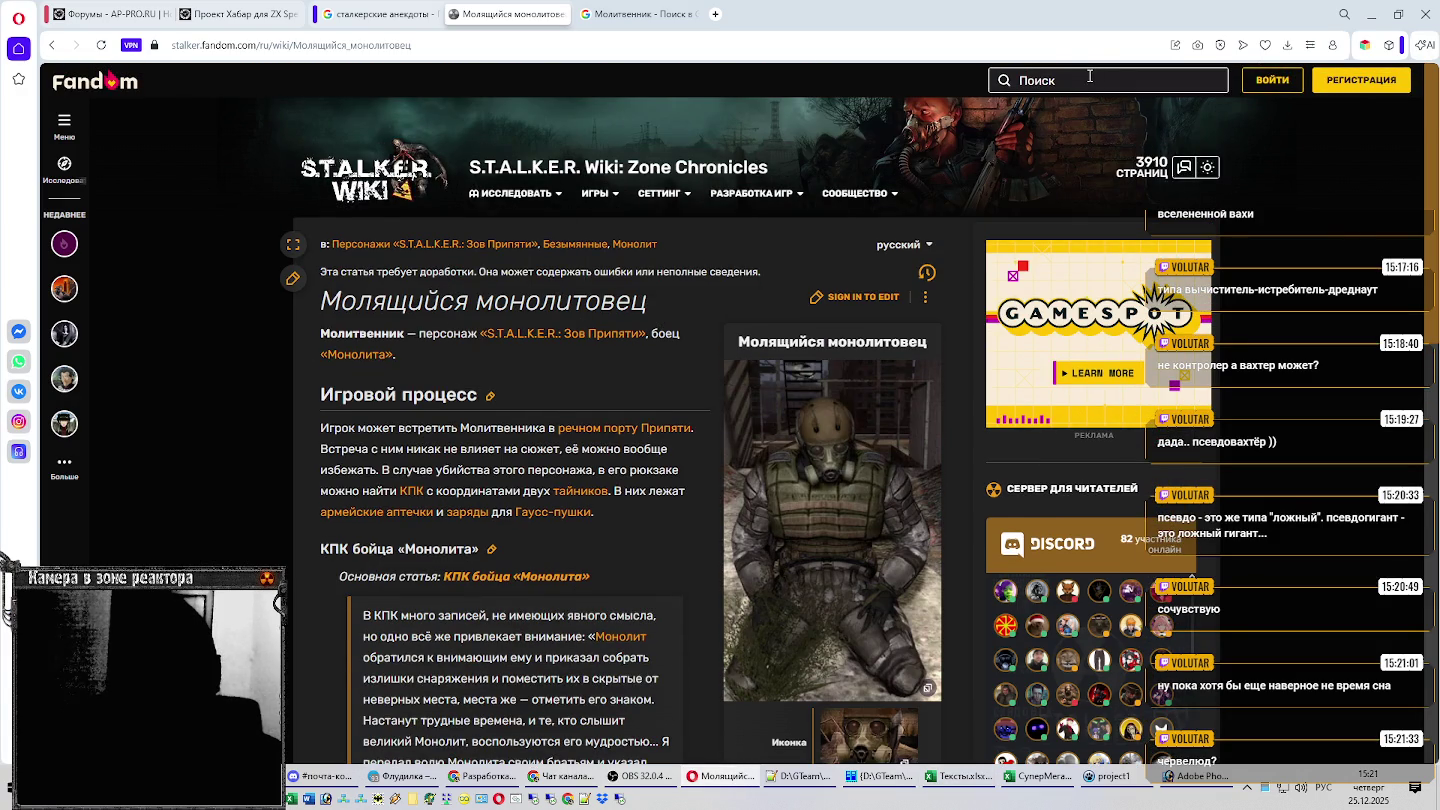
{"action": "type", "text": "Мутанты"}
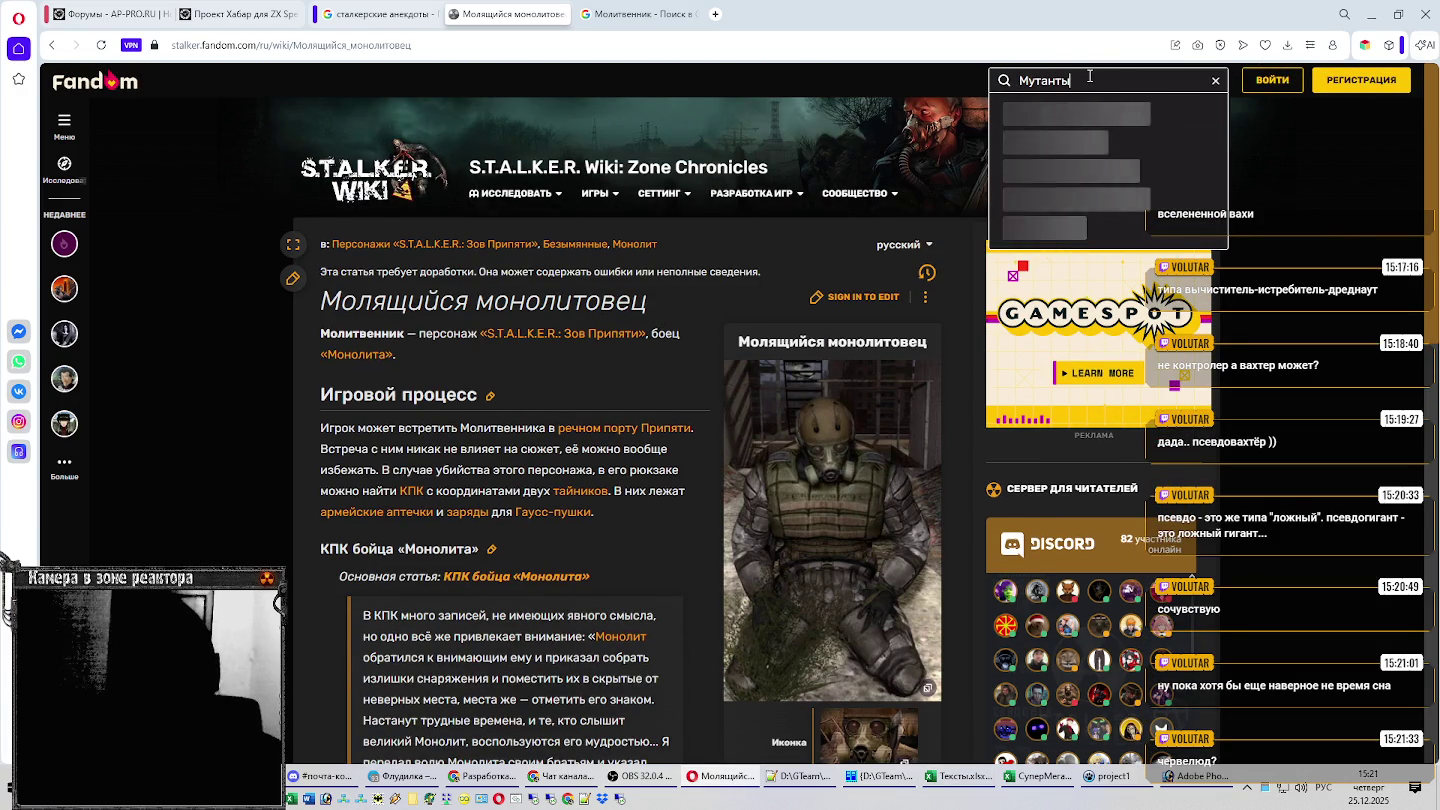
{"action": "key", "text": "Return"}
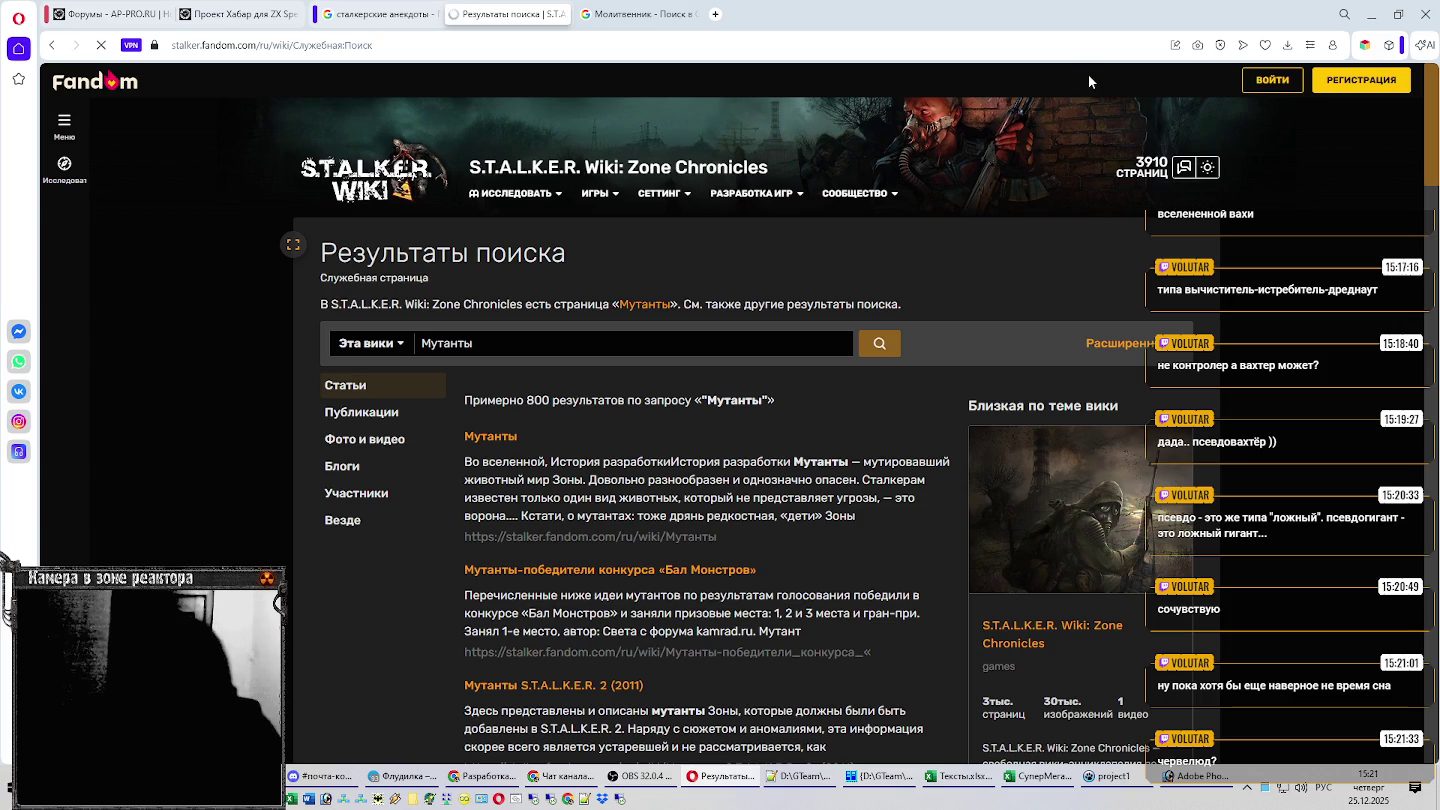
{"action": "left_click", "coordinate": [515, 440]}
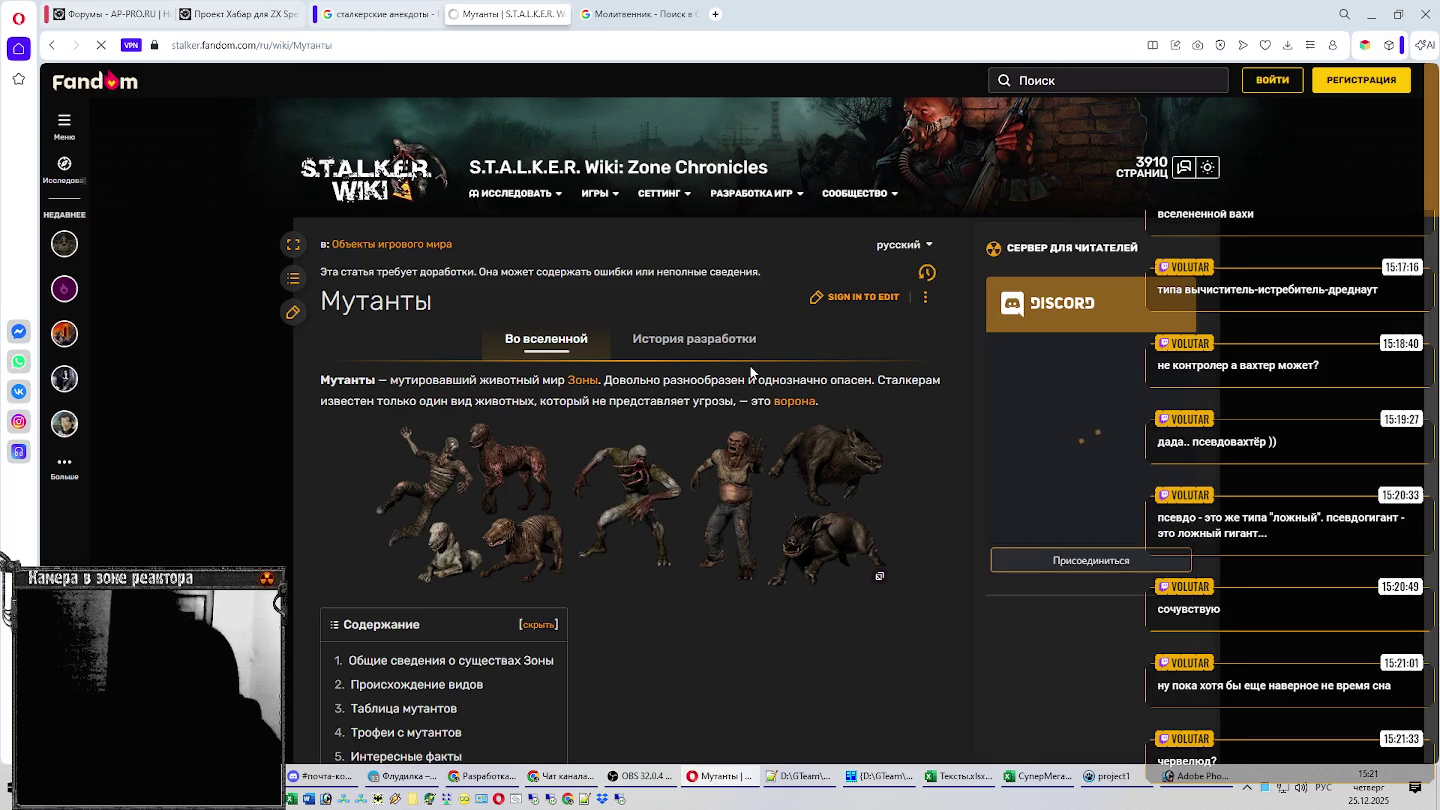
Scroll to the mutant table, then return to Тексты and select Бюрер in B47.
{"action": "scroll", "coordinate": [755, 365], "scroll_direction": "down", "scroll_amount": 5}
{"action": "scroll", "coordinate": [764, 360], "scroll_direction": "down", "scroll_amount": 6}
{"action": "scroll", "coordinate": [768, 358], "scroll_direction": "down", "scroll_amount": 4}
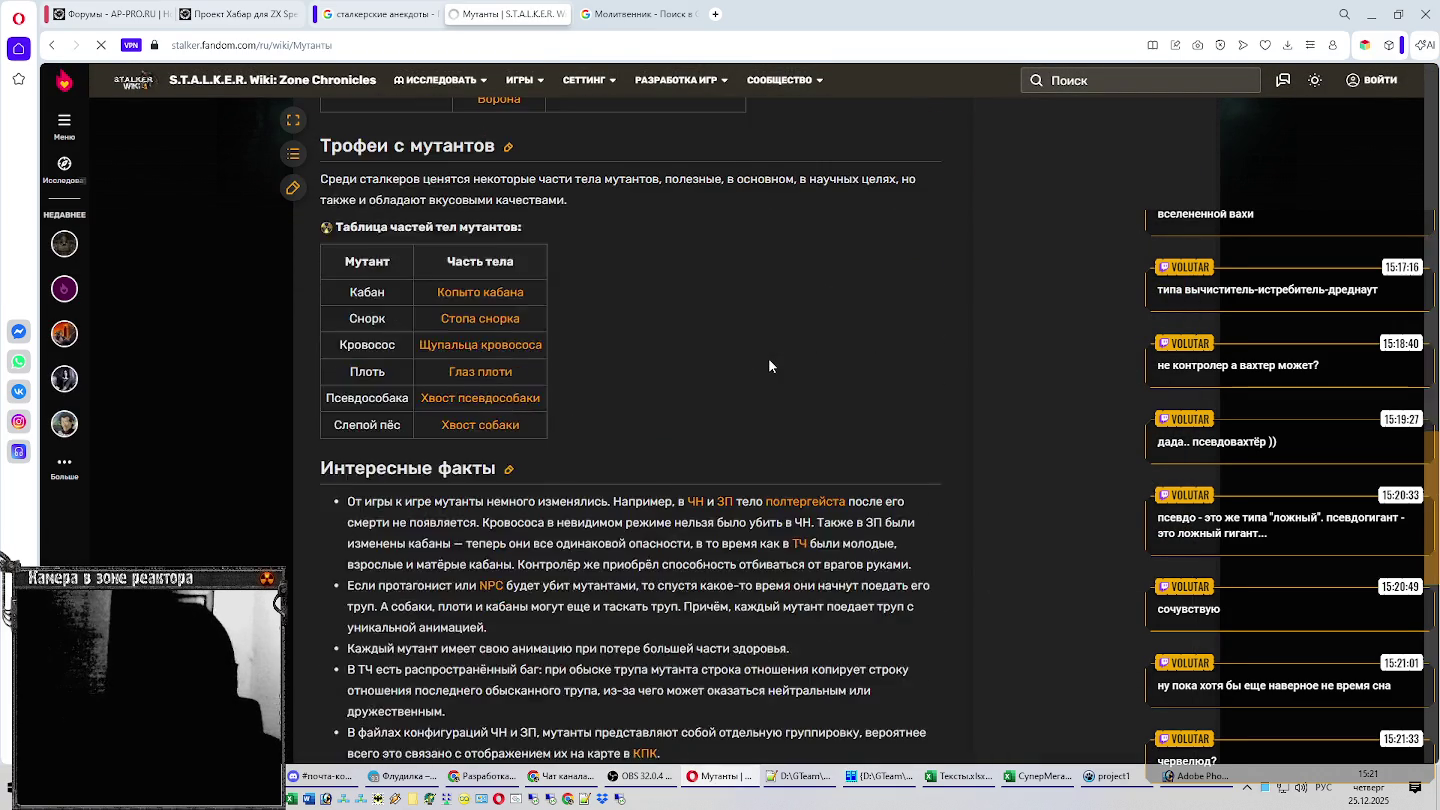
{"action": "scroll", "coordinate": [770, 358], "scroll_direction": "up", "scroll_amount": 4}
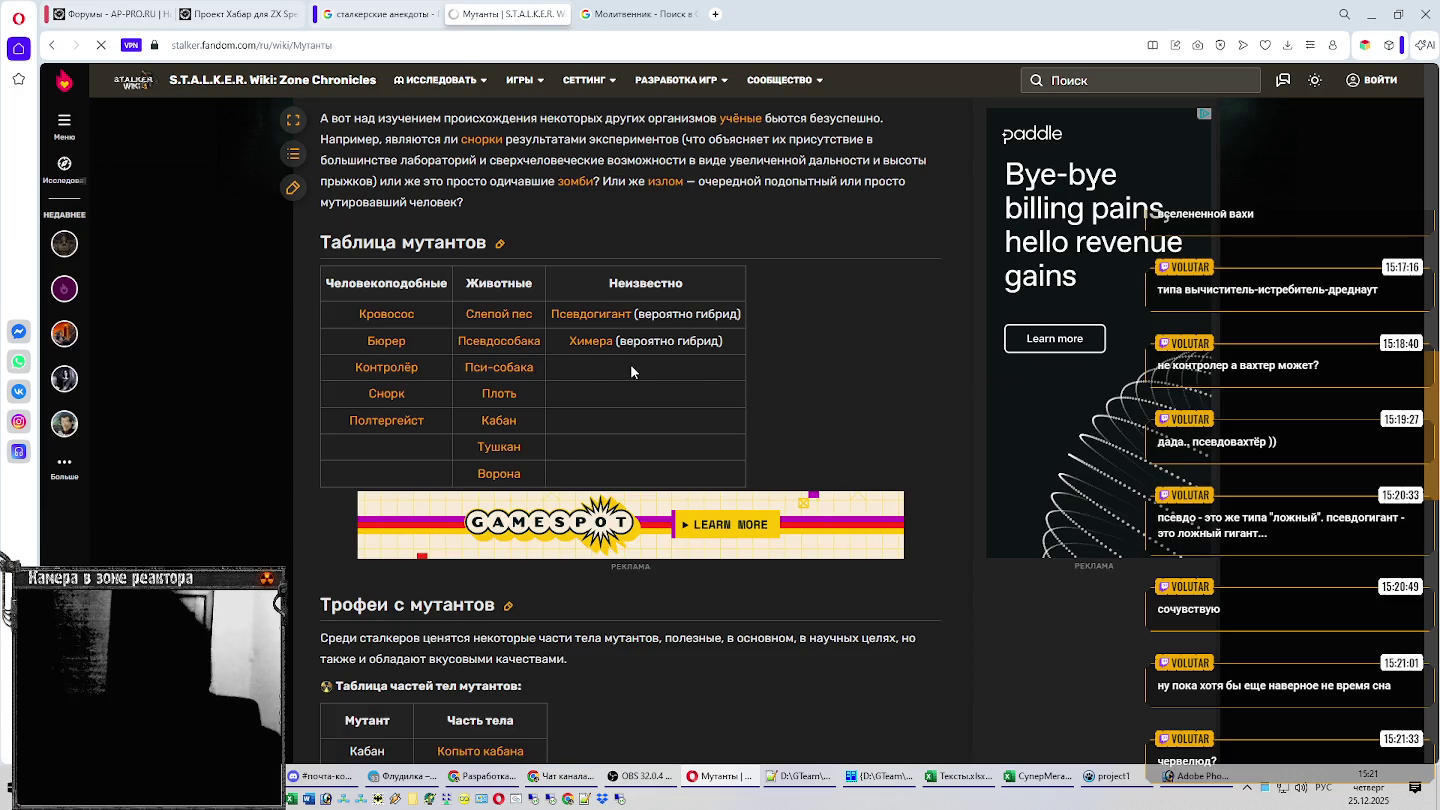
{"action": "key", "text": "alt+Tab"}
{"action": "left_click", "coordinate": [138, 462]}
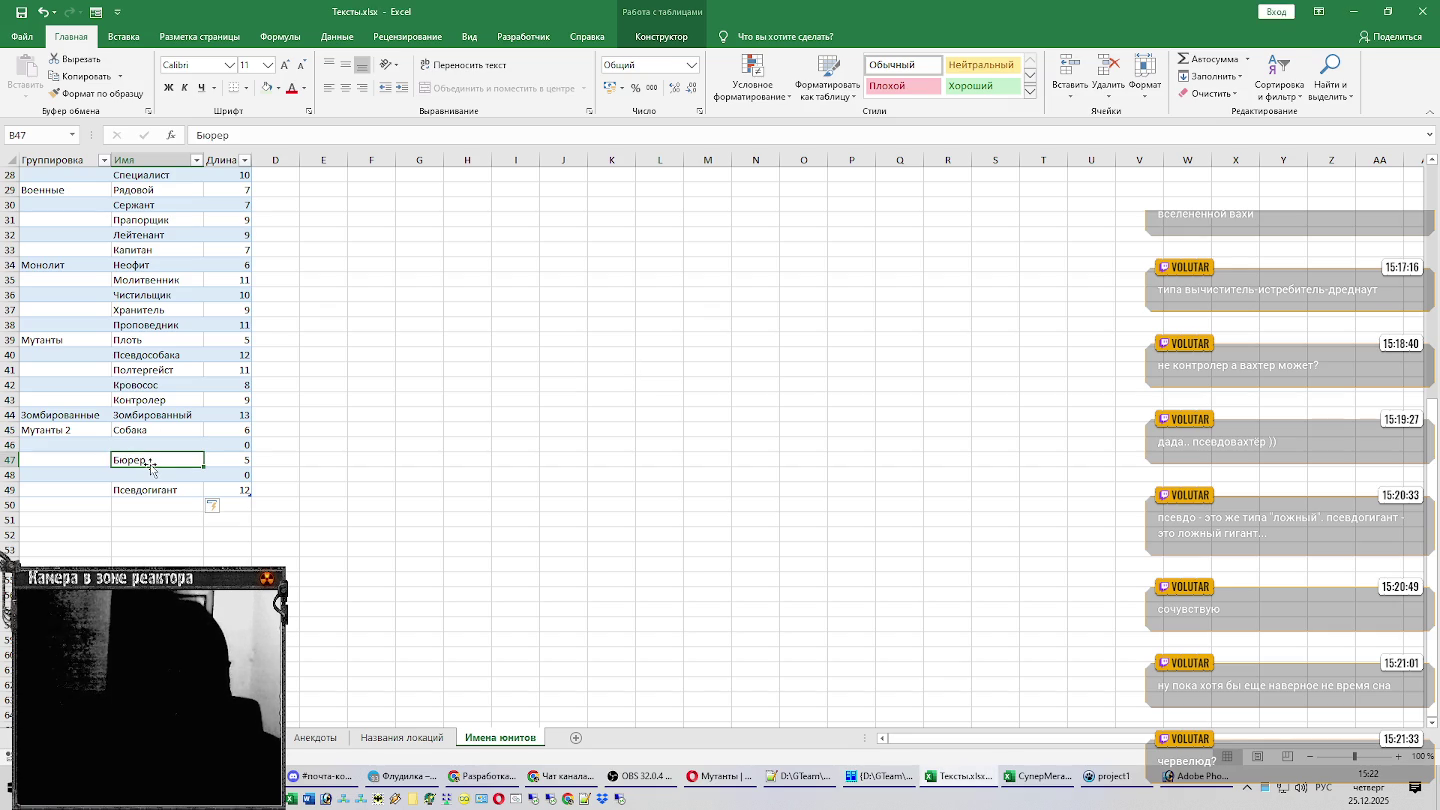
Move Бюрер down to B48 and enter Снорк in B47.
{"action": "left_click_drag", "start_coordinate": [150, 465], "coordinate": [150, 478]}
{"action": "left_click", "coordinate": [150, 458]}
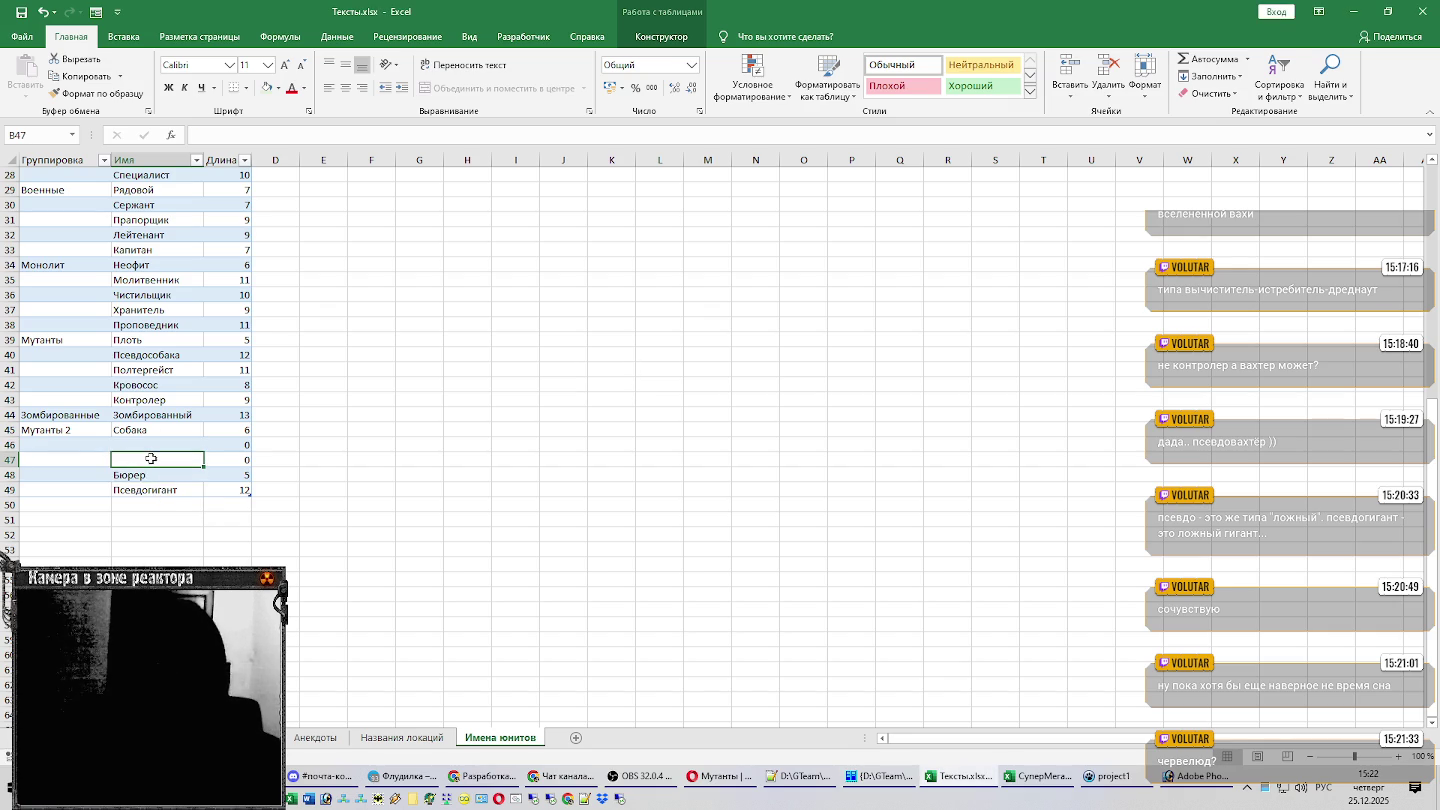
{"action": "type", "text": "Сер"}
{"action": "key", "text": "BackSpace"}
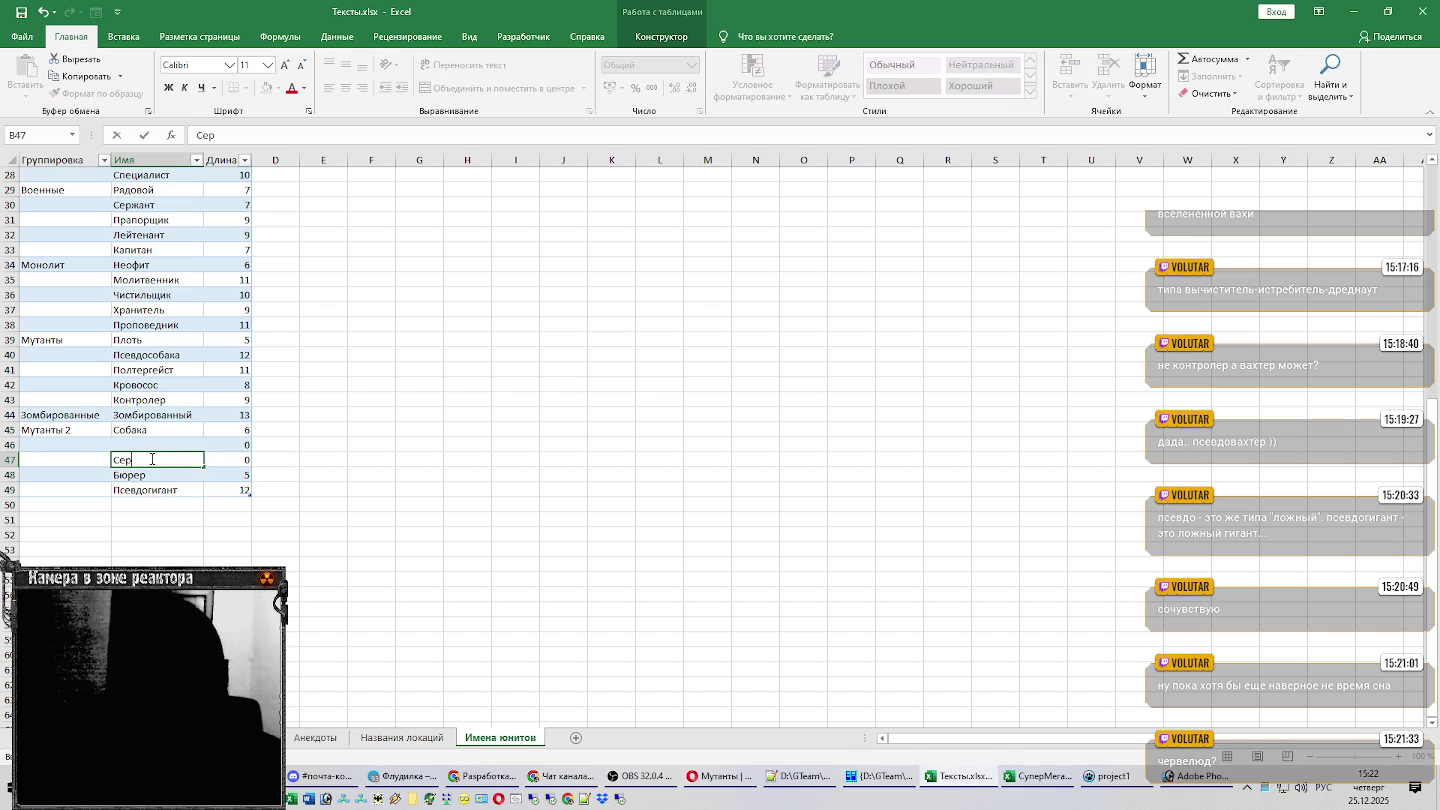
{"action": "type", "text": "е"}
{"action": "key", "text": "BackSpace"}
{"action": "key", "text": "BackSpace"}
{"action": "key", "text": "BackSpace"}
{"action": "type", "text": "норк"}
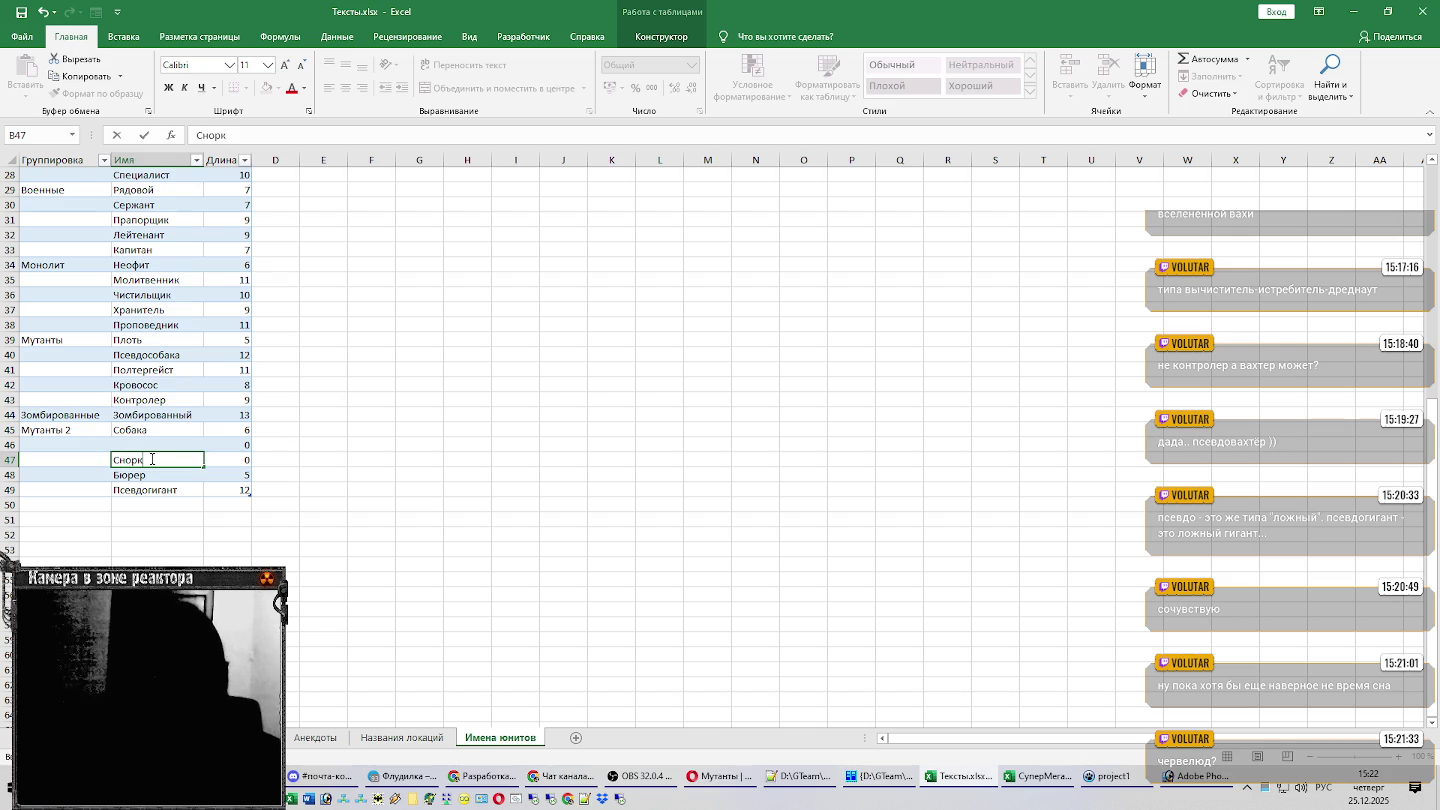
{"action": "key", "text": "Return"}
{"action": "left_click", "coordinate": [150, 458]}
Cross-check the wiki, review Контролер in B43 and empty B46, then return to the mutant table.
{"action": "key", "text": "alt+Tab"}
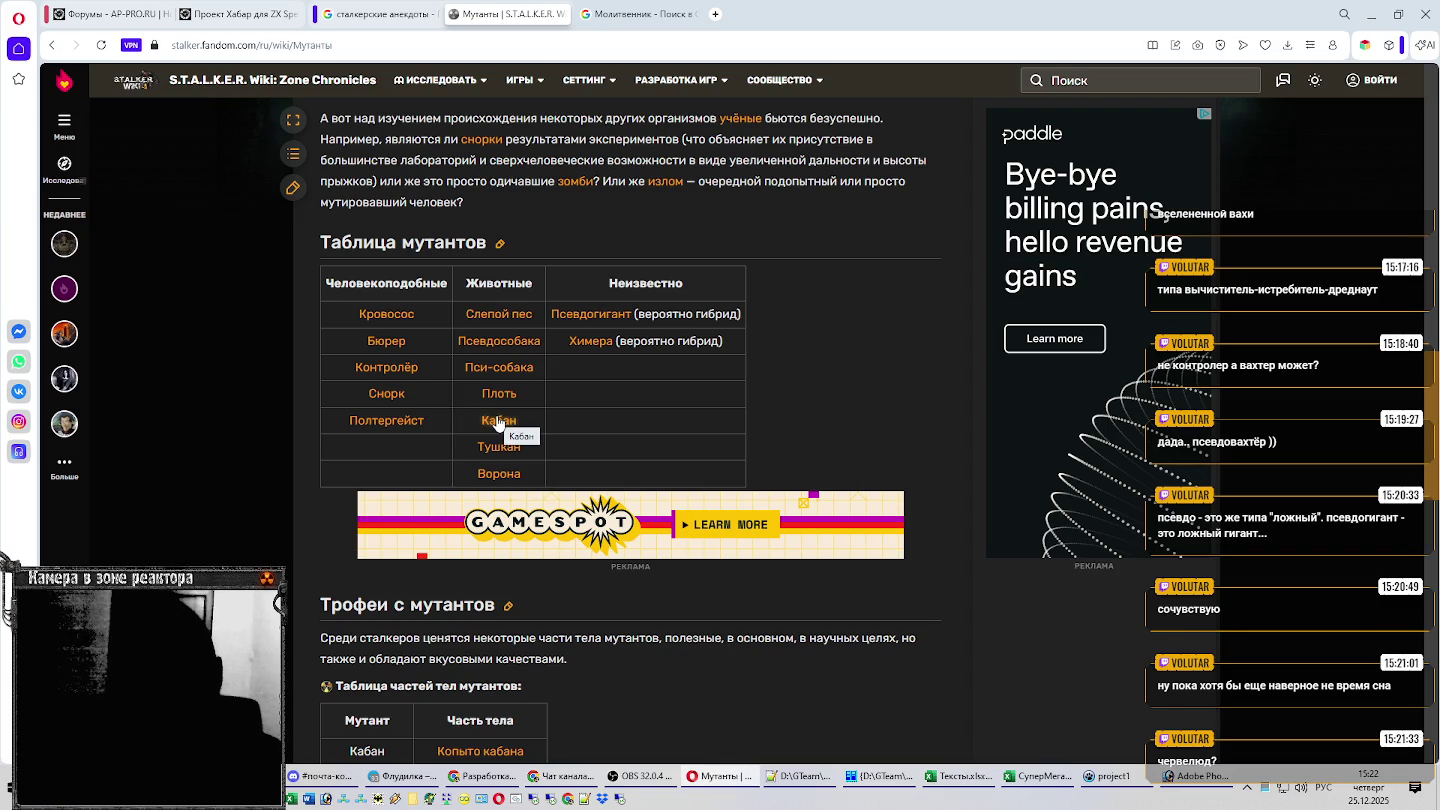
{"action": "key", "text": "alt+Tab"}
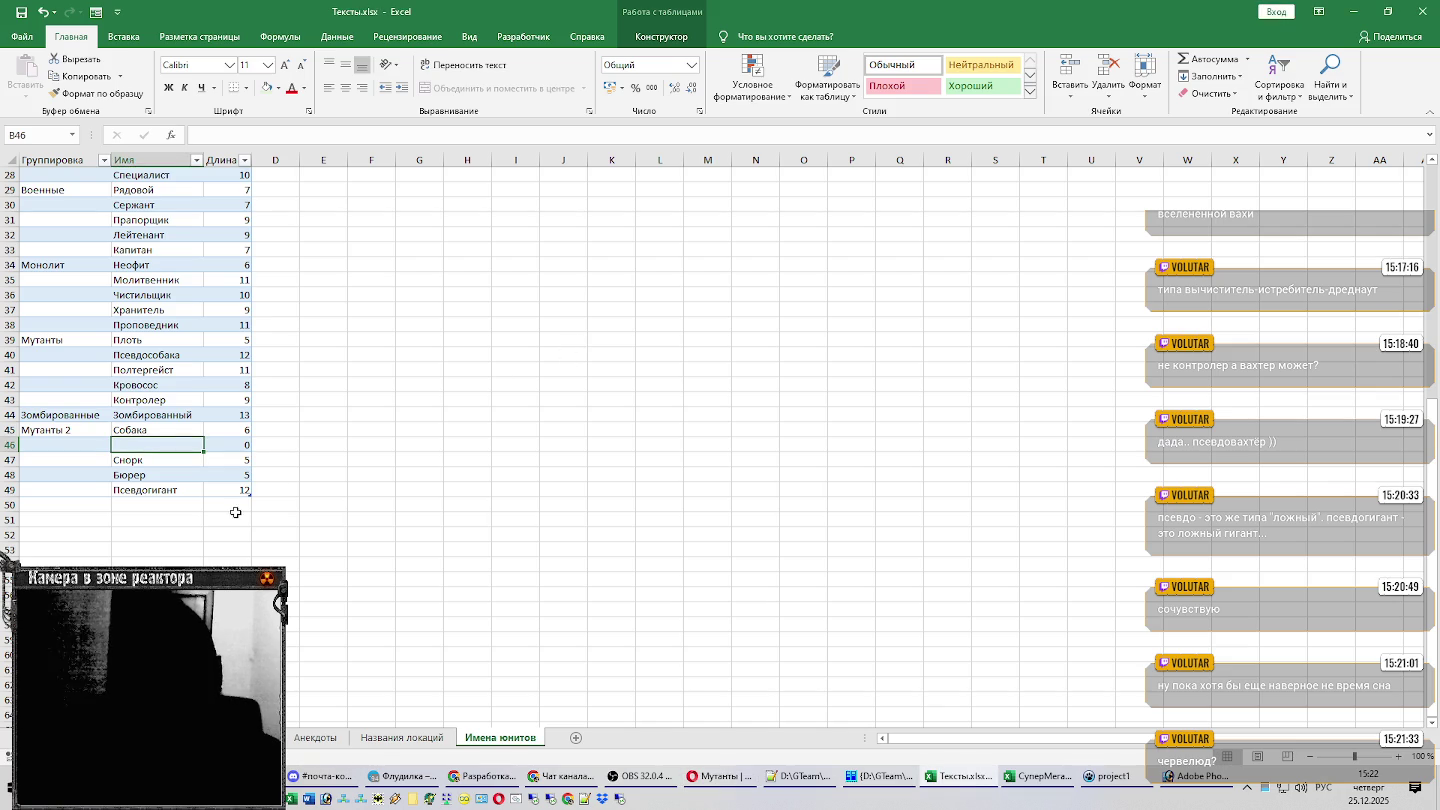
{"action": "left_click", "coordinate": [175, 396]}
{"action": "left_click", "coordinate": [140, 490]}
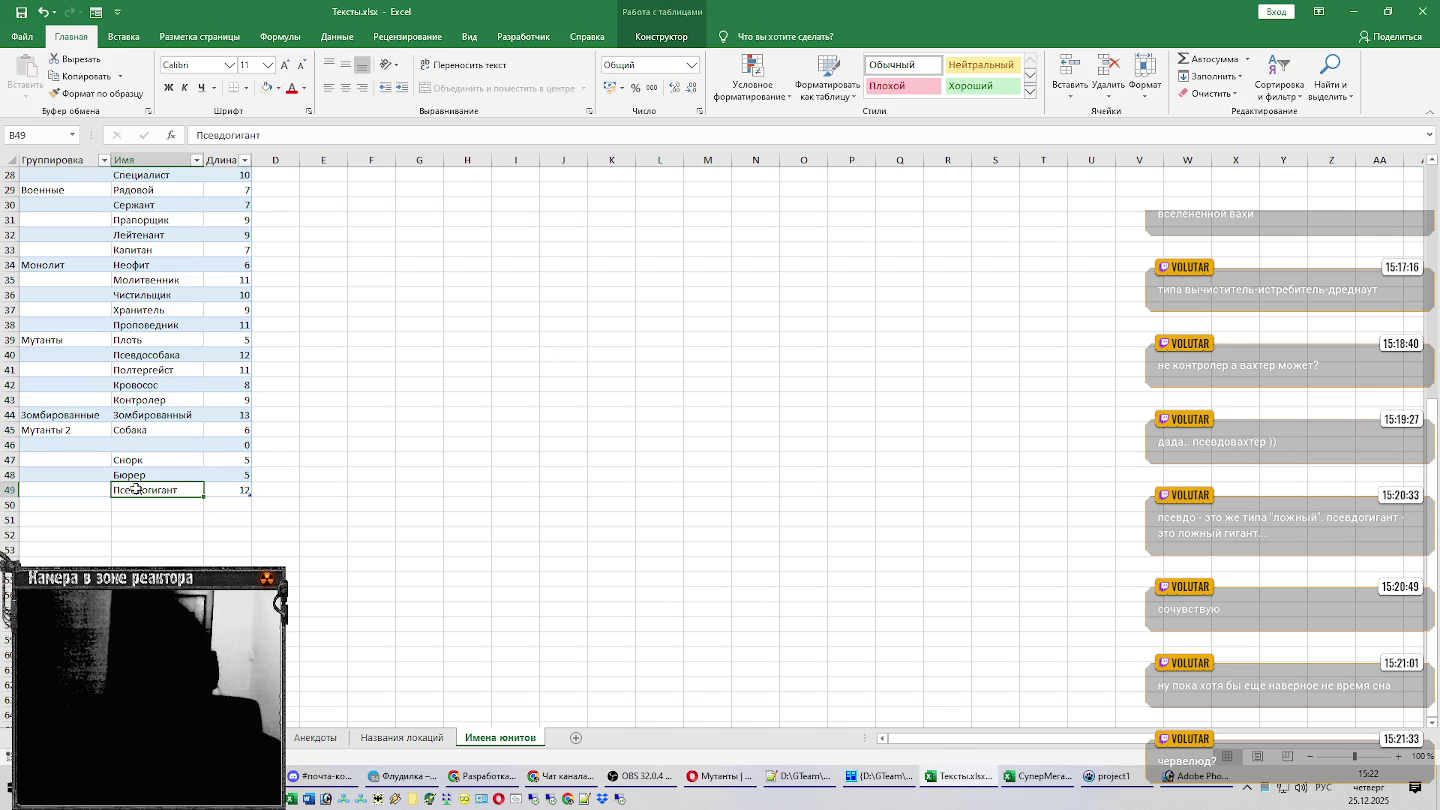
{"action": "left_click", "coordinate": [148, 445]}
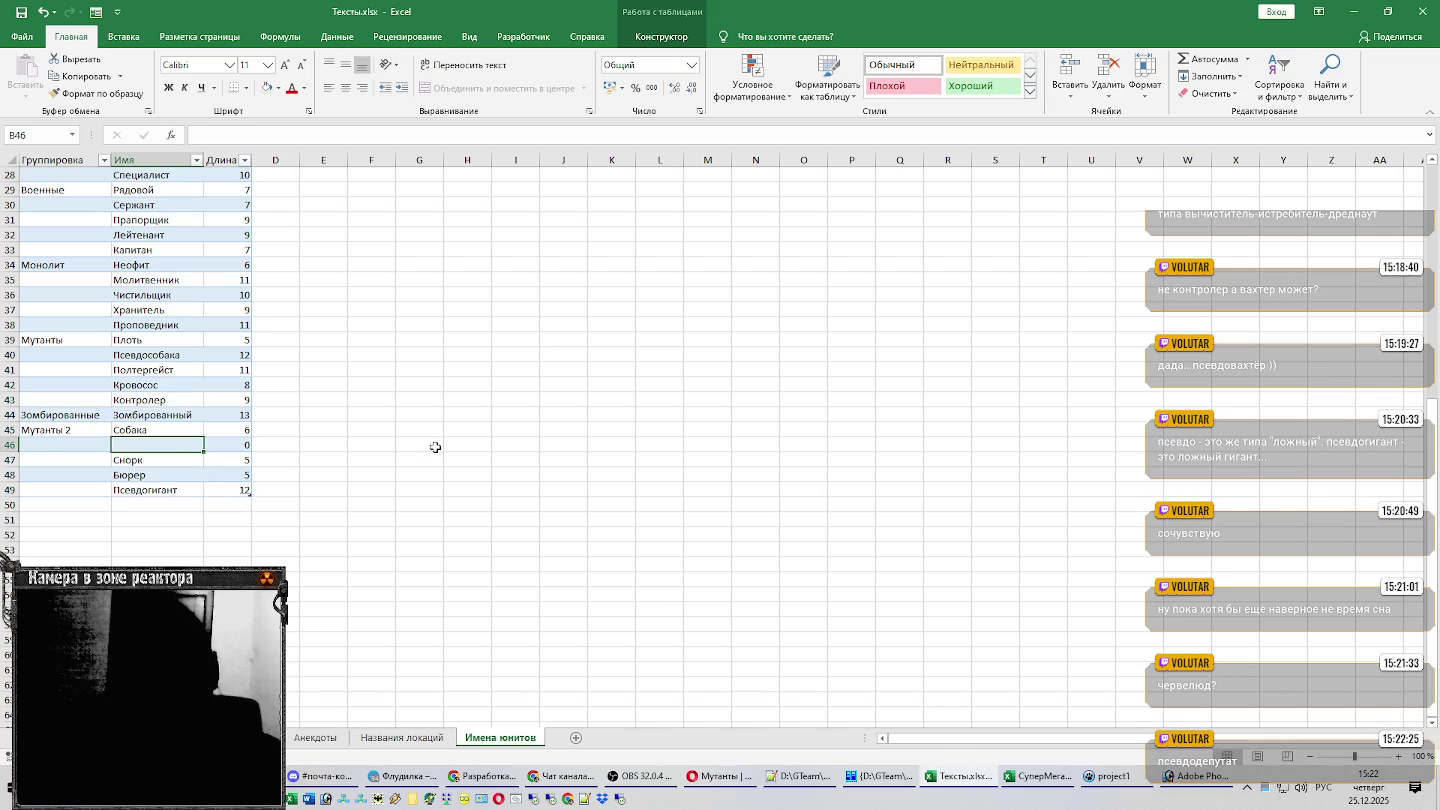
{"action": "key", "text": "alt+Tab"}
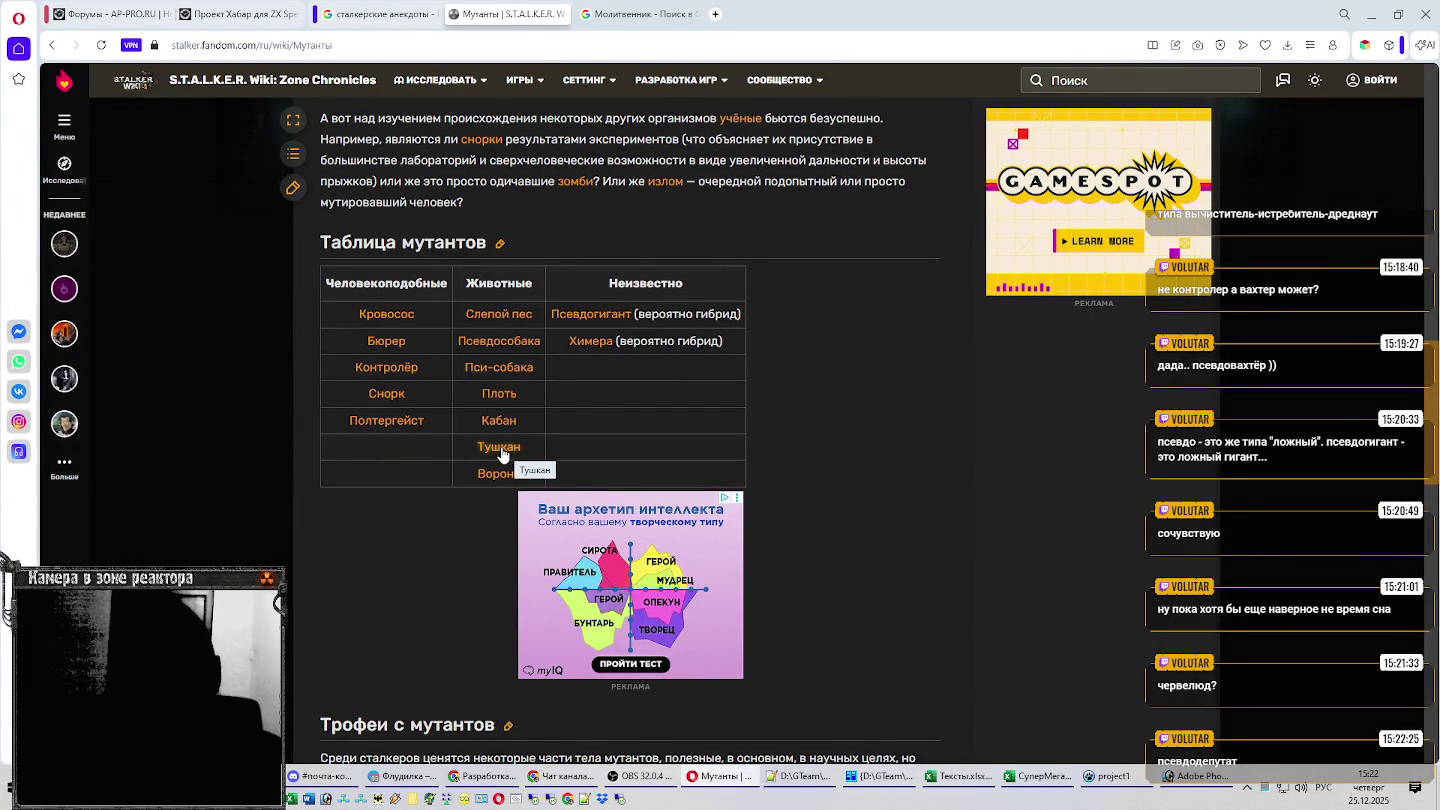
{"action": "scroll", "coordinate": [700, 455], "scroll_direction": "down", "scroll_amount": 3}
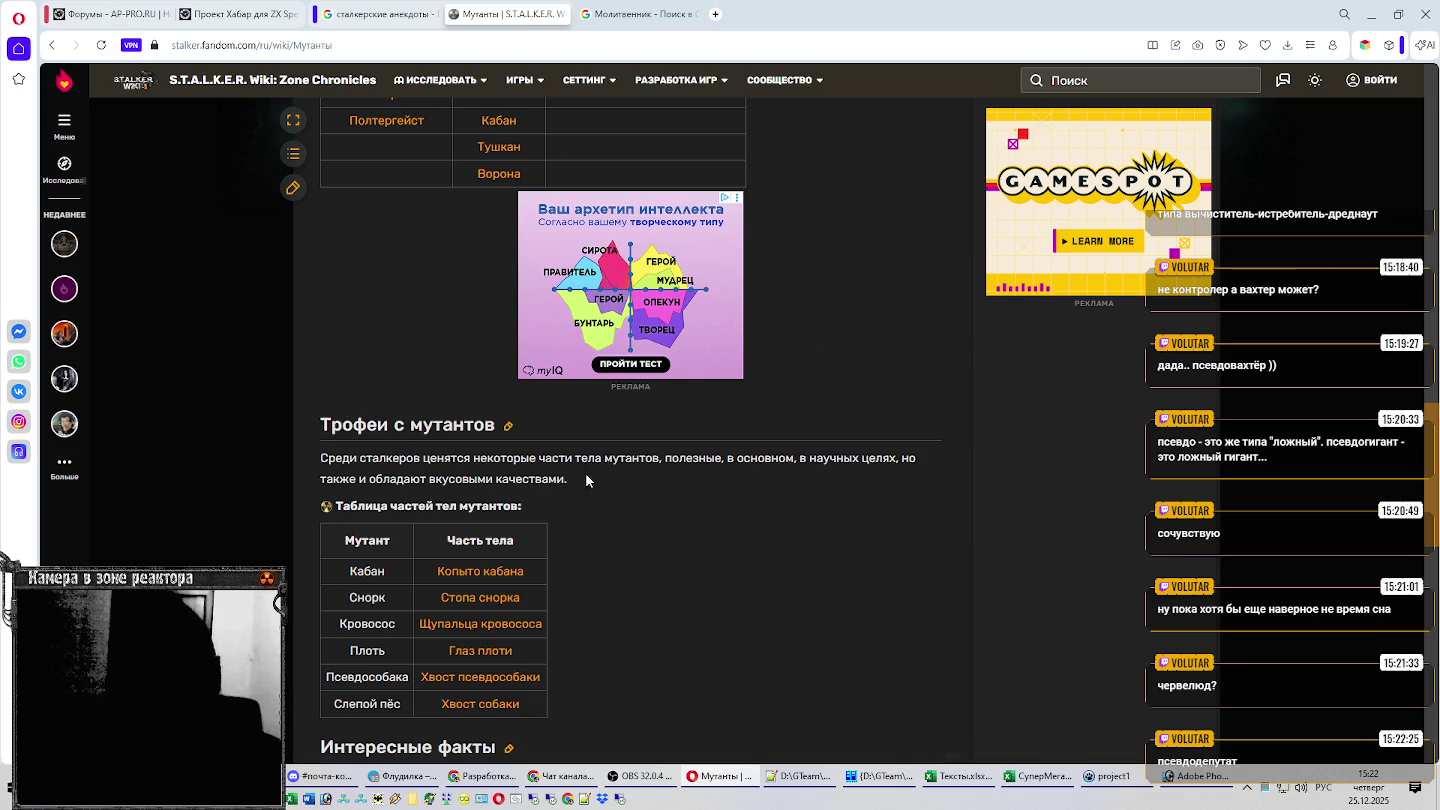
{"action": "scroll", "coordinate": [556, 474], "scroll_direction": "down", "scroll_amount": 3}
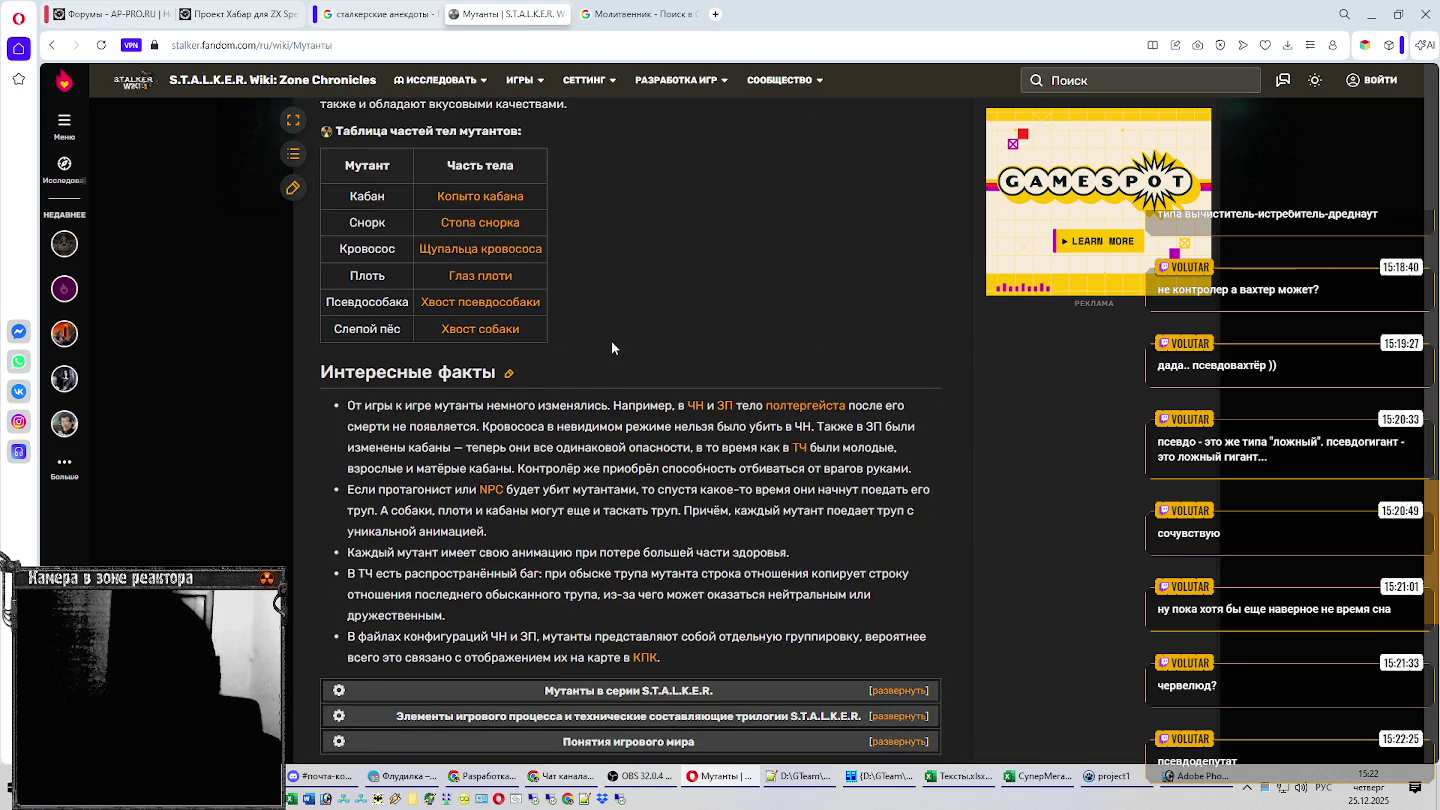
{"action": "scroll", "coordinate": [612, 345], "scroll_direction": "down", "scroll_amount": 3}
{"action": "scroll", "coordinate": [613, 345], "scroll_direction": "up", "scroll_amount": 5}
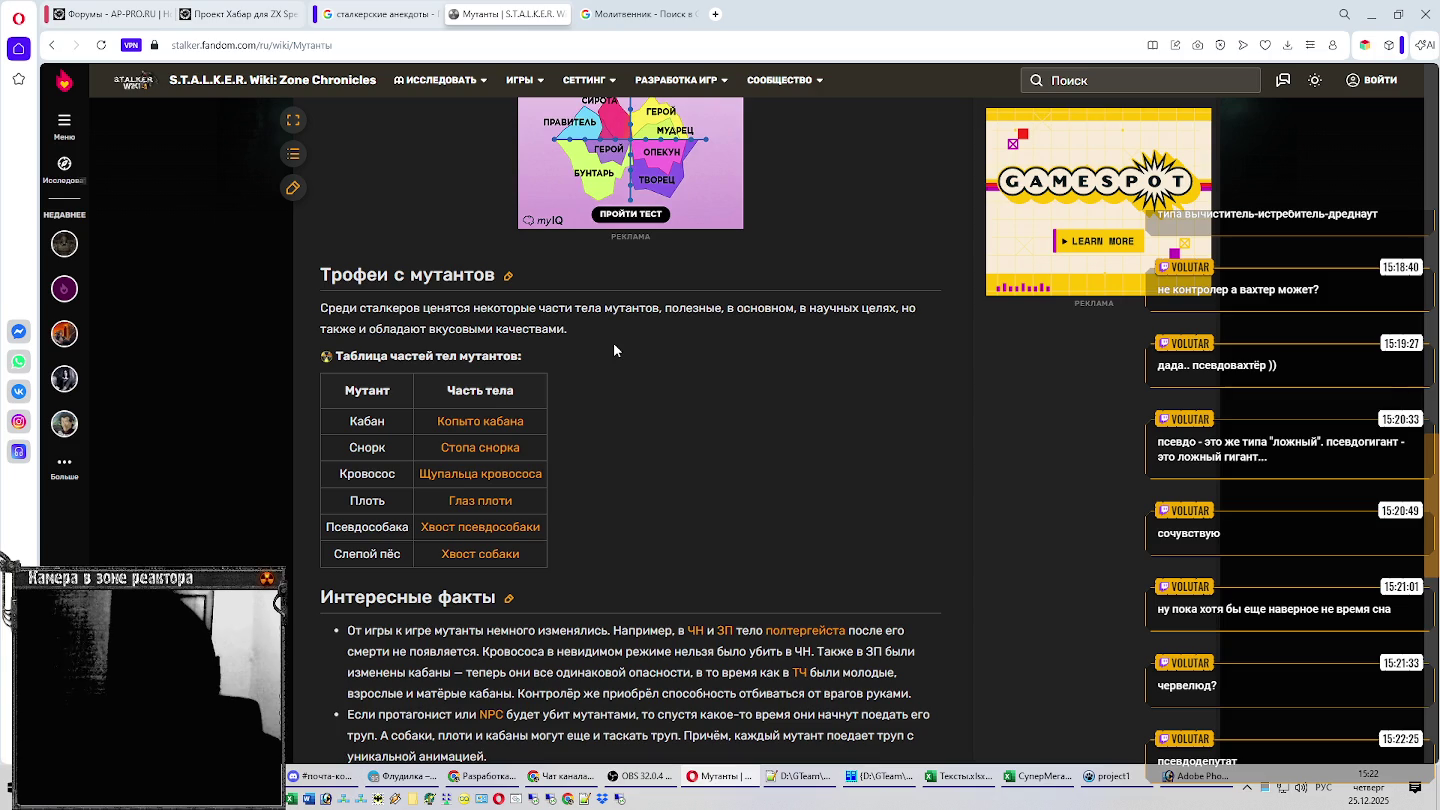
{"action": "scroll", "coordinate": [614, 348], "scroll_direction": "up", "scroll_amount": 4}
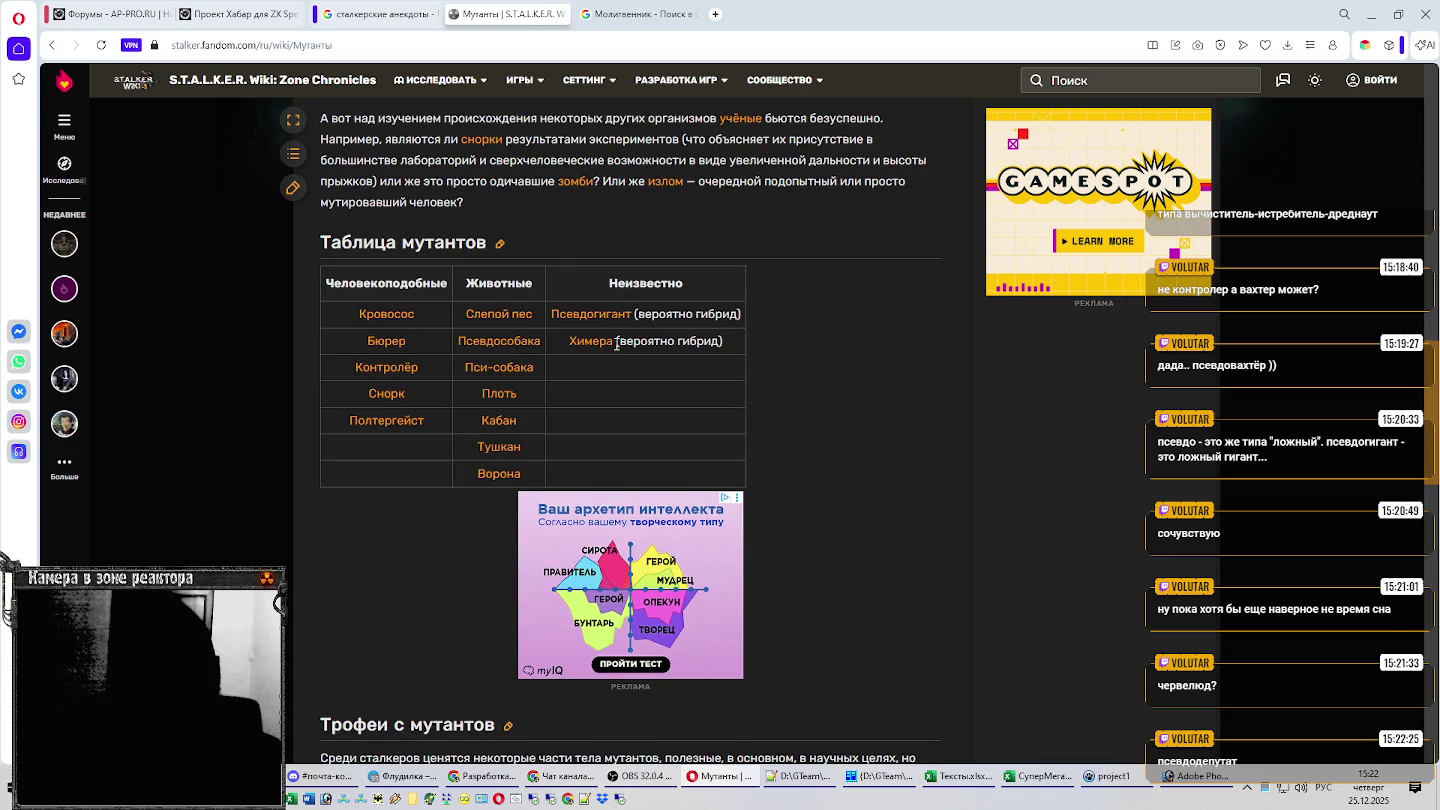
{"action": "scroll", "coordinate": [617, 343], "scroll_direction": "down", "scroll_amount": 2}
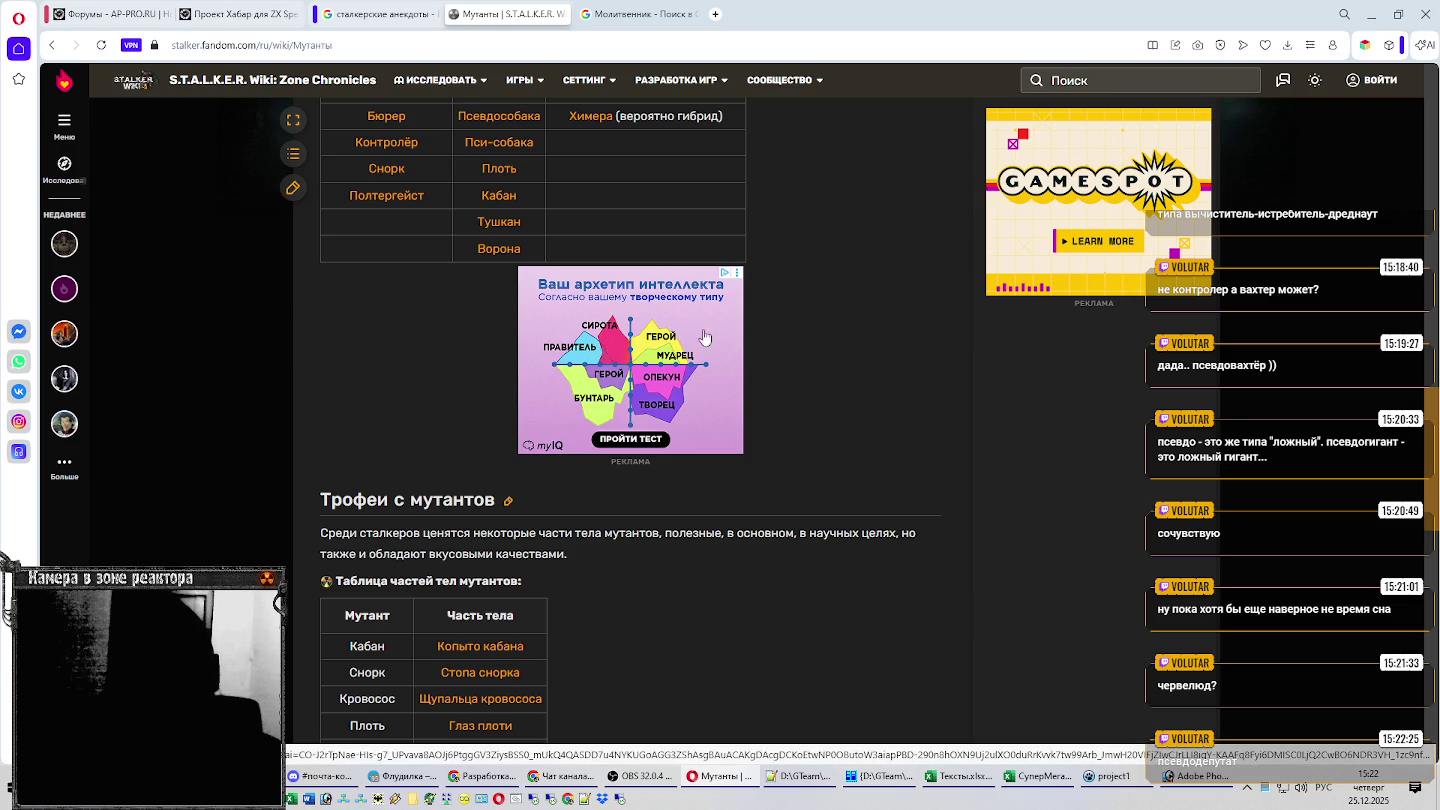
{"action": "scroll", "coordinate": [844, 340], "scroll_direction": "up", "scroll_amount": 4}
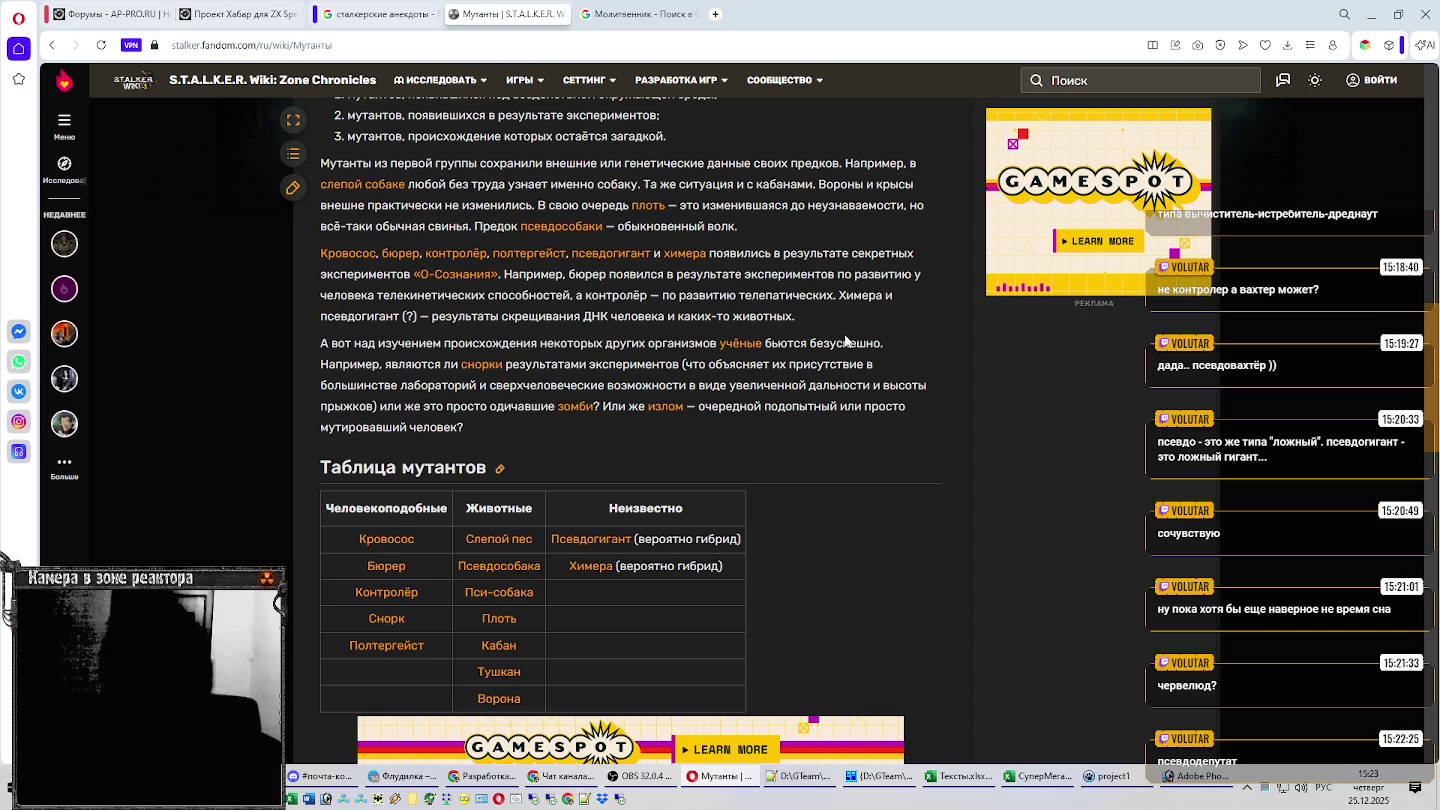
{"action": "scroll", "coordinate": [700, 326], "scroll_direction": "up", "scroll_amount": 1}
{"action": "scroll", "coordinate": [702, 328], "scroll_direction": "up", "scroll_amount": 1}
{"action": "scroll", "coordinate": [702, 328], "scroll_direction": "down", "scroll_amount": 2}
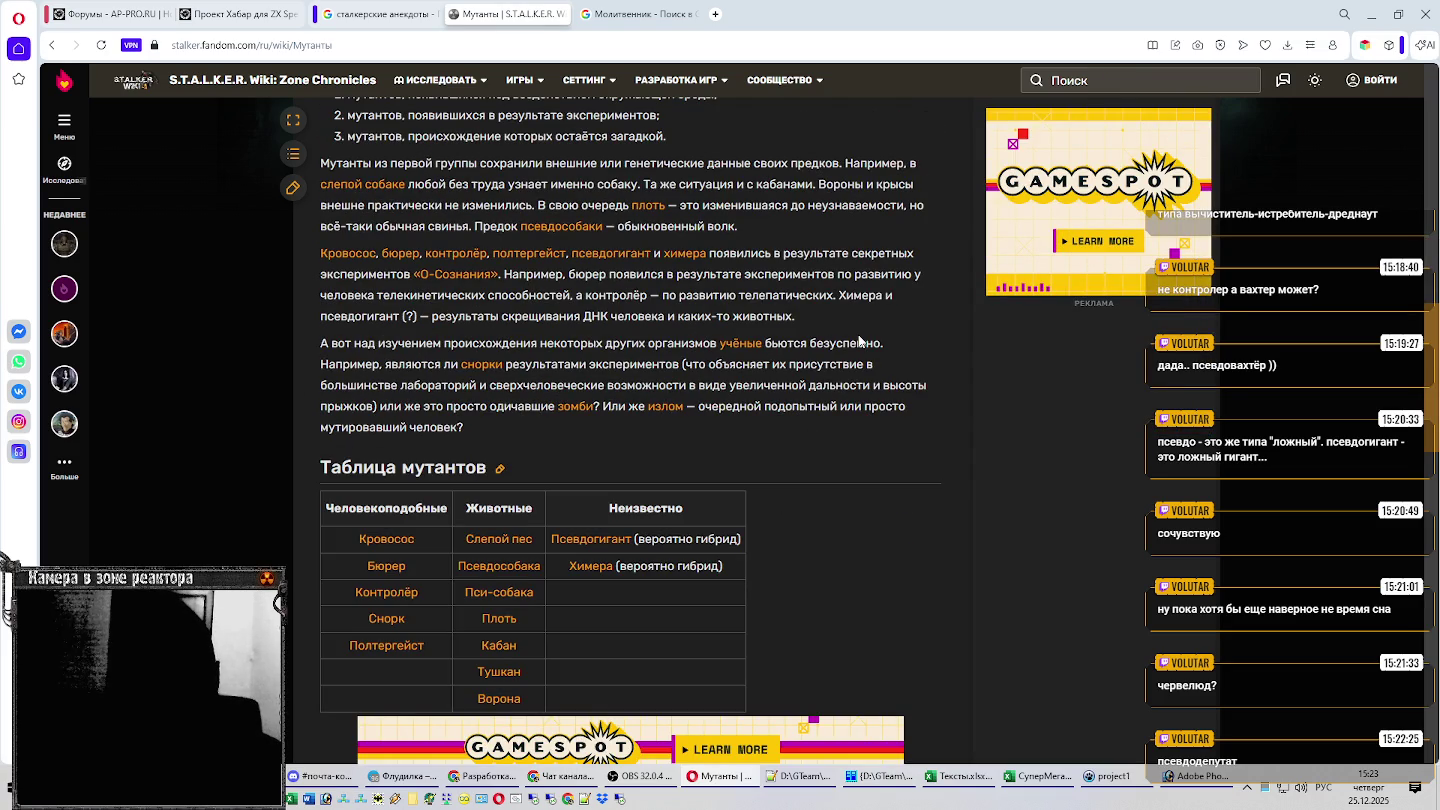
{"action": "scroll", "coordinate": [858, 340], "scroll_direction": "up", "scroll_amount": 3}
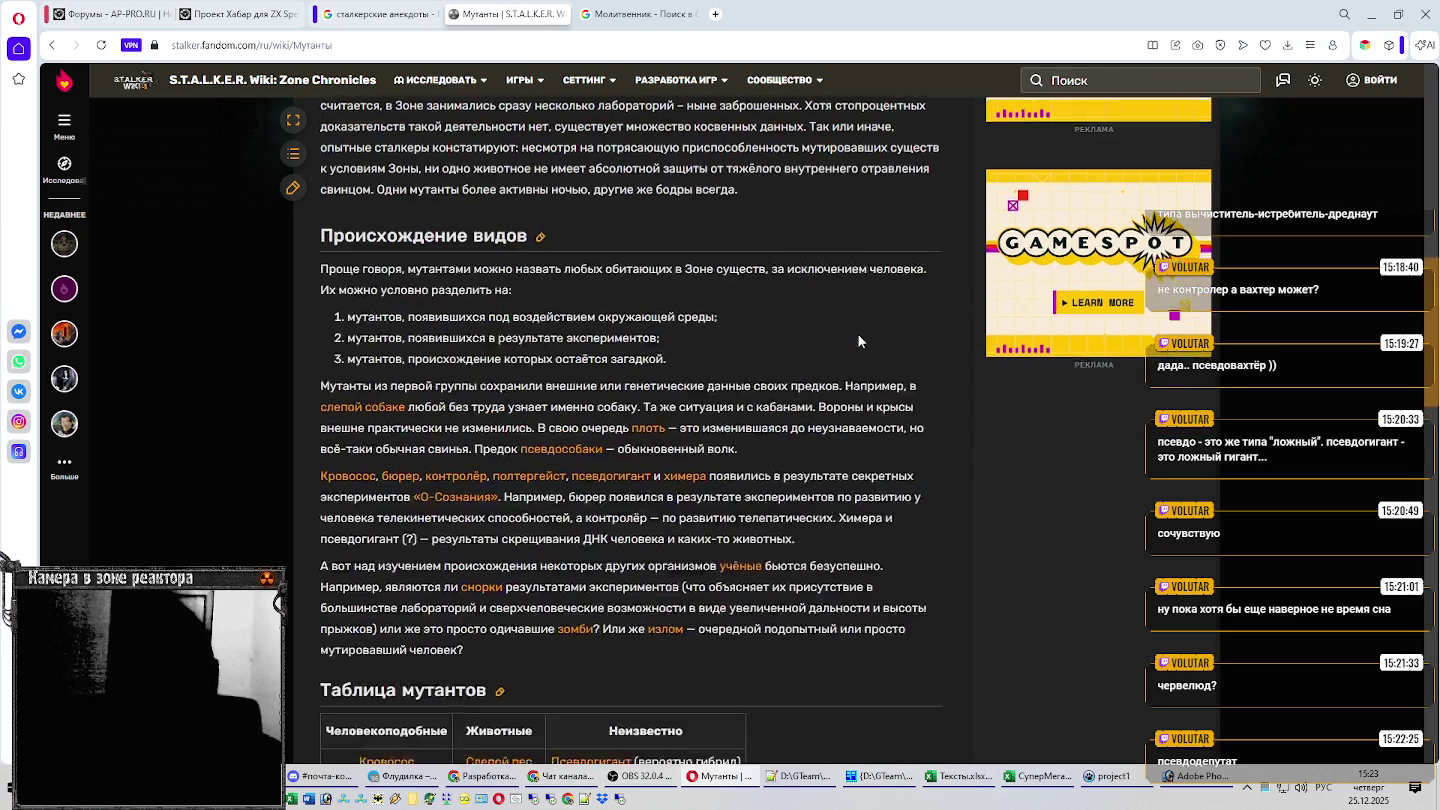
{"action": "scroll", "coordinate": [858, 340], "scroll_direction": "up", "scroll_amount": 5}
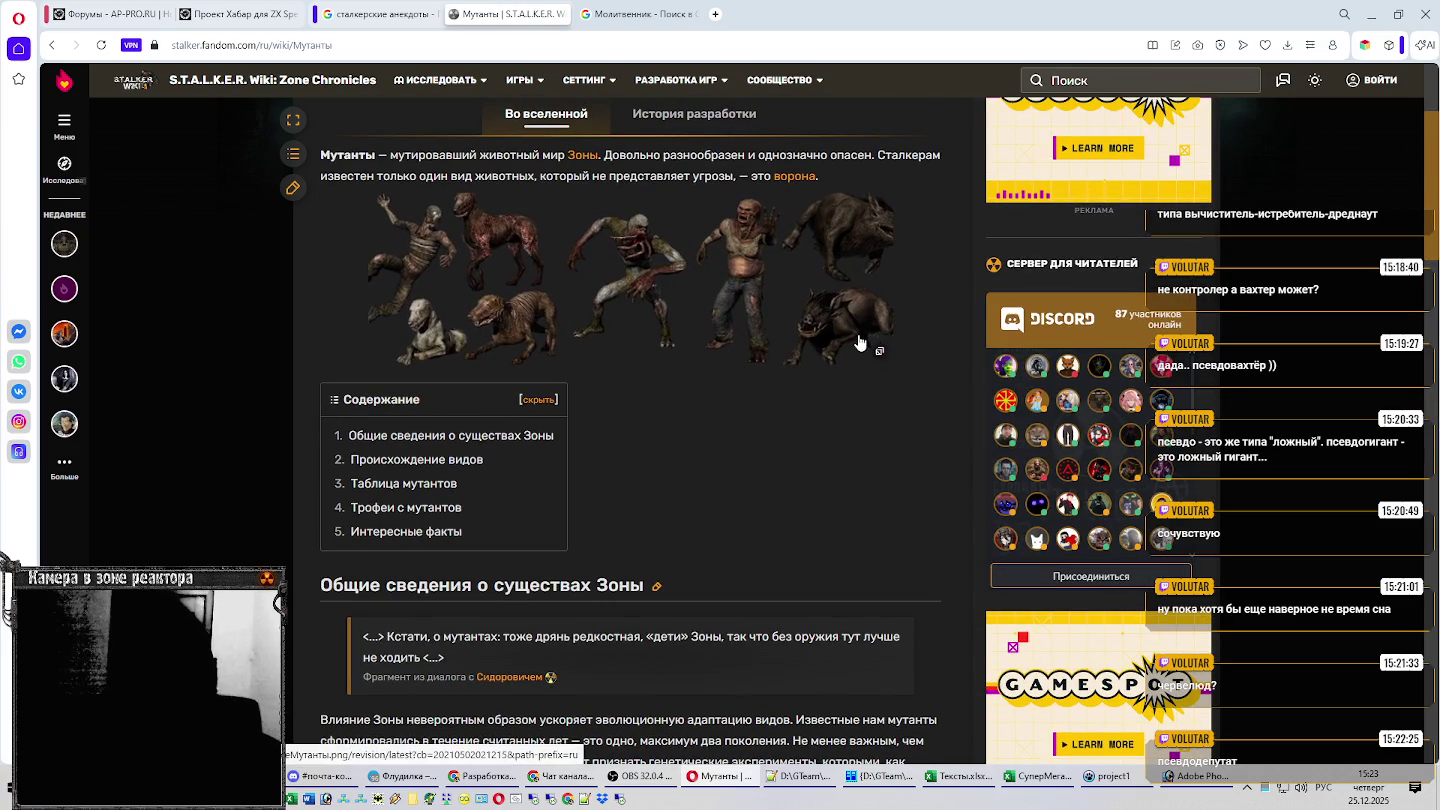
{"action": "key", "text": "alt+Tab"}
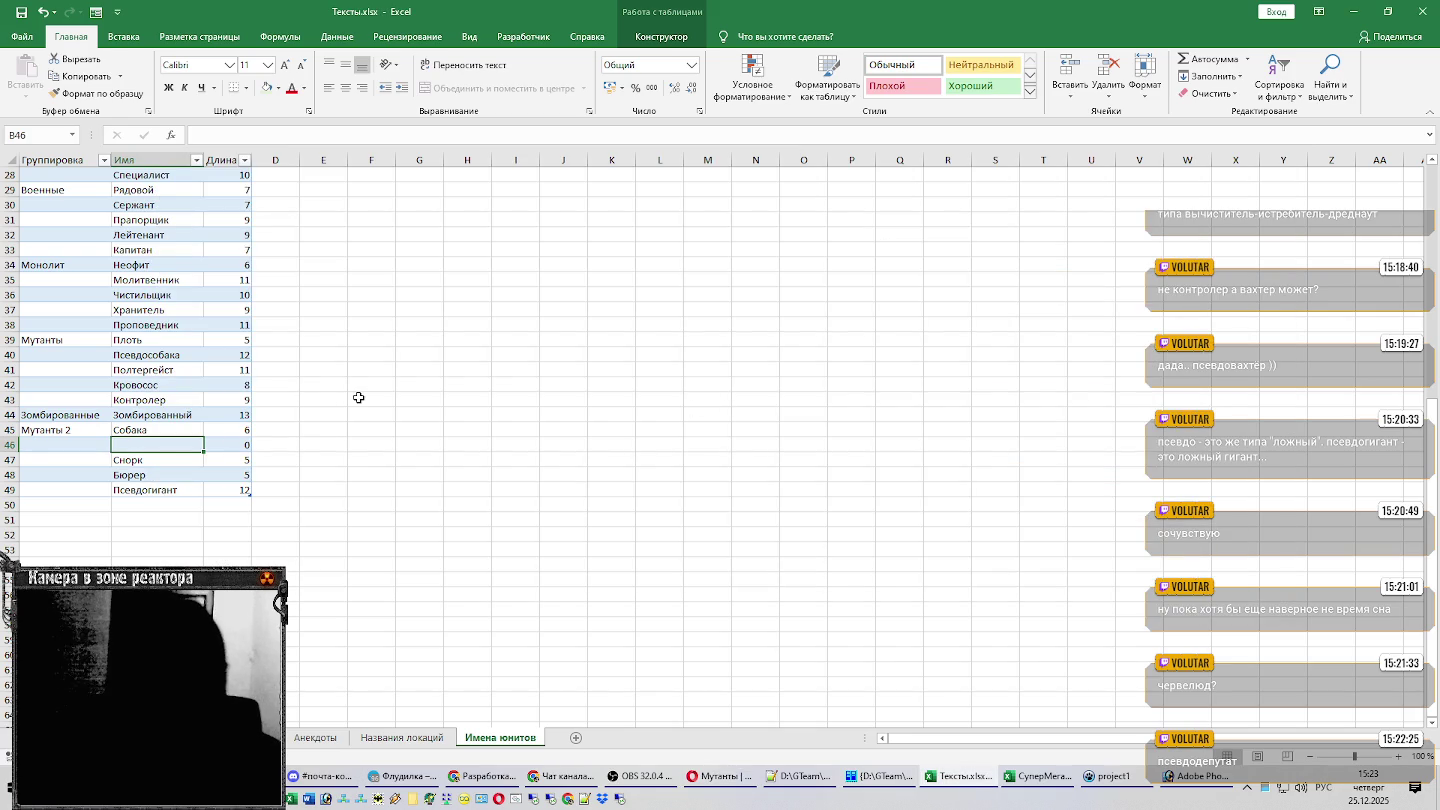
Enter Кабан into cell B46.
{"action": "type", "text": "Кабан"}
{"action": "key", "text": "Return"}
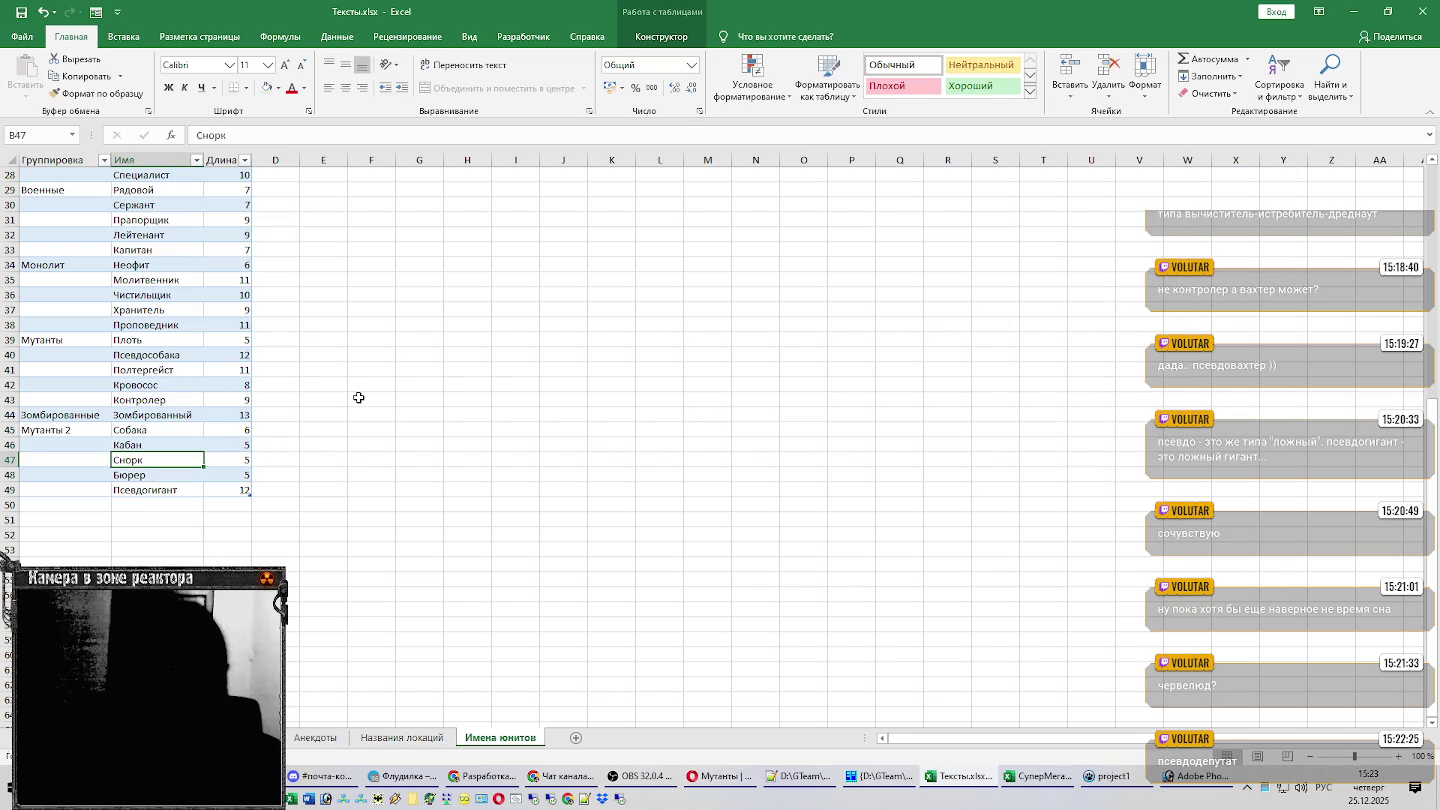
{"action": "left_click", "coordinate": [159, 443]}
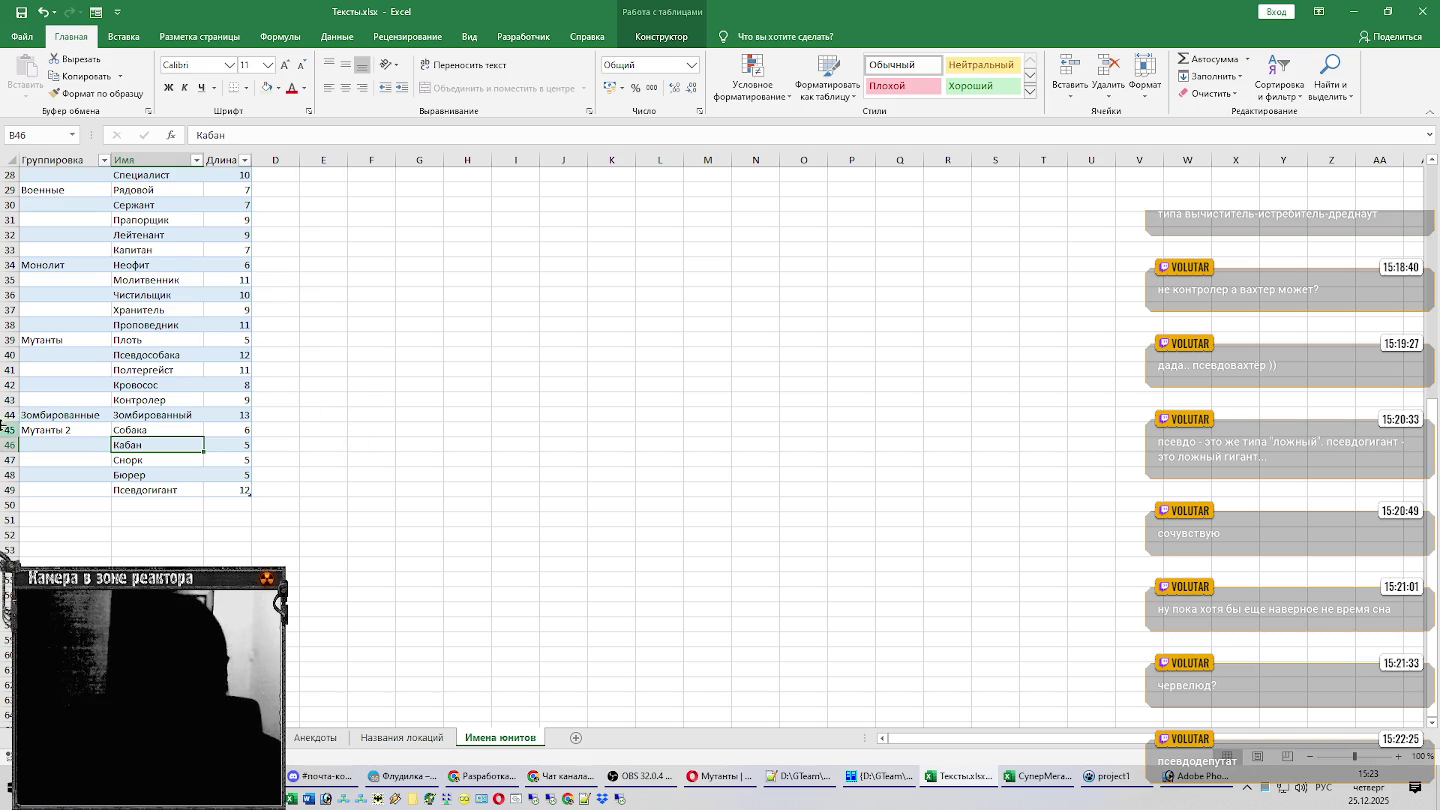
Scroll the Имена юнитов sheet back to the top and bring Photoshop forward.
{"action": "scroll", "coordinate": [427, 375], "scroll_direction": "up", "scroll_amount": 5}
{"action": "scroll", "coordinate": [430, 373], "scroll_direction": "up", "scroll_amount": 4}
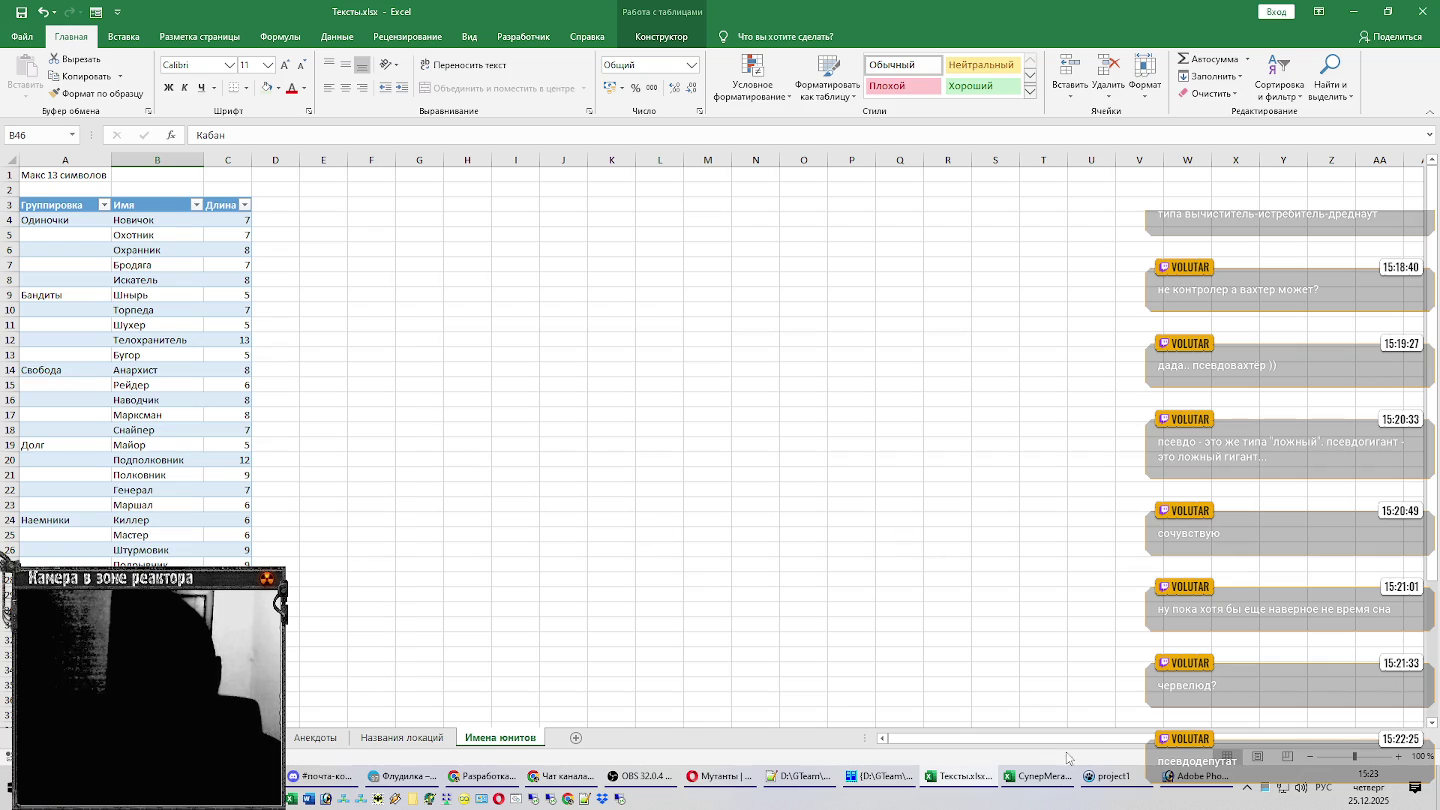
{"action": "left_click", "coordinate": [1163, 778]}
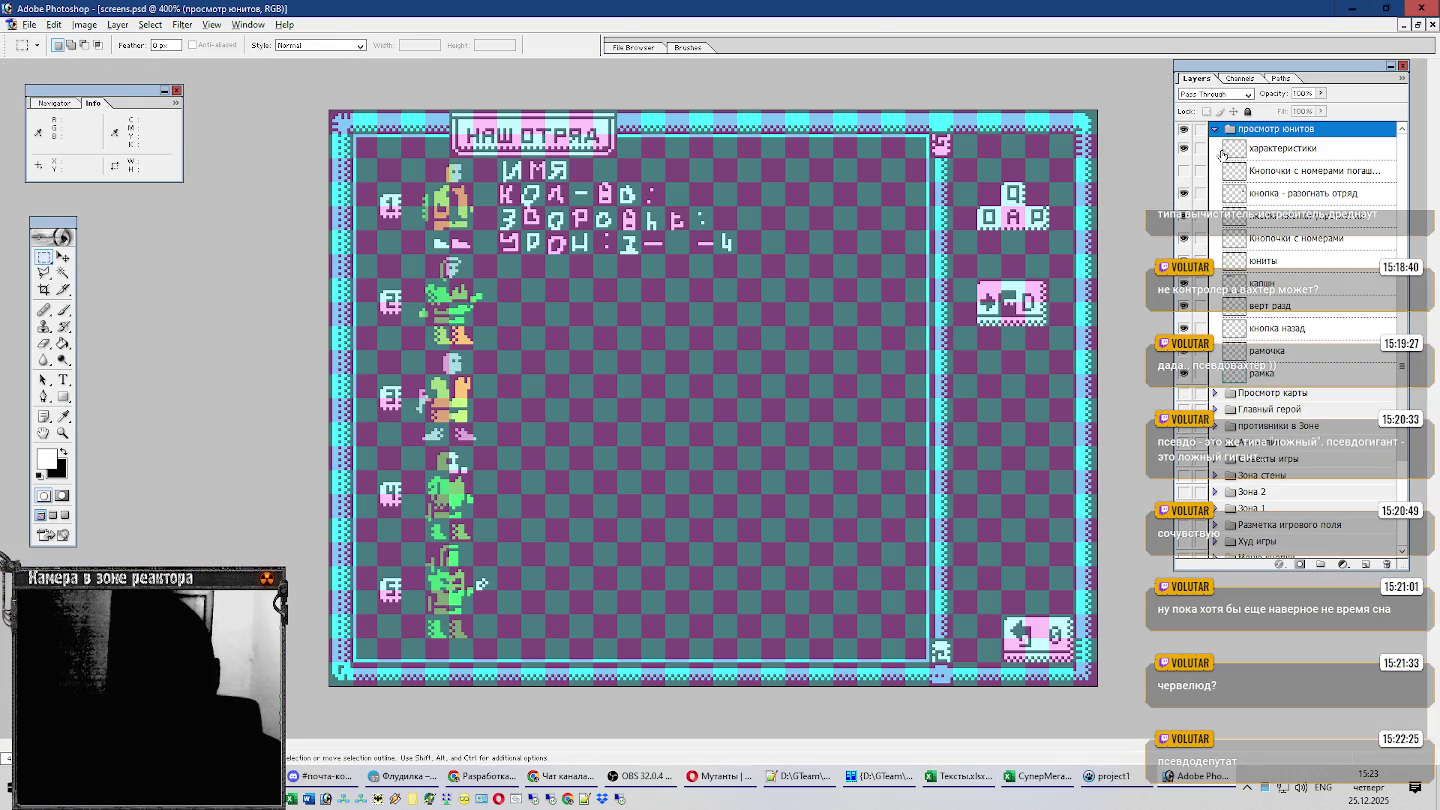
Hide the 'просмотр юнитов' group, show and expand 'инвентарь', then move to Far Manager's left panel.
{"action": "left_click", "coordinate": [1214, 129]}
{"action": "left_click", "coordinate": [1184, 191]}
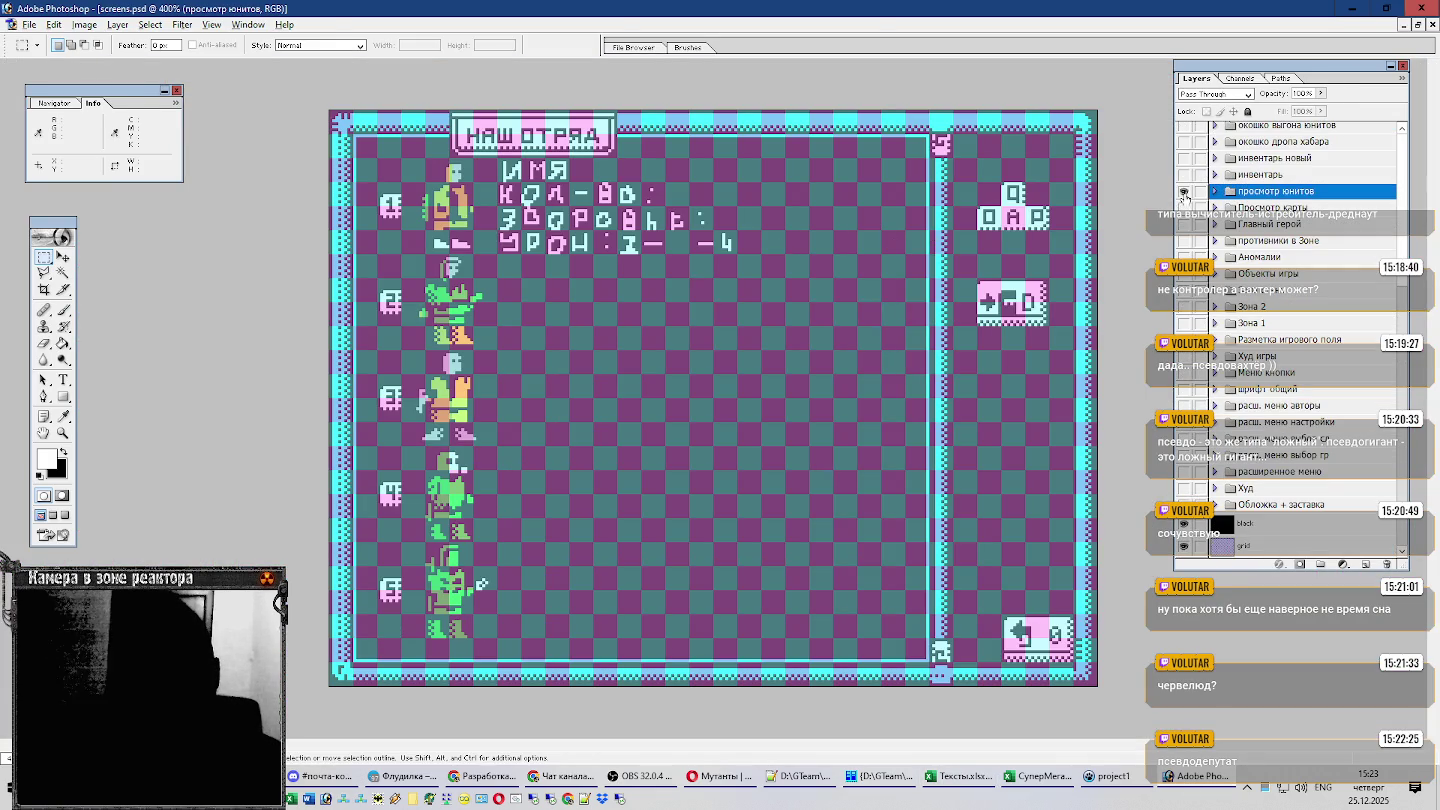
{"action": "left_click", "coordinate": [1254, 176]}
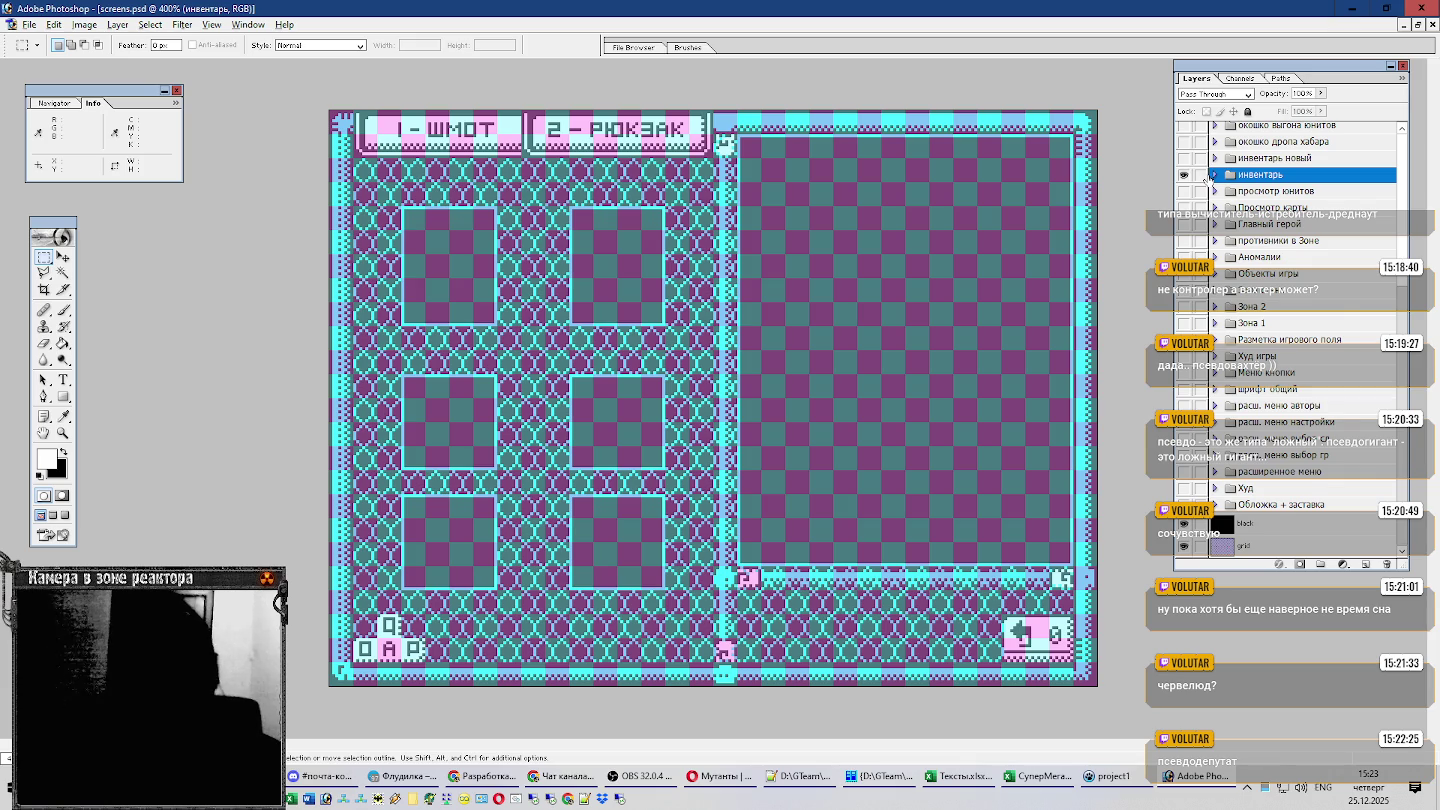
{"action": "left_click", "coordinate": [1213, 175]}
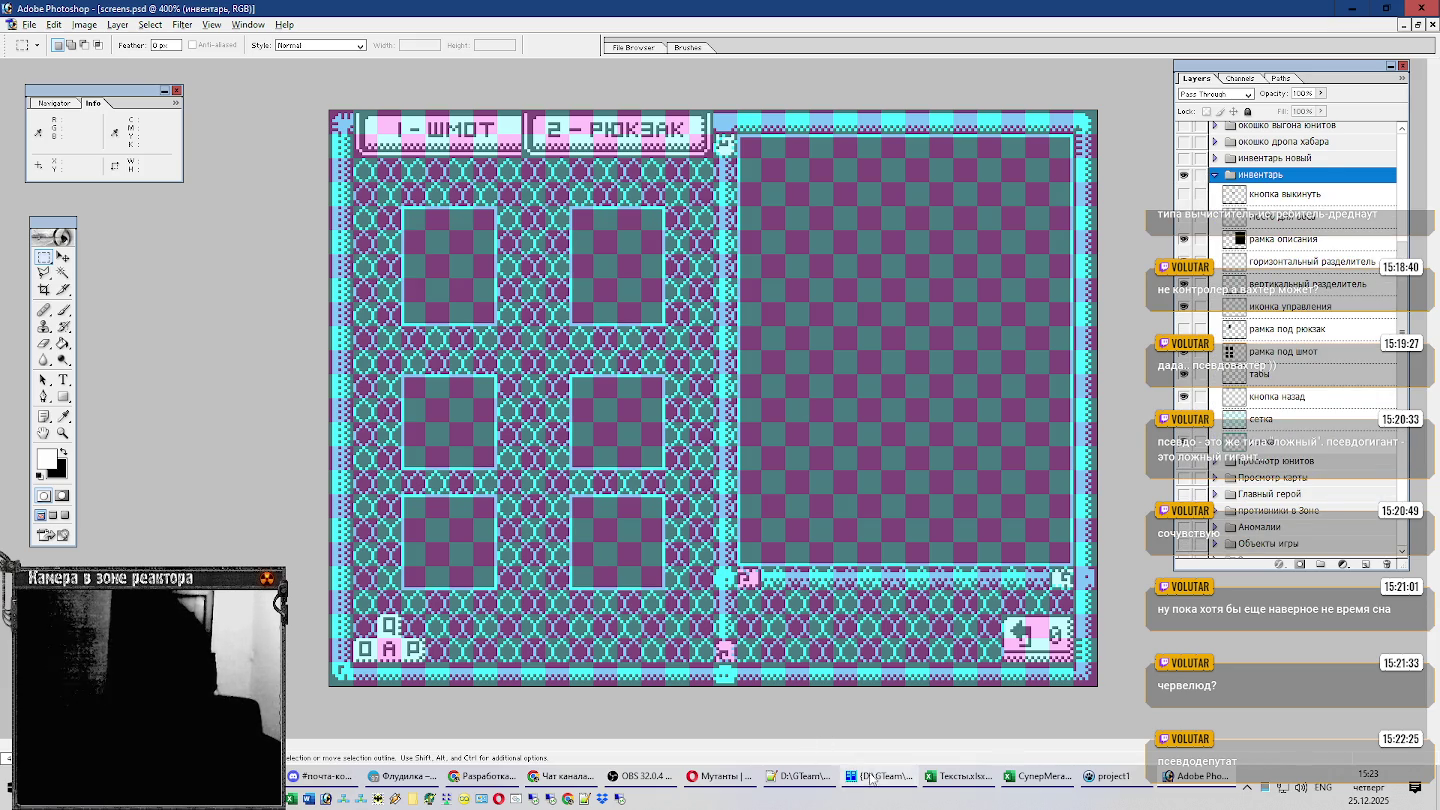
{"action": "left_click", "coordinate": [878, 776]}
{"action": "key", "text": "Tab"}
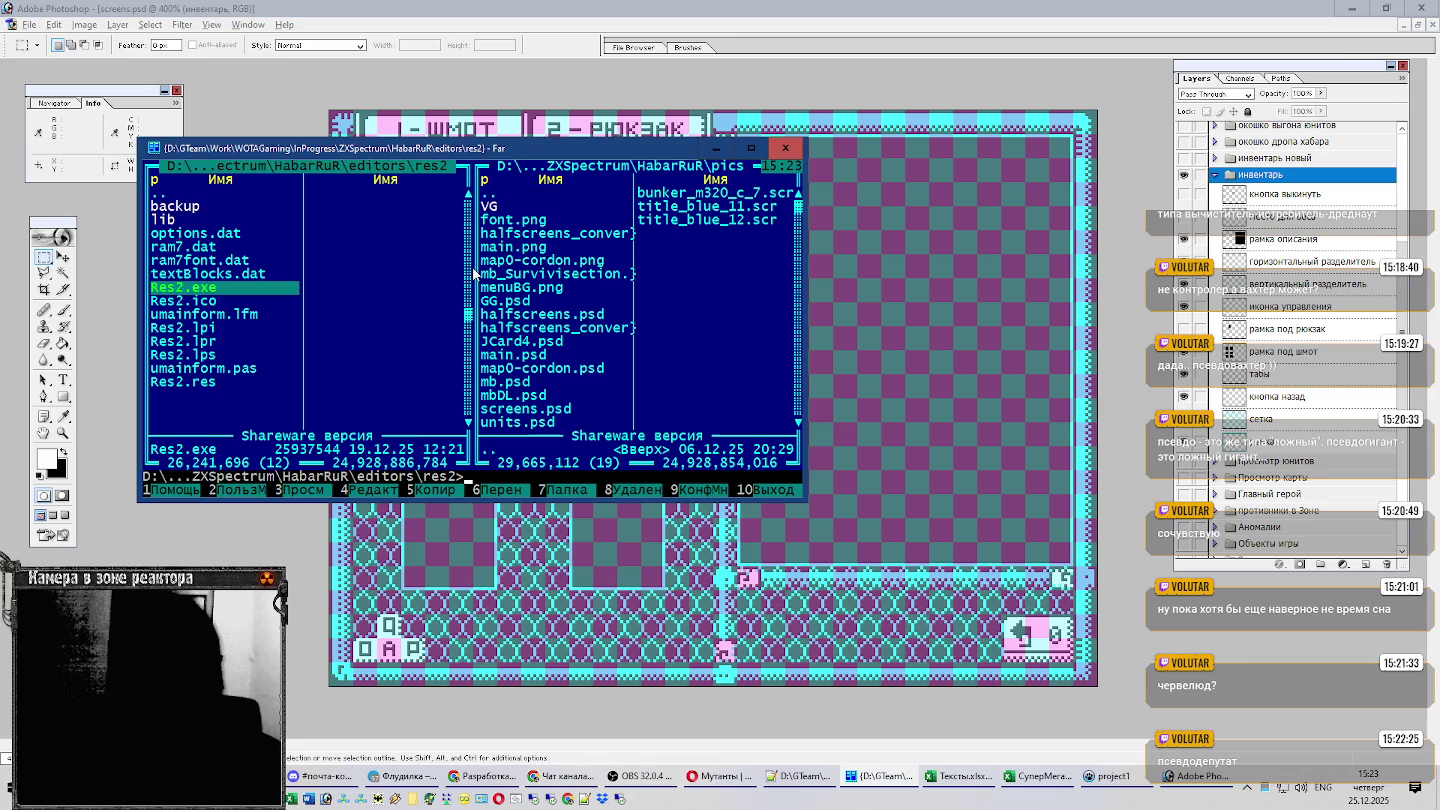
Navigate Far from res2 to editors\res and launch ResEditor.exe.
{"action": "key", "text": "Home"}
{"action": "key", "text": "Return"}
{"action": "key", "text": "Up"}
{"action": "key", "text": "Return"}
{"action": "key", "text": "Down"}
{"action": "key", "text": "Down"}
{"action": "key", "text": "Down"}
{"action": "key", "text": "Down"}
{"action": "key", "text": "Down"}
{"action": "key", "text": "Down"}
{"action": "key", "text": "Down"}
{"action": "key", "text": "Up"}
{"action": "key", "text": "Up"}
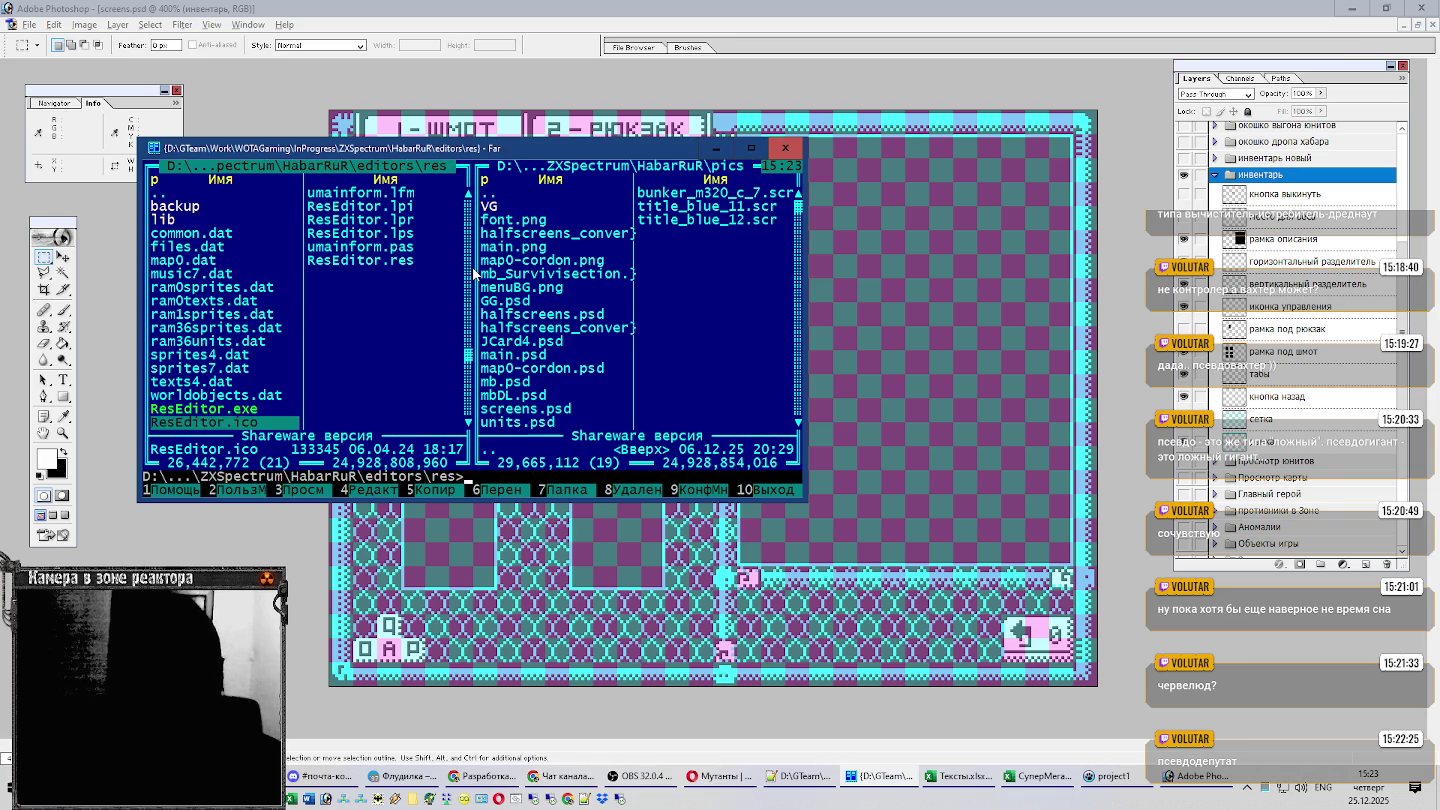
{"action": "key", "text": "Up"}
{"action": "key", "text": "Return"}
Browse the RAM 3/6 unit definitions and the RAM 1 sprite list.
{"action": "left_click", "coordinate": [572, 245]}
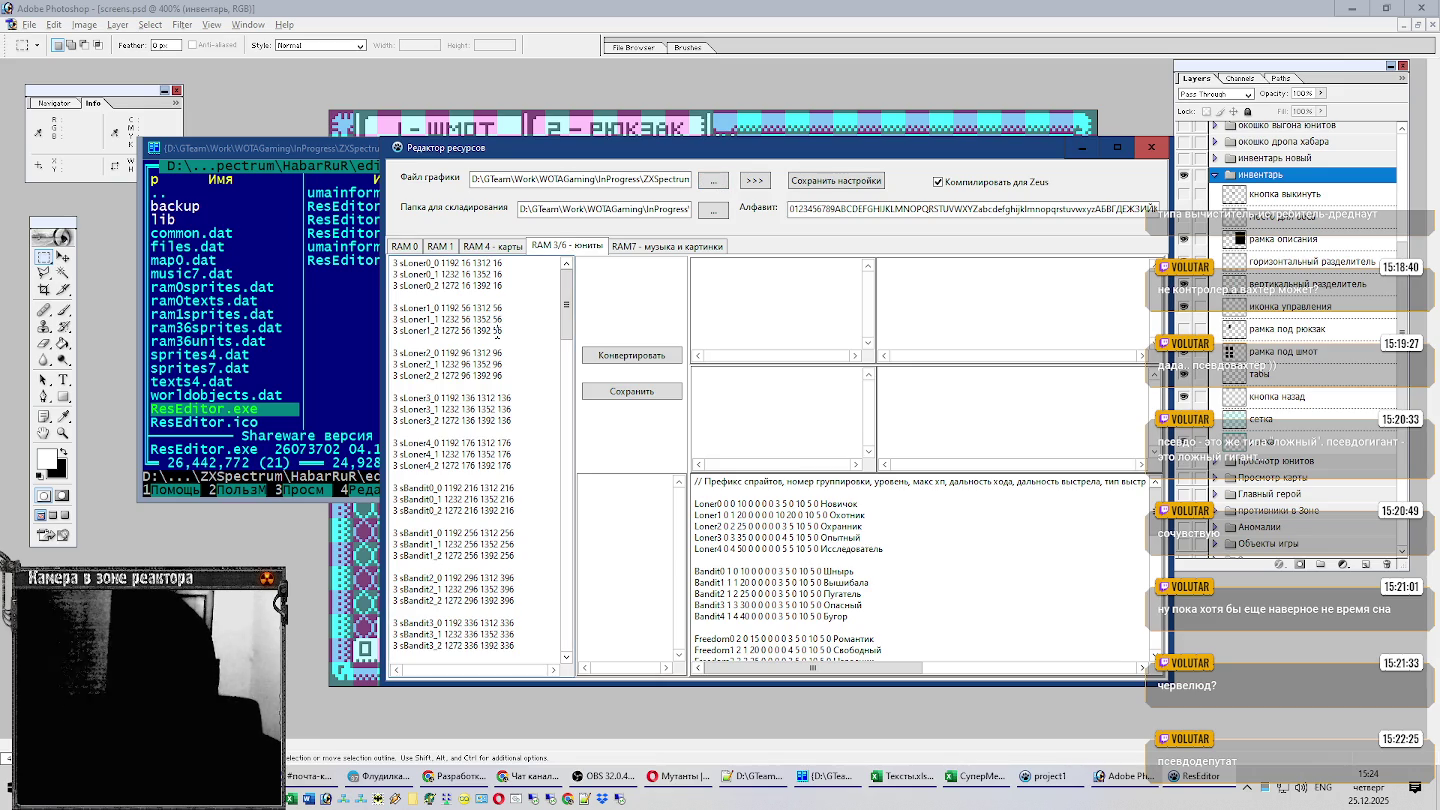
{"action": "scroll", "coordinate": [962, 585], "scroll_direction": "down", "scroll_amount": 6}
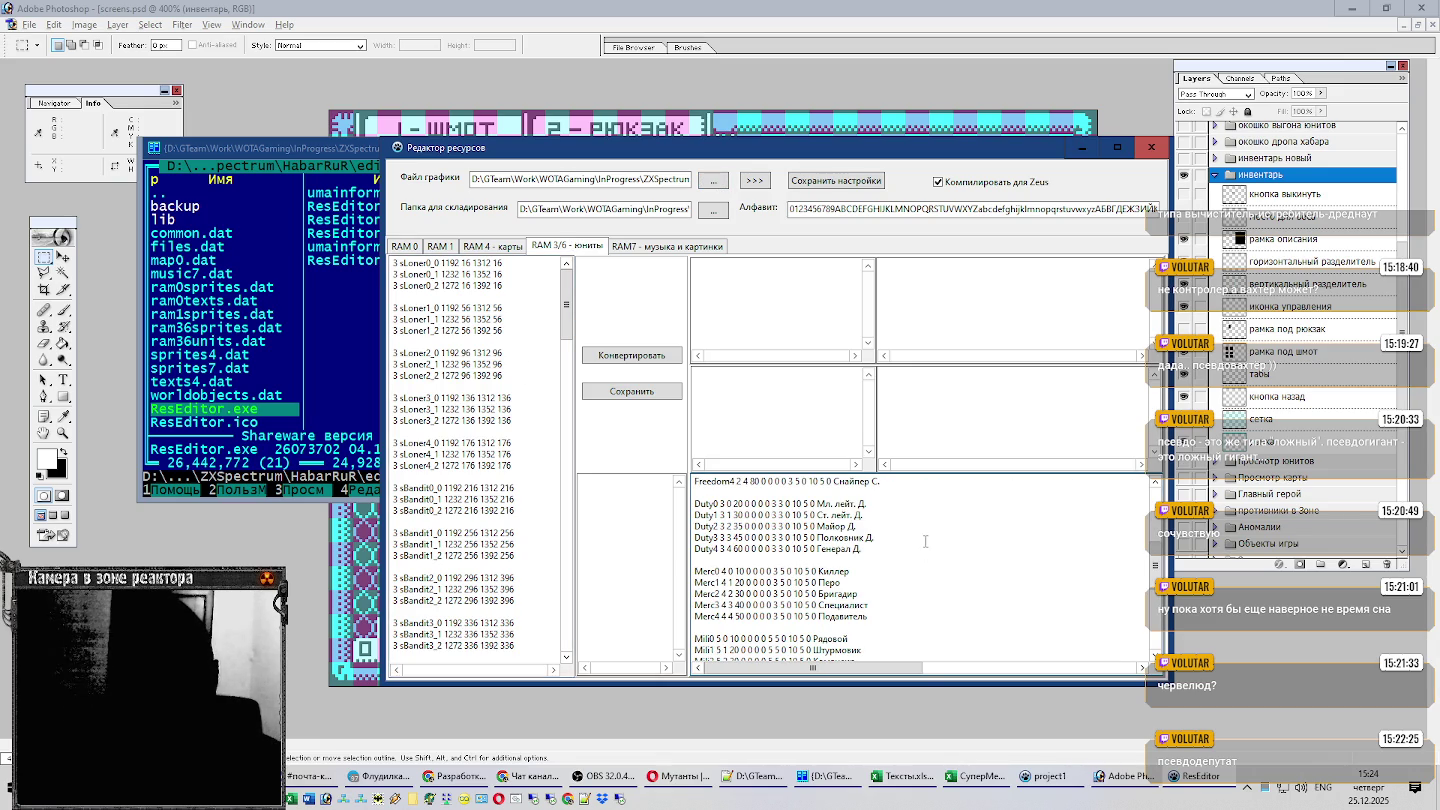
{"action": "scroll", "coordinate": [925, 540], "scroll_direction": "down", "scroll_amount": 1}
{"action": "scroll", "coordinate": [933, 532], "scroll_direction": "down", "scroll_amount": 1}
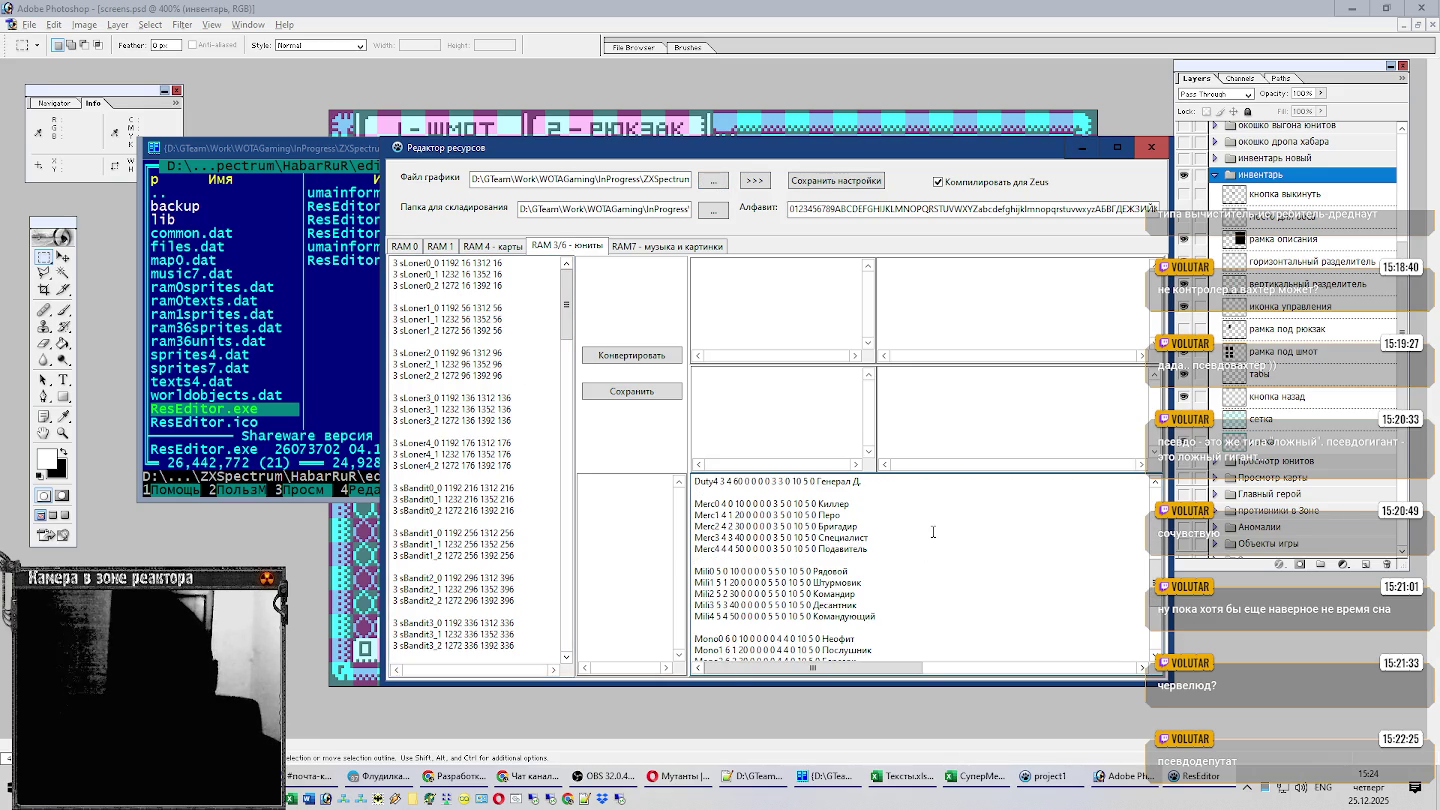
{"action": "scroll", "coordinate": [933, 532], "scroll_direction": "down", "scroll_amount": 1}
{"action": "scroll", "coordinate": [912, 515], "scroll_direction": "down", "scroll_amount": 2}
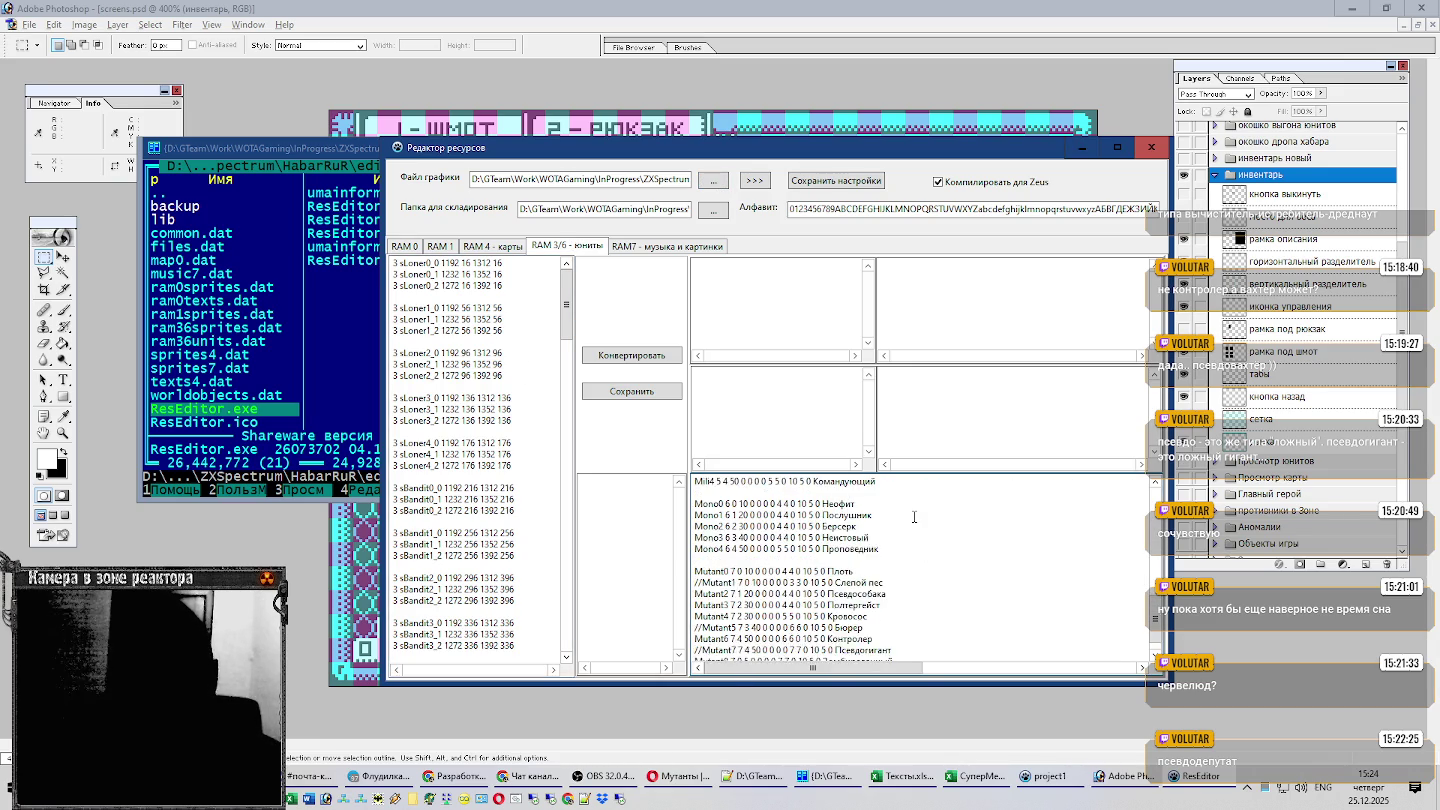
{"action": "scroll", "coordinate": [913, 517], "scroll_direction": "down", "scroll_amount": 2}
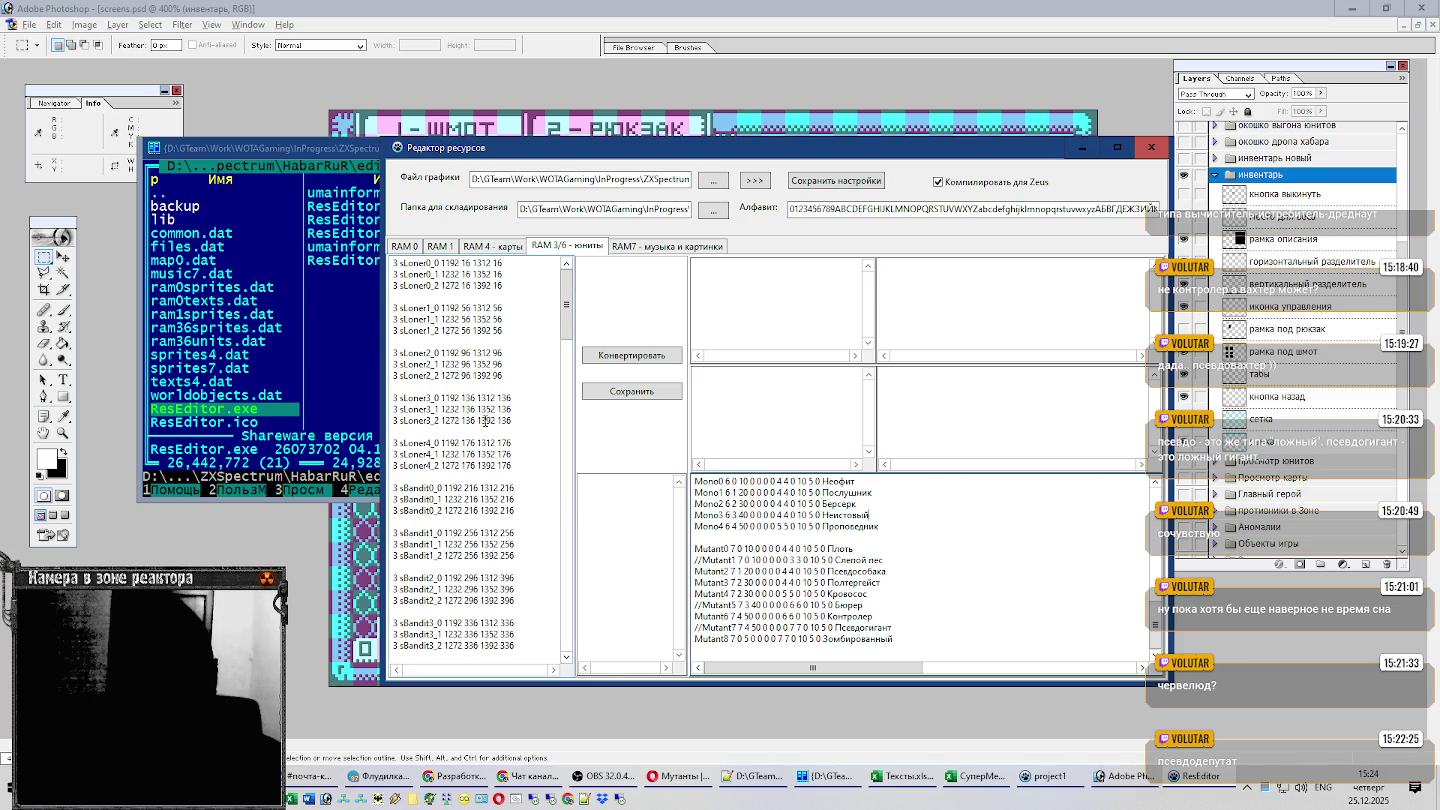
{"action": "left_click", "coordinate": [443, 246]}
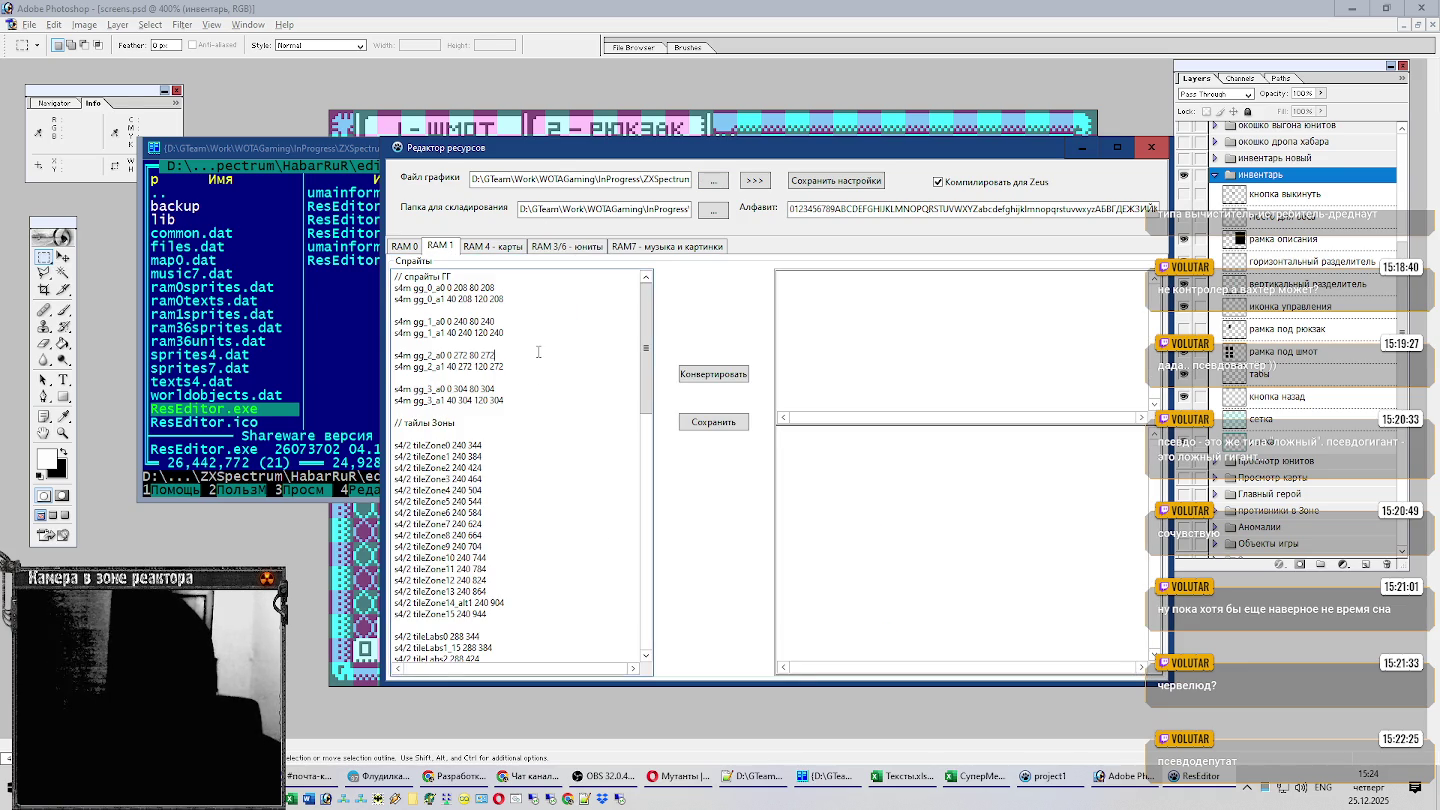
{"action": "scroll", "coordinate": [540, 352], "scroll_direction": "down", "scroll_amount": 6}
{"action": "scroll", "coordinate": [545, 352], "scroll_direction": "down", "scroll_amount": 10}
{"action": "scroll", "coordinate": [550, 351], "scroll_direction": "down", "scroll_amount": 10}
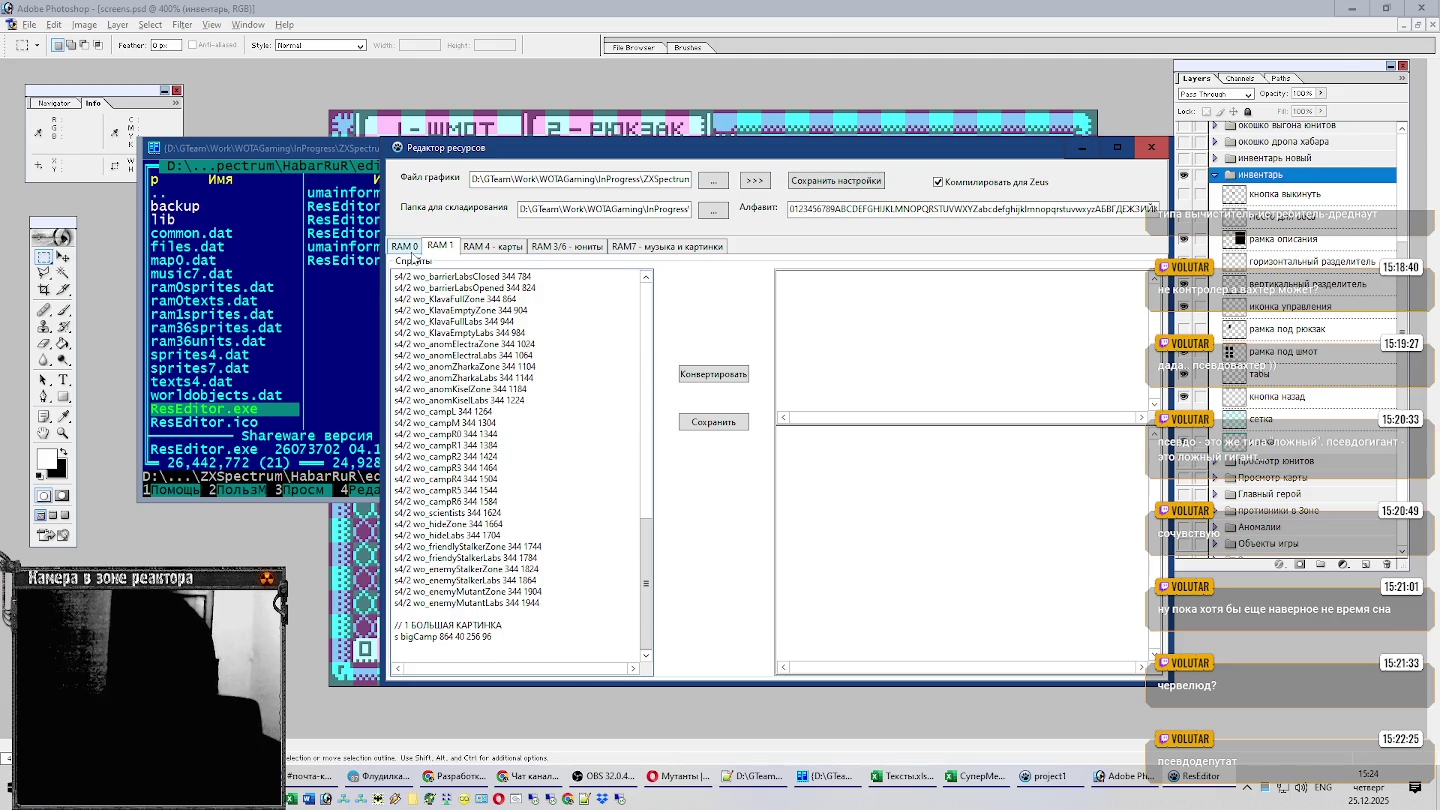
On the RAM 0 page, find the T_Aux_roubles string, then bring Тексты.xlsx forward.
{"action": "left_click", "coordinate": [410, 246]}
{"action": "left_click", "coordinate": [697, 336]}
{"action": "scroll", "coordinate": [697, 336], "scroll_direction": "down", "scroll_amount": 7}
{"action": "scroll", "coordinate": [700, 336], "scroll_direction": "down", "scroll_amount": 6}
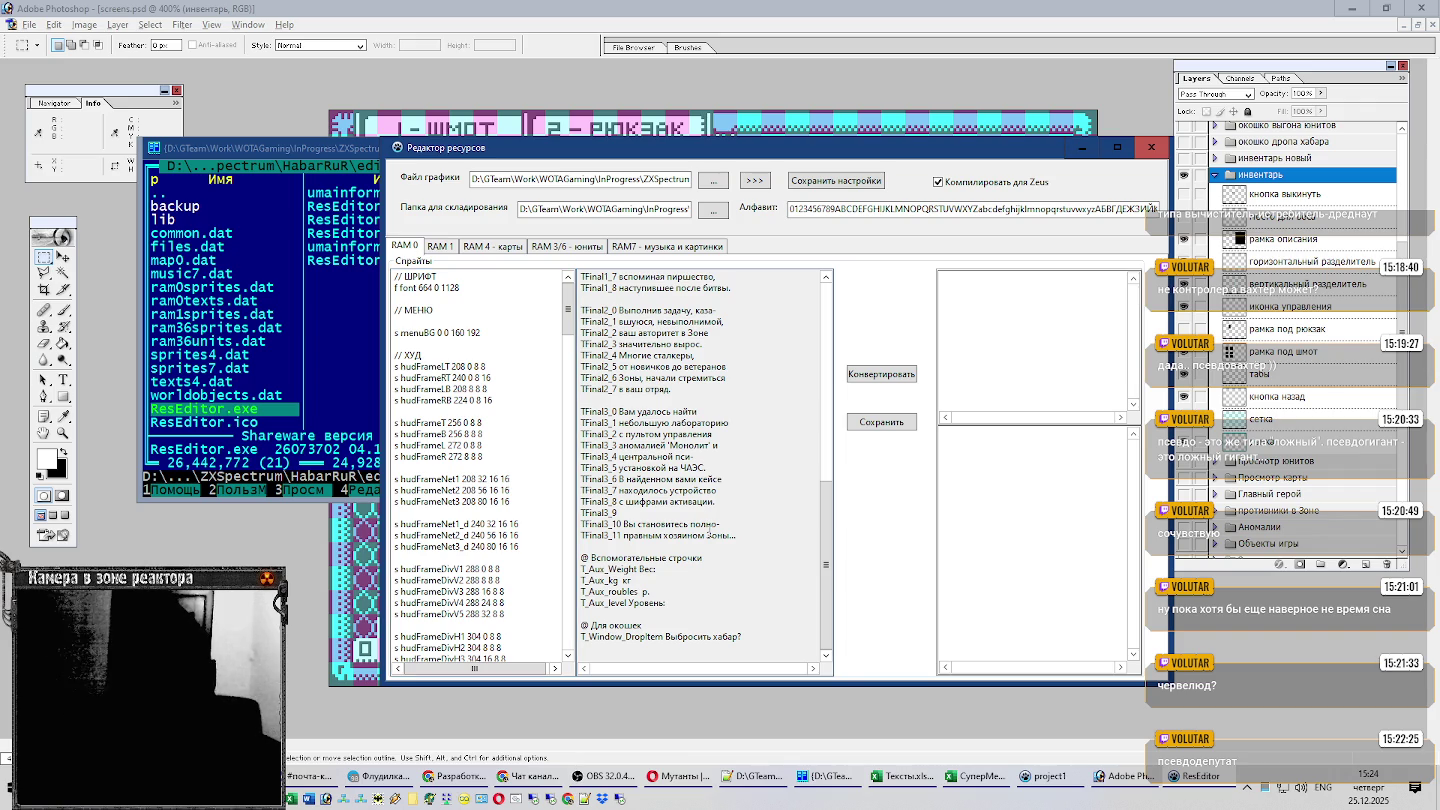
{"action": "left_click", "coordinate": [680, 596]}
{"action": "mouse_move", "coordinate": [905, 775]}
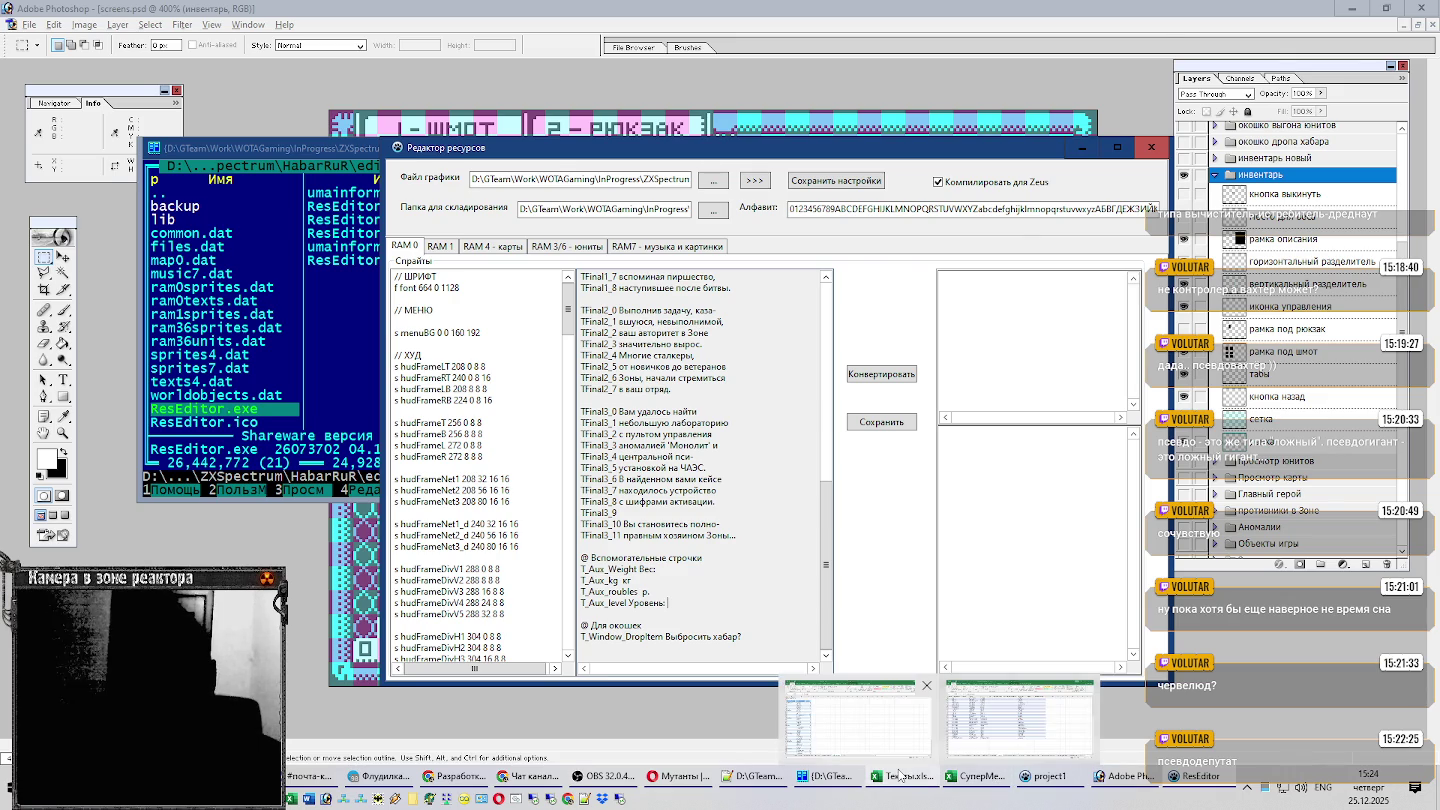
{"action": "left_click", "coordinate": [857, 718]}
Enter Уровень: in A6 and Вес: in A7, checking the strings in ResEditor.
{"action": "left_click", "coordinate": [157, 737]}
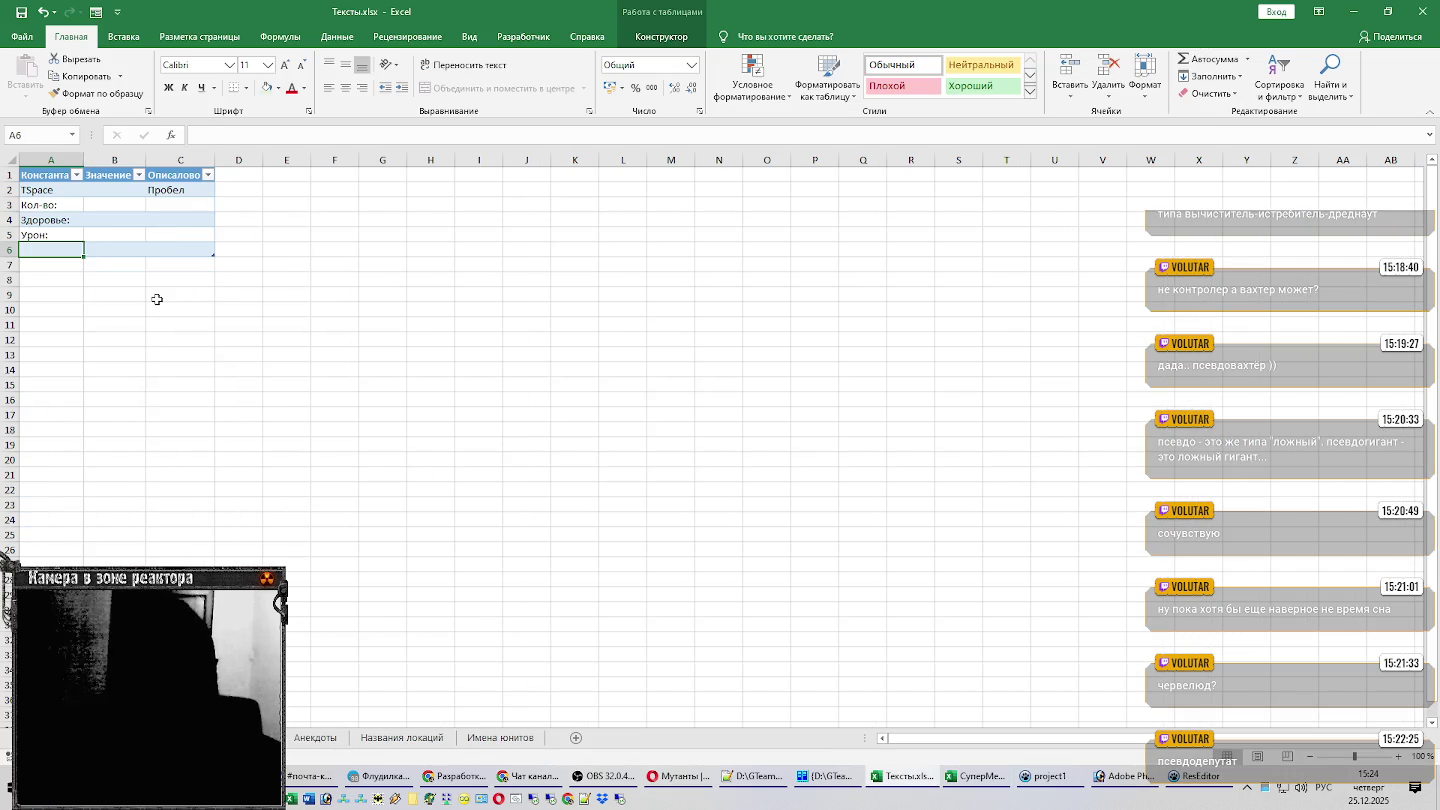
{"action": "type", "text": "Уровень:"}
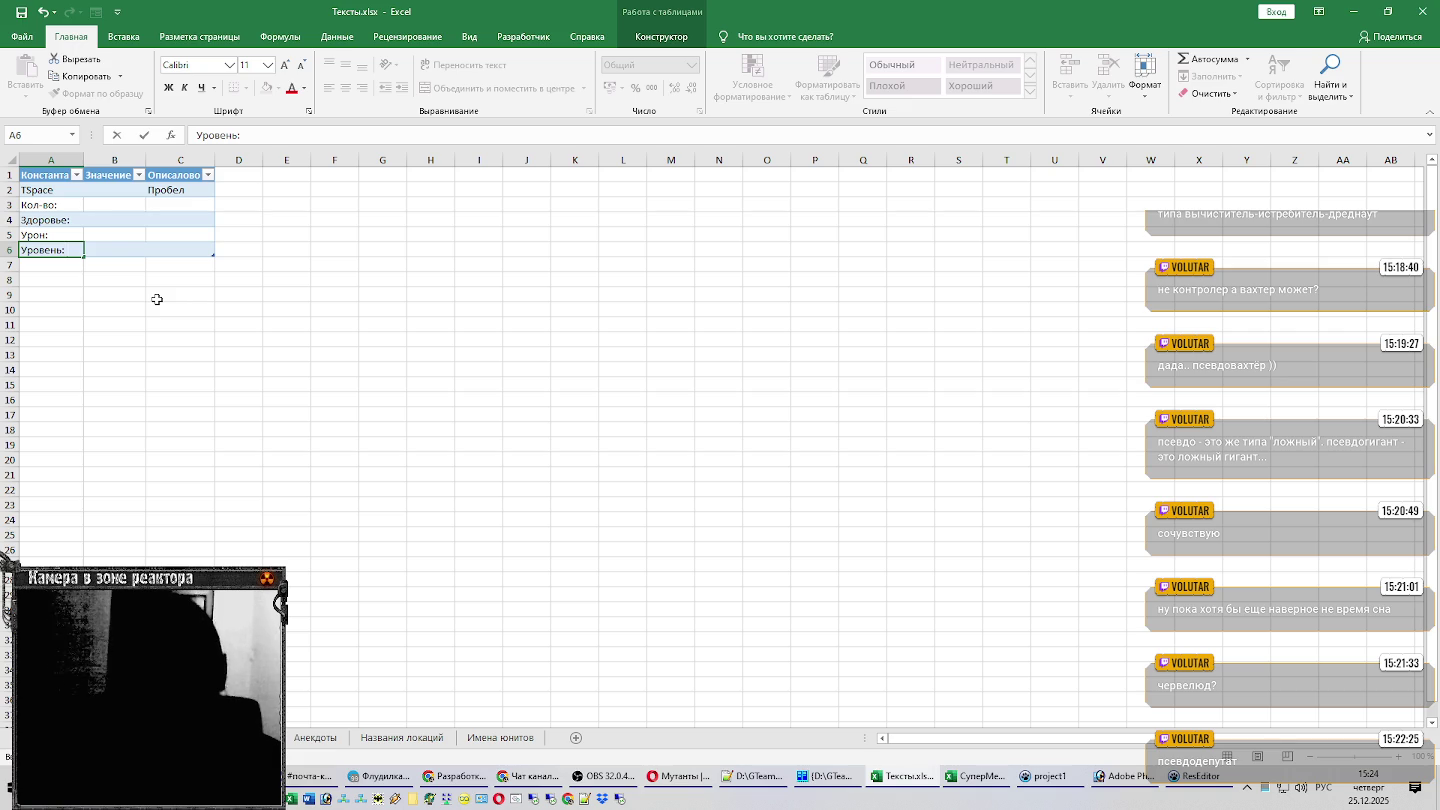
{"action": "key", "text": "Return"}
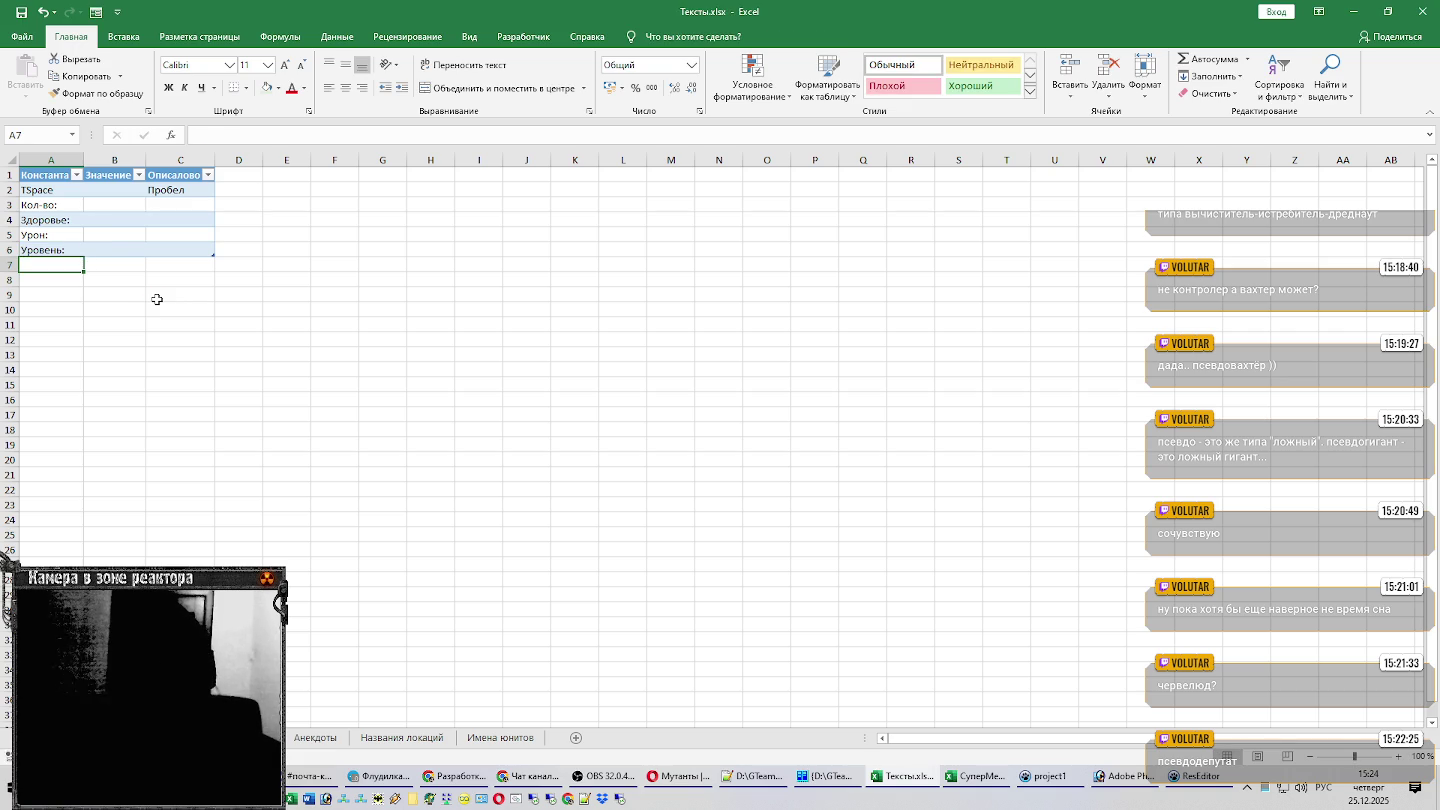
{"action": "key", "text": "alt+Tab"}
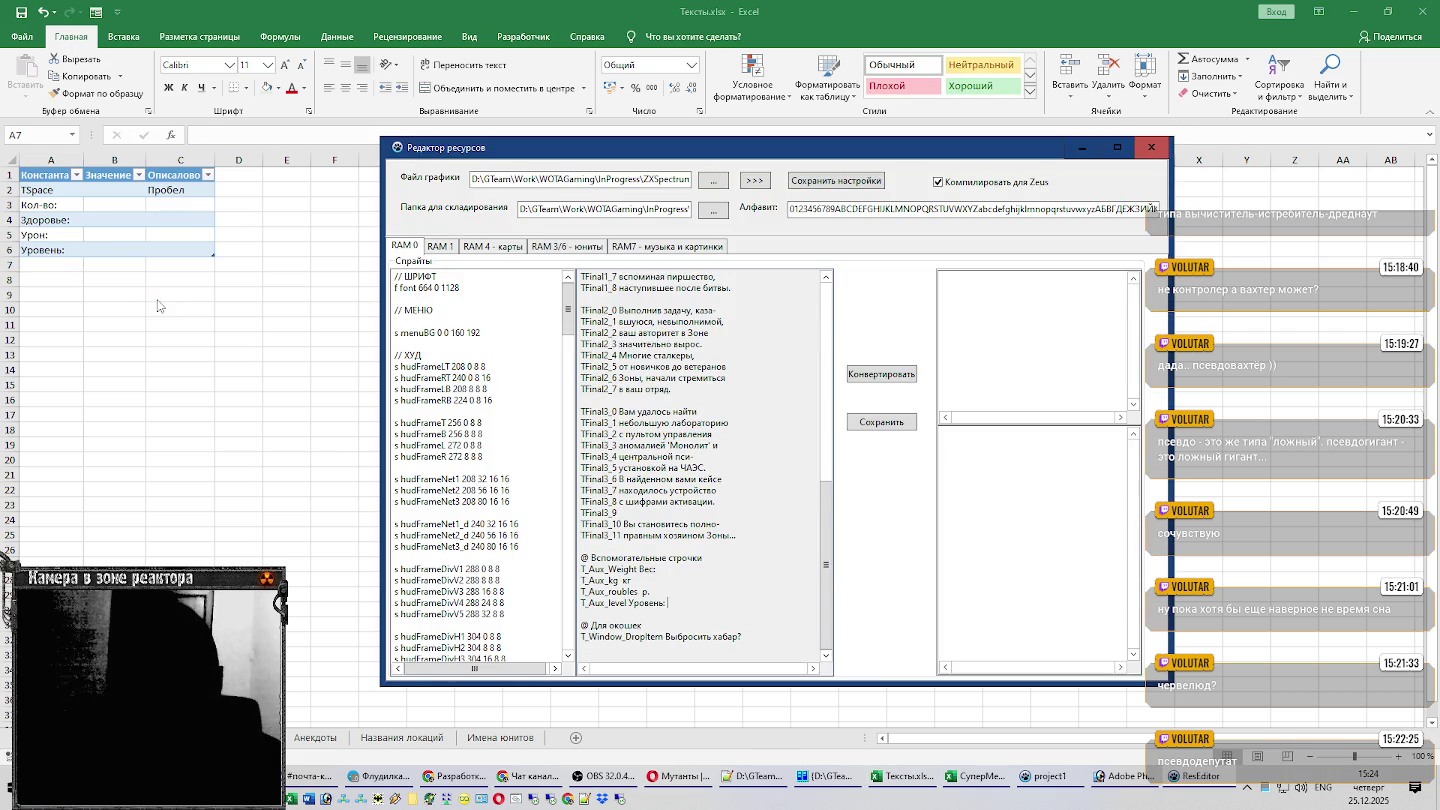
{"action": "key", "text": "alt+Tab"}
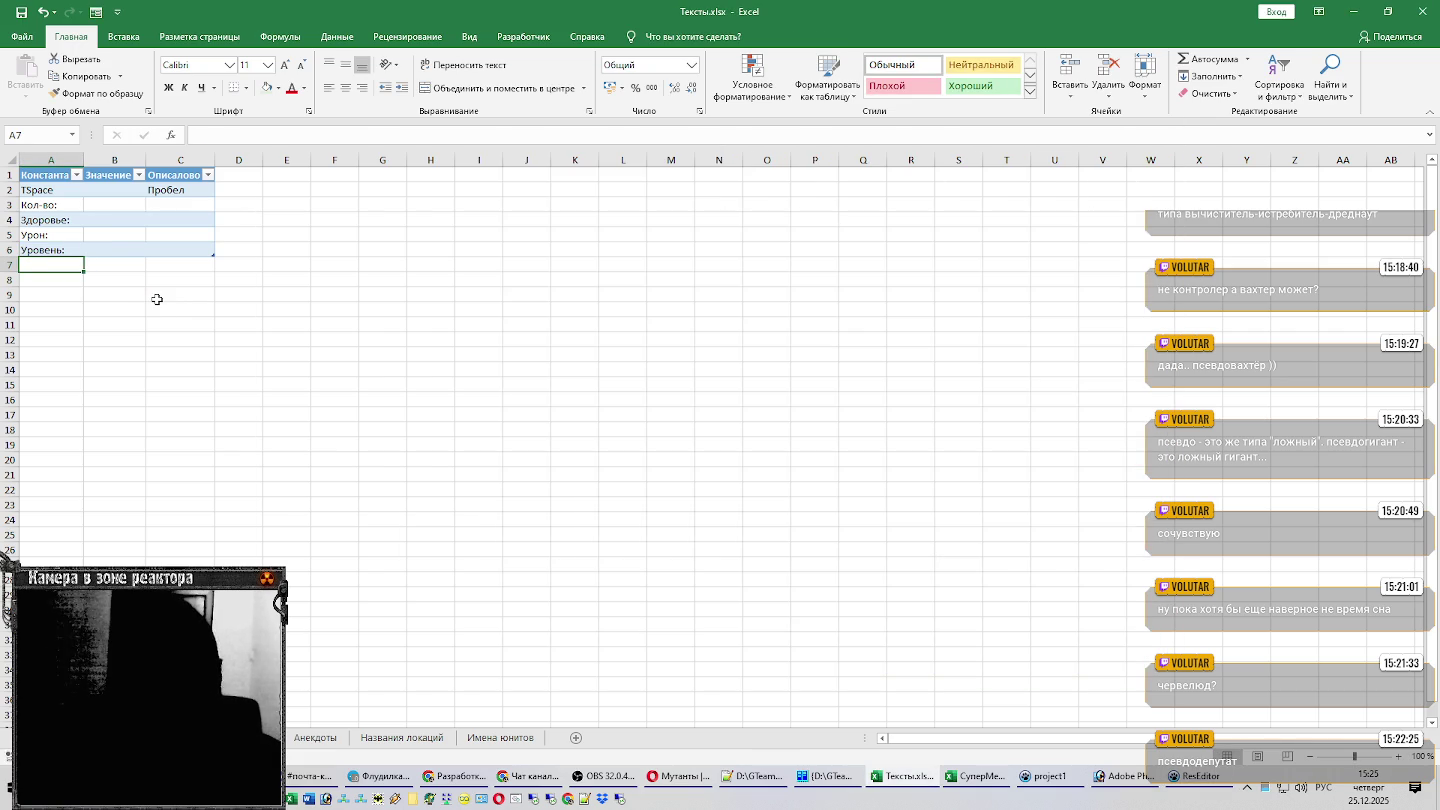
{"action": "type", "text": "Вес:"}
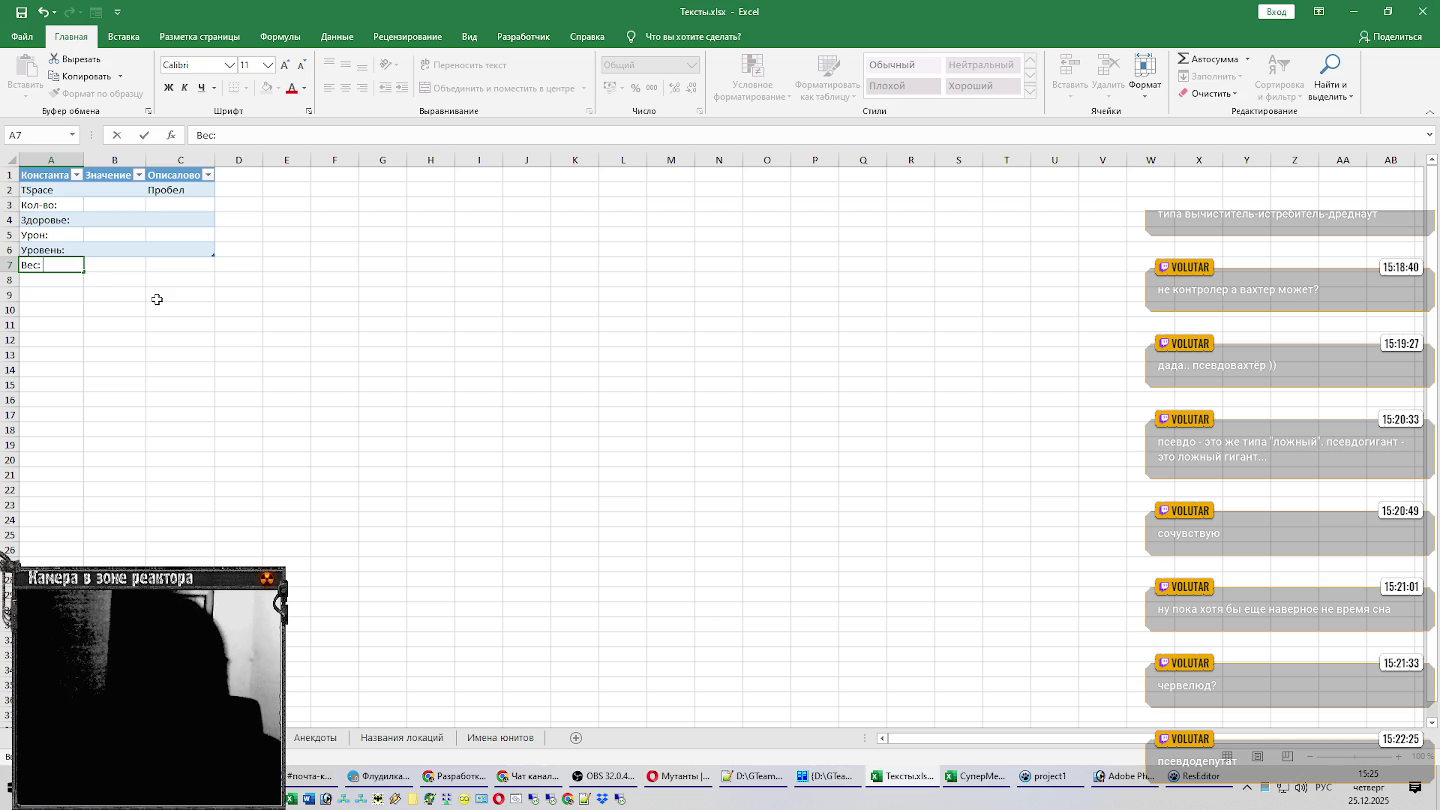
{"action": "key", "text": "Return"}
Enter кг in A8 and р. in A9, checking each against ResEditor.
{"action": "key", "text": "alt+Tab"}
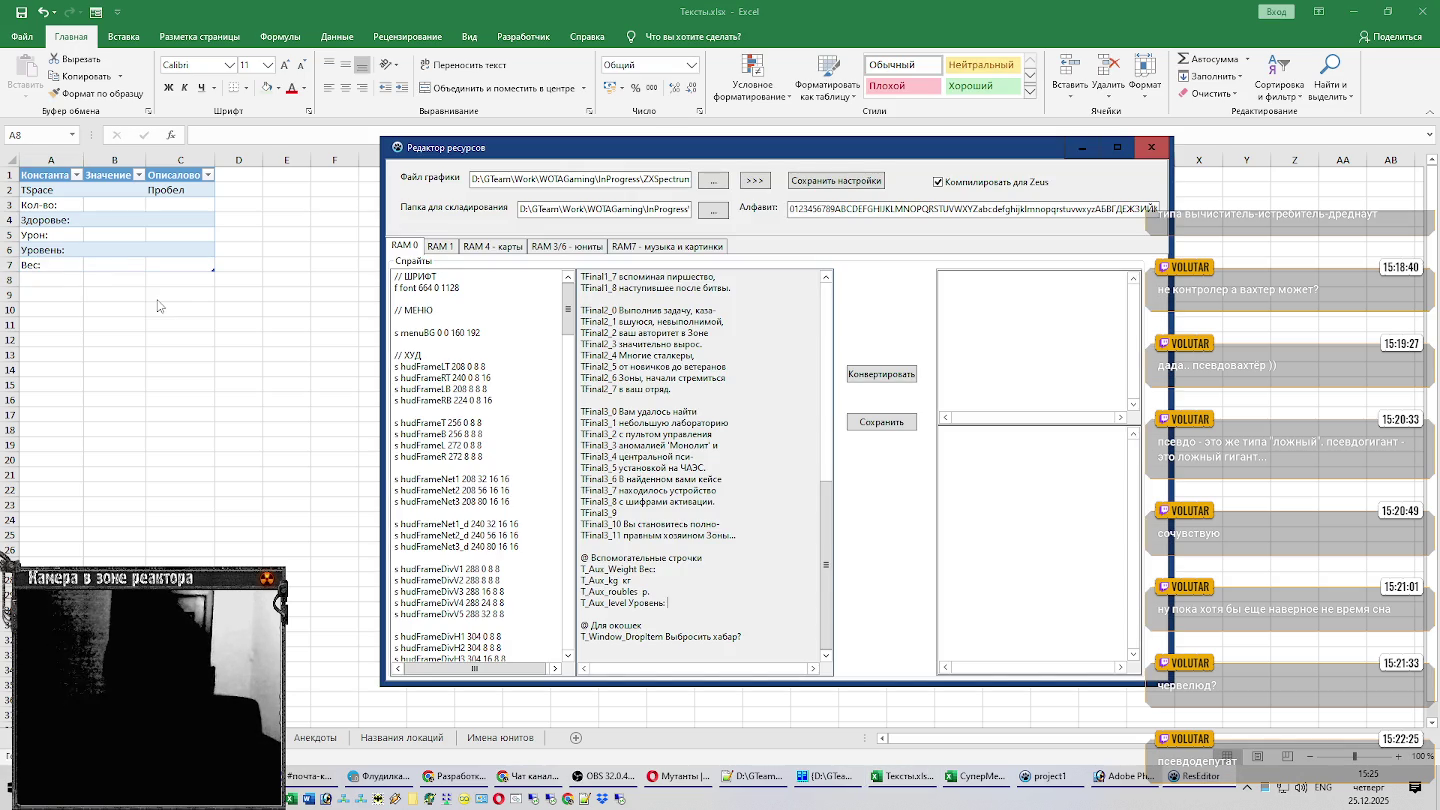
{"action": "key", "text": "alt+Tab"}
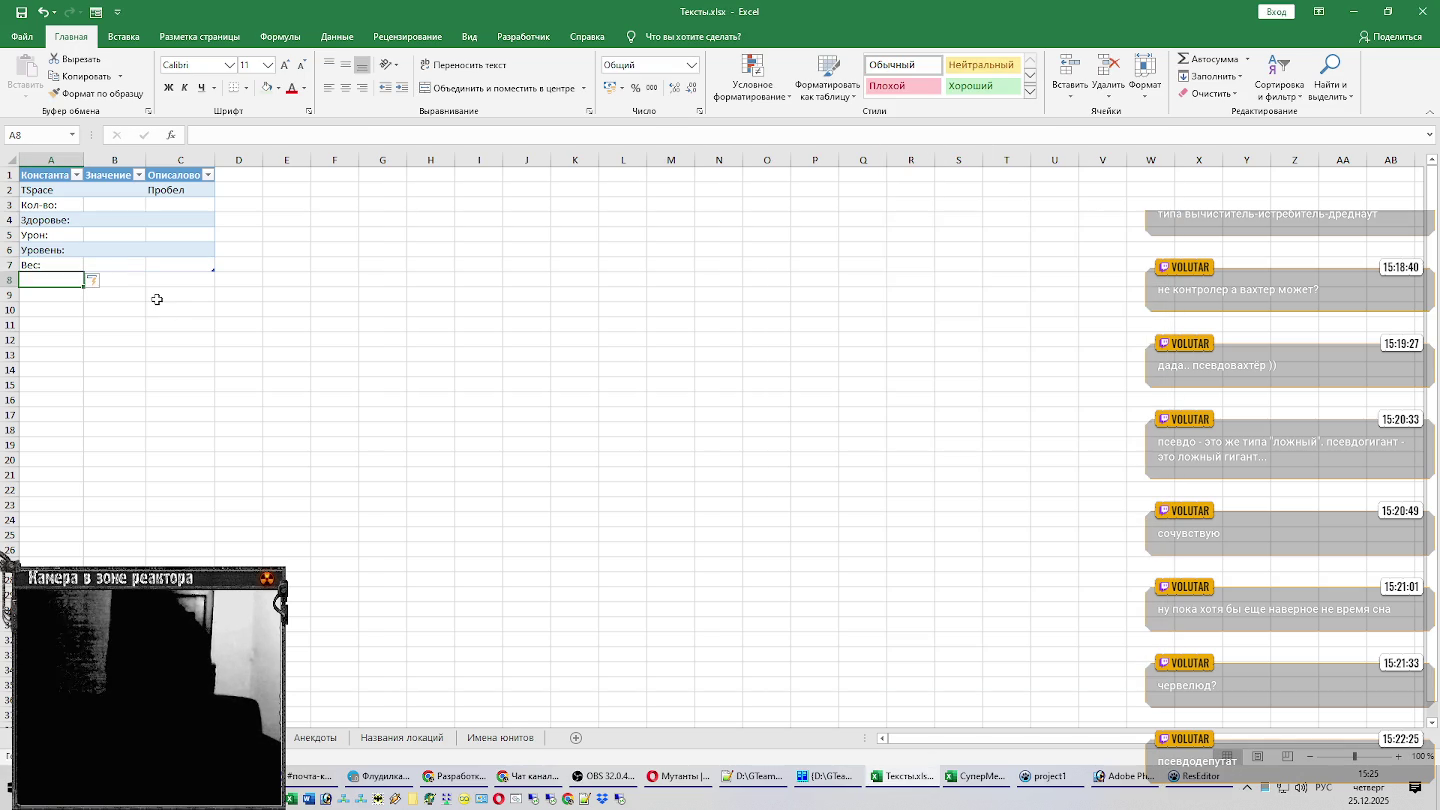
{"action": "key", "text": "F2"}
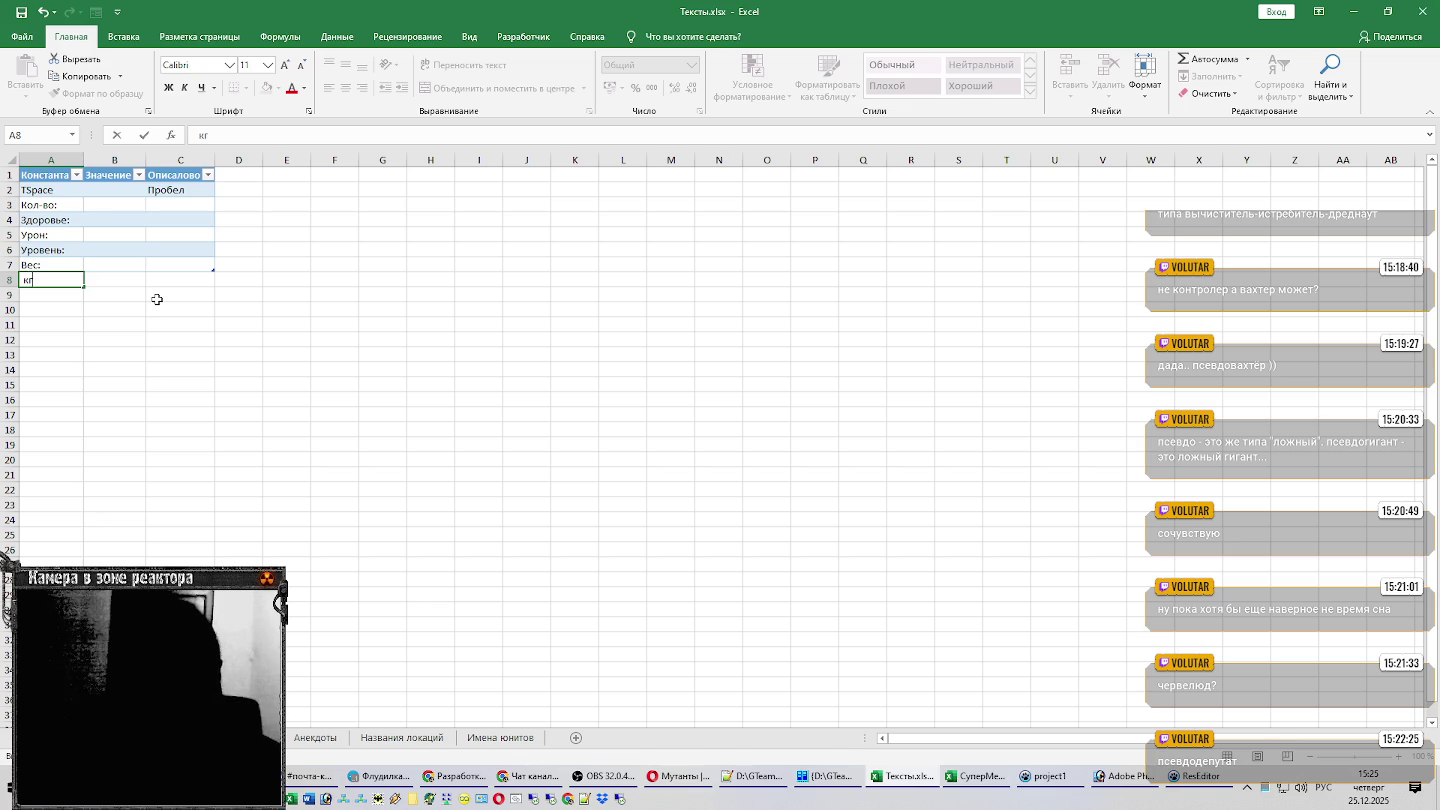
{"action": "key", "text": "Return"}
{"action": "key", "text": "alt+Tab"}
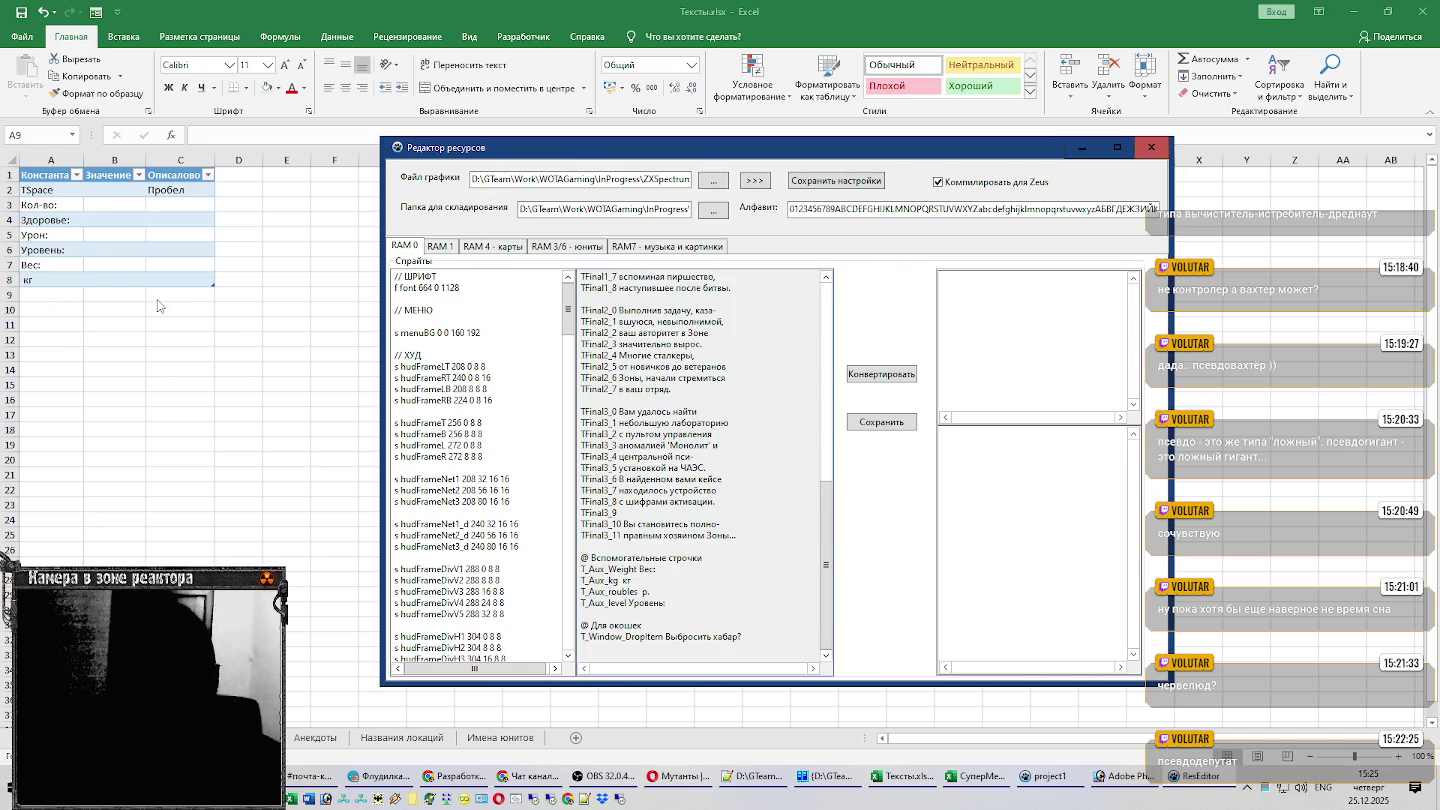
{"action": "key", "text": "alt+Tab"}
{"action": "type", "text": "р."}
{"action": "key", "text": "Return"}
{"action": "key", "text": "alt+Tab"}
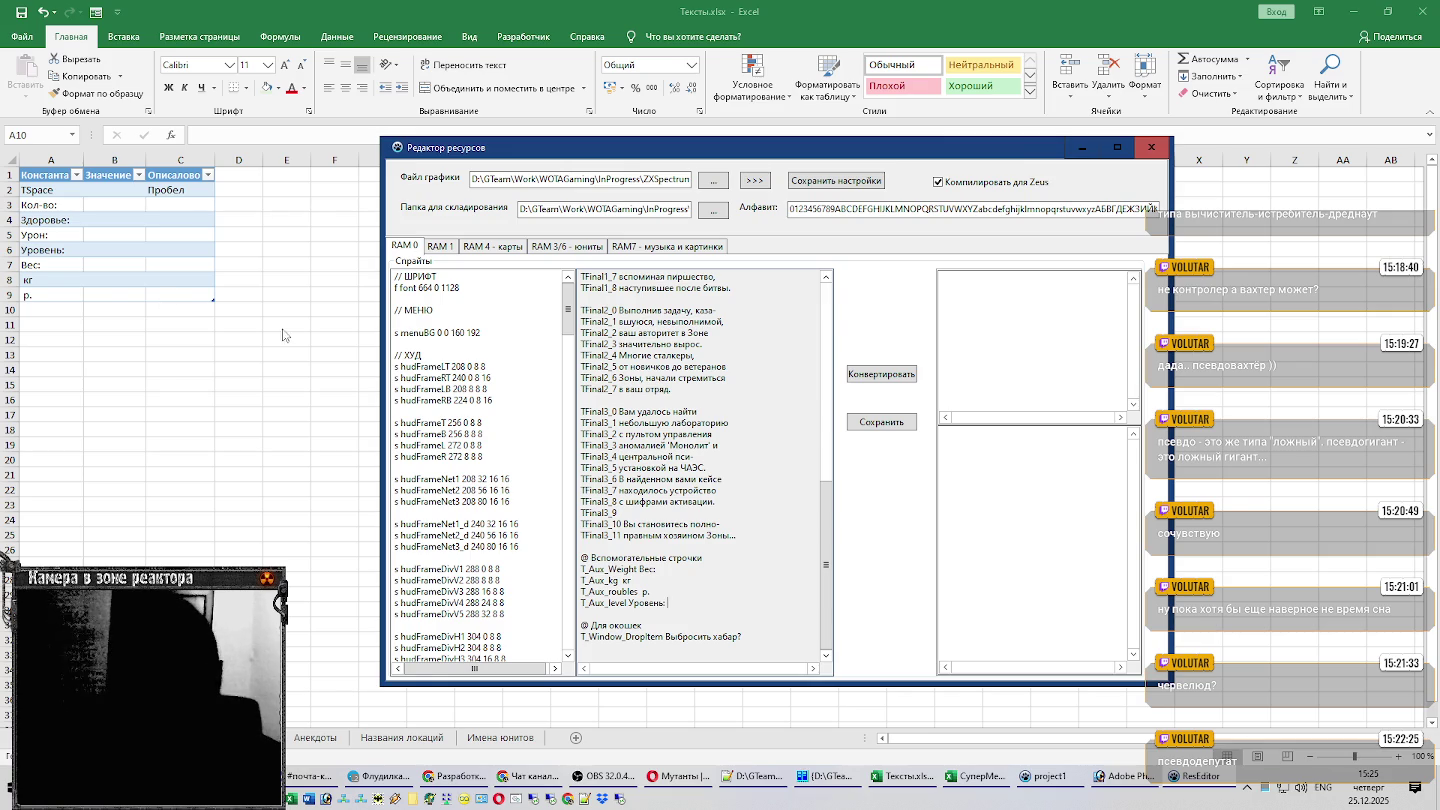
{"action": "scroll", "coordinate": [480, 460], "scroll_direction": "down", "scroll_amount": 10}
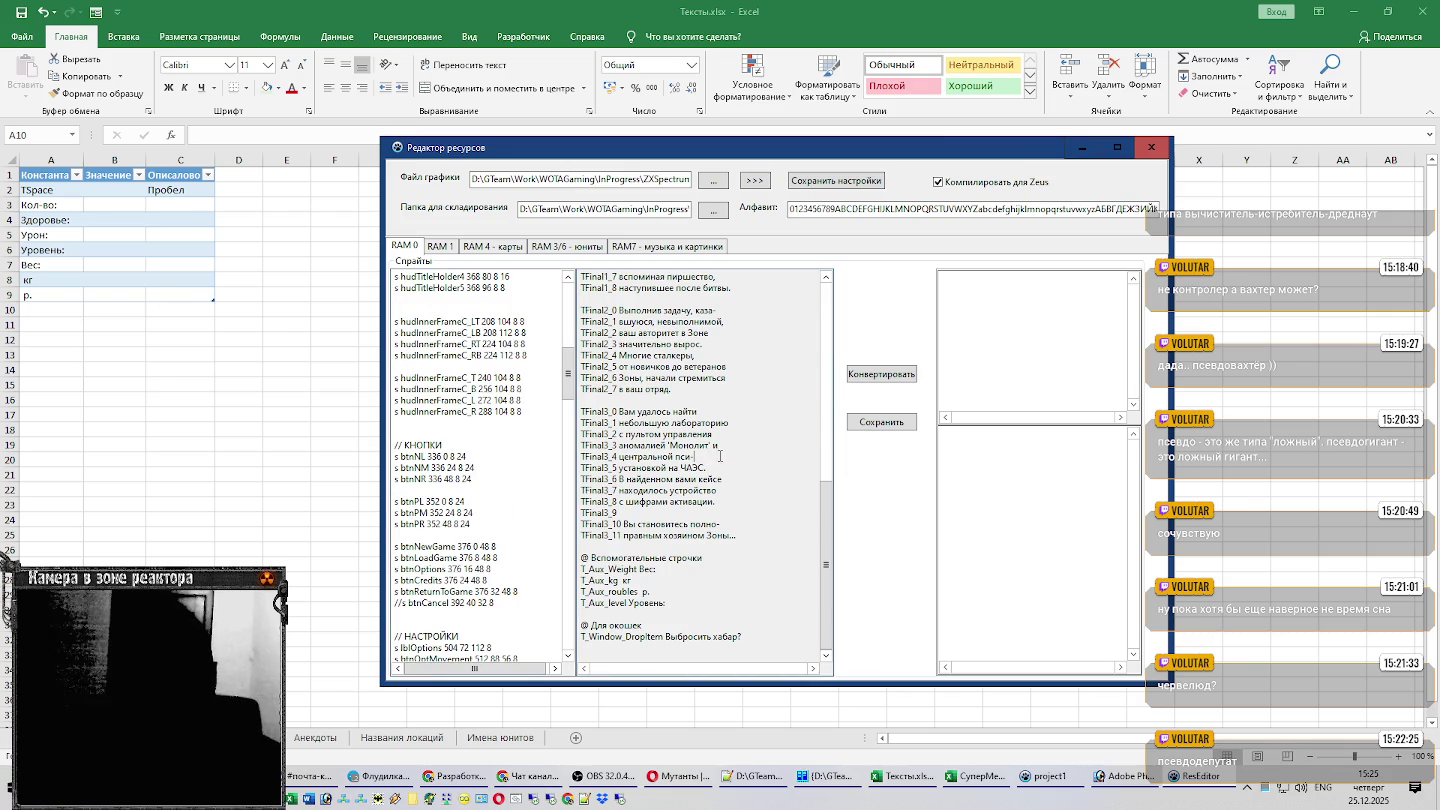
Flip through the RAM 1, unit definitions and RAM7 pages, ending on RAM 4 maps.
{"action": "scroll", "coordinate": [712, 458], "scroll_direction": "up", "scroll_amount": 7}
{"action": "scroll", "coordinate": [727, 453], "scroll_direction": "up", "scroll_amount": 7}
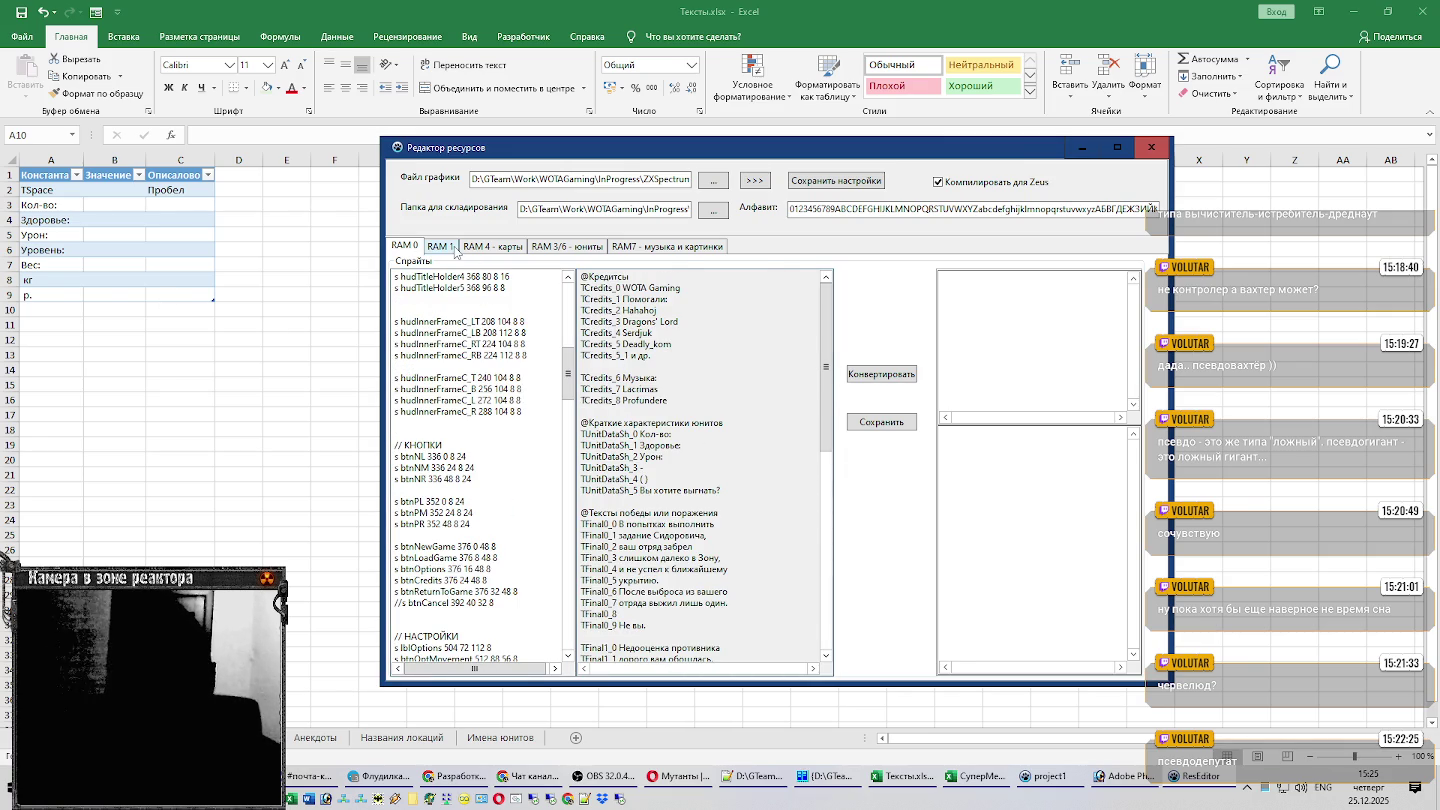
{"action": "left_click", "coordinate": [452, 246]}
{"action": "left_click", "coordinate": [545, 248]}
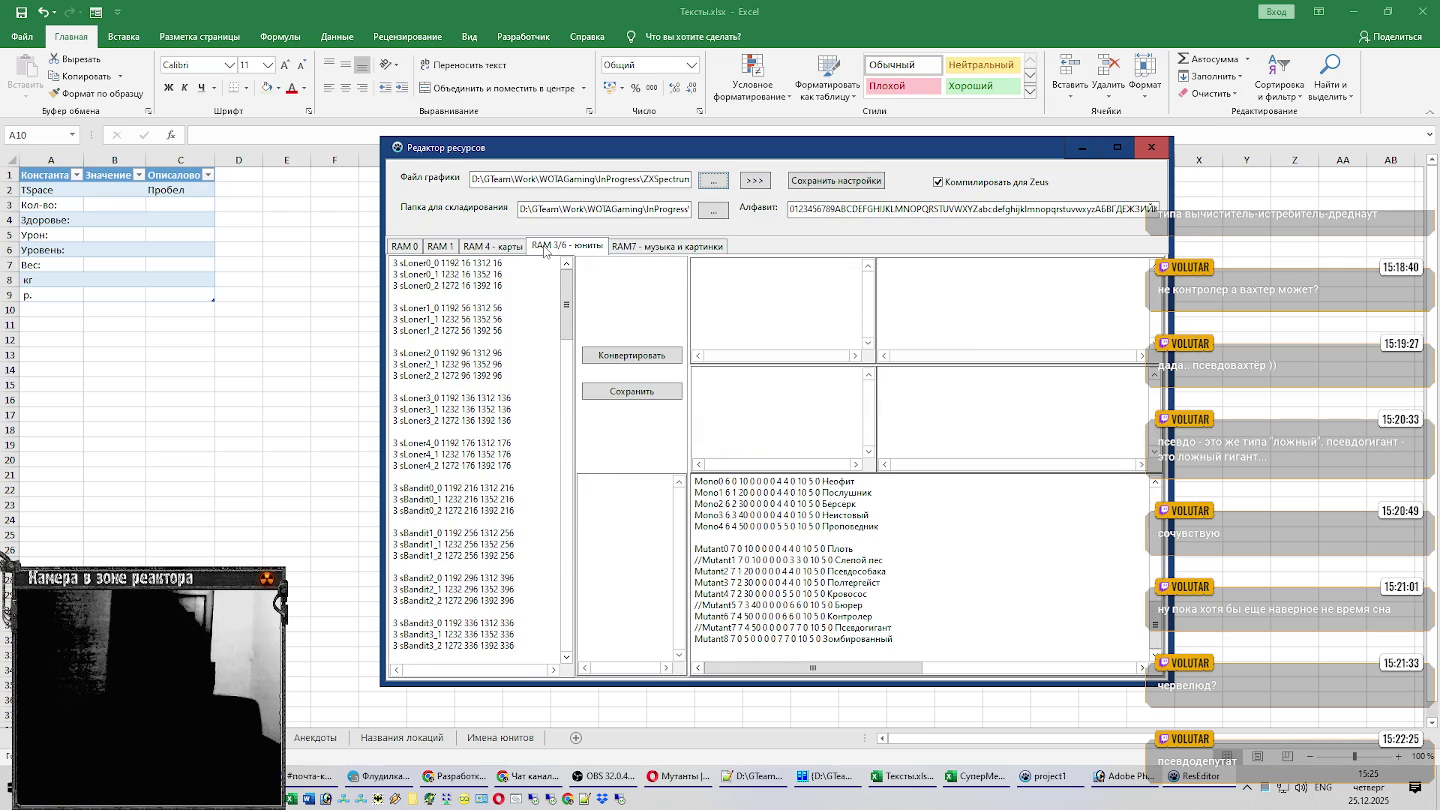
{"action": "scroll", "coordinate": [945, 576], "scroll_direction": "up", "scroll_amount": 5}
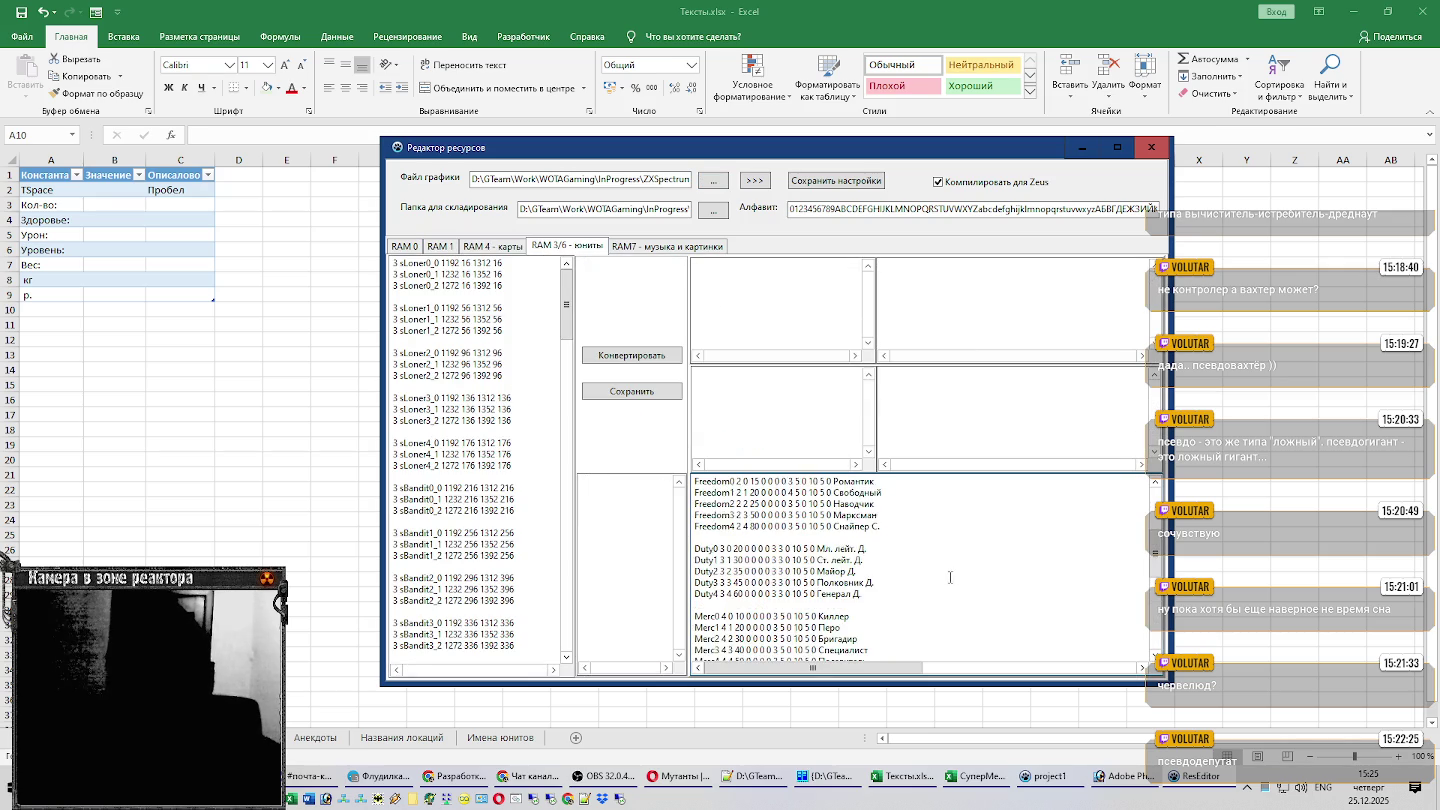
{"action": "scroll", "coordinate": [940, 576], "scroll_direction": "up", "scroll_amount": 5}
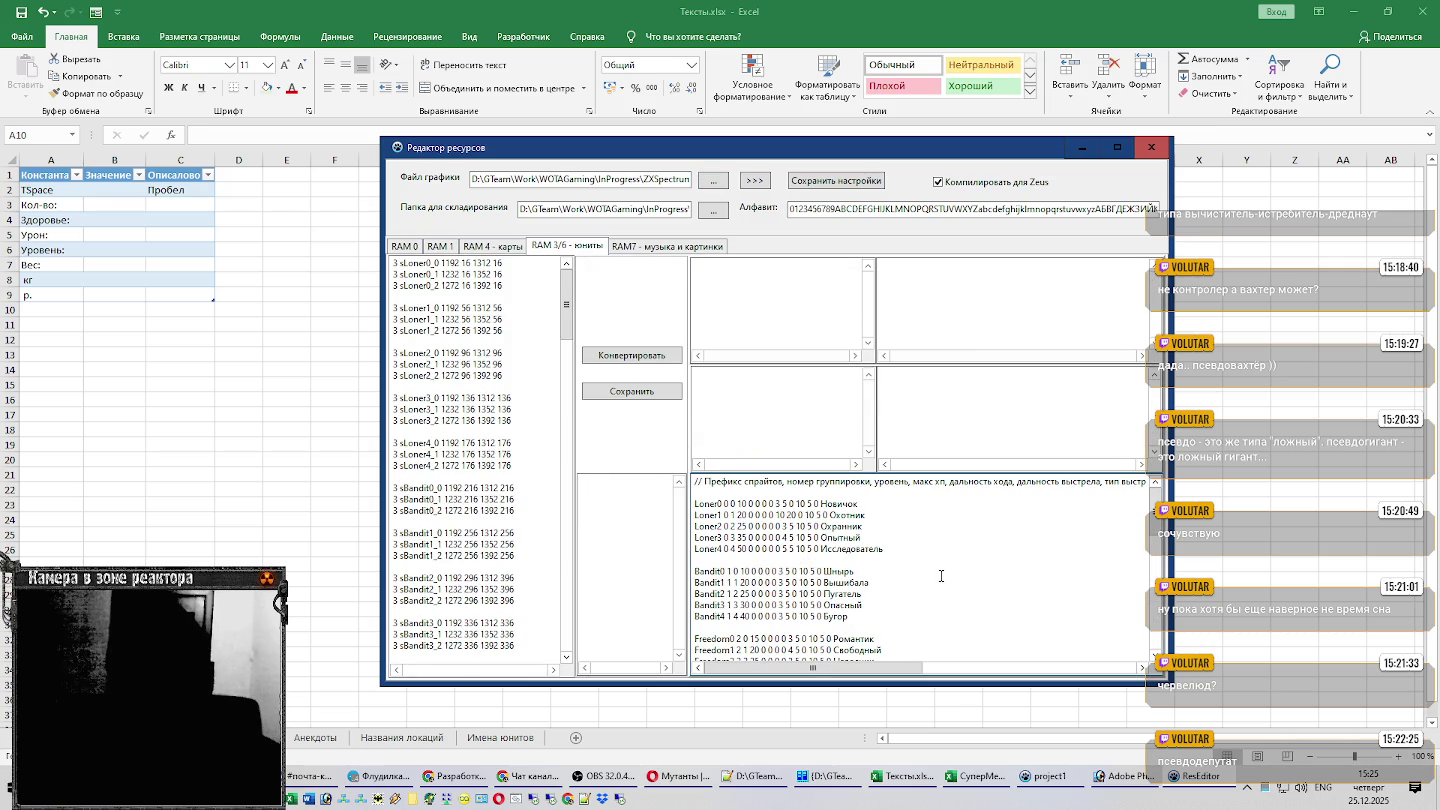
{"action": "left_click", "coordinate": [658, 250]}
{"action": "left_click", "coordinate": [502, 248]}
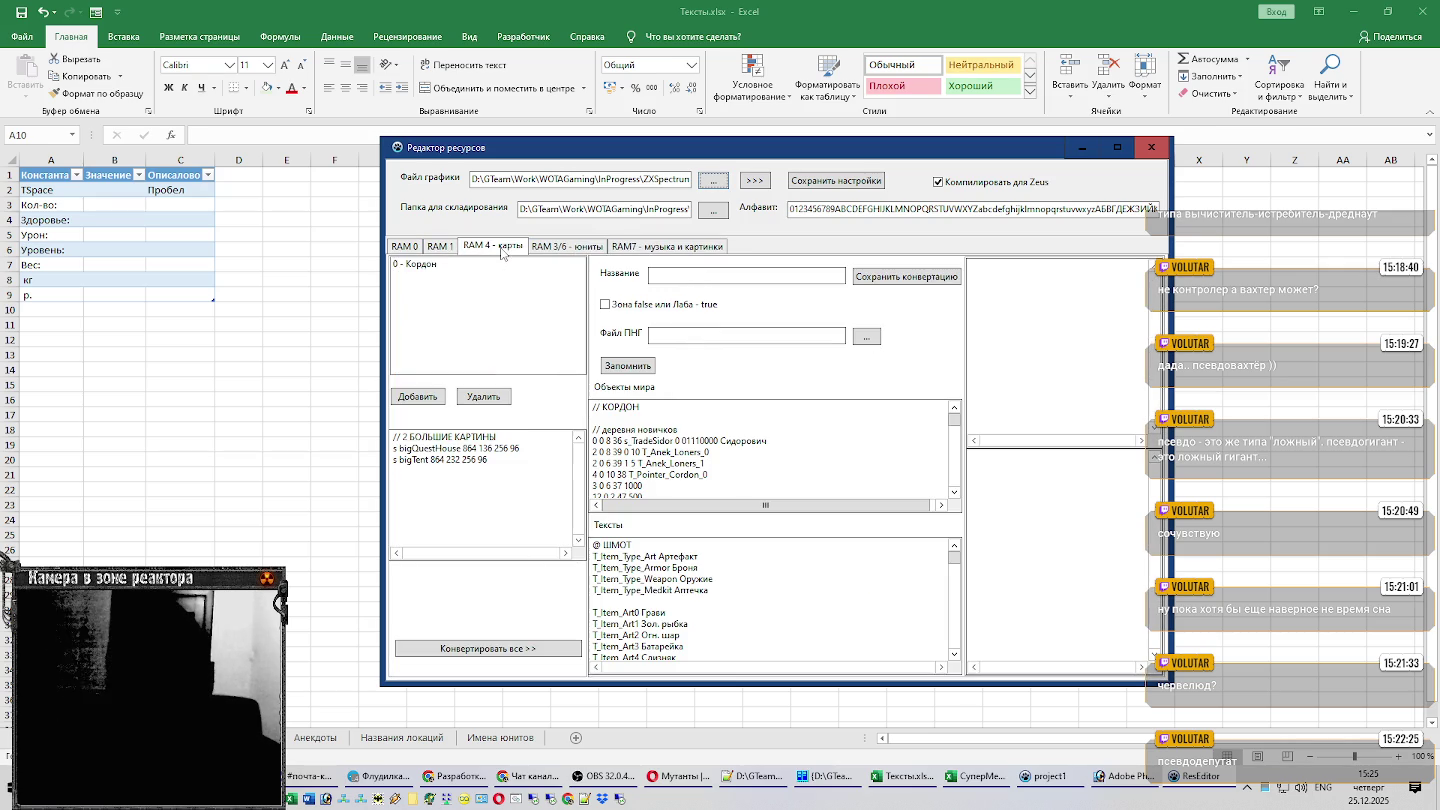
Scroll through the RAM 4 item texts.
{"action": "left_click", "coordinate": [790, 581]}
{"action": "scroll", "coordinate": [790, 581], "scroll_direction": "down", "scroll_amount": 1}
{"action": "scroll", "coordinate": [790, 581], "scroll_direction": "down", "scroll_amount": 2}
{"action": "scroll", "coordinate": [790, 582], "scroll_direction": "down", "scroll_amount": 1}
{"action": "scroll", "coordinate": [790, 583], "scroll_direction": "down", "scroll_amount": 1}
{"action": "scroll", "coordinate": [790, 583], "scroll_direction": "down", "scroll_amount": 2}
{"action": "scroll", "coordinate": [790, 583], "scroll_direction": "down", "scroll_amount": 1}
{"action": "scroll", "coordinate": [790, 583], "scroll_direction": "down", "scroll_amount": 1}
{"action": "scroll", "coordinate": [790, 583], "scroll_direction": "down", "scroll_amount": 2}
{"action": "scroll", "coordinate": [790, 583], "scroll_direction": "down", "scroll_amount": 2}
{"action": "scroll", "coordinate": [790, 583], "scroll_direction": "down", "scroll_amount": 2}
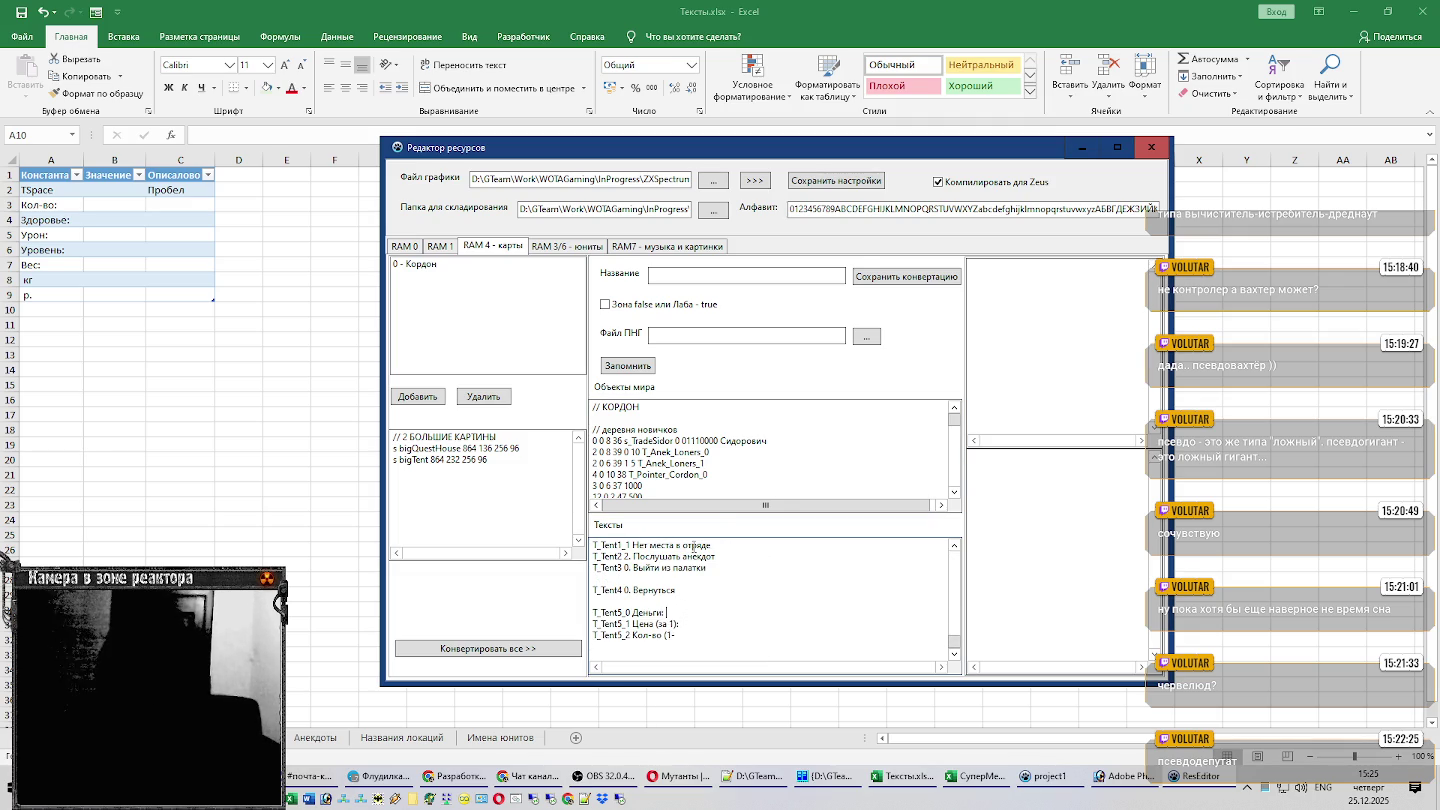
{"action": "scroll", "coordinate": [714, 592], "scroll_direction": "up", "scroll_amount": 3}
{"action": "scroll", "coordinate": [715, 594], "scroll_direction": "up", "scroll_amount": 3}
{"action": "scroll", "coordinate": [715, 594], "scroll_direction": "up", "scroll_amount": 3}
{"action": "scroll", "coordinate": [715, 594], "scroll_direction": "up", "scroll_amount": 3}
Inspect the world objects text, selecting Сидорович and locating the Medkit Аптечка line.
{"action": "left_click", "coordinate": [674, 452]}
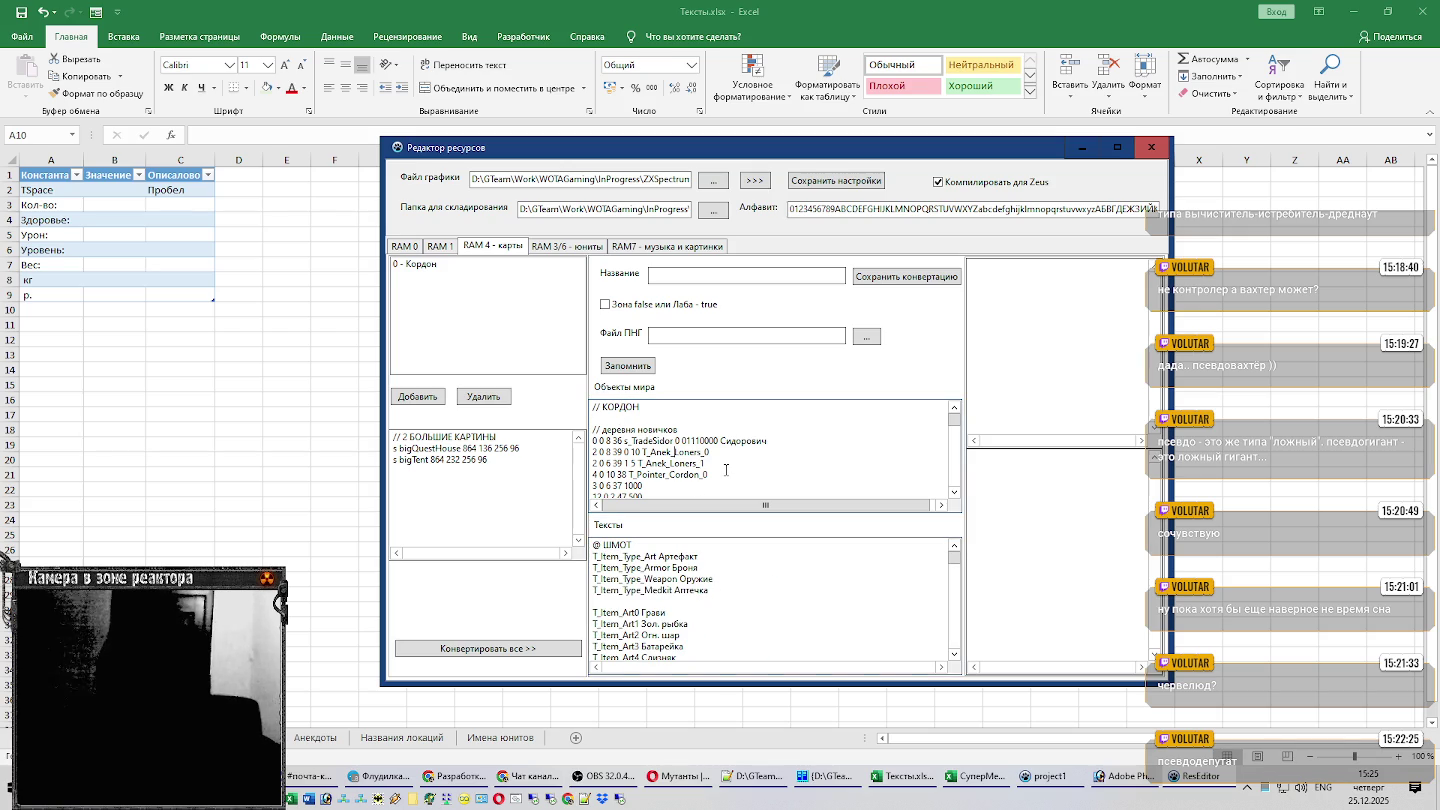
{"action": "scroll", "coordinate": [724, 469], "scroll_direction": "down", "scroll_amount": 3}
{"action": "scroll", "coordinate": [715, 483], "scroll_direction": "down", "scroll_amount": 3}
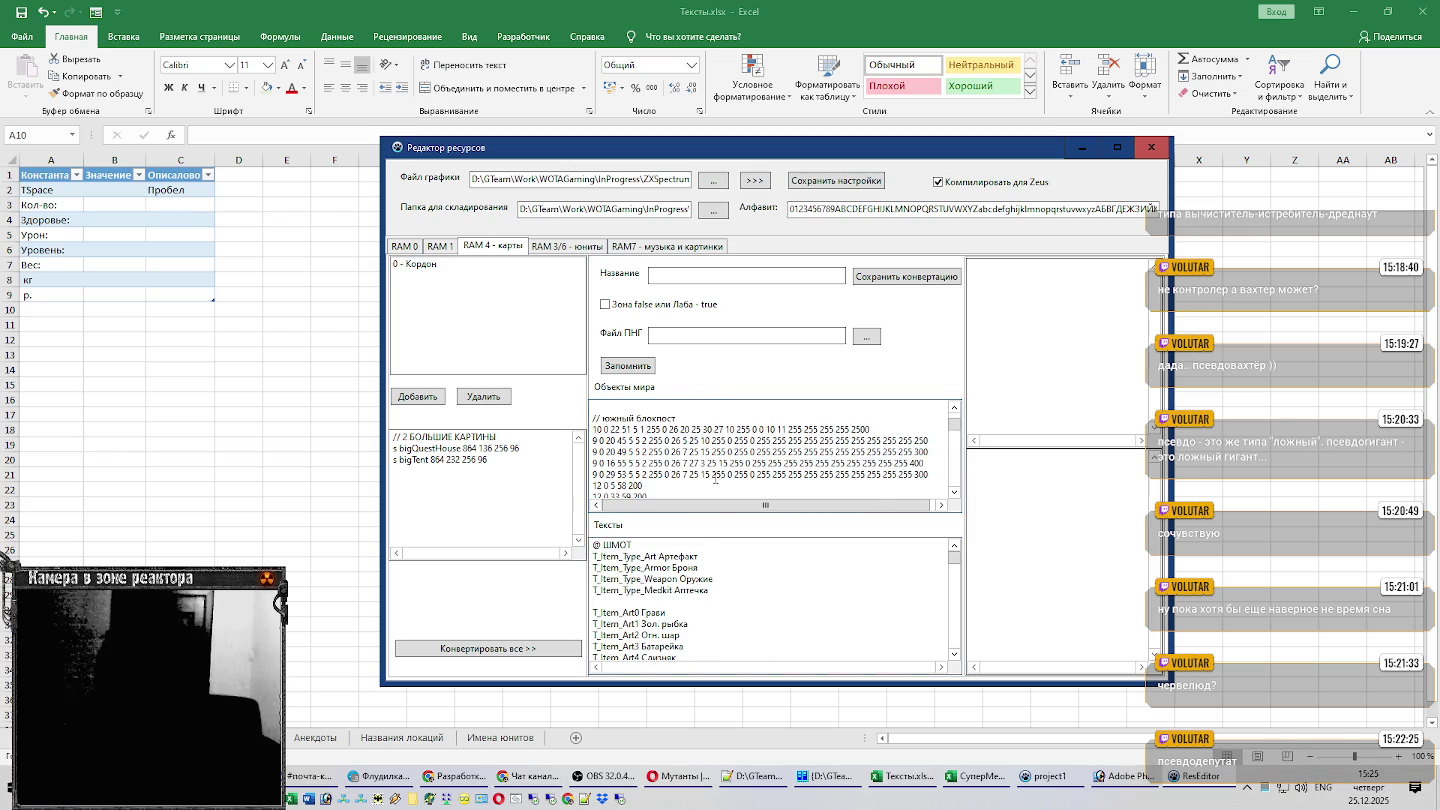
{"action": "scroll", "coordinate": [715, 482], "scroll_direction": "up", "scroll_amount": 5}
{"action": "double_click", "coordinate": [738, 443]}
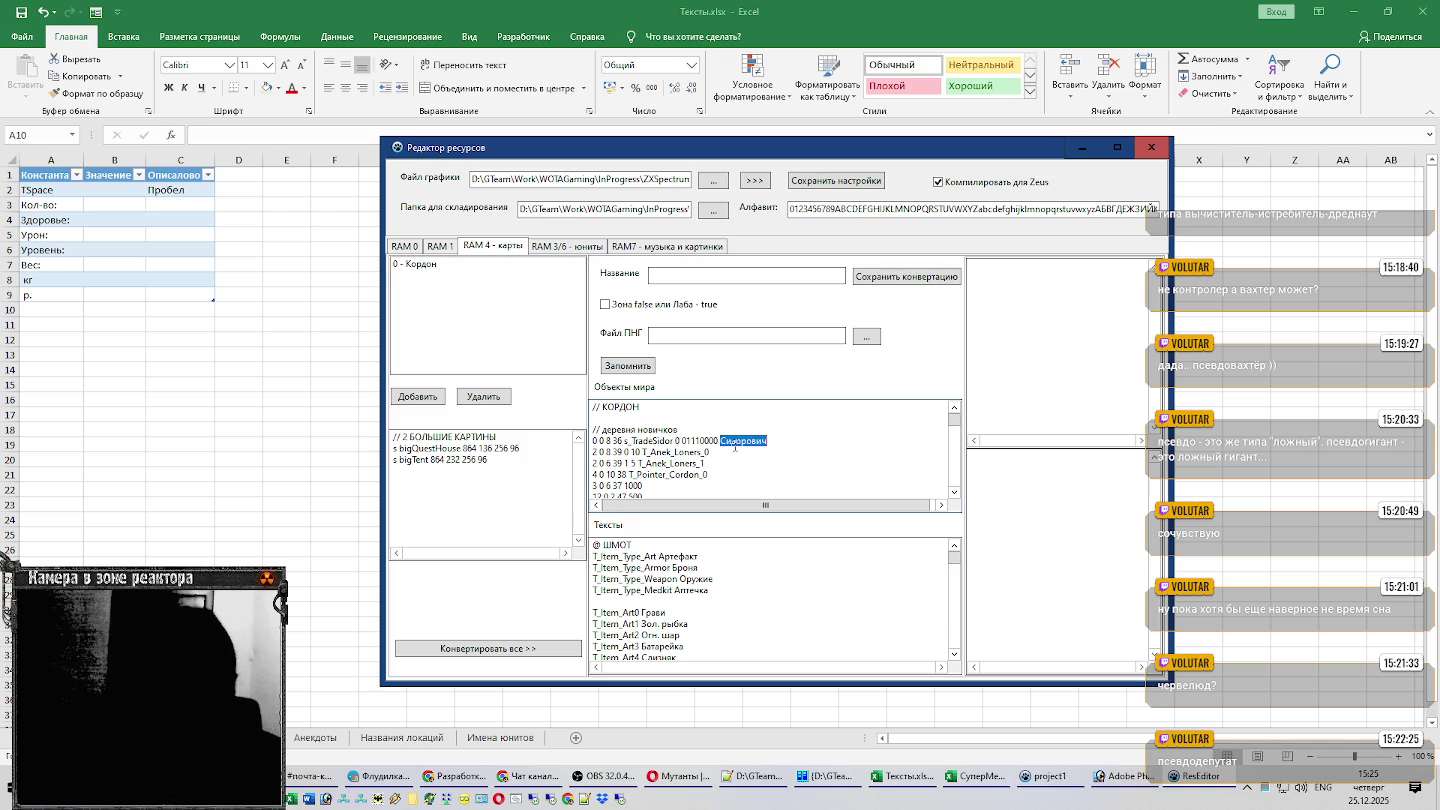
{"action": "scroll", "coordinate": [728, 452], "scroll_direction": "down", "scroll_amount": 2}
{"action": "scroll", "coordinate": [728, 453], "scroll_direction": "down", "scroll_amount": 1}
{"action": "scroll", "coordinate": [728, 455], "scroll_direction": "down", "scroll_amount": 1}
{"action": "scroll", "coordinate": [724, 460], "scroll_direction": "down", "scroll_amount": 1}
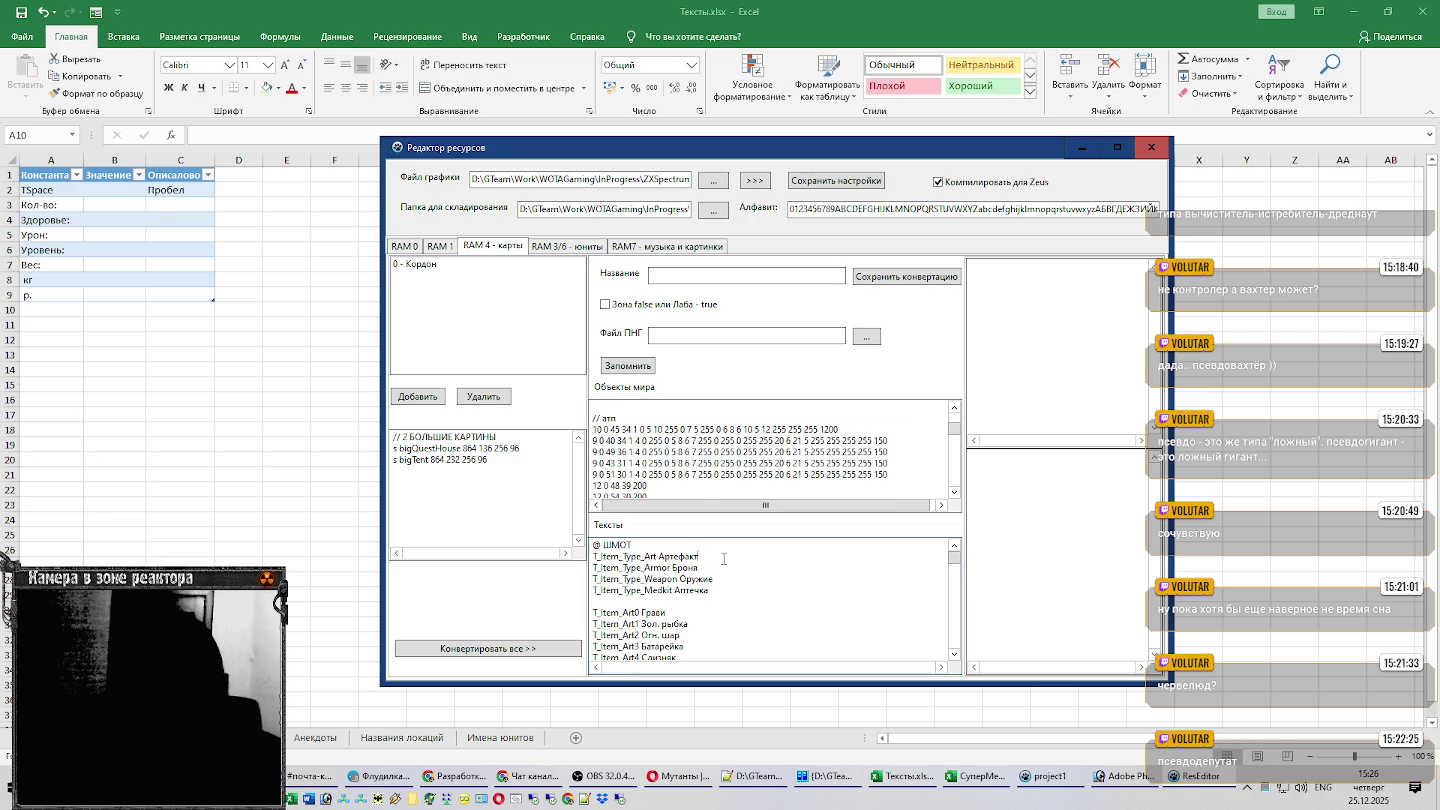
{"action": "left_click", "coordinate": [744, 588]}
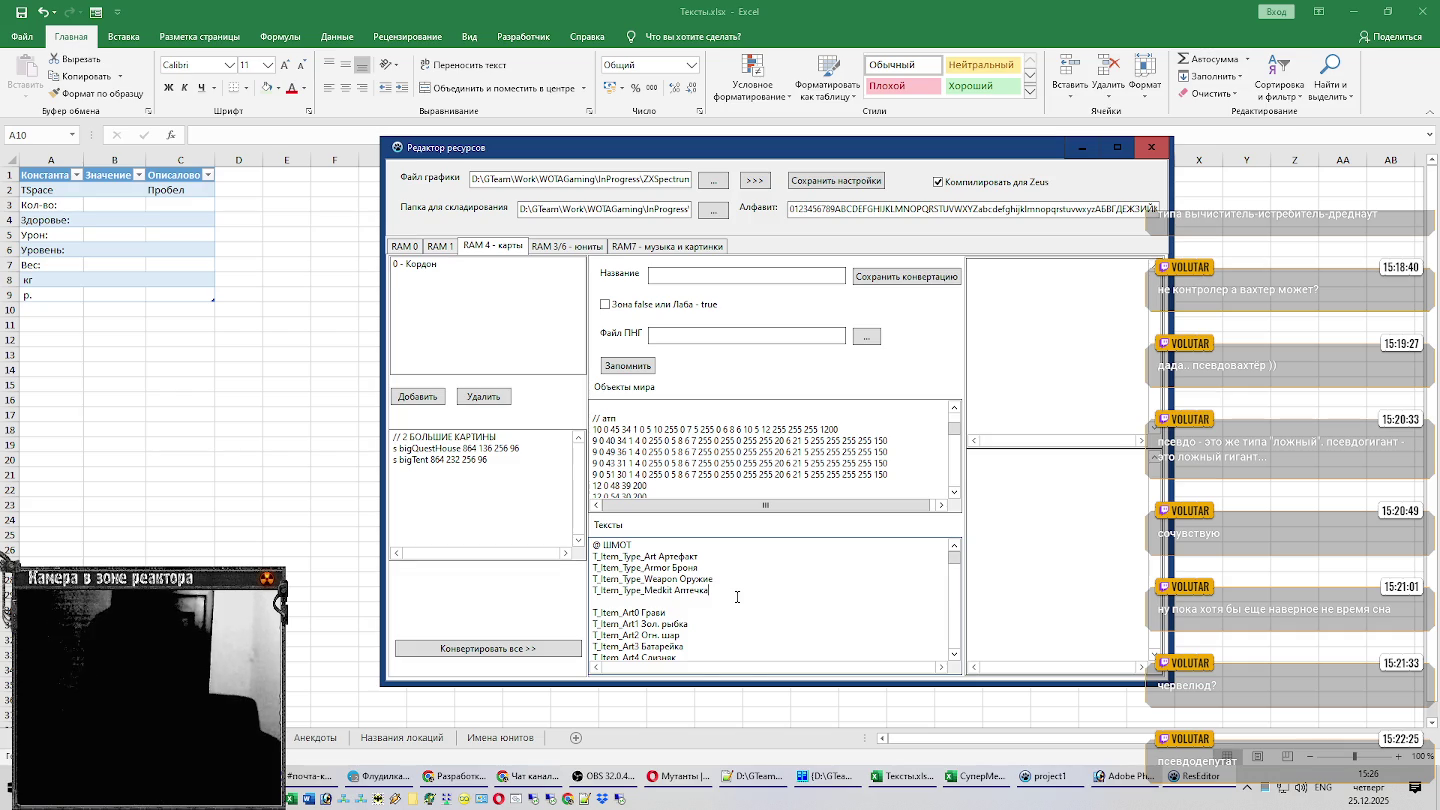
Return to the RAM 0 page and place the caret on the TUnitDataSh_4 line.
{"action": "left_click", "coordinate": [763, 484]}
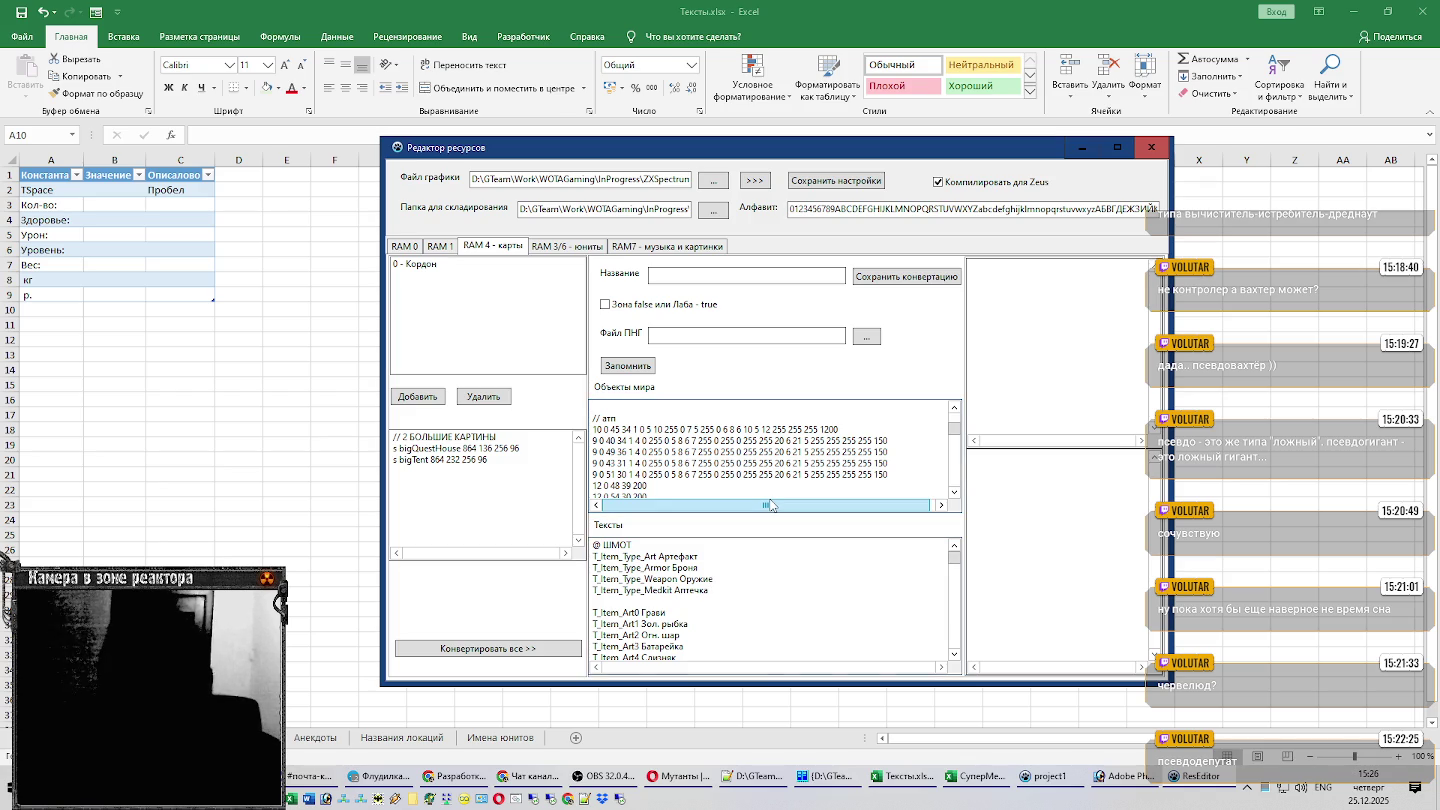
{"action": "scroll", "coordinate": [780, 493], "scroll_direction": "up", "scroll_amount": 3}
{"action": "scroll", "coordinate": [780, 493], "scroll_direction": "up", "scroll_amount": 3}
{"action": "scroll", "coordinate": [781, 493], "scroll_direction": "up", "scroll_amount": 3}
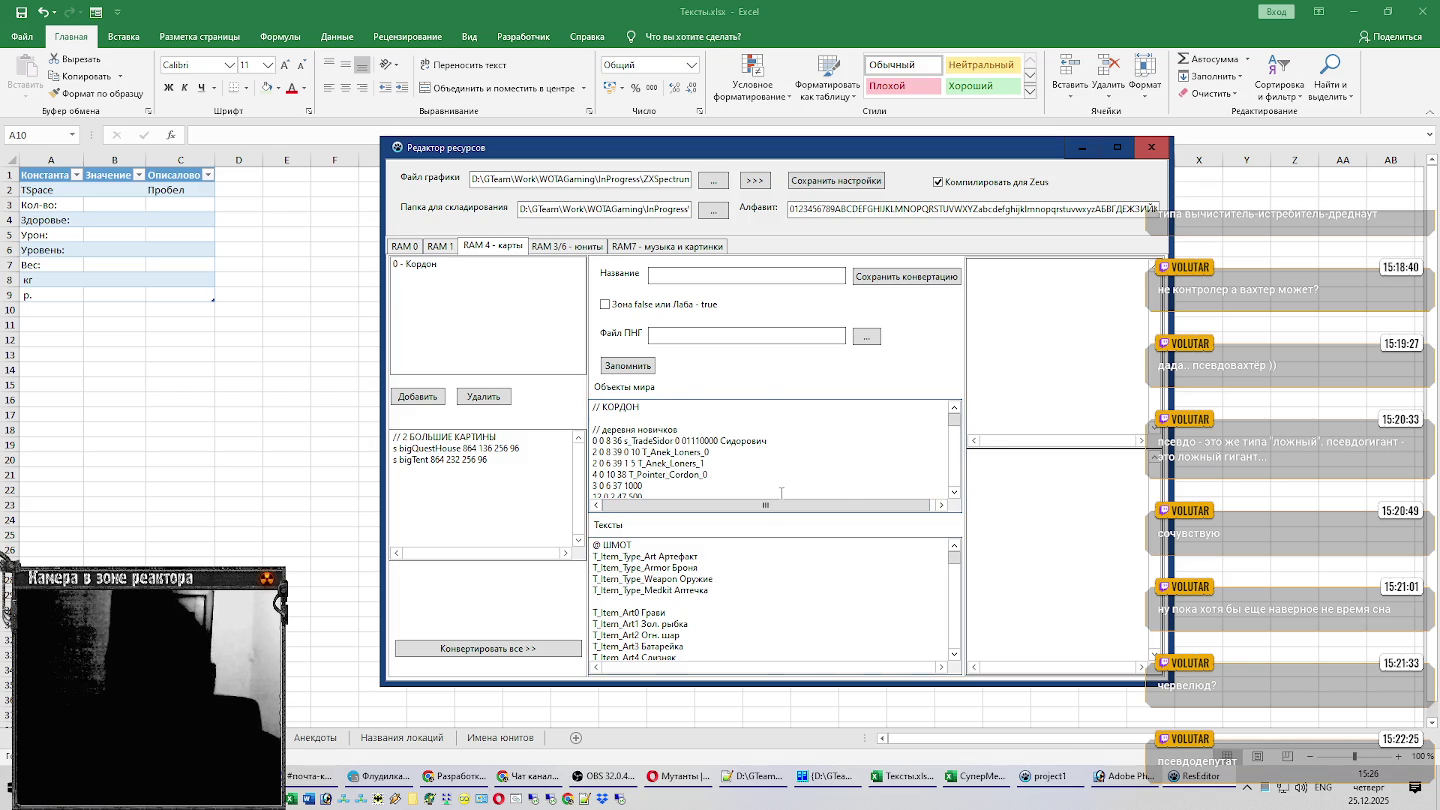
{"action": "left_click", "coordinate": [419, 247]}
{"action": "left_click", "coordinate": [681, 478]}
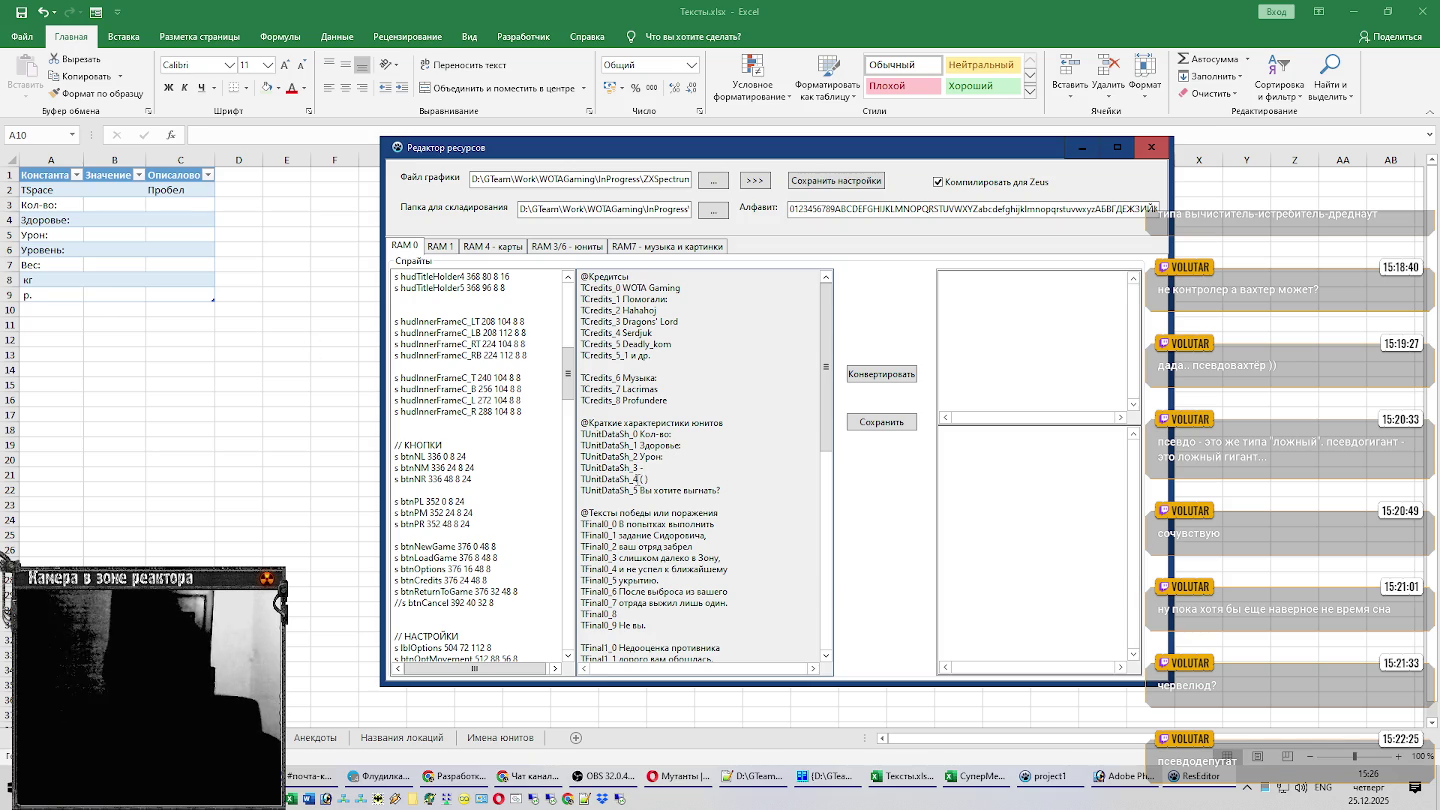
Copy 'Вы хотите выгнать?' from the resource editor into A10 and autofit column A.
{"action": "mouse_move", "coordinate": [641, 479]}
{"action": "left_mouse_down"}
{"action": "mouse_move", "coordinate": [669, 479]}
{"action": "mouse_move", "coordinate": [645, 490]}
{"action": "left_mouse_up"}
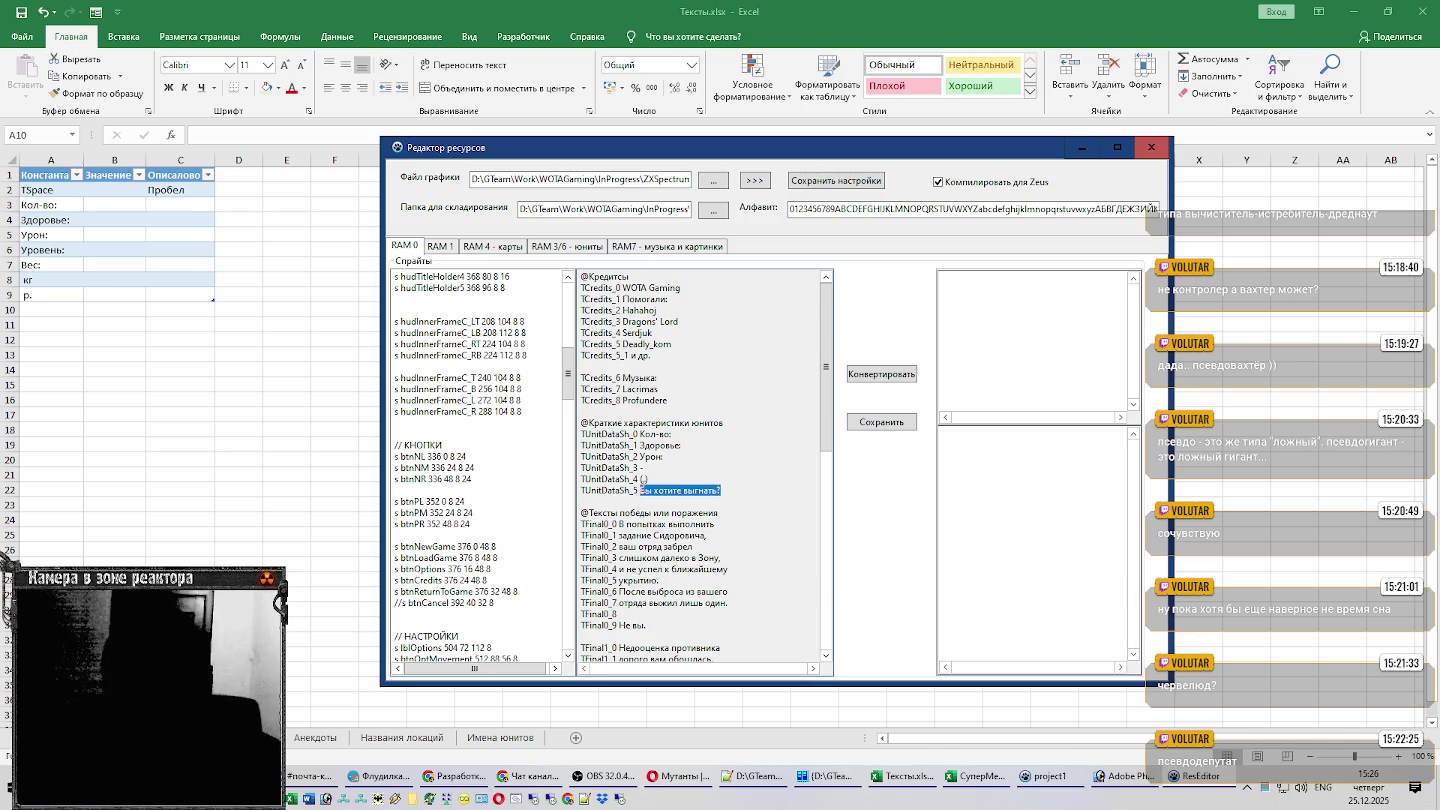
{"action": "key", "text": "alt+Tab"}
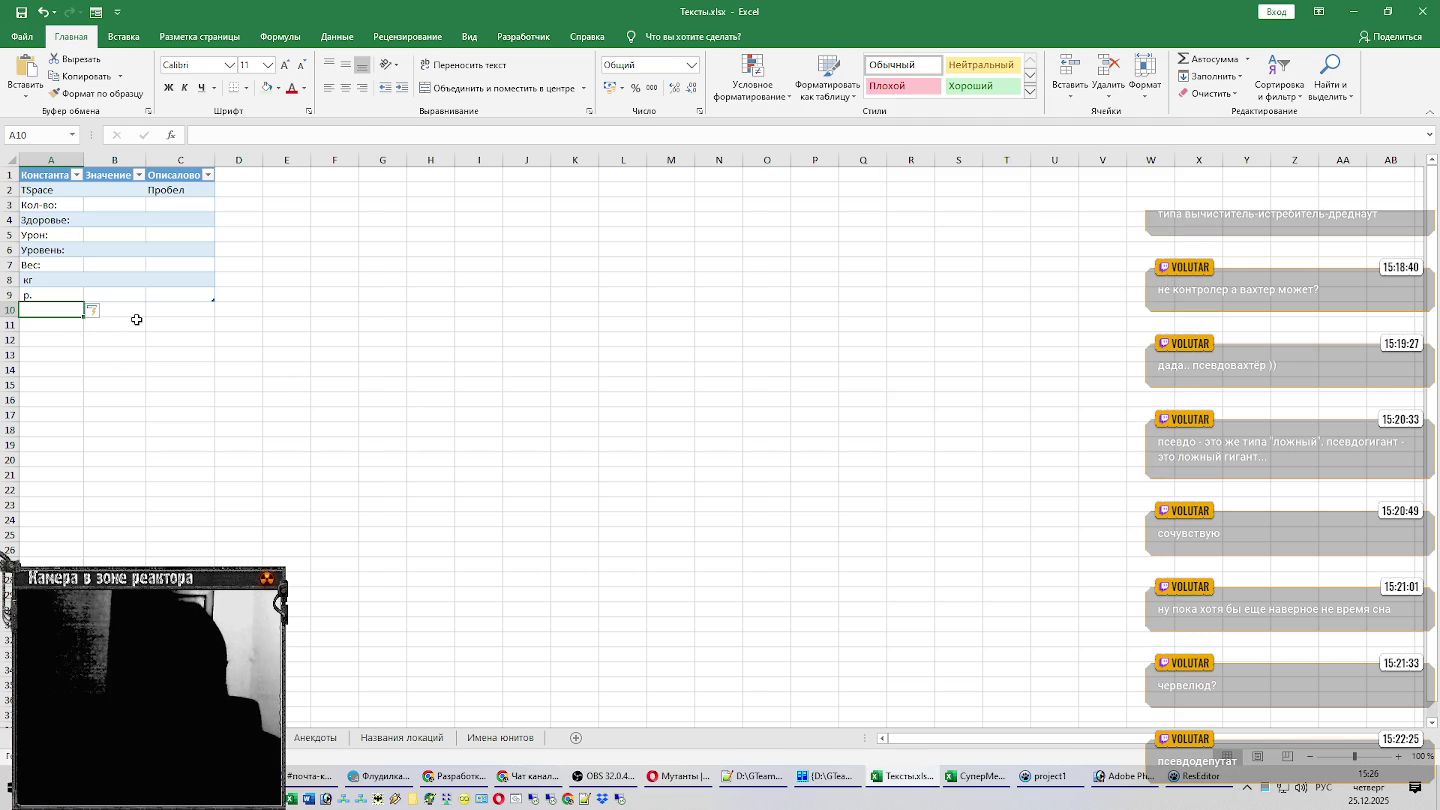
{"action": "type", "text": "Вы хотите выгнать?"}
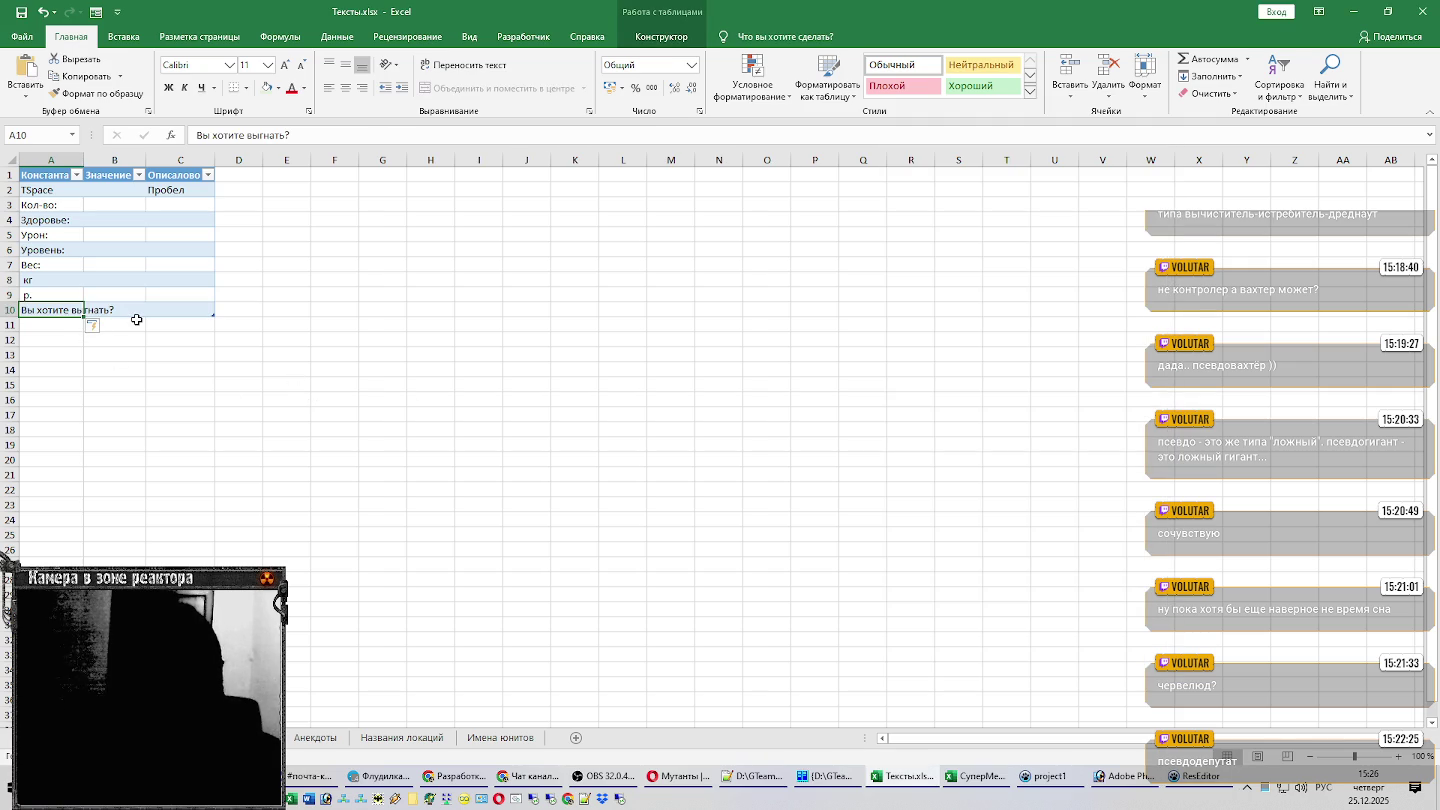
{"action": "double_click", "coordinate": [83, 160]}
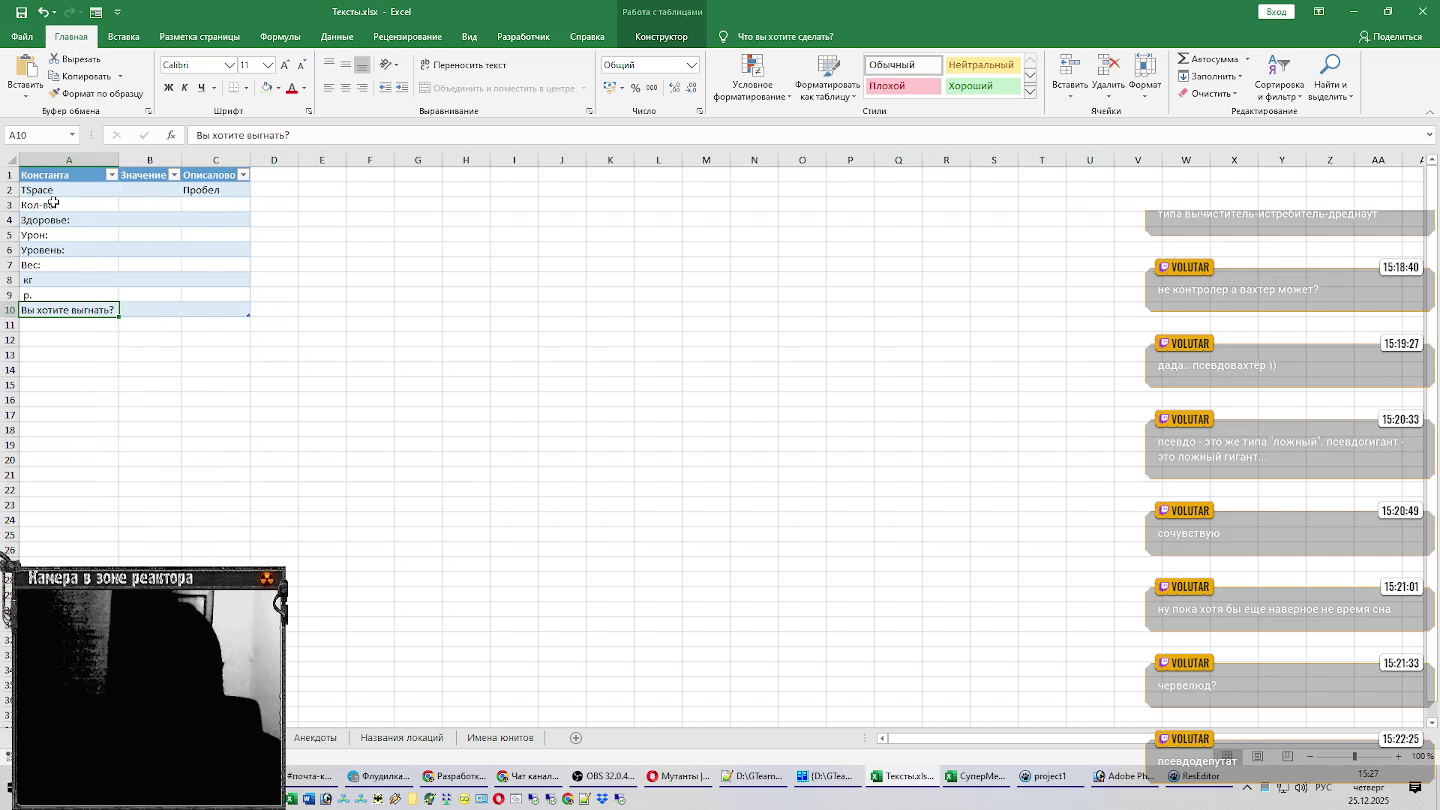
Move the labels from A3:A10 to B3:B10 and autofit column B.
{"action": "left_click_drag", "start_coordinate": [53, 203], "coordinate": [78, 308]}
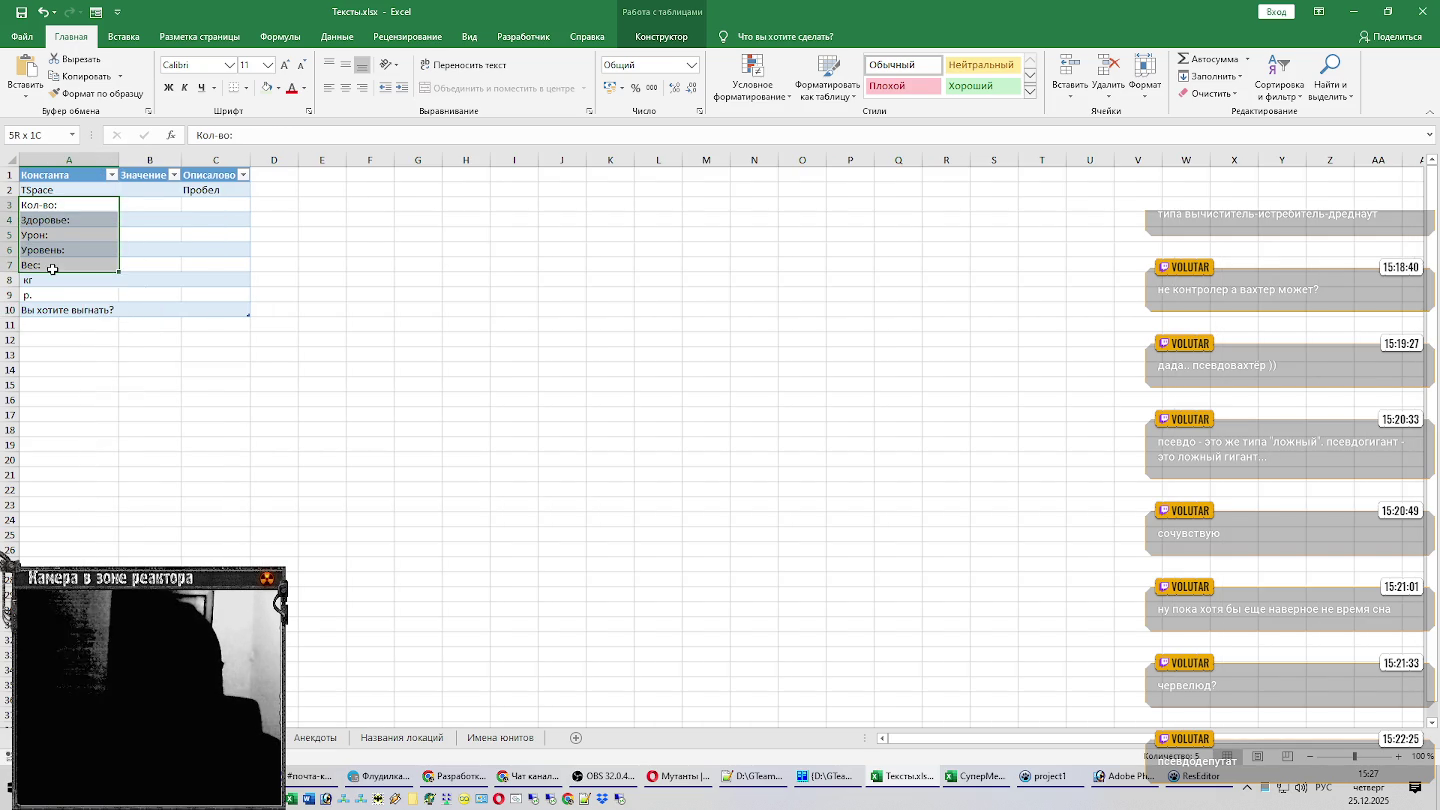
{"action": "key", "text": "ctrl+c"}
{"action": "left_click", "coordinate": [145, 206]}
{"action": "key", "text": "ctrl+v"}
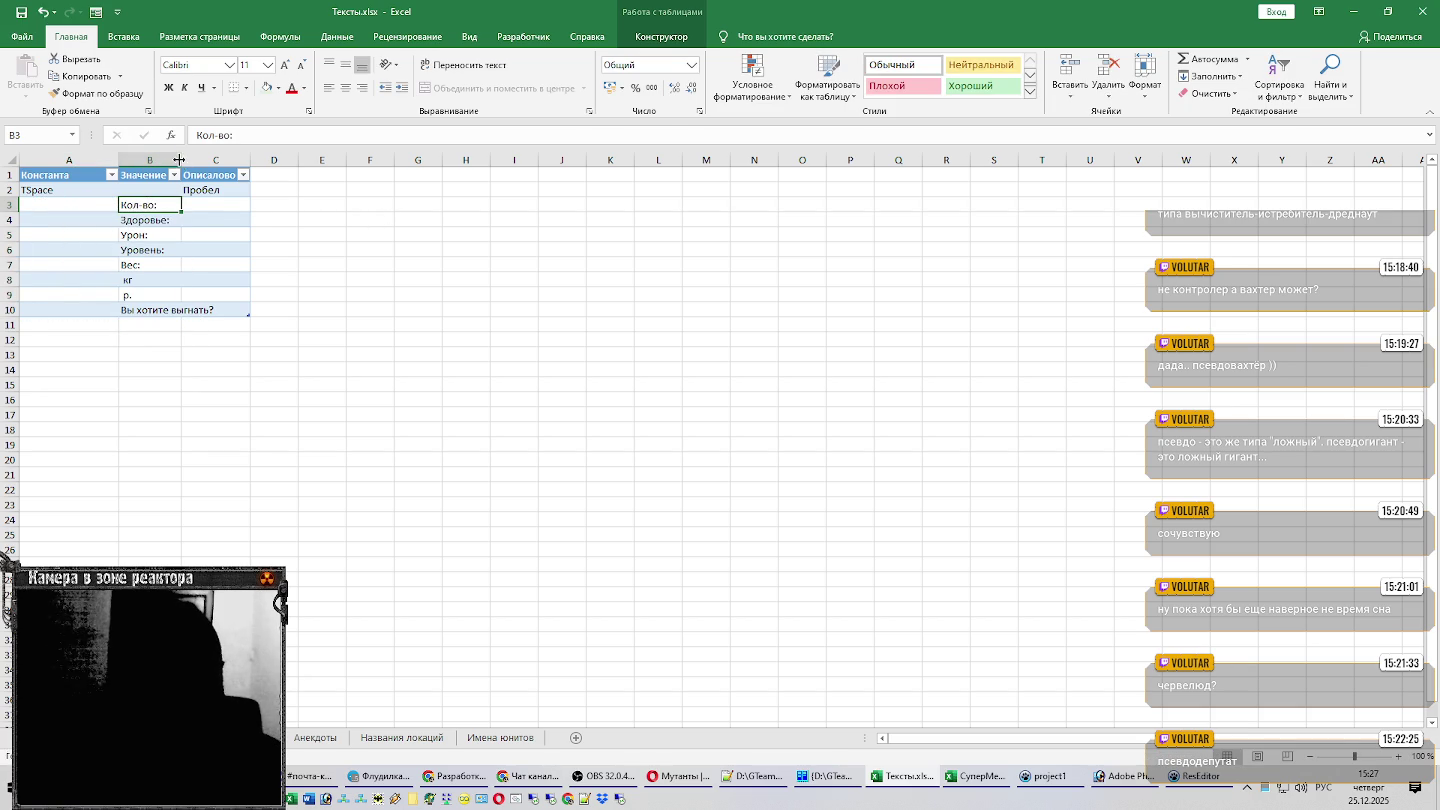
{"action": "double_click", "coordinate": [181, 160]}
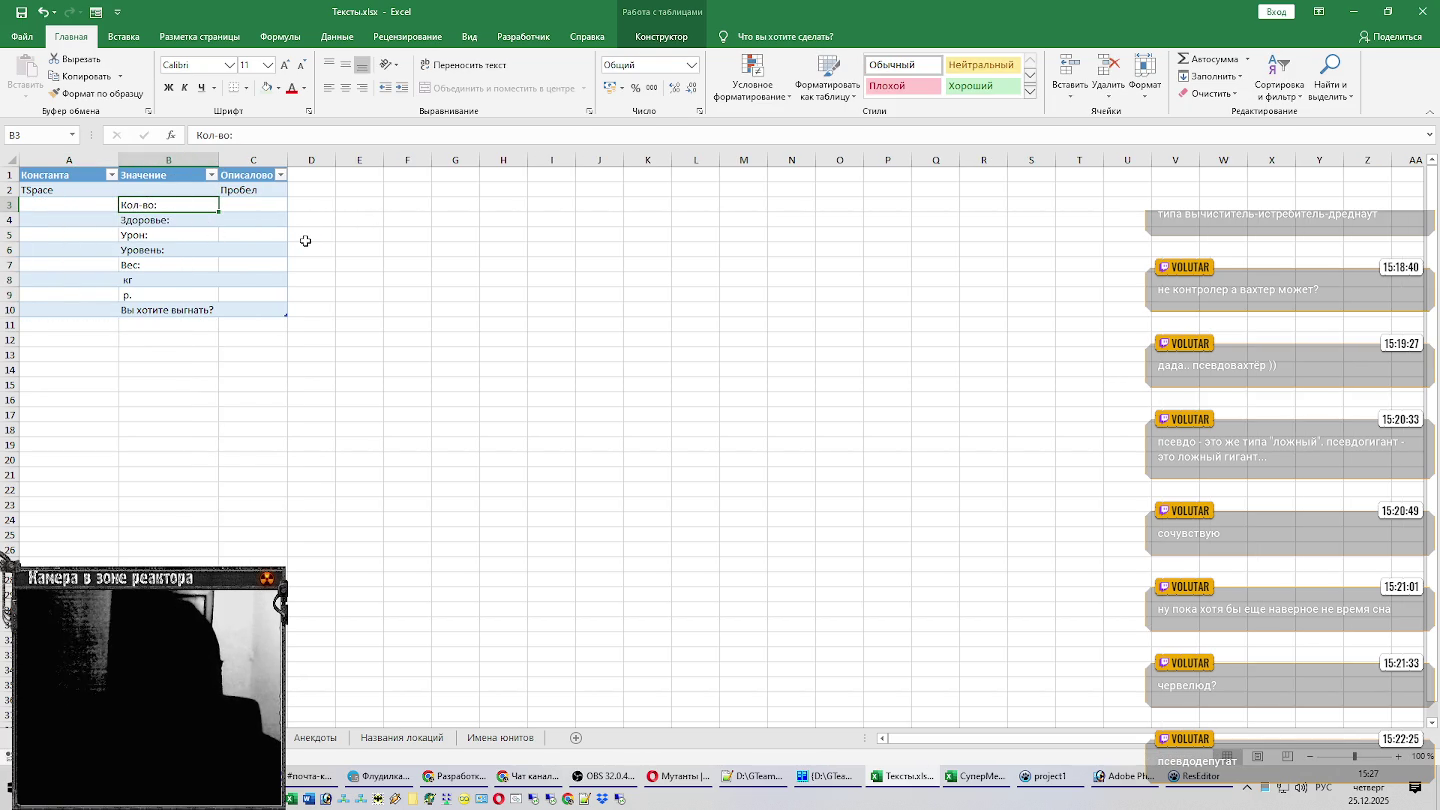
{"action": "key", "text": "Down"}
{"action": "key", "text": "ctrl+Down"}
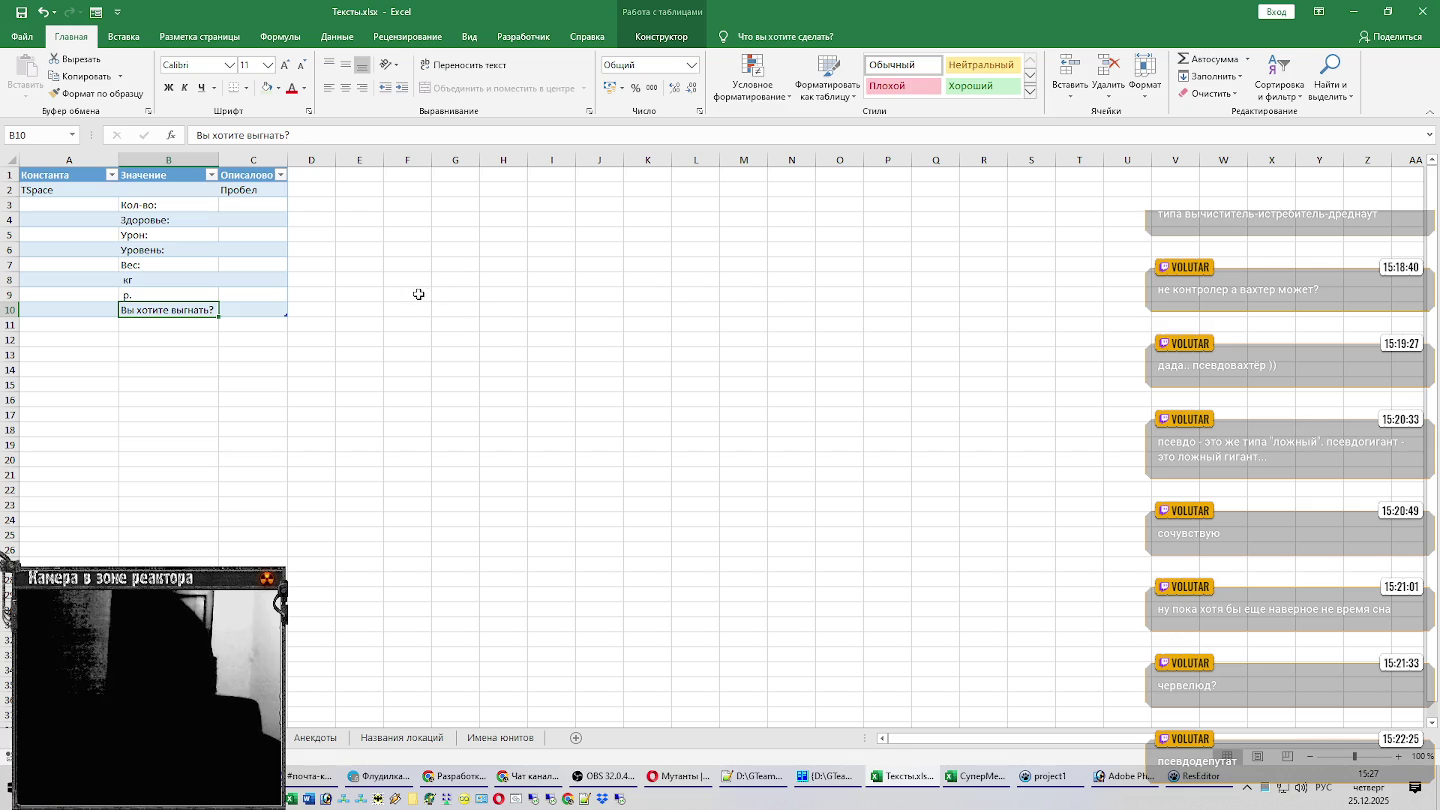
Paste 'Выбросить хабар?' into B11, then add a new blank sheet Лист7.
{"action": "key", "text": "alt+Tab"}
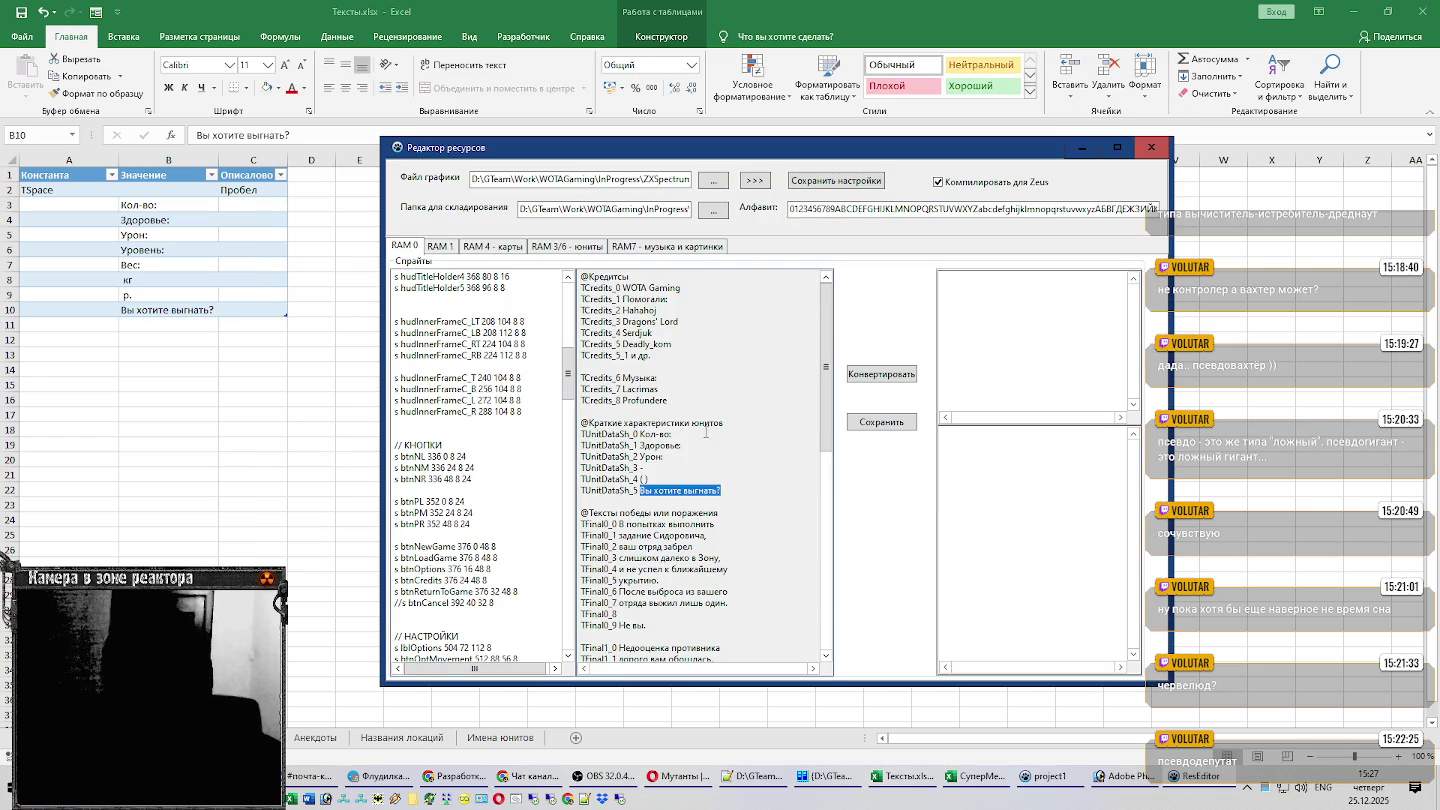
{"action": "left_click", "coordinate": [745, 513]}
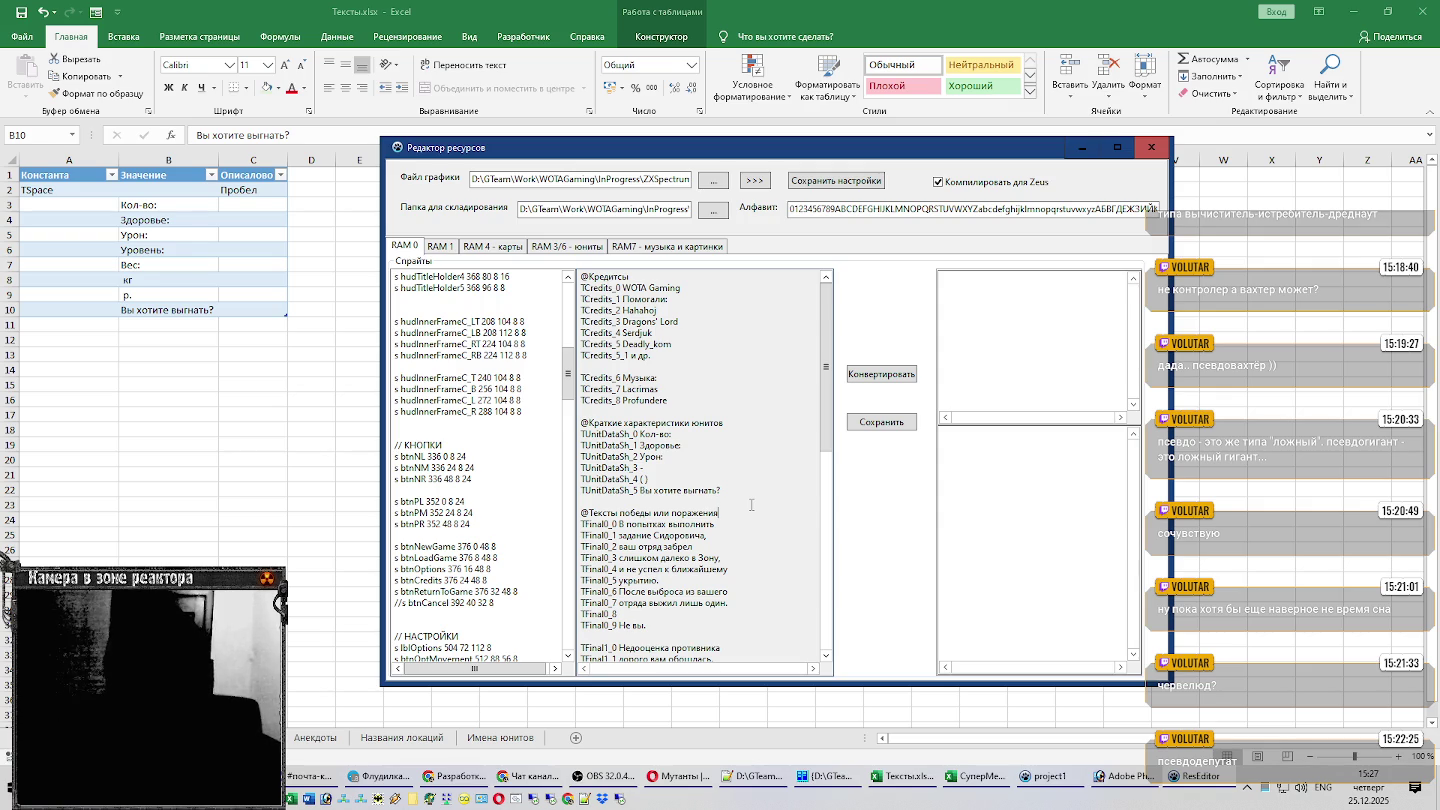
{"action": "scroll", "coordinate": [751, 505], "scroll_direction": "down", "scroll_amount": 6}
{"action": "scroll", "coordinate": [755, 503], "scroll_direction": "down", "scroll_amount": 5}
{"action": "scroll", "coordinate": [757, 502], "scroll_direction": "down", "scroll_amount": 2}
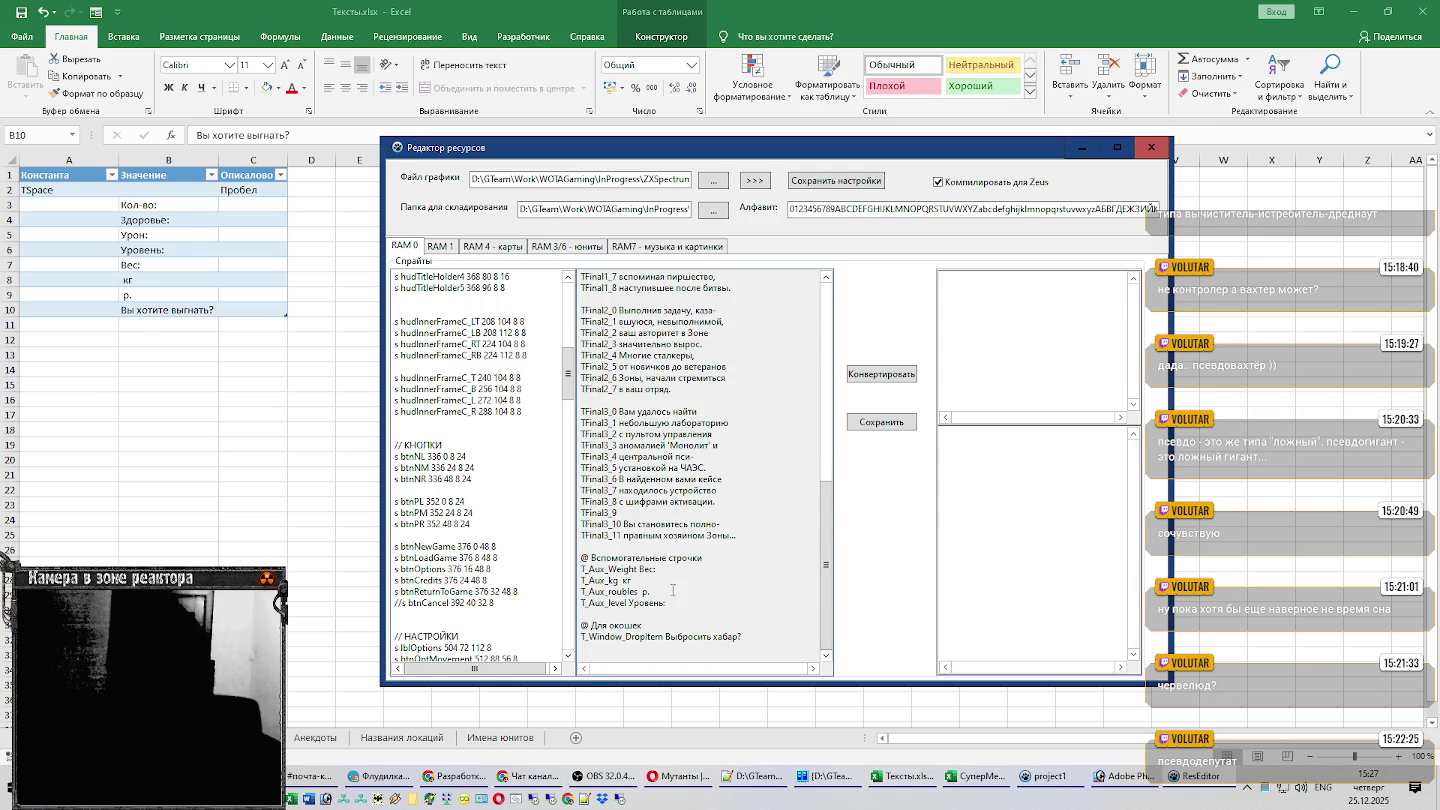
{"action": "key", "text": "alt+Tab"}
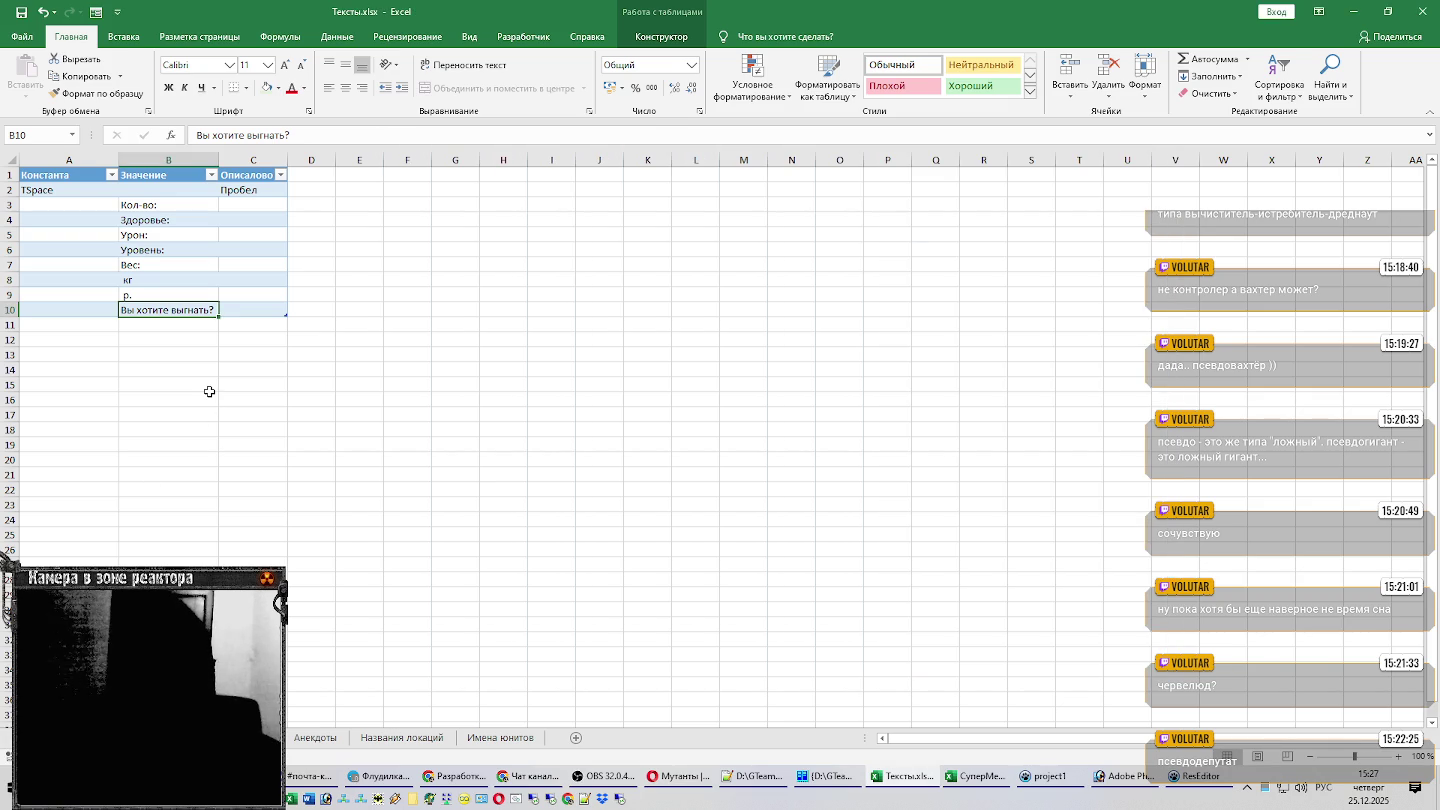
{"action": "key", "text": "alt+Tab"}
{"action": "left_click_drag", "start_coordinate": [767, 636], "coordinate": [664, 636]}
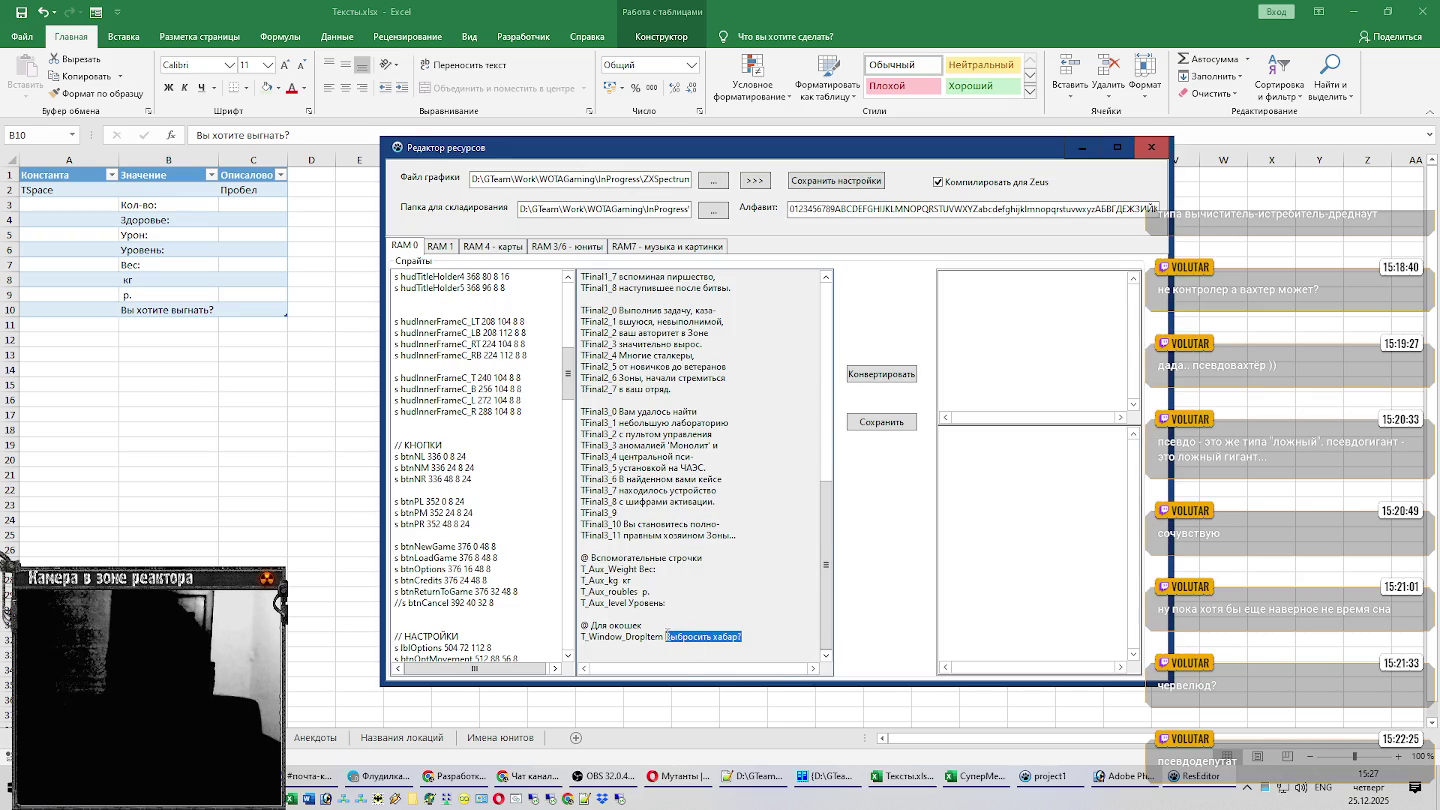
{"action": "key", "text": "alt+Tab"}
{"action": "key", "text": "Down"}
{"action": "key", "text": "ctrl+v"}
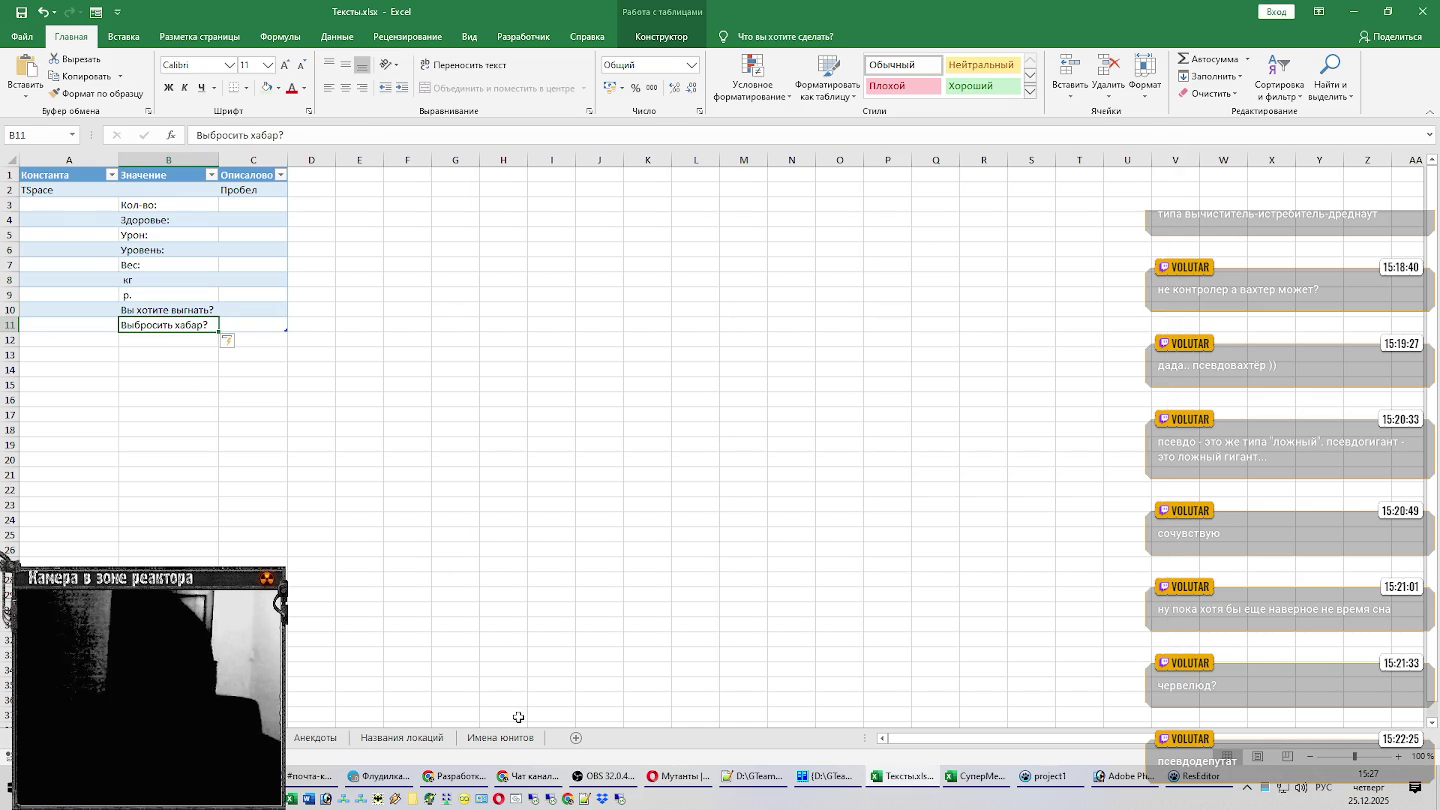
{"action": "left_click", "coordinate": [505, 740]}
{"action": "left_click", "coordinate": [607, 738]}
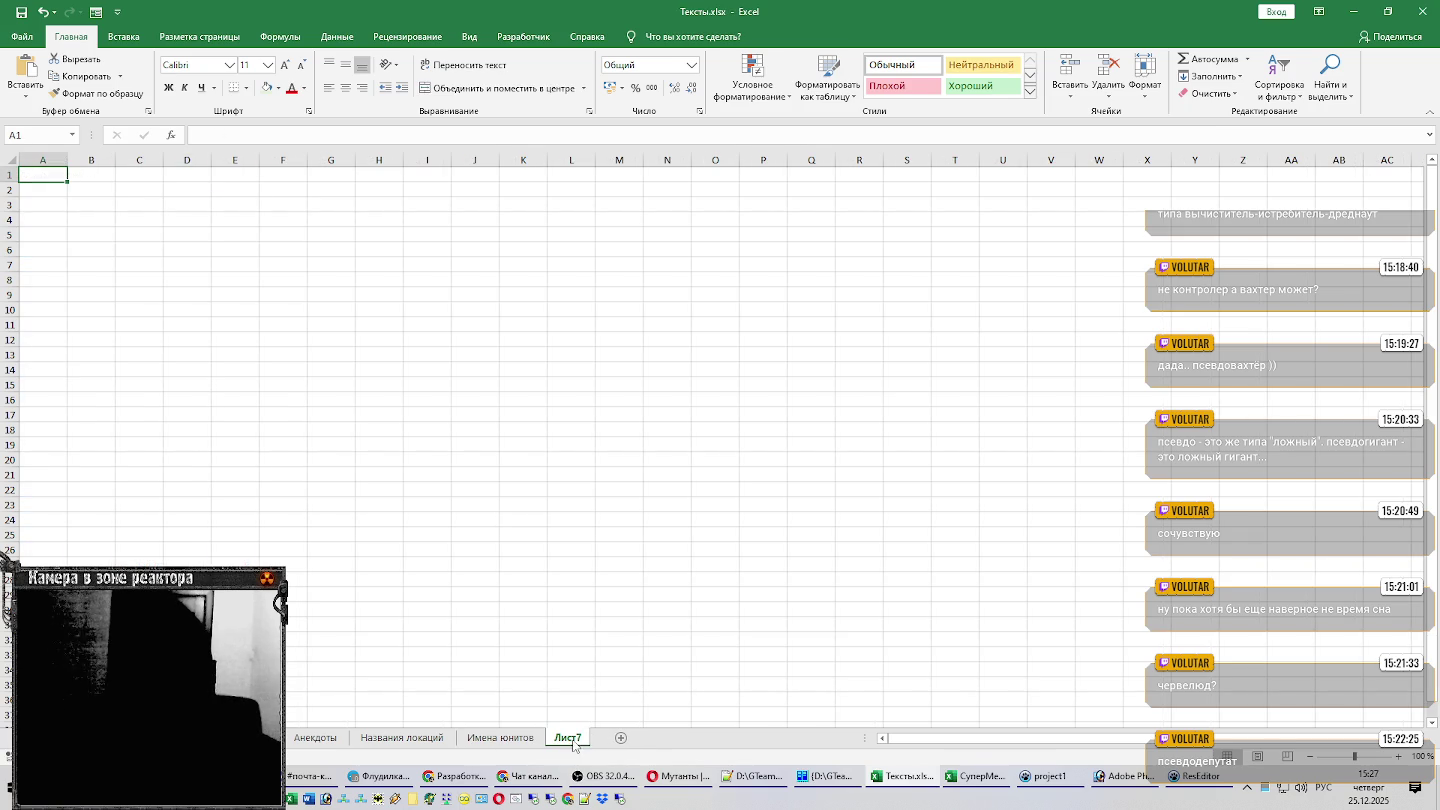
Name the new sheet 'Шмот', then bring the Хабар and ResEditor windows to the front.
{"action": "type", "text": "Шмот"}
{"action": "key", "text": "Return"}
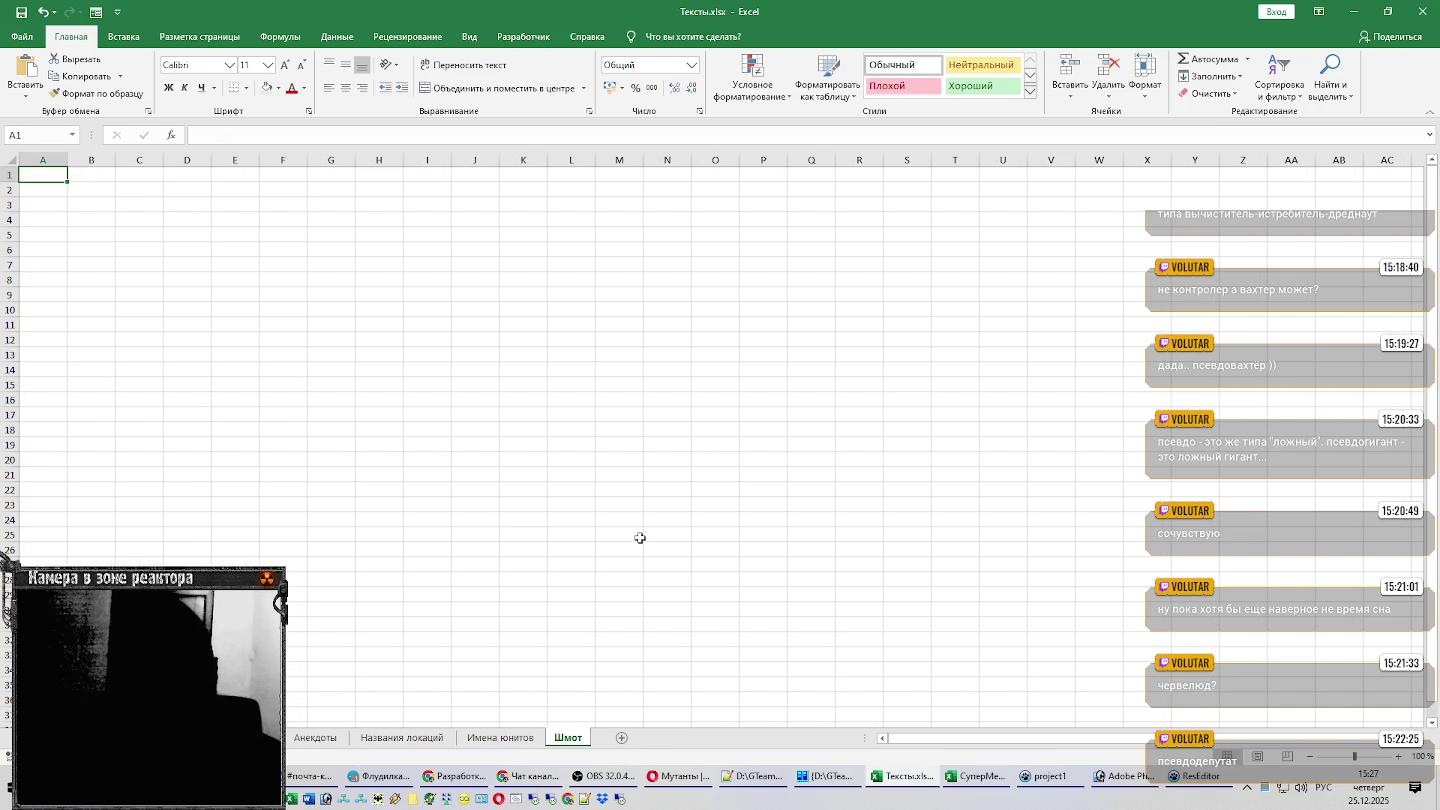
{"action": "double_click", "coordinate": [571, 737]}
{"action": "key", "text": "Return"}
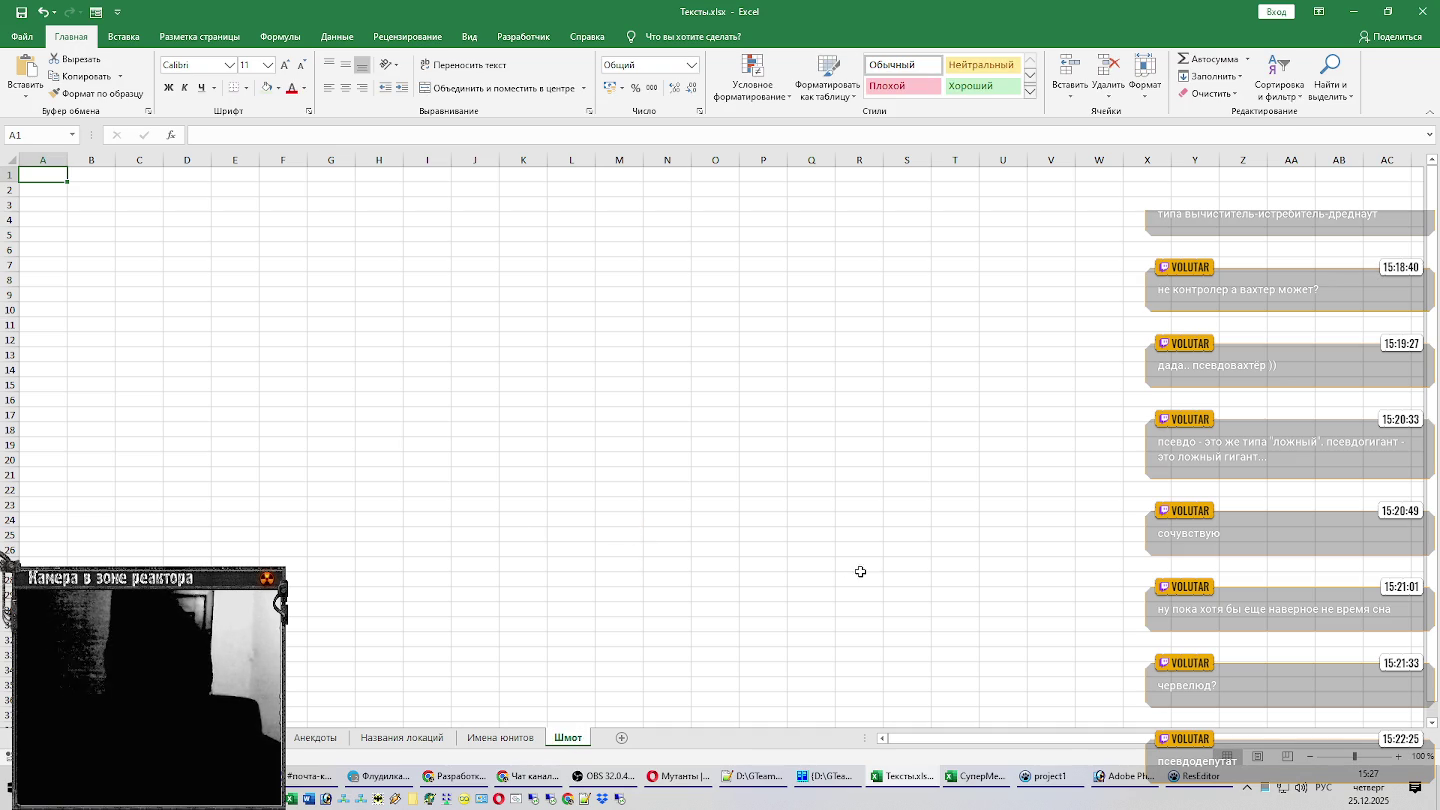
{"action": "mouse_move", "coordinate": [1044, 776]}
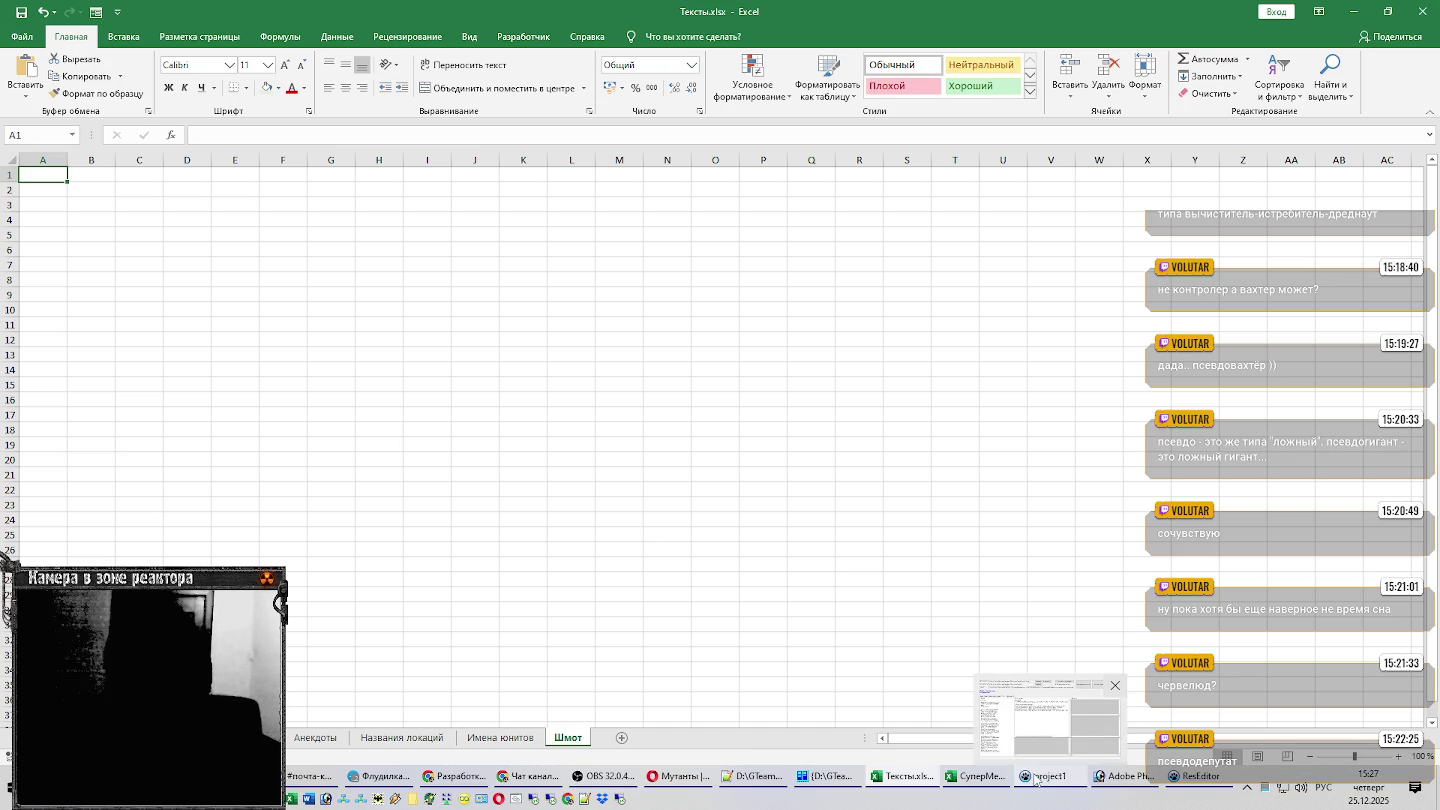
{"action": "left_click", "coordinate": [1050, 776]}
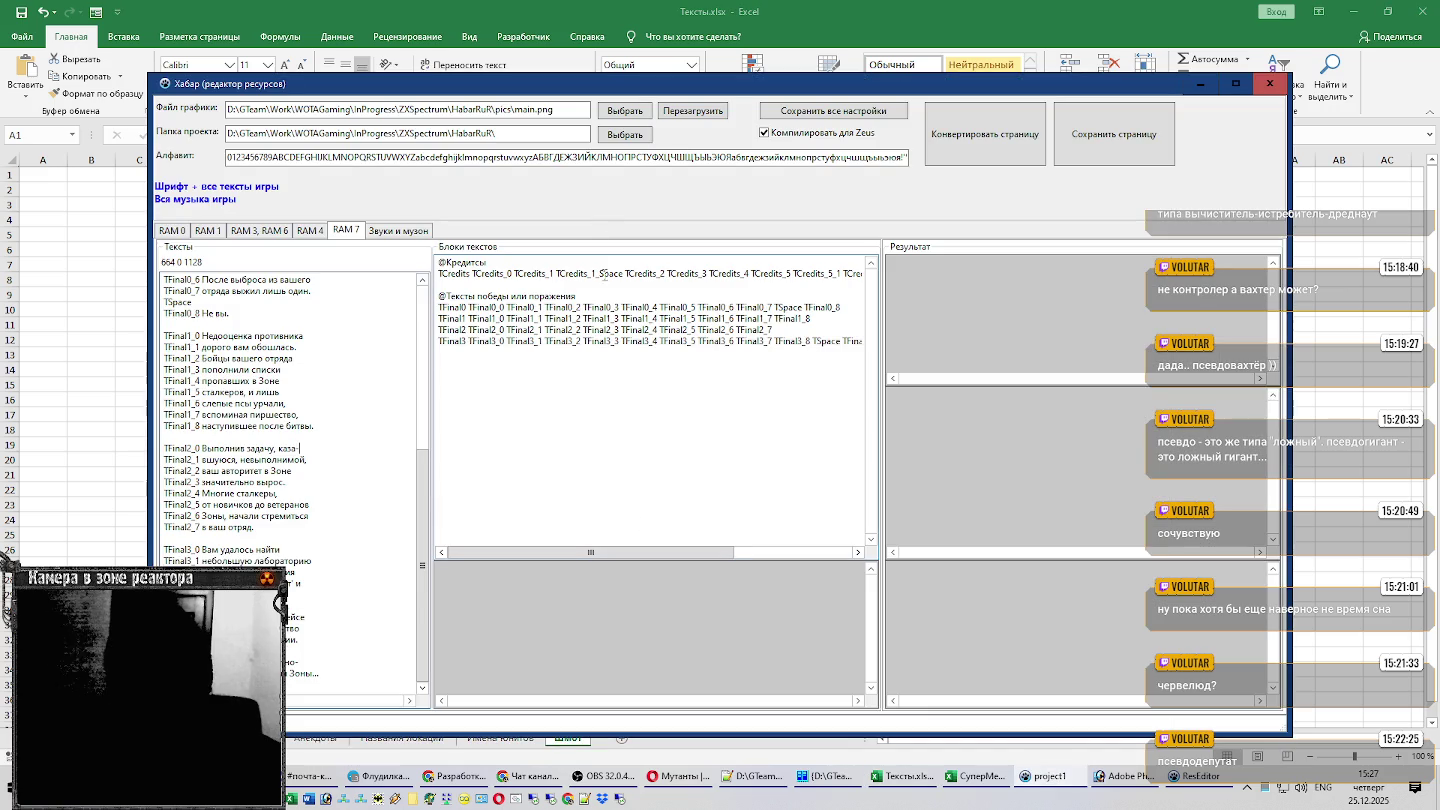
{"action": "left_click", "coordinate": [1194, 778]}
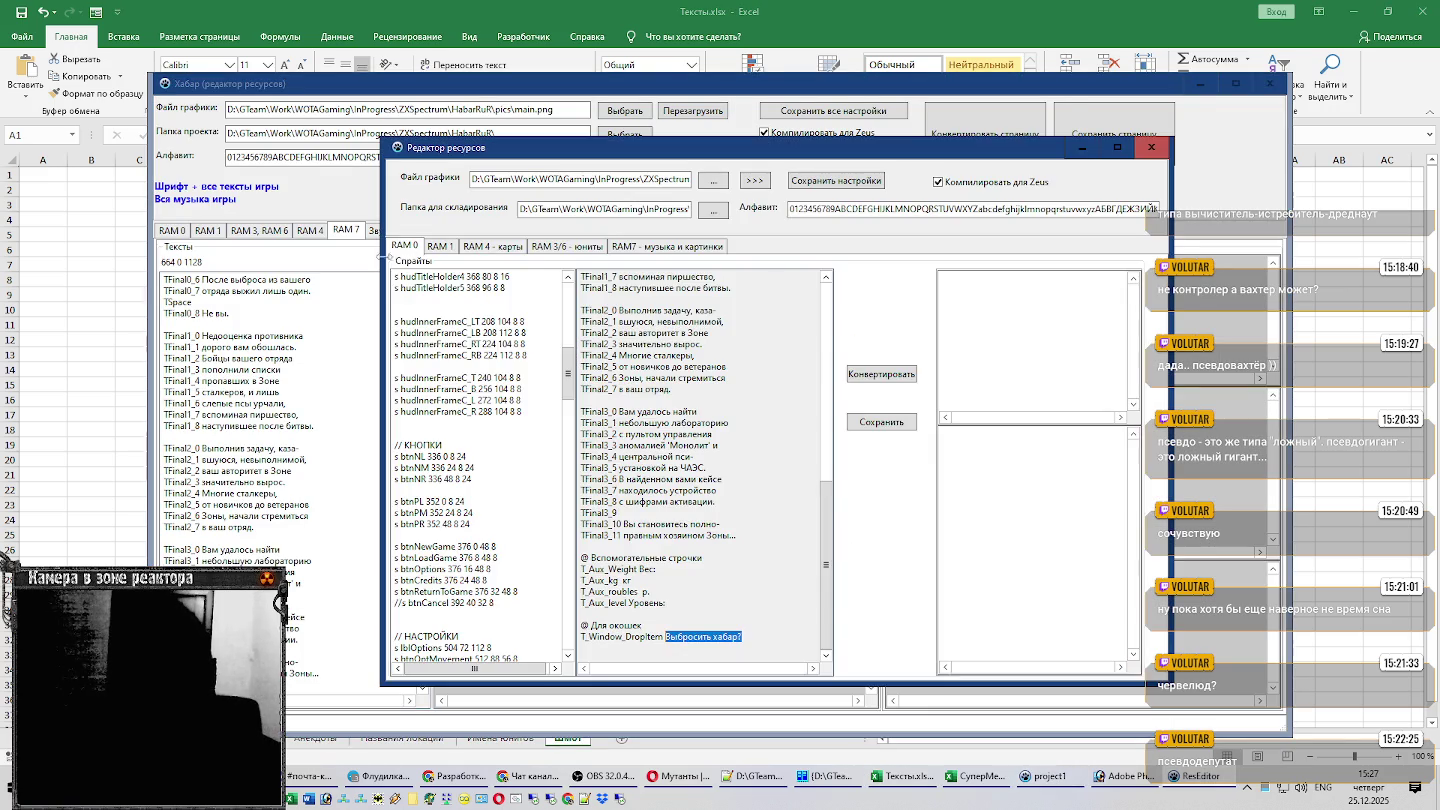
Show ResEditor's 'RAM 4 - карты' page with the ШМОТ item texts, then return to Excel.
{"action": "left_click", "coordinate": [581, 250]}
{"action": "left_click", "coordinate": [930, 566]}
{"action": "scroll", "coordinate": [930, 566], "scroll_direction": "down", "scroll_amount": 3}
{"action": "scroll", "coordinate": [930, 566], "scroll_direction": "down", "scroll_amount": 3}
{"action": "scroll", "coordinate": [930, 566], "scroll_direction": "down", "scroll_amount": 3}
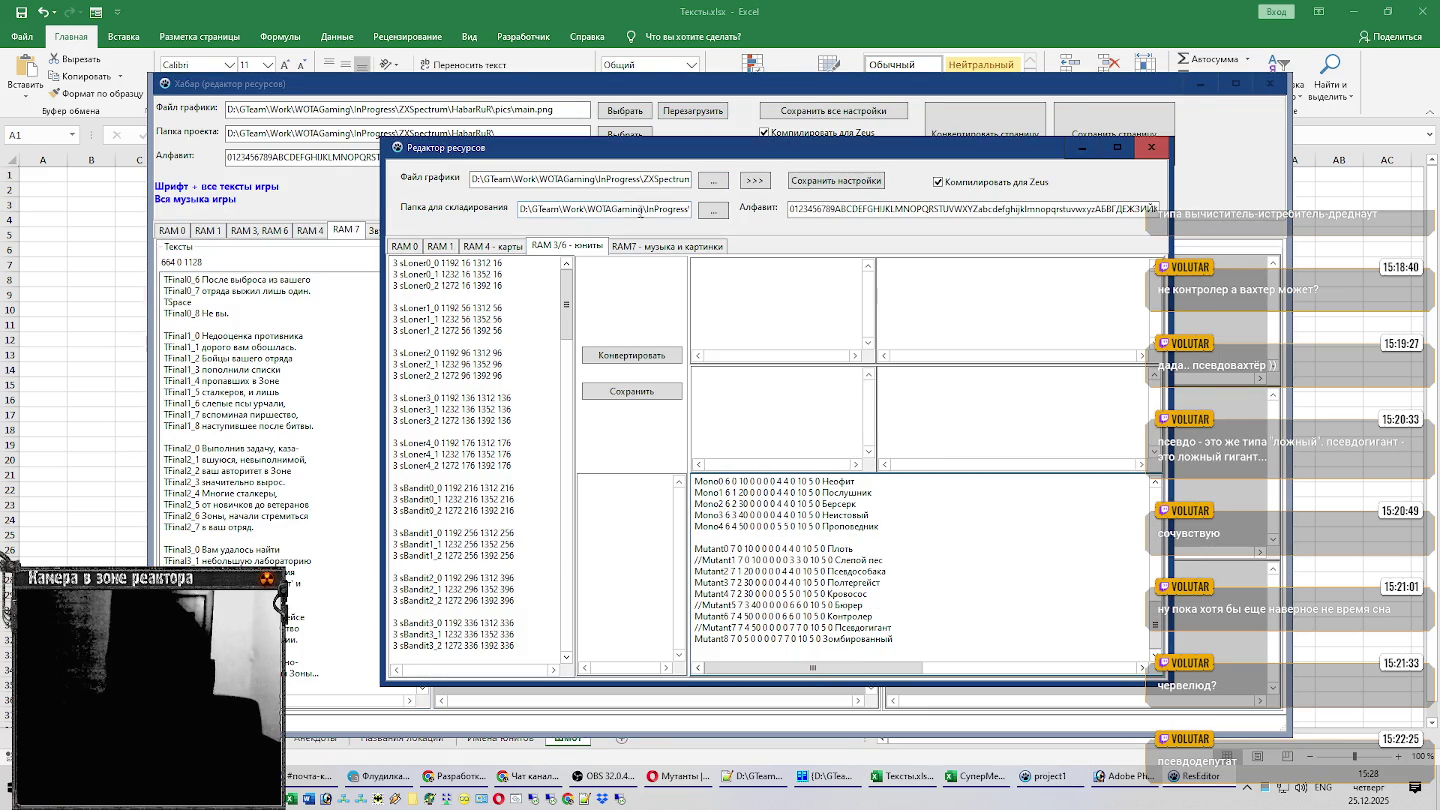
{"action": "left_click", "coordinate": [513, 246]}
{"action": "left_click", "coordinate": [735, 565]}
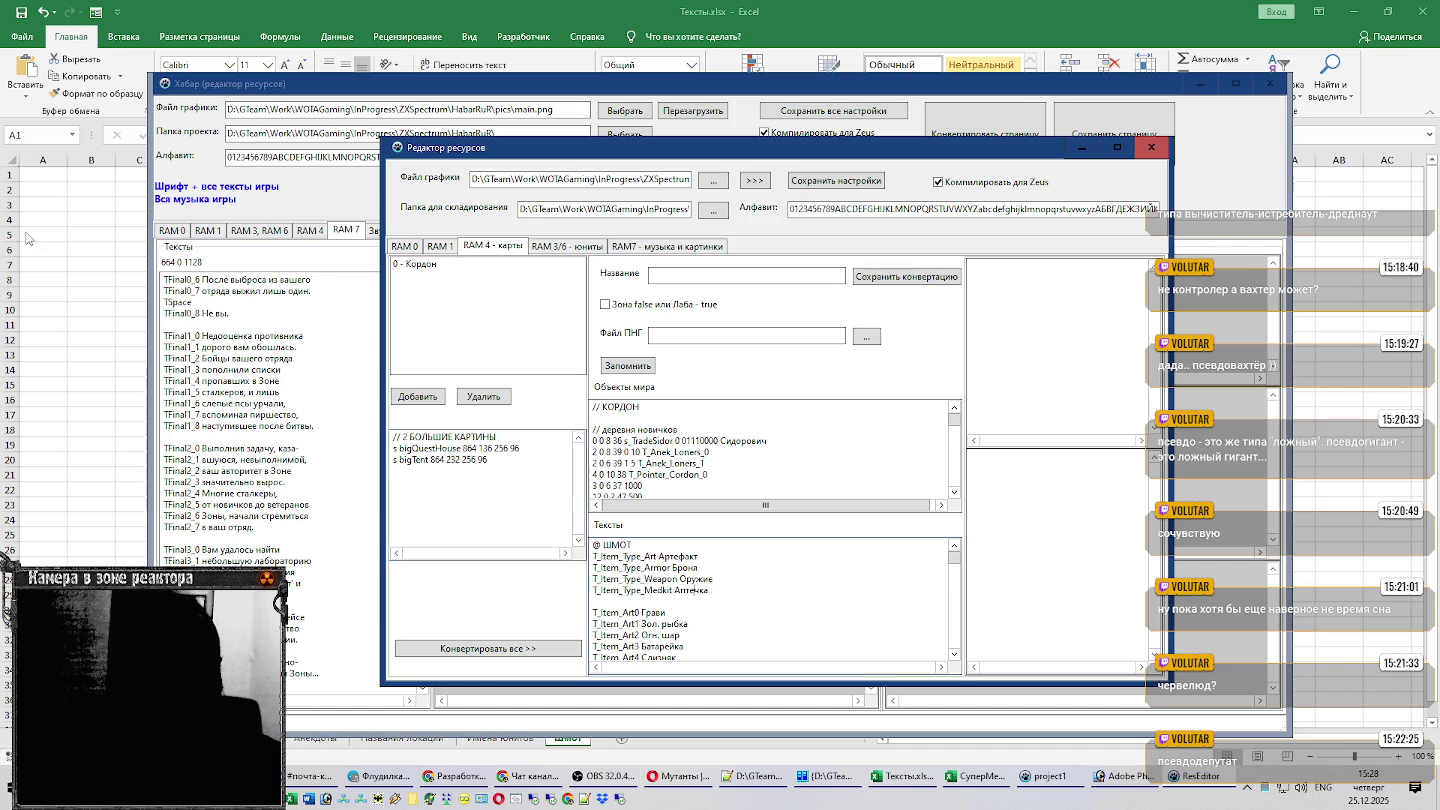
{"action": "key", "text": "alt+Tab"}
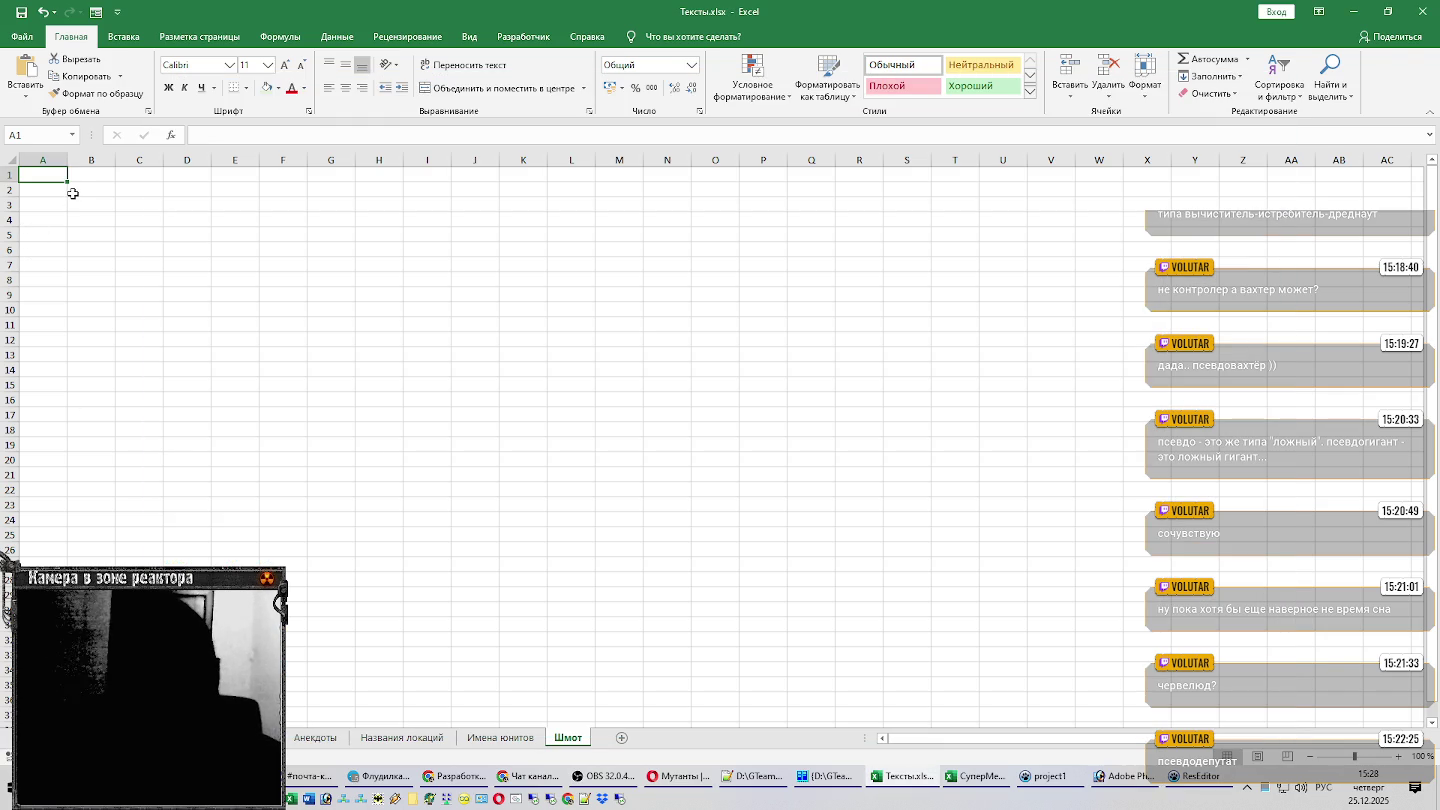
Enter the heading 'Типы шмота' in cell A1 of the Шмот sheet.
{"action": "type", "text": "Типы шмота"}
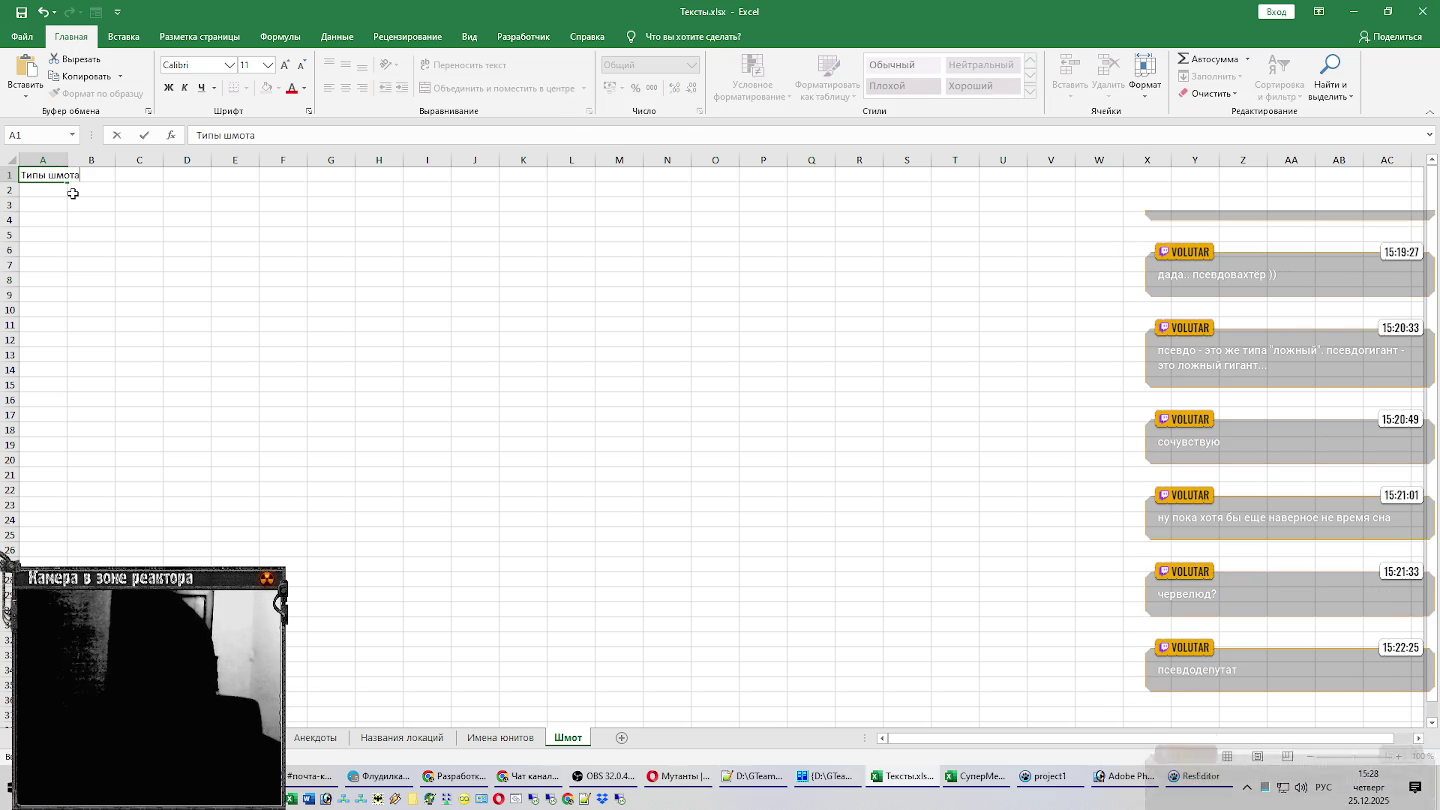
{"action": "key", "text": "Return"}
{"action": "key", "text": "alt+Tab"}
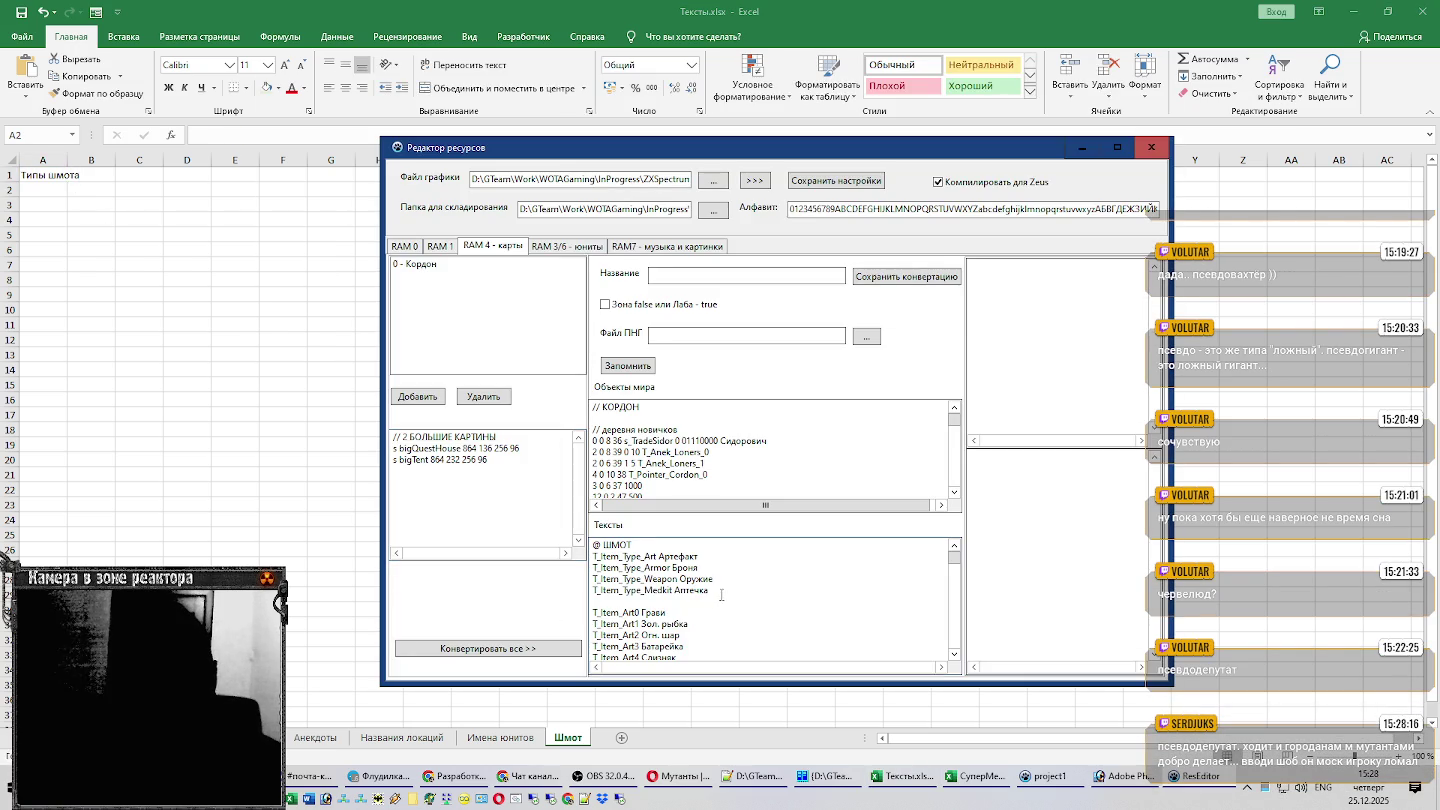
{"action": "left_click", "coordinate": [50, 175]}
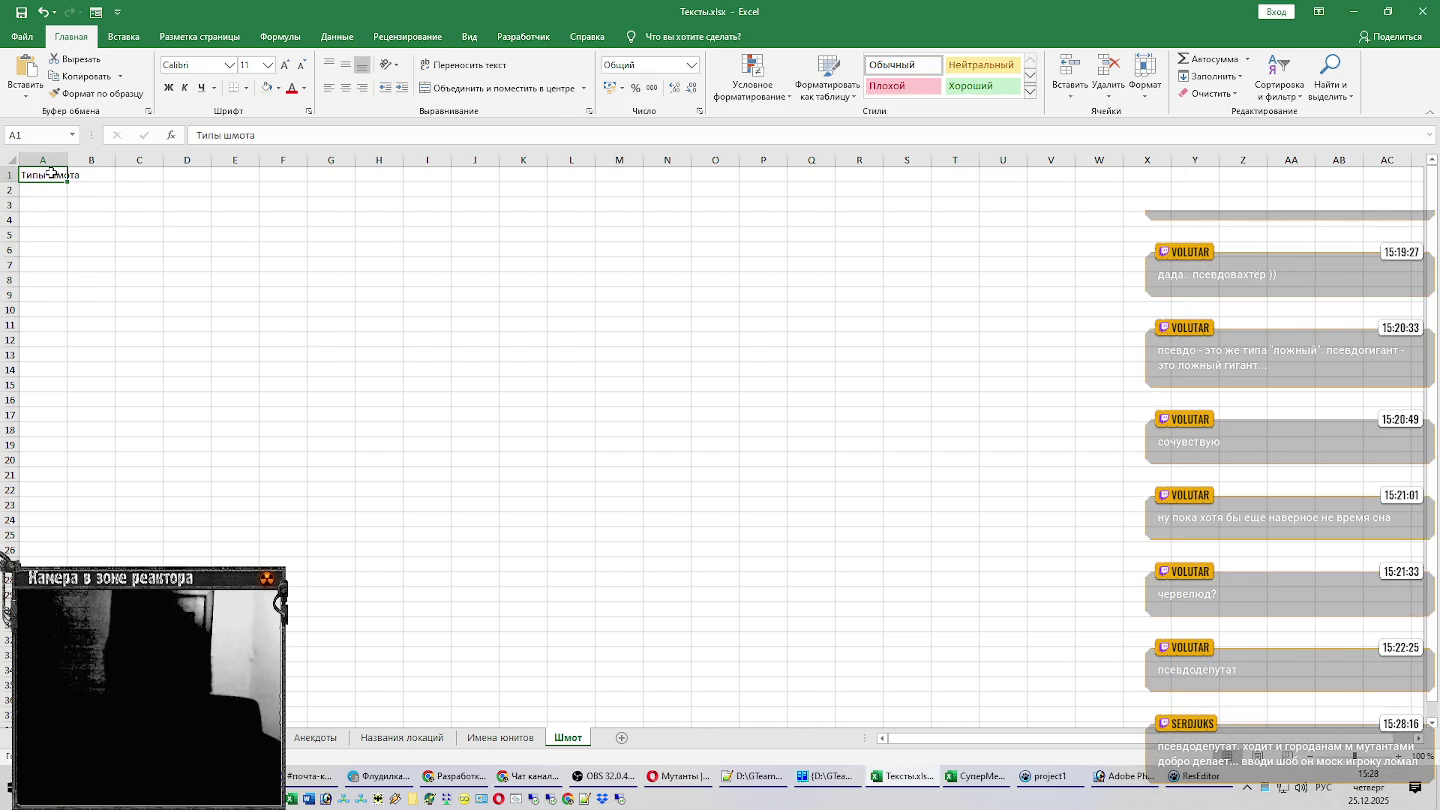
Turn A1 into a table with headers and correct the heading to 'Тип шмота'.
{"action": "key", "text": "ctrl+t"}
{"action": "left_click", "coordinate": [848, 314]}
{"action": "left_click", "coordinate": [858, 342]}
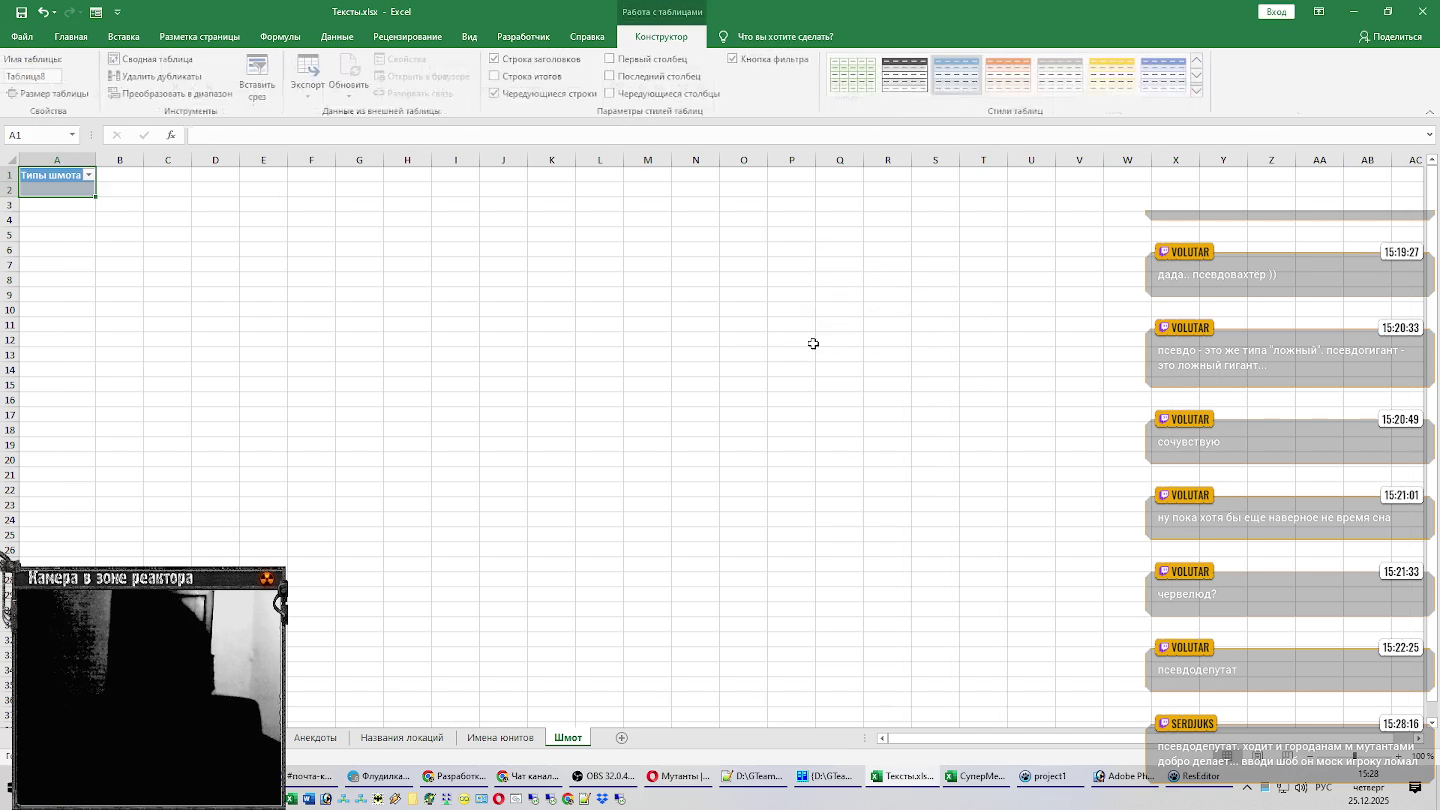
{"action": "double_click", "coordinate": [52, 174]}
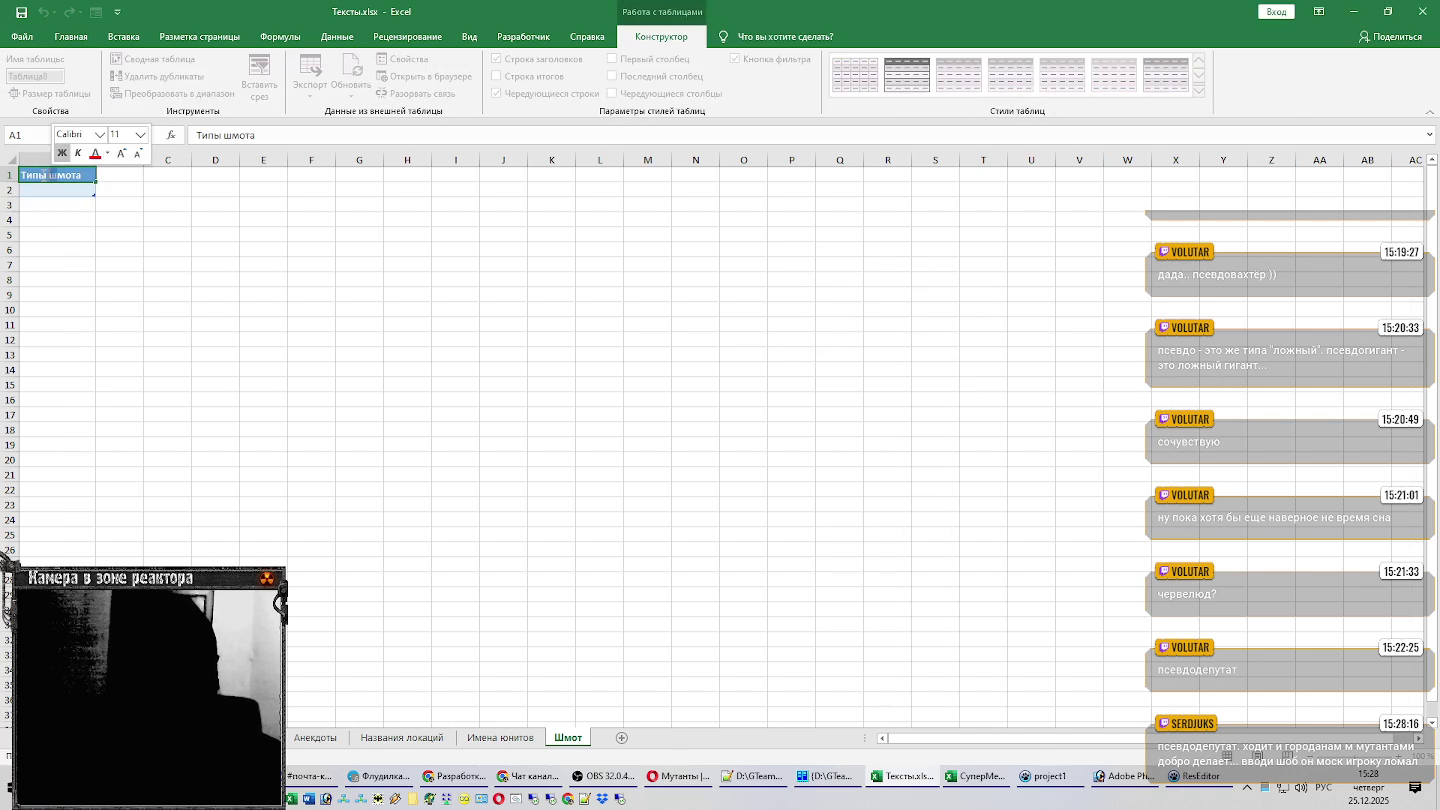
{"action": "key", "text": "BackSpace"}
{"action": "key", "text": "Return"}
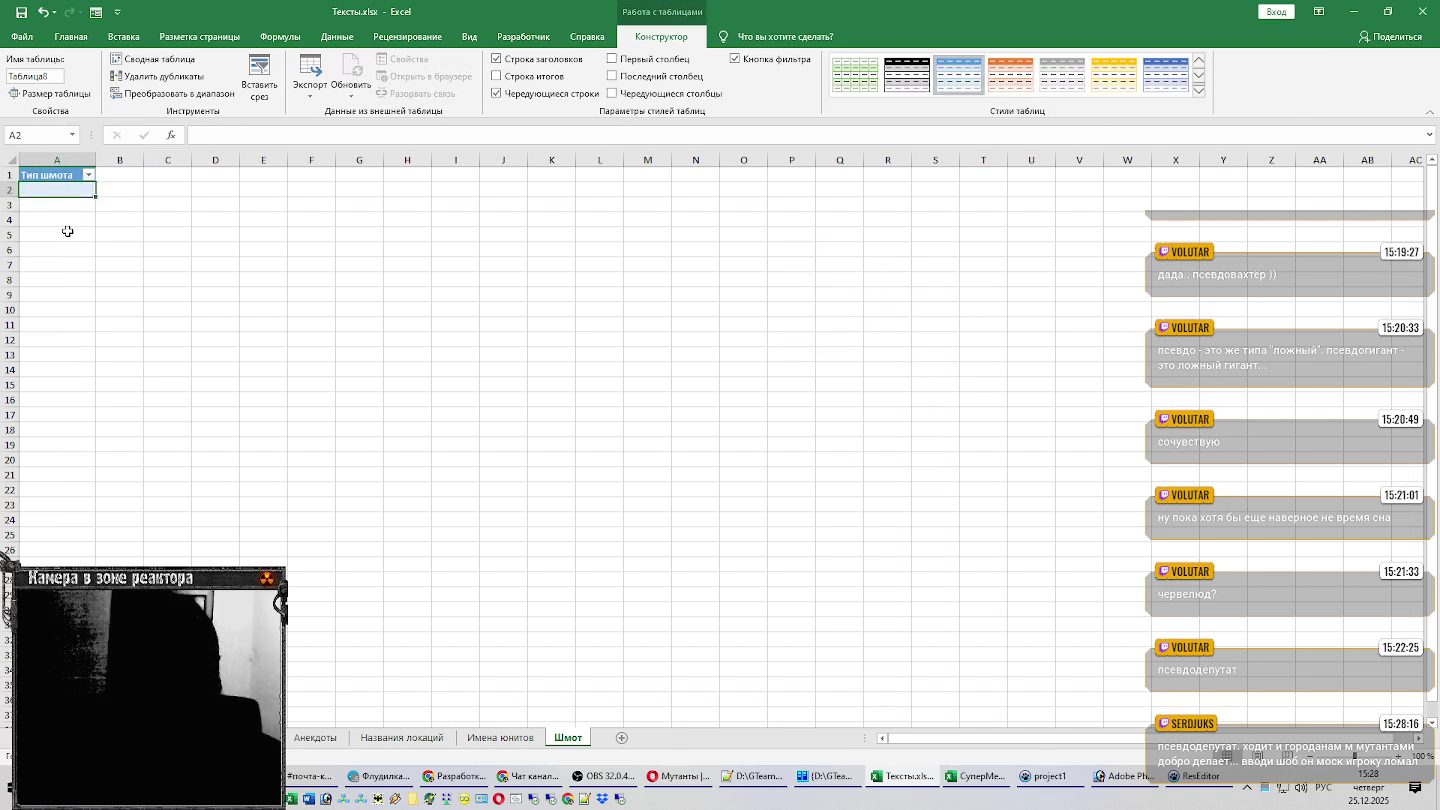
{"action": "key", "text": "alt+Tab"}
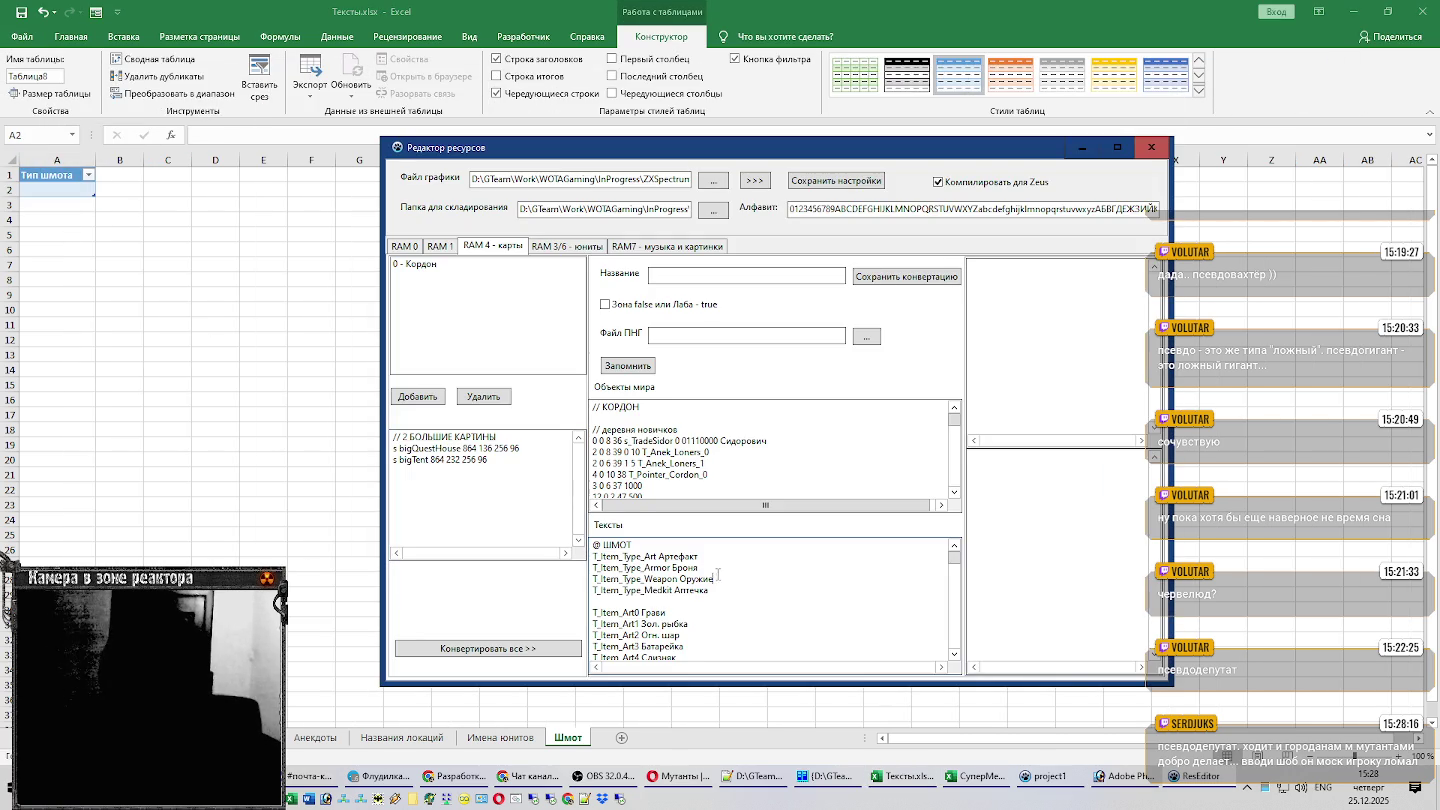
{"action": "scroll", "coordinate": [718, 575], "scroll_direction": "down", "scroll_amount": 1}
Scroll ResEditor's Тексты box to the '@ ШМОТ' item type lines.
{"action": "scroll", "coordinate": [720, 575], "scroll_direction": "down", "scroll_amount": 1}
{"action": "scroll", "coordinate": [724, 574], "scroll_direction": "down", "scroll_amount": 2}
{"action": "scroll", "coordinate": [726, 574], "scroll_direction": "down", "scroll_amount": 1}
{"action": "scroll", "coordinate": [726, 574], "scroll_direction": "down", "scroll_amount": 1}
{"action": "scroll", "coordinate": [726, 574], "scroll_direction": "down", "scroll_amount": 1}
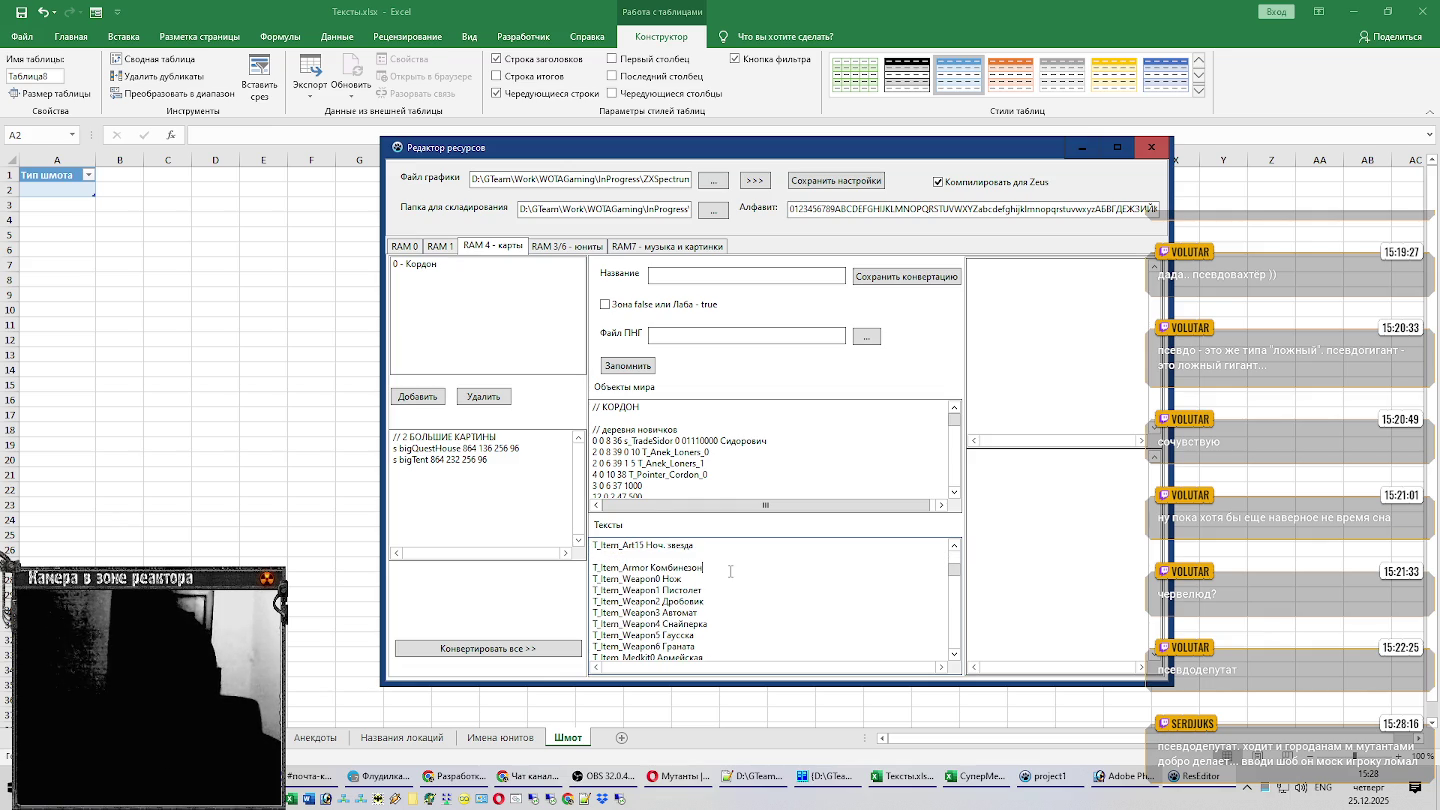
{"action": "scroll", "coordinate": [731, 577], "scroll_direction": "down", "scroll_amount": 1}
{"action": "scroll", "coordinate": [732, 577], "scroll_direction": "down", "scroll_amount": 1}
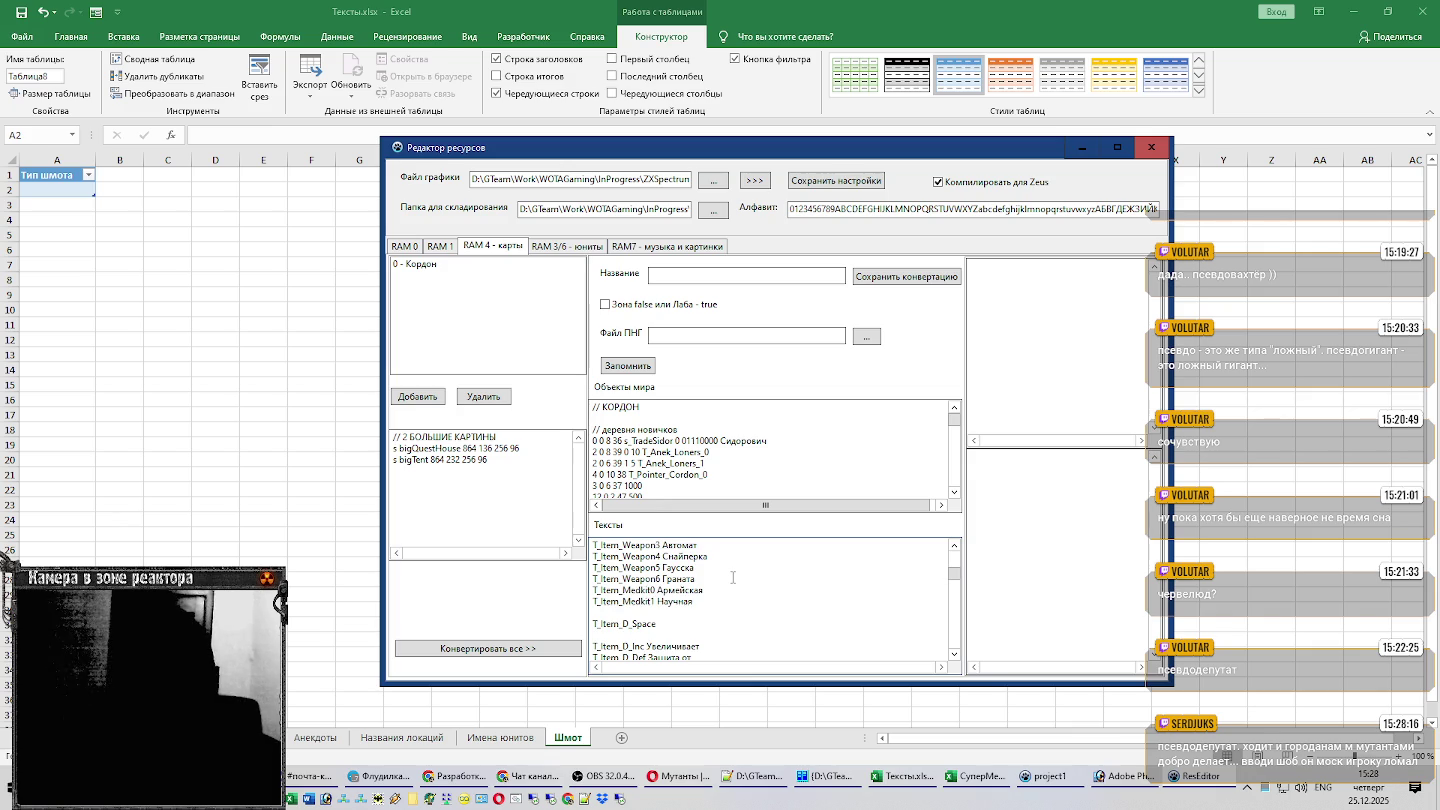
{"action": "scroll", "coordinate": [732, 577], "scroll_direction": "up", "scroll_amount": 1}
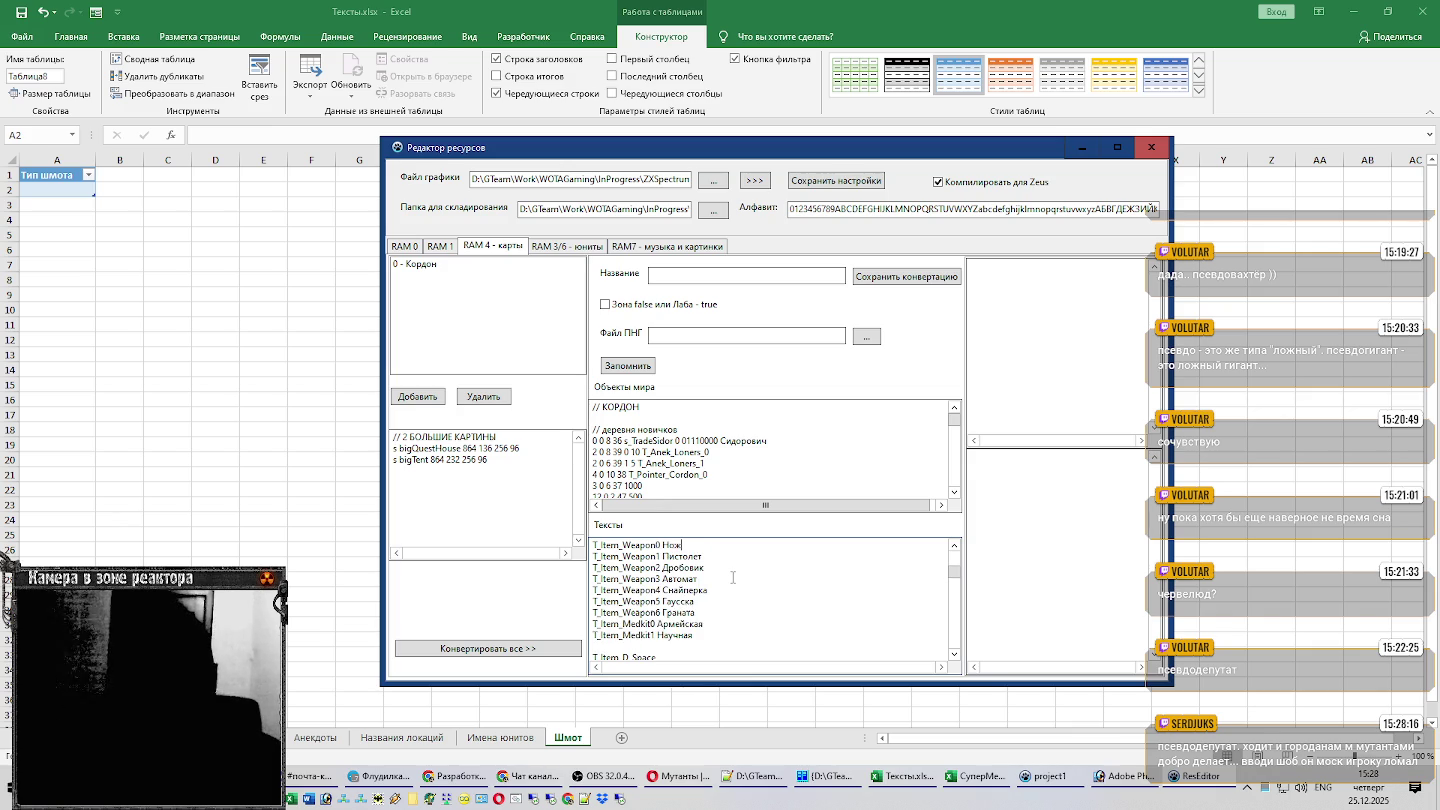
{"action": "scroll", "coordinate": [732, 577], "scroll_direction": "up", "scroll_amount": 1}
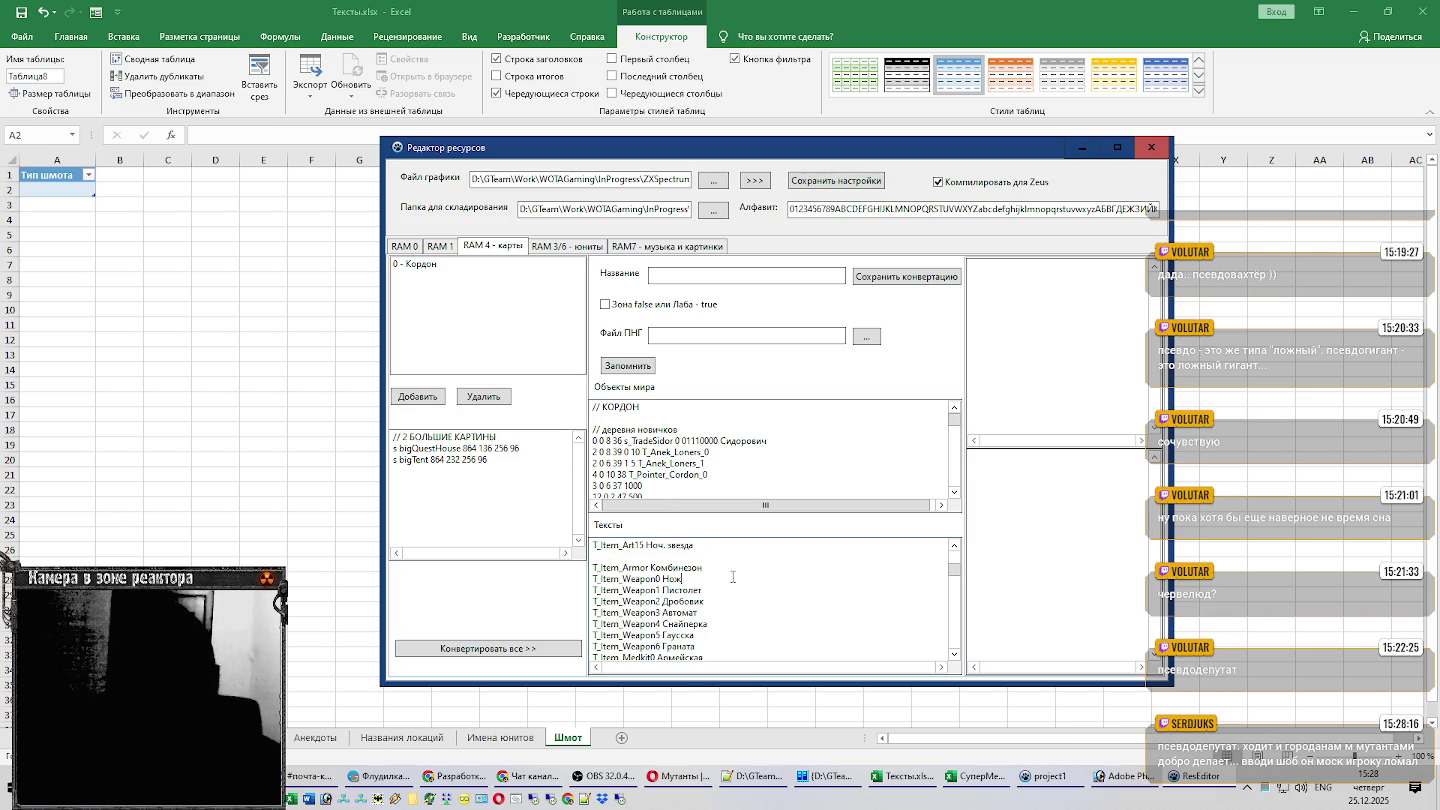
{"action": "scroll", "coordinate": [732, 577], "scroll_direction": "down", "scroll_amount": 1}
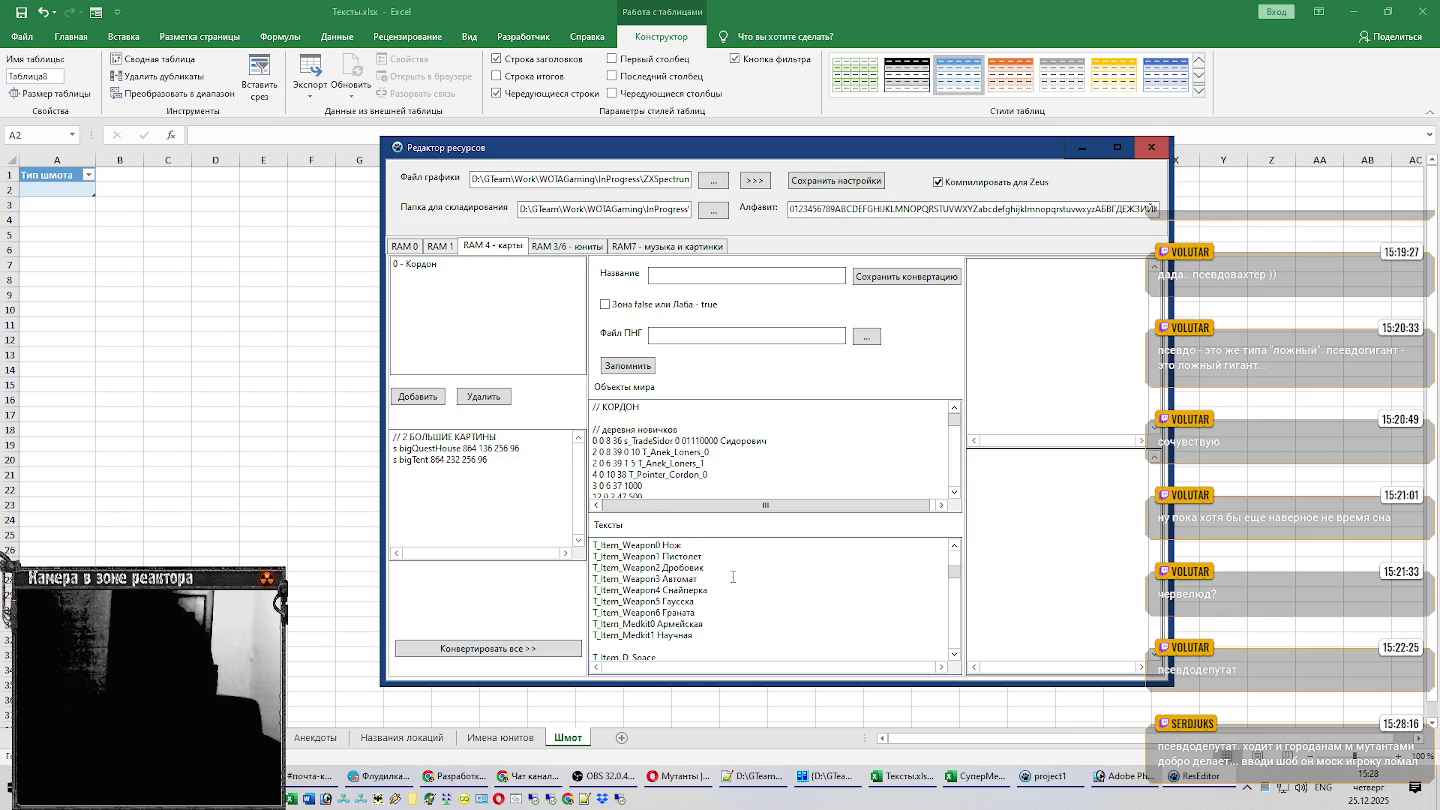
{"action": "left_click", "coordinate": [738, 592]}
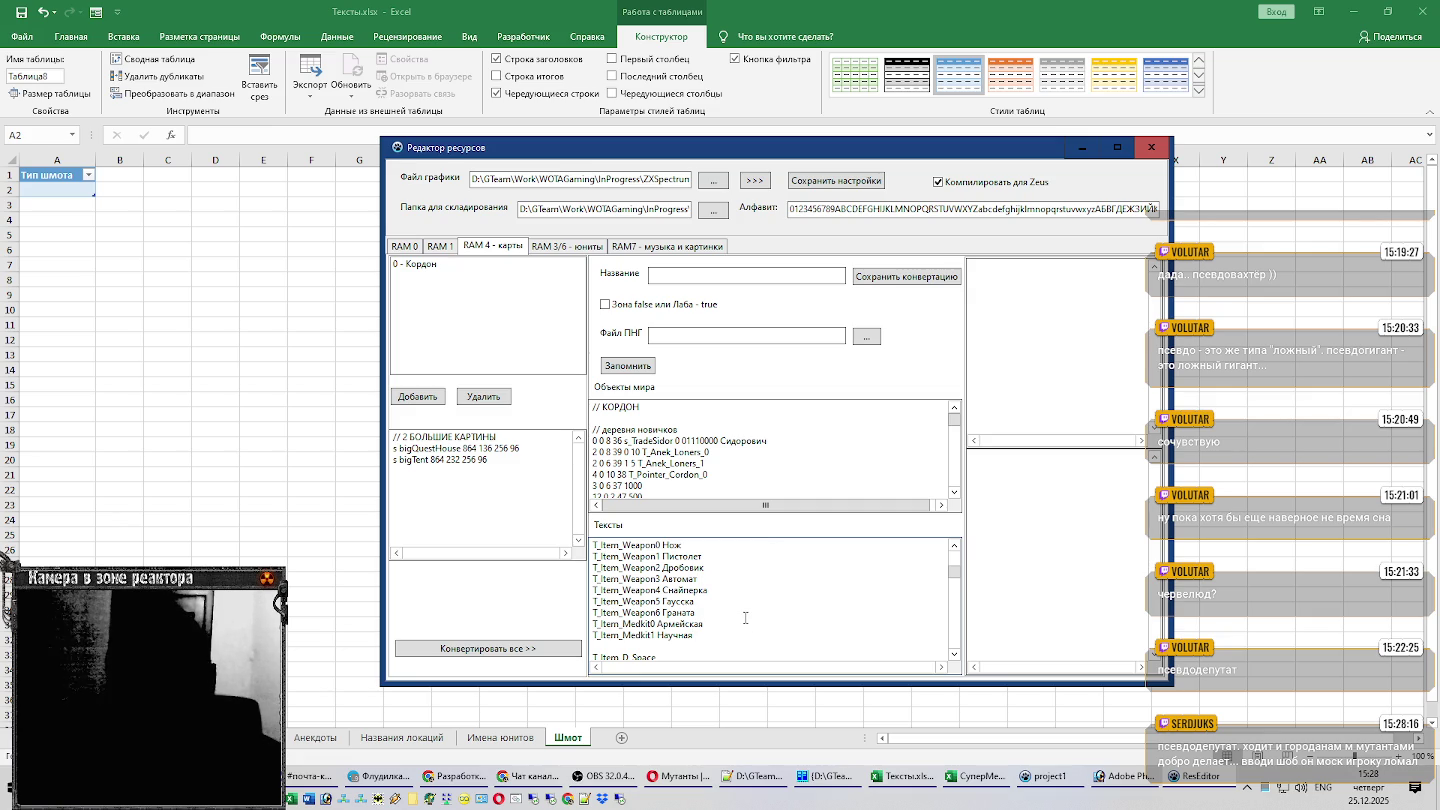
{"action": "left_click", "coordinate": [745, 618]}
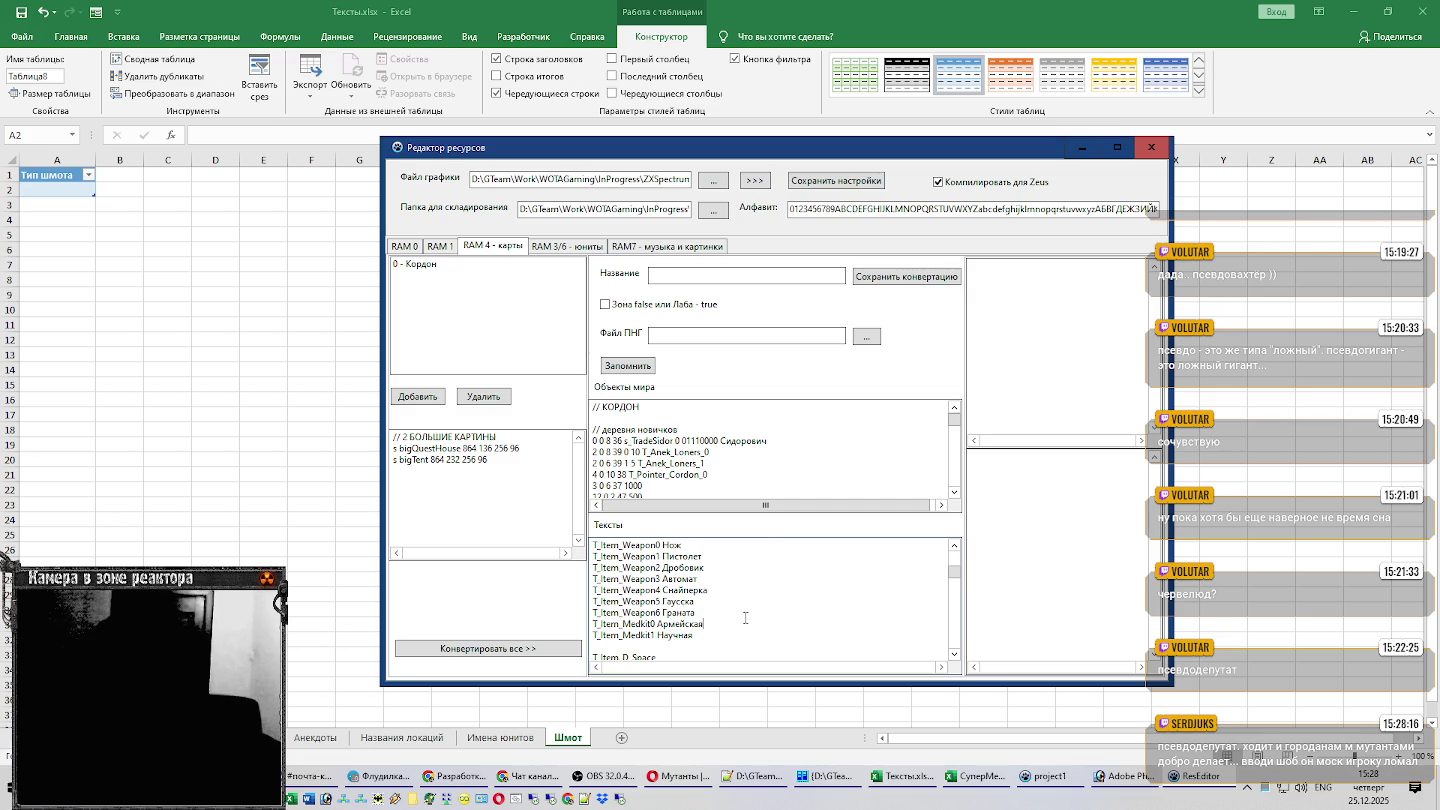
{"action": "scroll", "coordinate": [746, 605], "scroll_direction": "down", "scroll_amount": 2}
{"action": "scroll", "coordinate": [747, 598], "scroll_direction": "down", "scroll_amount": 2}
{"action": "scroll", "coordinate": [747, 597], "scroll_direction": "up", "scroll_amount": 2}
{"action": "scroll", "coordinate": [747, 597], "scroll_direction": "up", "scroll_amount": 1}
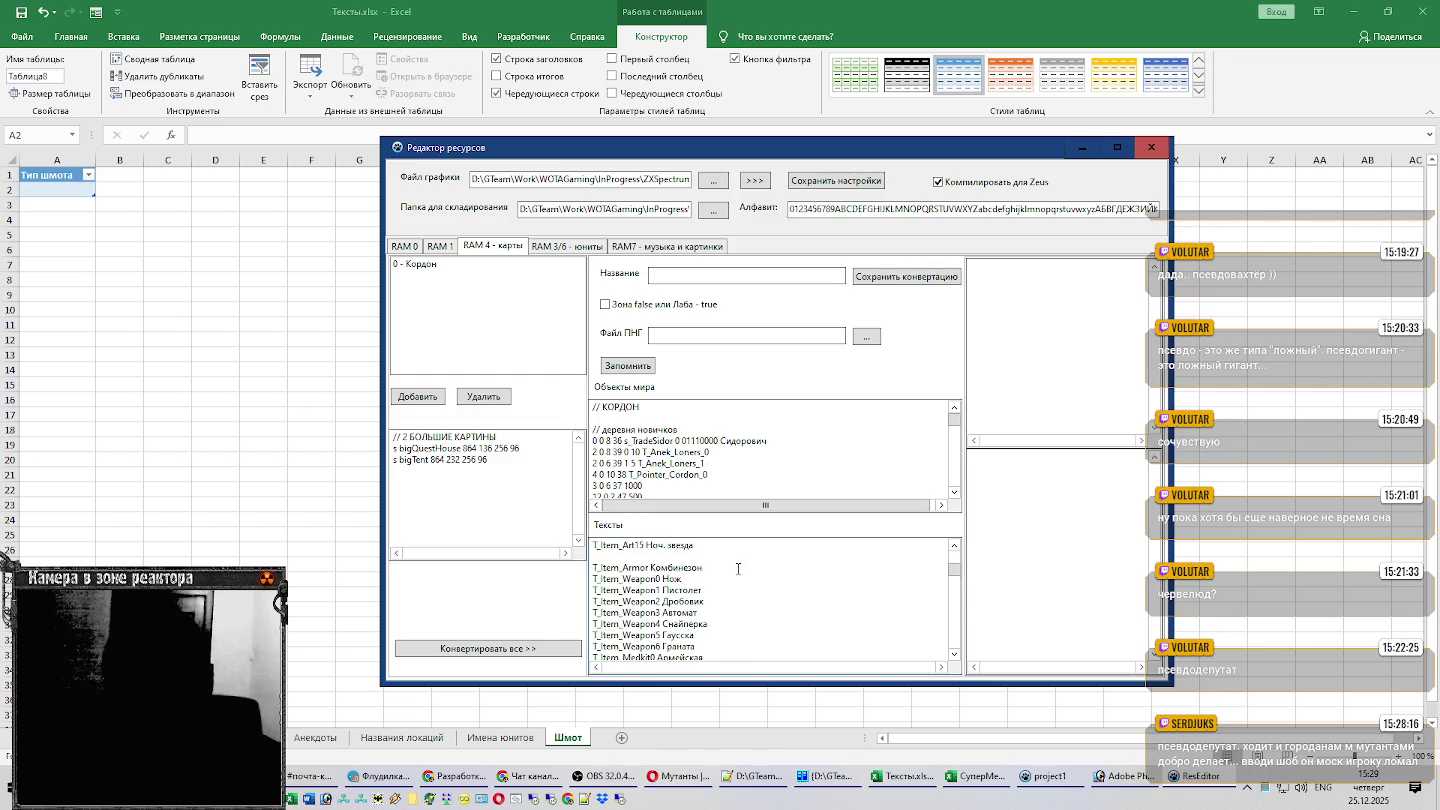
{"action": "scroll", "coordinate": [740, 566], "scroll_direction": "up", "scroll_amount": 3}
{"action": "scroll", "coordinate": [705, 557], "scroll_direction": "up", "scroll_amount": 4}
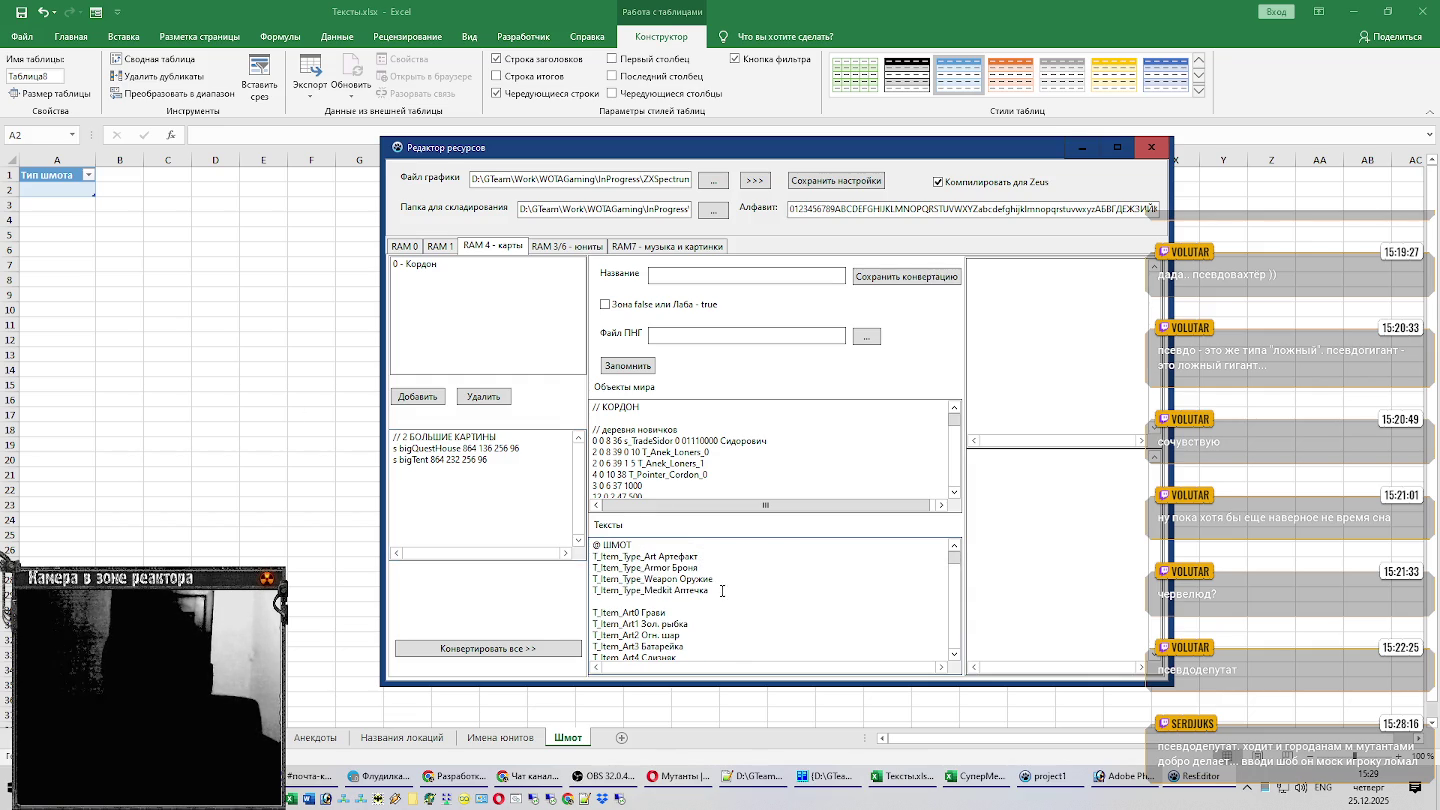
Copy the four T_Item_Type lines into A2:A5 of the Тип шмота table.
{"action": "left_click_drag", "start_coordinate": [722, 591], "coordinate": [593, 556]}
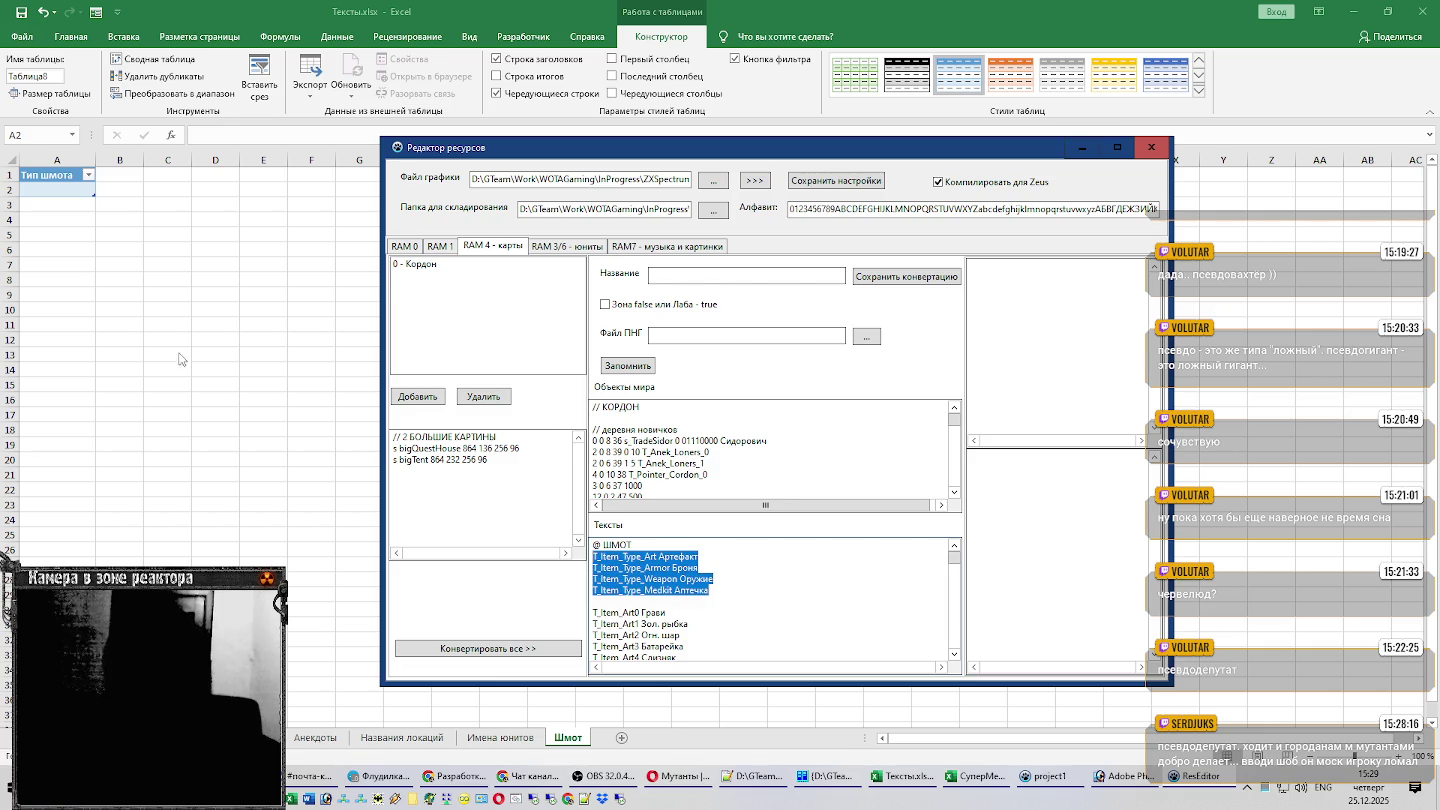
{"action": "left_click", "coordinate": [80, 247]}
{"action": "left_click", "coordinate": [80, 190]}
{"action": "type", "text": "T_Item_Type_Art Артефакт T_Item_Type_Armor Броня T_Item_Type_Weapon Оружие T_Item_Type_Medkit Аптечка"}
Strip the T_Item_Type prefixes so A2 and A3 read Артефакт and Броня.
{"action": "double_click", "coordinate": [82, 190]}
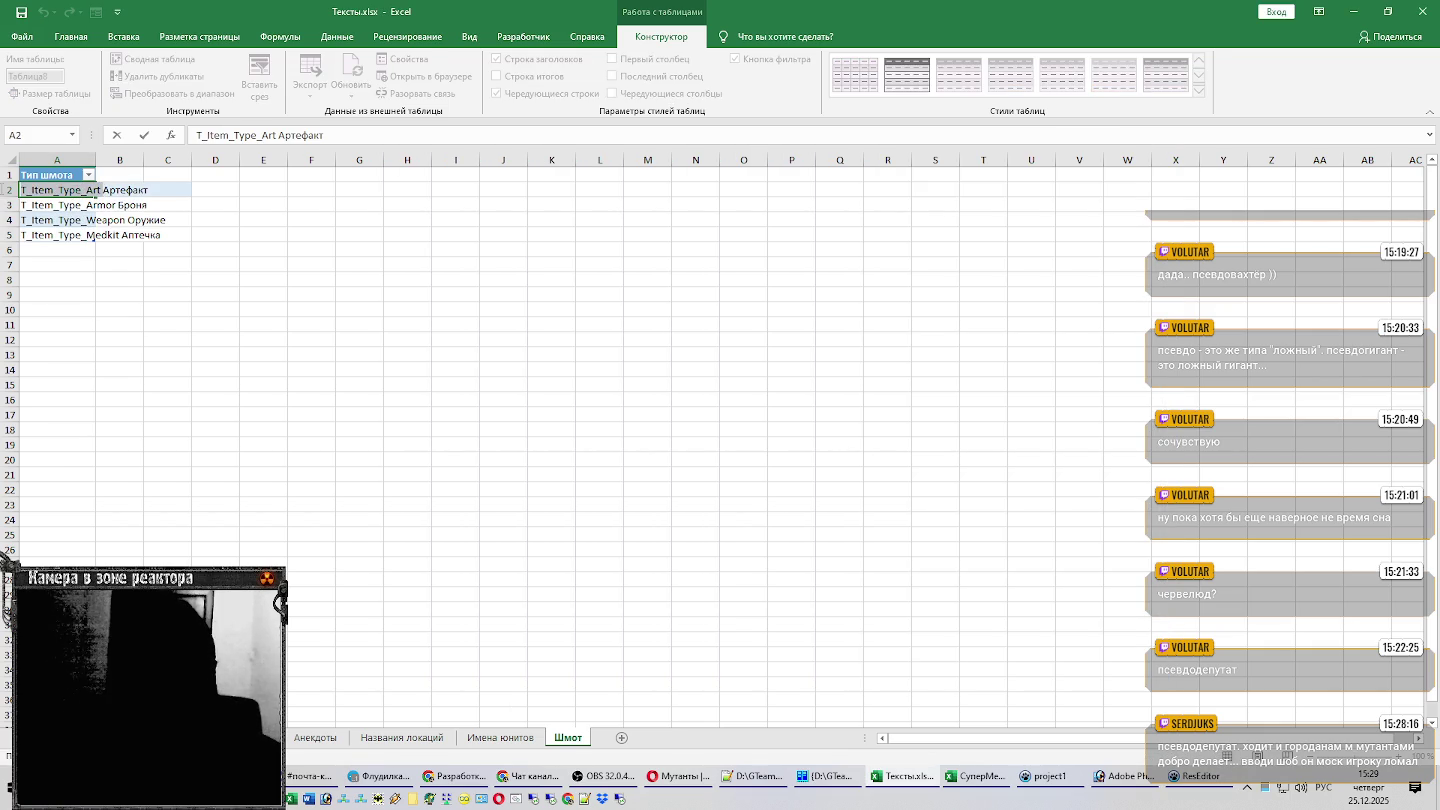
{"action": "key", "text": "BackSpace"}
{"action": "key", "text": "Return"}
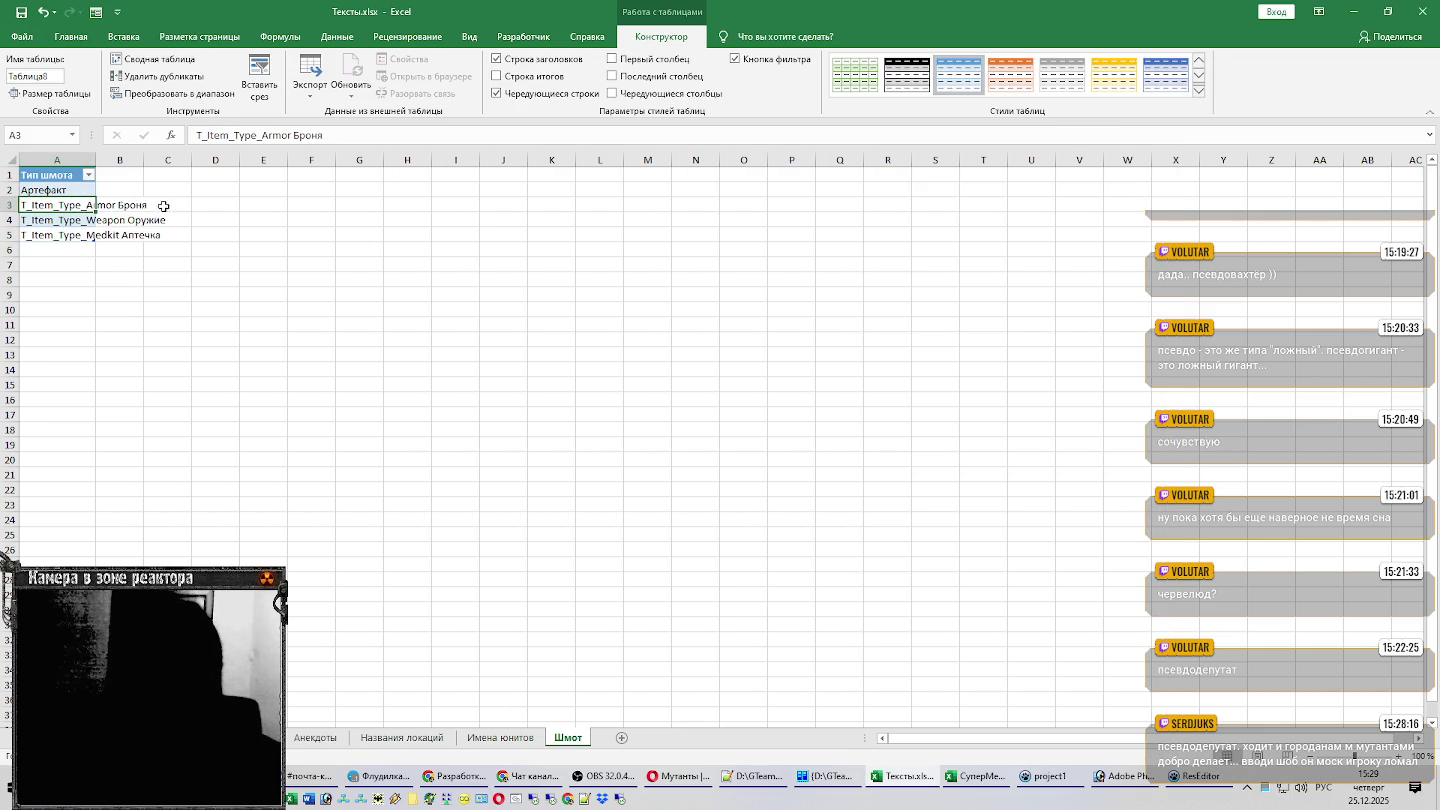
{"action": "double_click", "coordinate": [118, 207]}
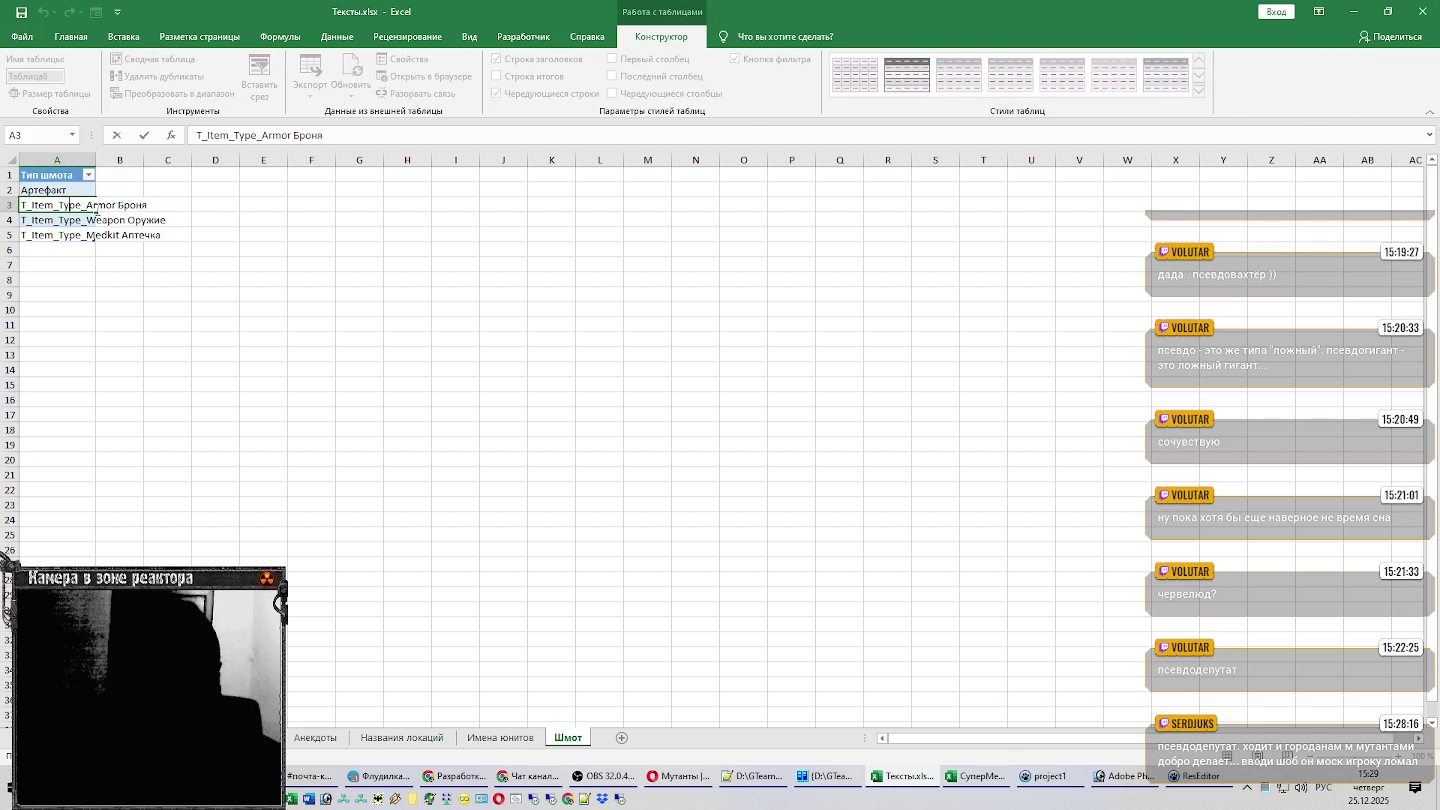
{"action": "key", "text": "shift+Home"}
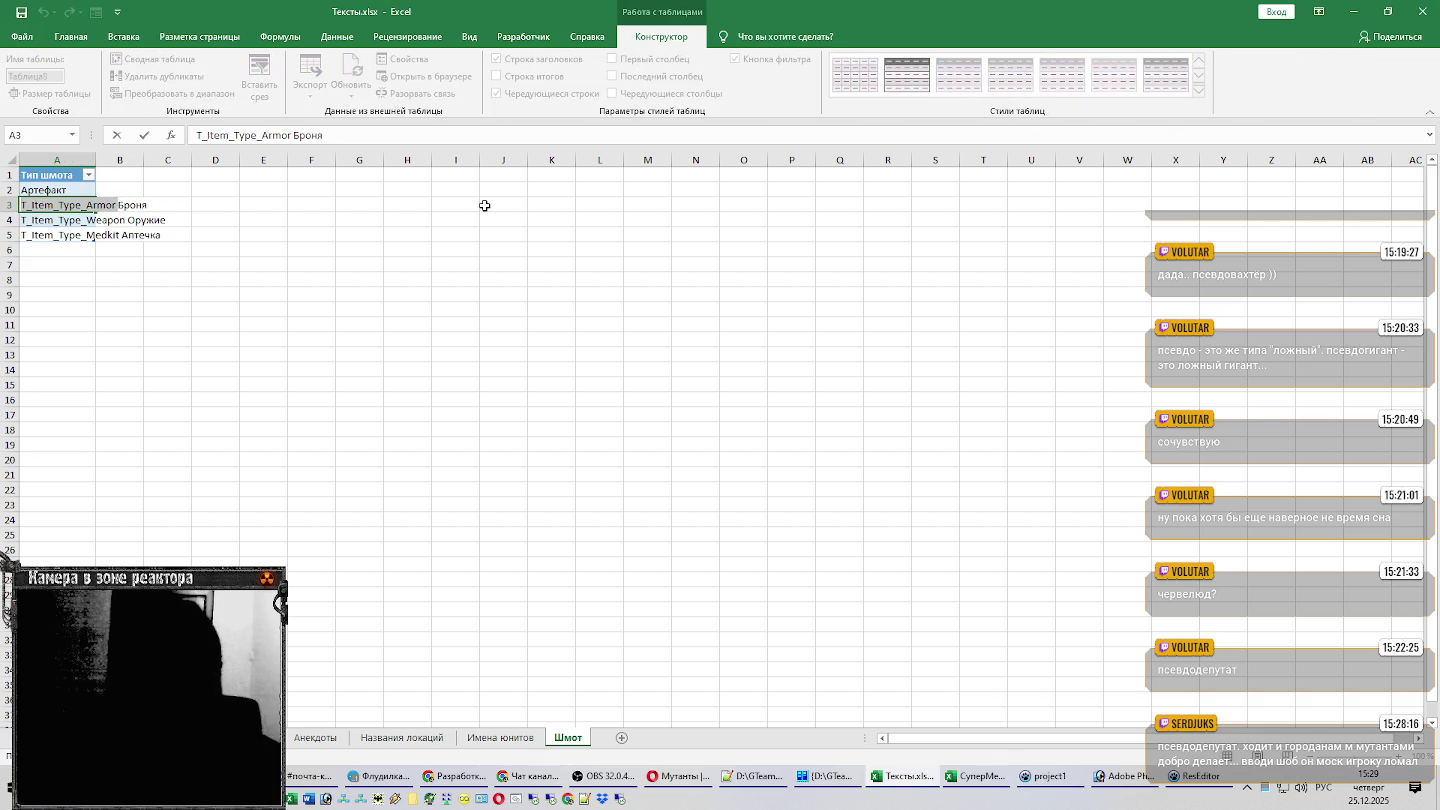
{"action": "key", "text": "BackSpace"}
{"action": "key", "text": "Return"}
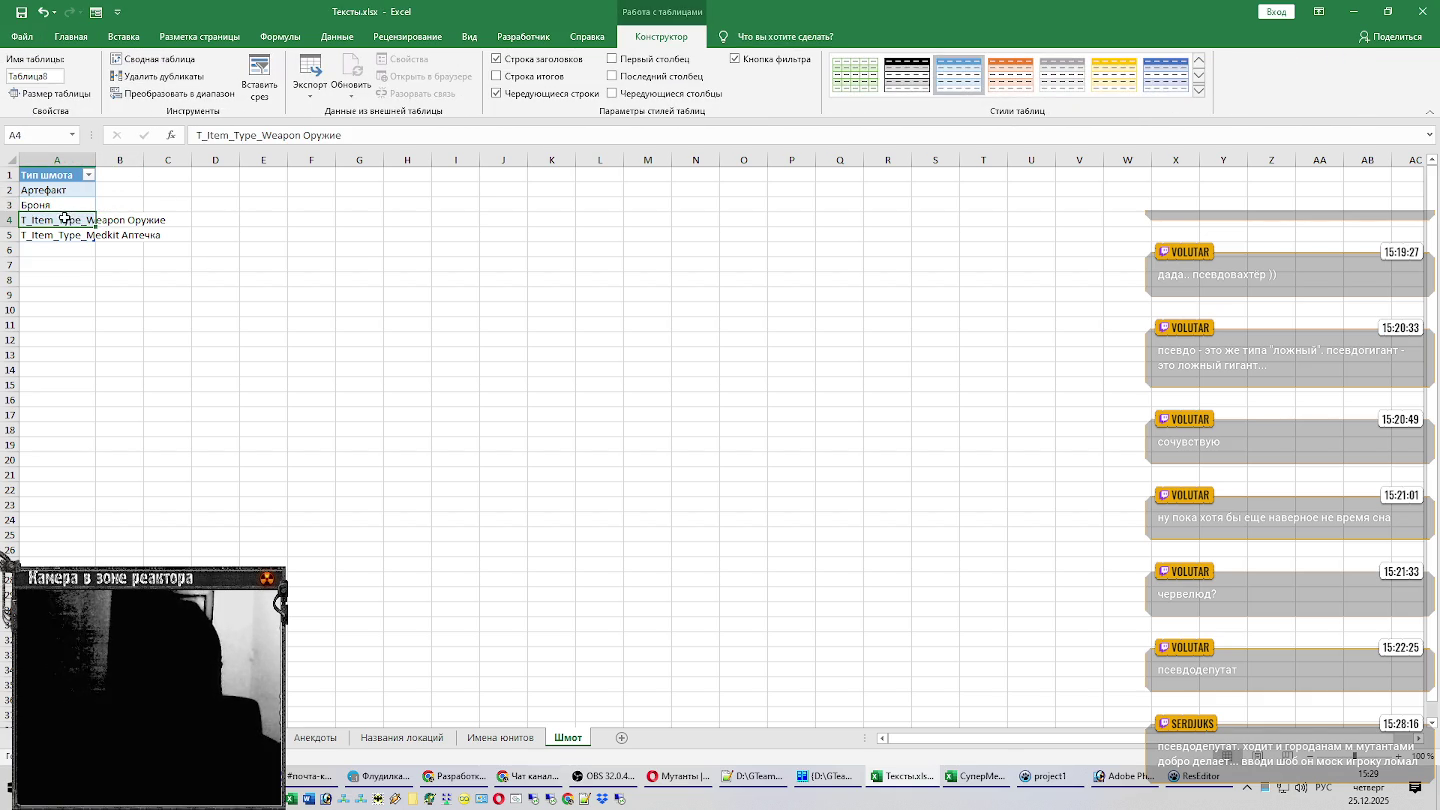
Strip the prefixes so A4 and A5 read Оружие and Аптечка.
{"action": "double_click", "coordinate": [68, 219]}
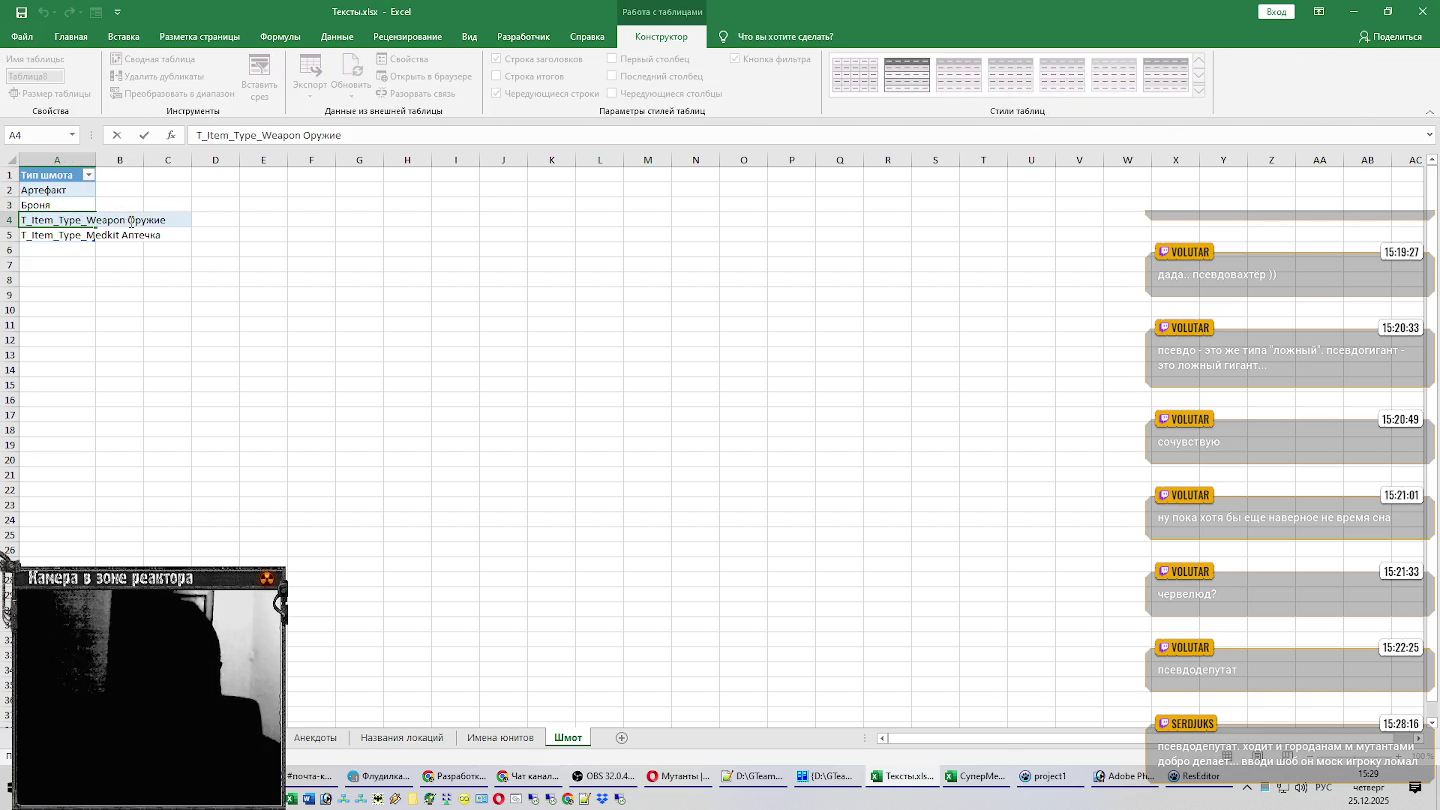
{"action": "key", "text": "shift+Home"}
{"action": "key", "text": "BackSpace"}
{"action": "key", "text": "Return"}
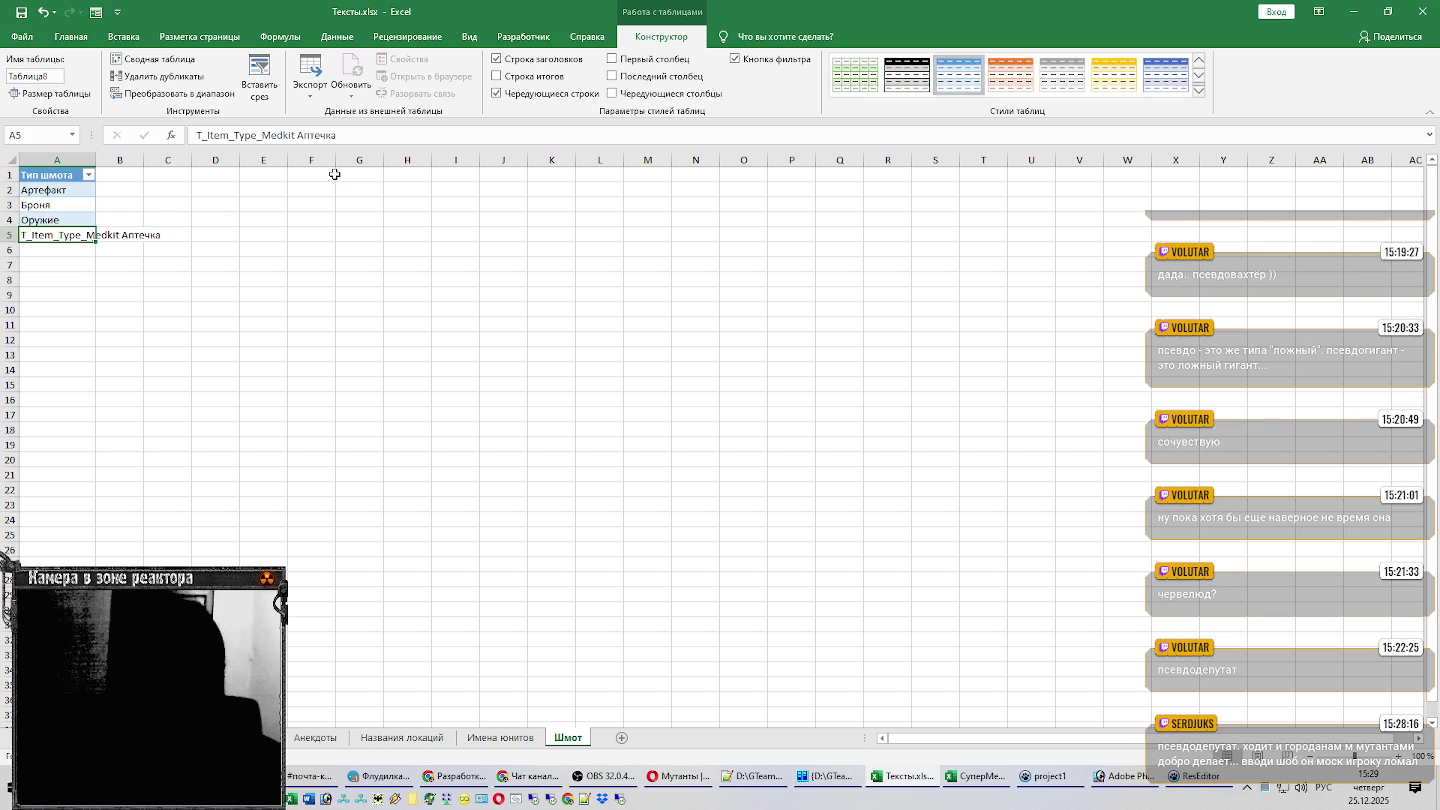
{"action": "double_click", "coordinate": [75, 244]}
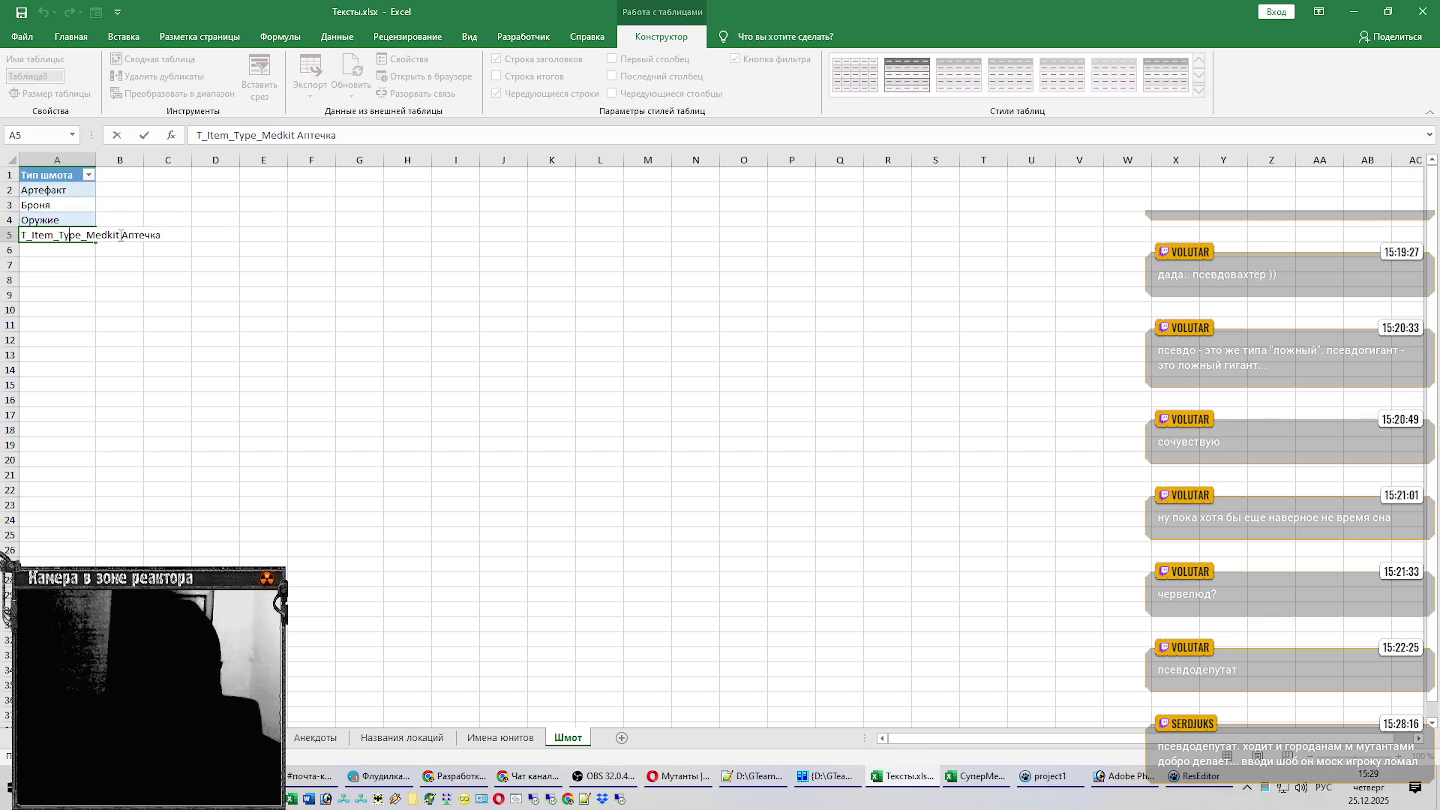
{"action": "left_click_drag", "start_coordinate": [121, 235], "coordinate": [22, 235]}
{"action": "key", "text": "BackSpace"}
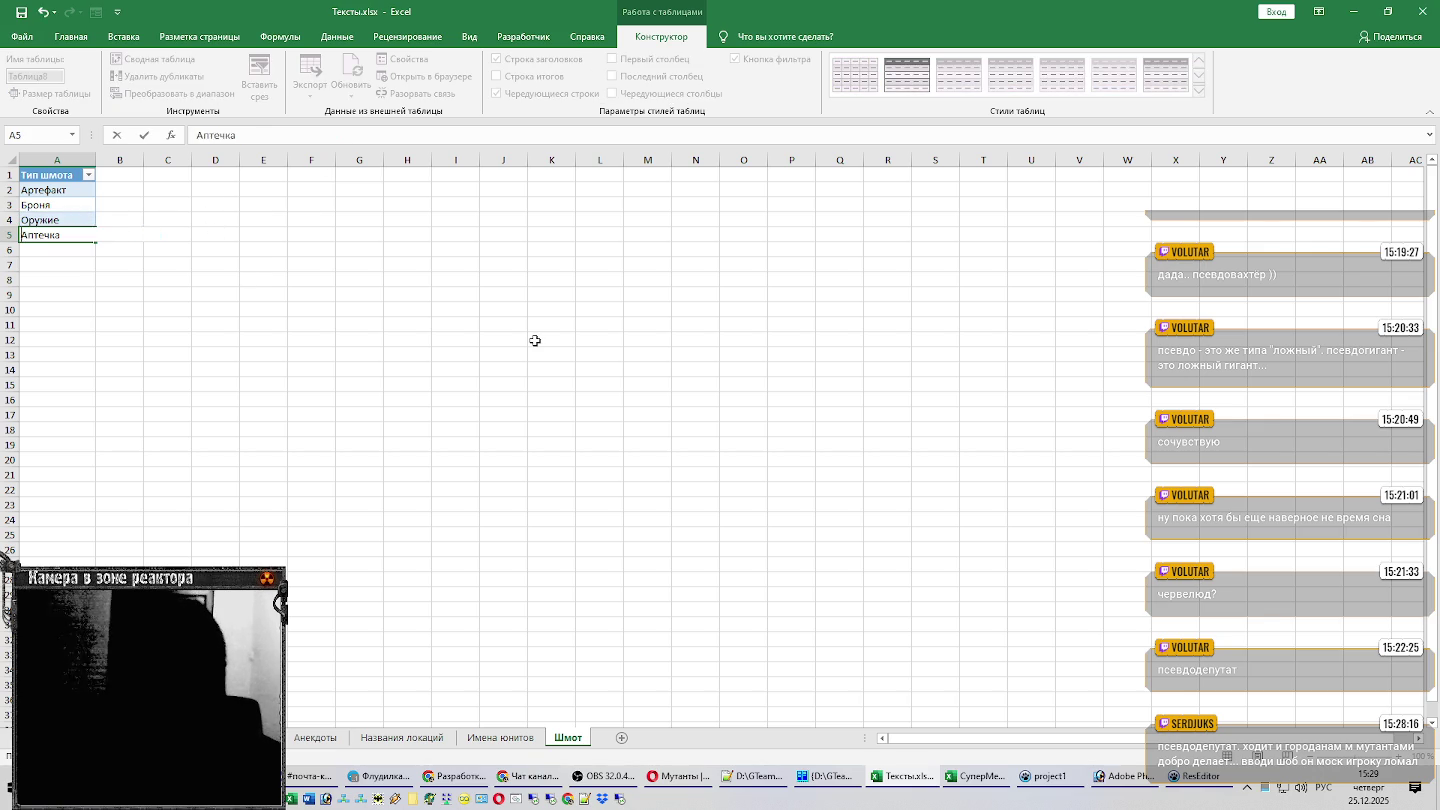
{"action": "key", "text": "Return"}
{"action": "left_click", "coordinate": [80, 263]}
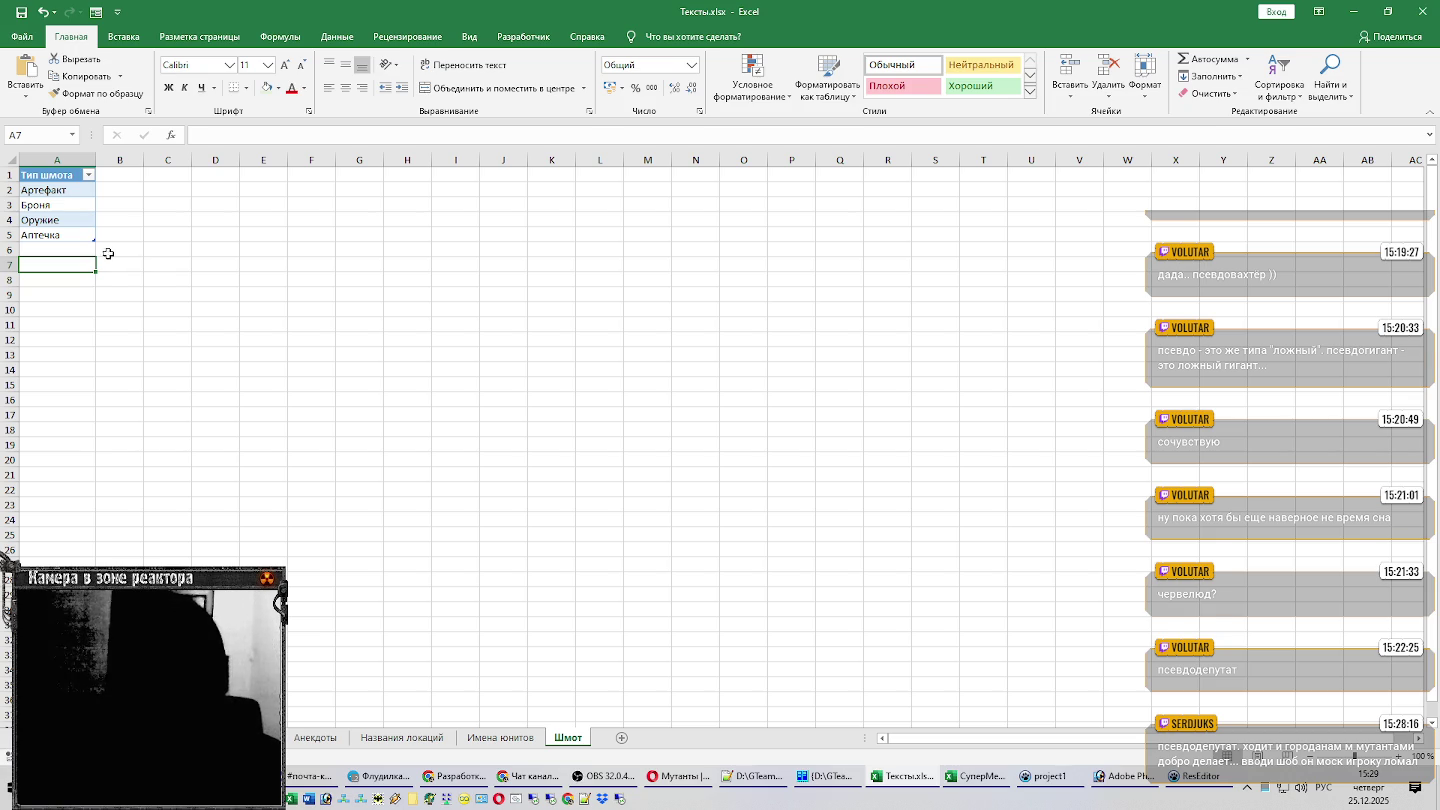
Name the item-type table УР_ТипШмот in Table Design, then bring OBS Studio forward.
{"action": "left_click", "coordinate": [82, 237]}
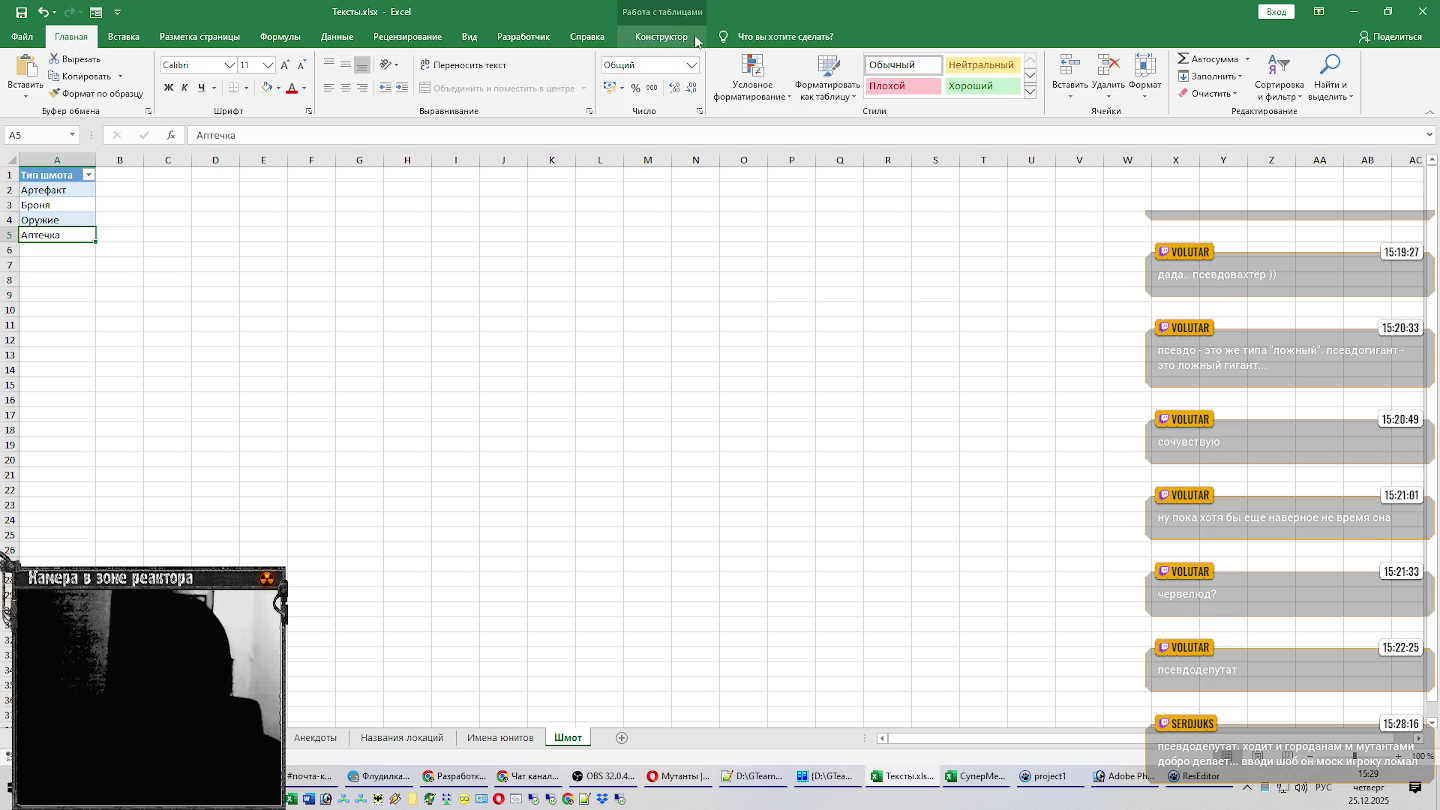
{"action": "left_click", "coordinate": [661, 37]}
{"action": "left_click", "coordinate": [45, 76]}
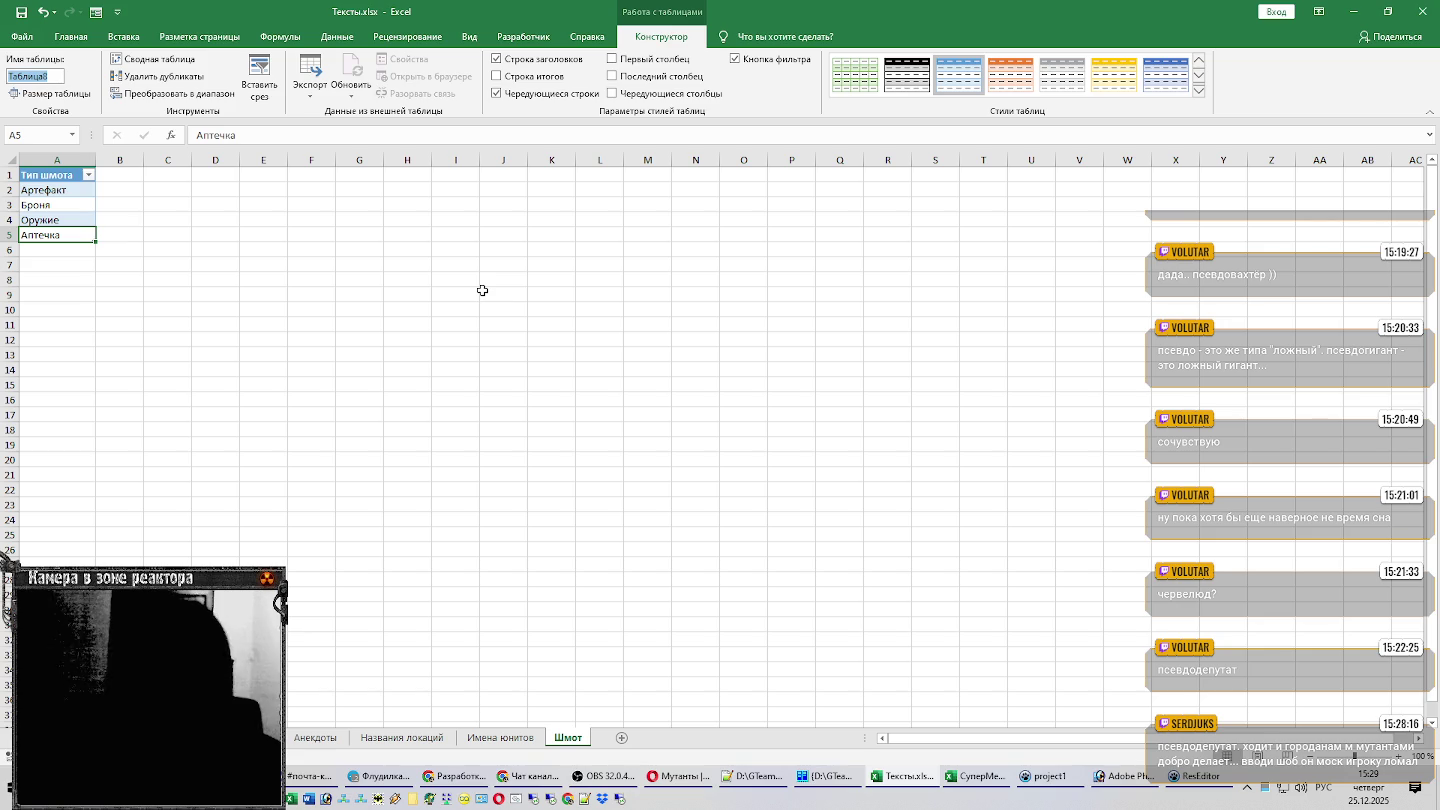
{"action": "type", "text": "УР_"}
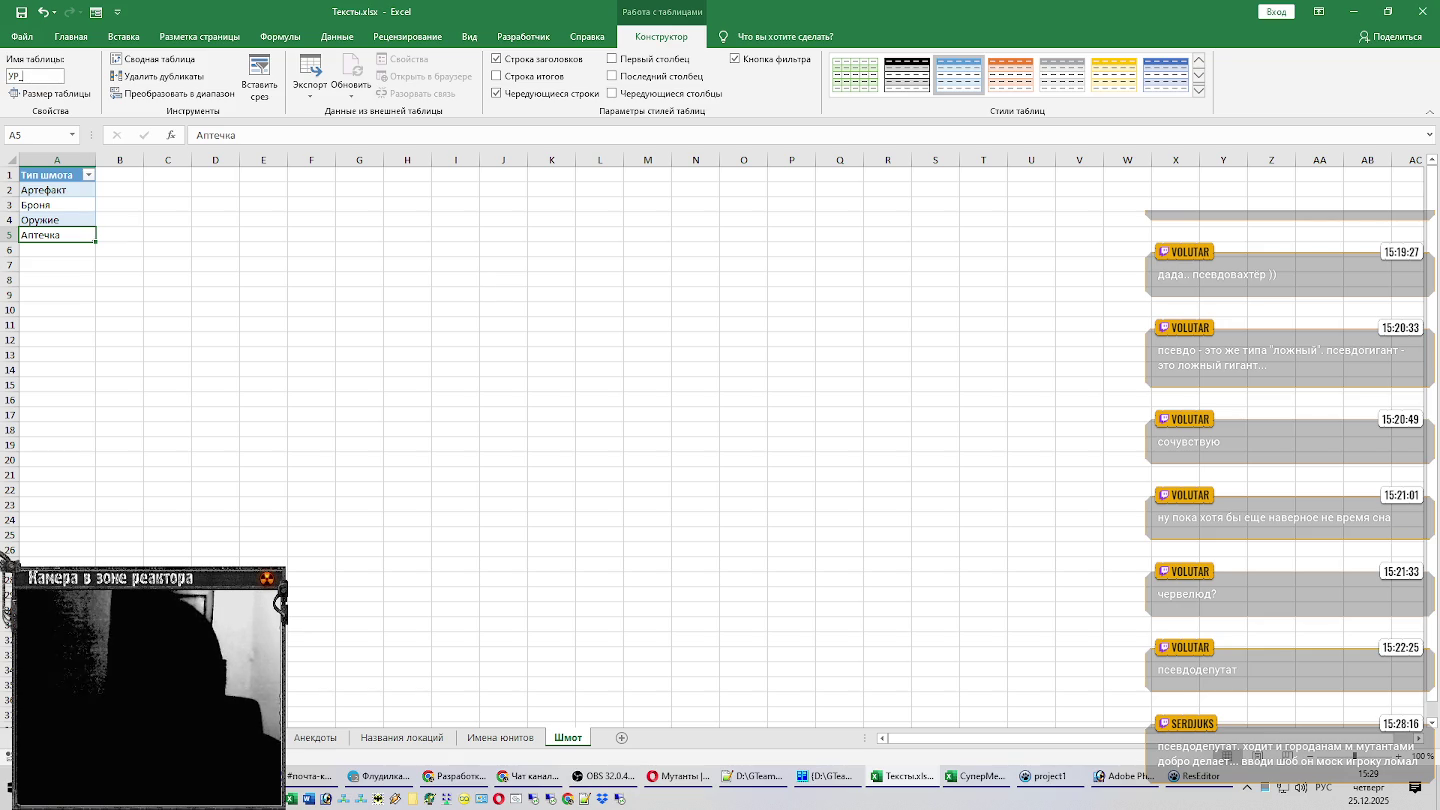
{"action": "type", "text": "ТипШмот"}
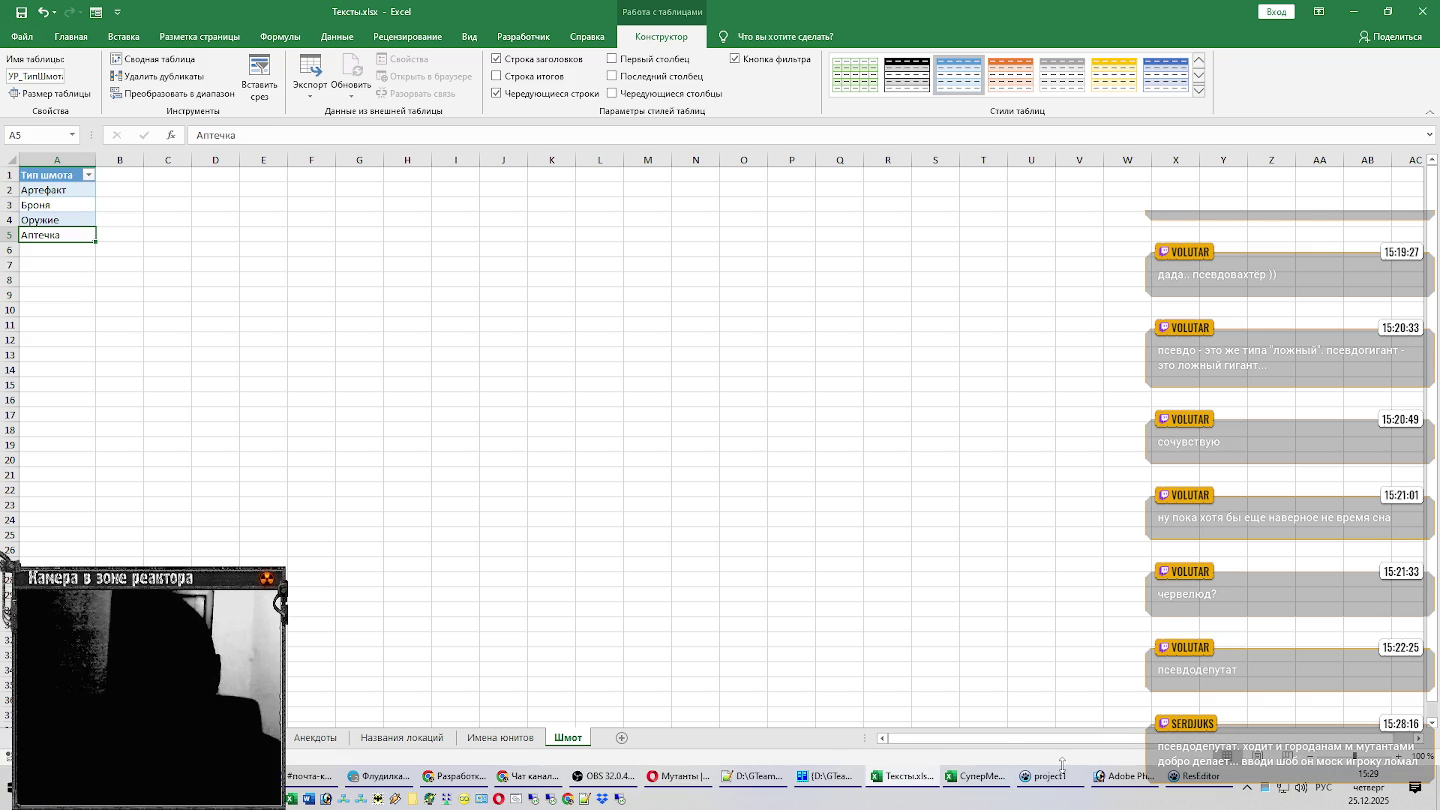
{"action": "mouse_move", "coordinate": [903, 775]}
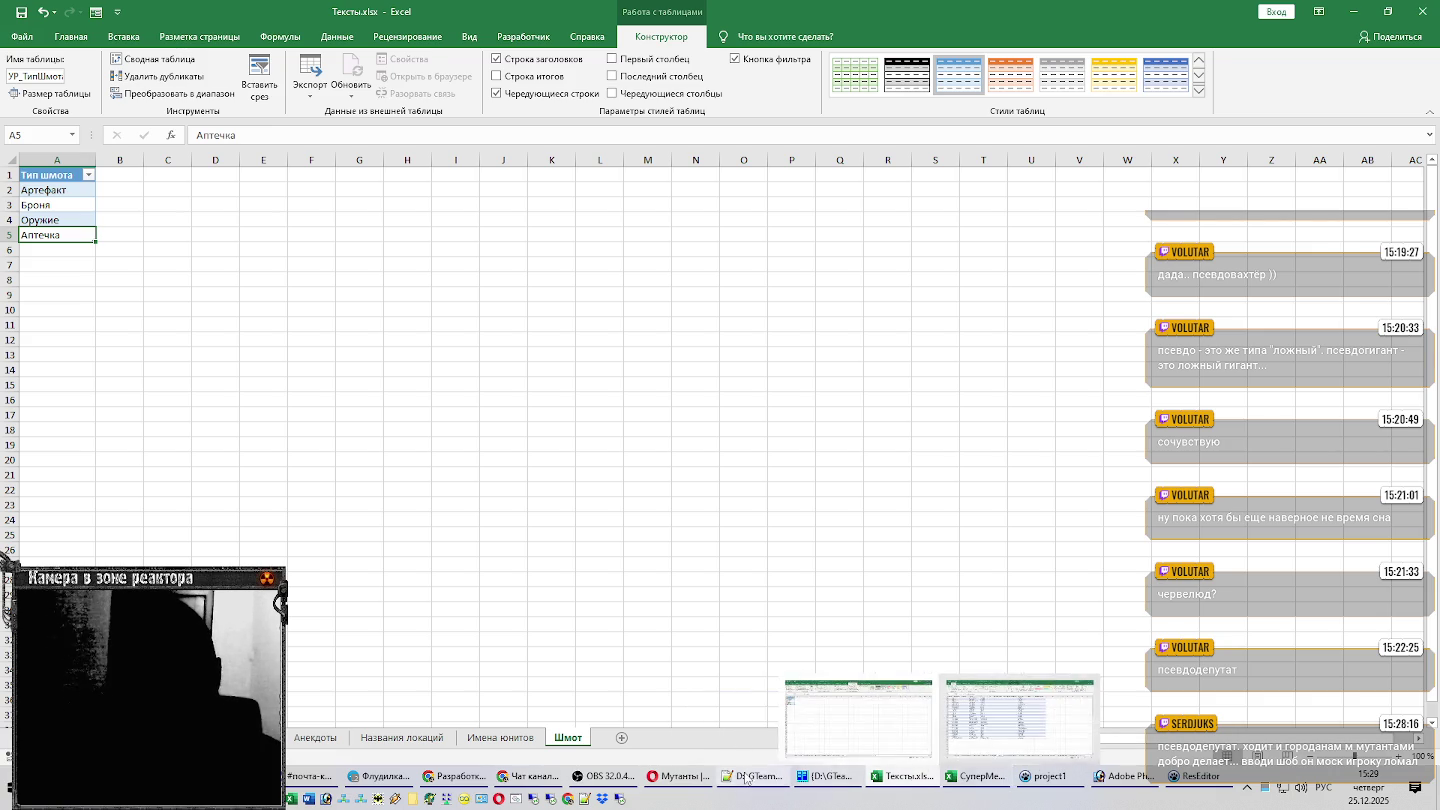
{"action": "left_click", "coordinate": [605, 776]}
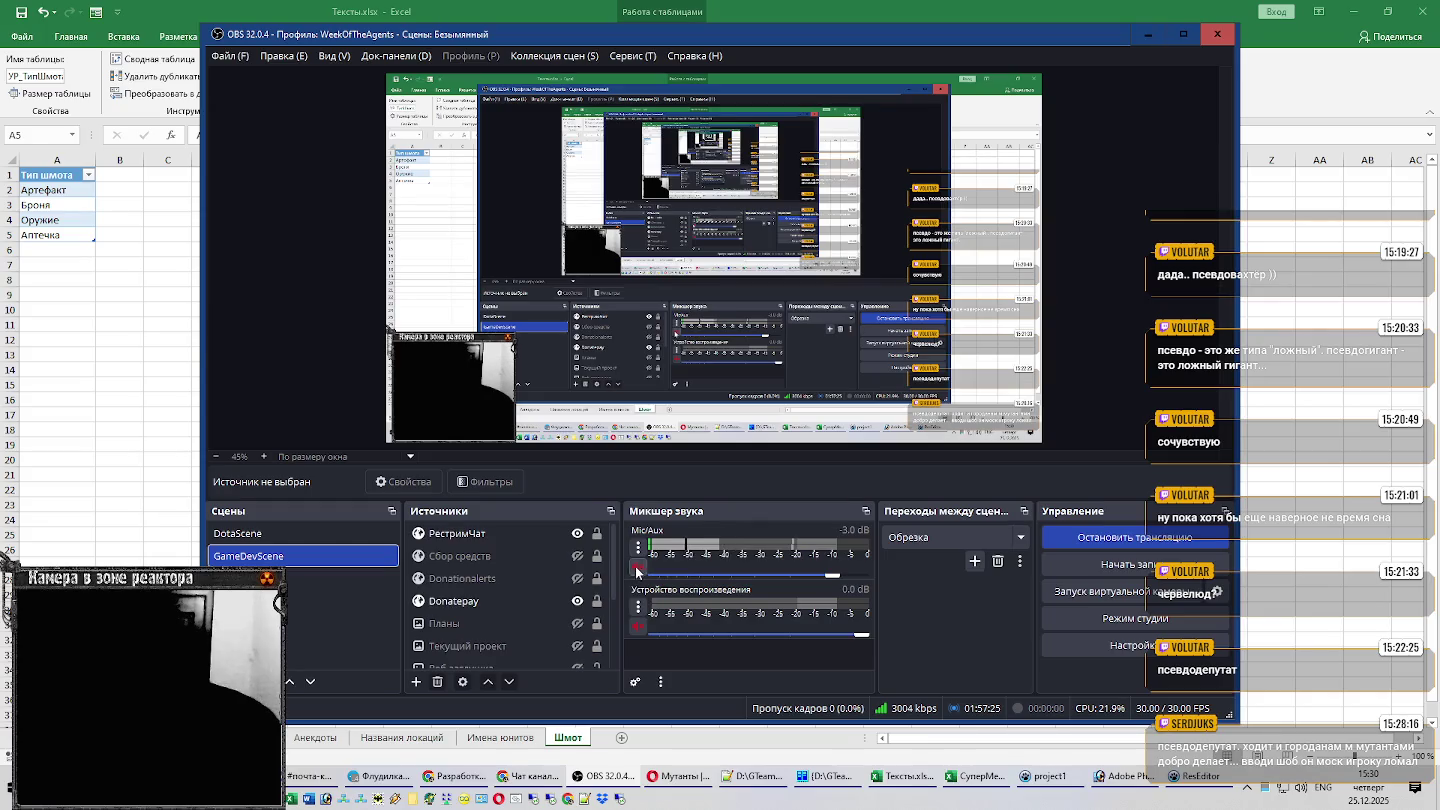
{"action": "left_click", "coordinate": [1147, 34]}
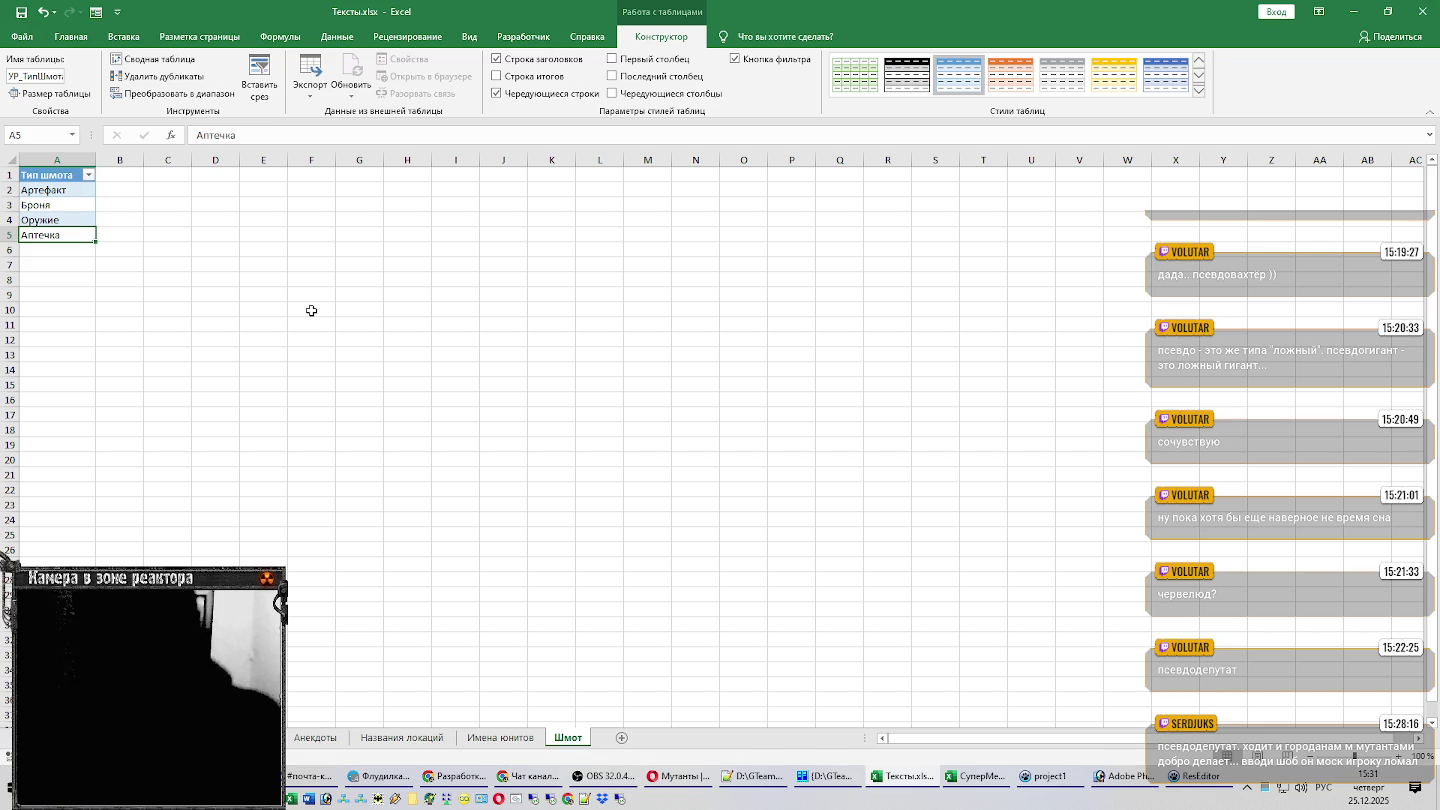
{"action": "left_click", "coordinate": [81, 263]}
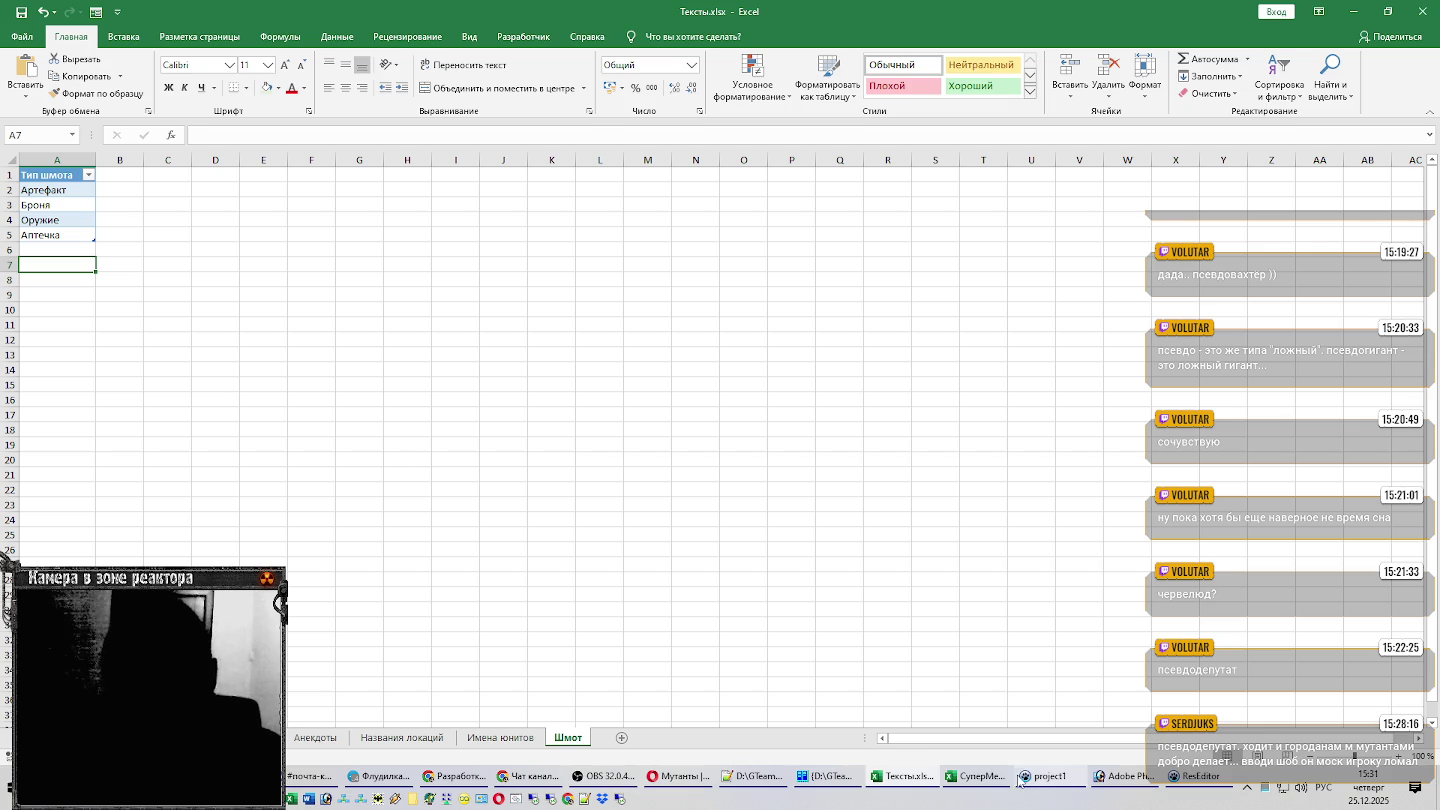
{"action": "left_click", "coordinate": [1192, 776]}
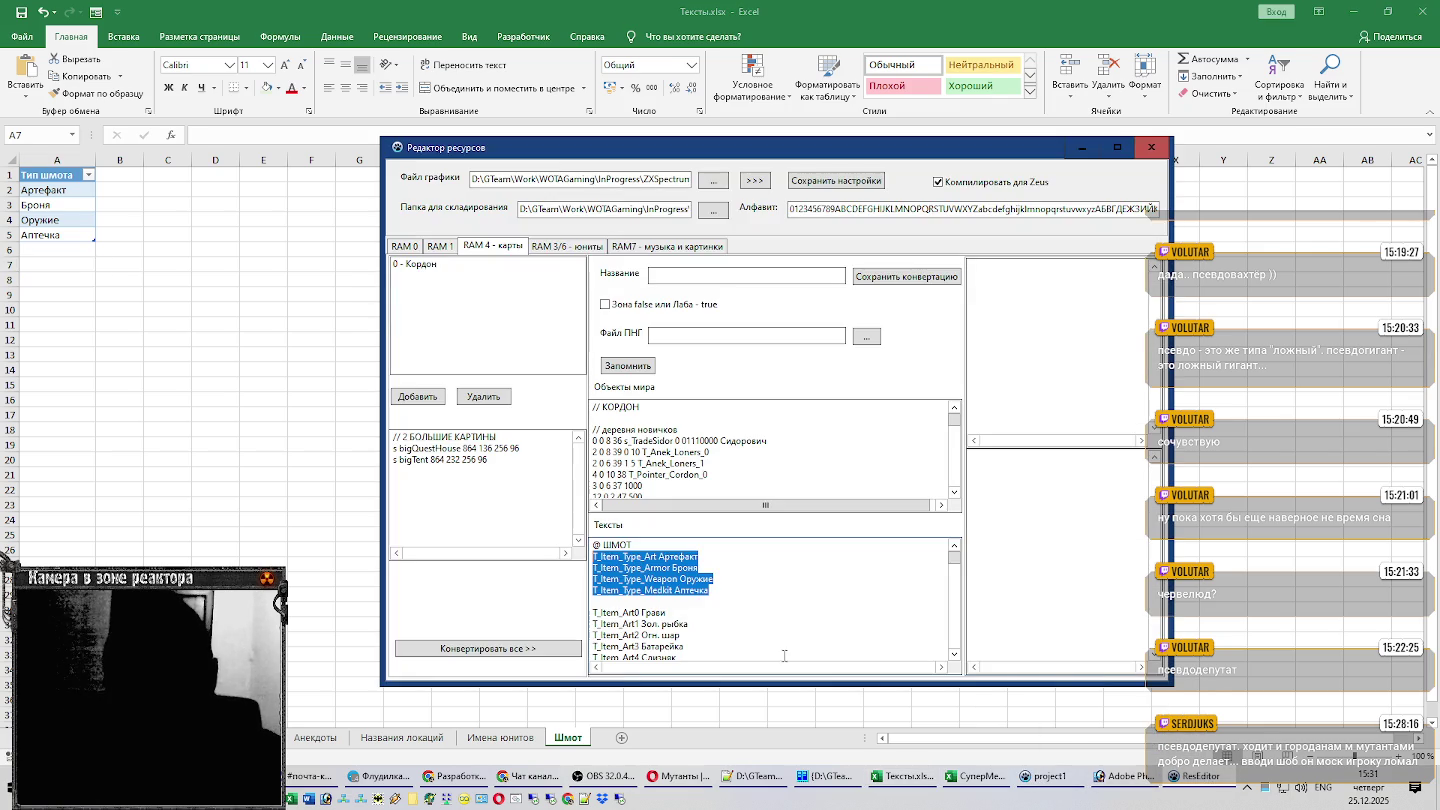
{"action": "left_click", "coordinate": [730, 613]}
{"action": "scroll", "coordinate": [730, 613], "scroll_direction": "down", "scroll_amount": 1}
{"action": "scroll", "coordinate": [754, 611], "scroll_direction": "down", "scroll_amount": 1}
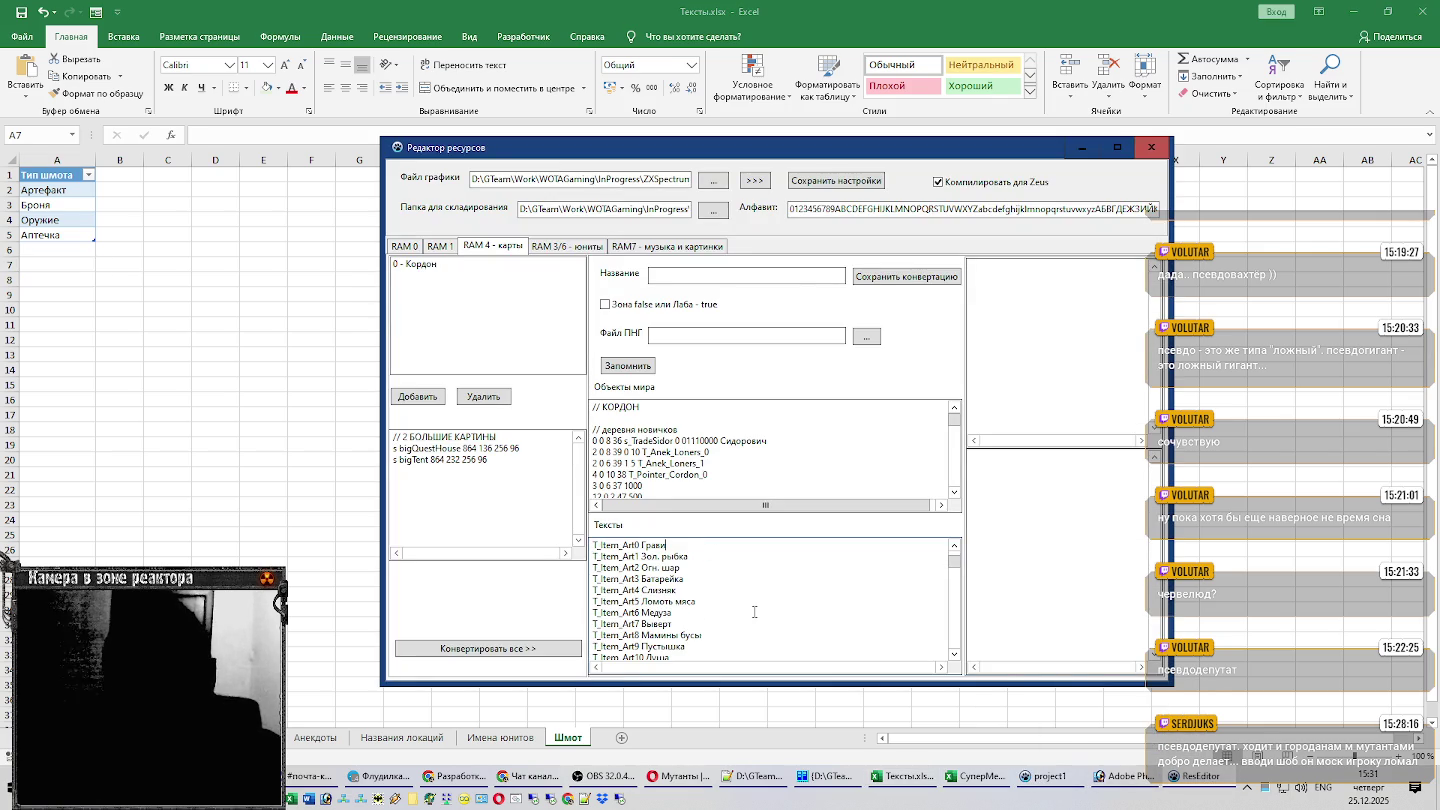
{"action": "scroll", "coordinate": [755, 612], "scroll_direction": "up", "scroll_amount": 1}
{"action": "scroll", "coordinate": [755, 612], "scroll_direction": "up", "scroll_amount": 1}
{"action": "scroll", "coordinate": [755, 612], "scroll_direction": "up", "scroll_amount": 1}
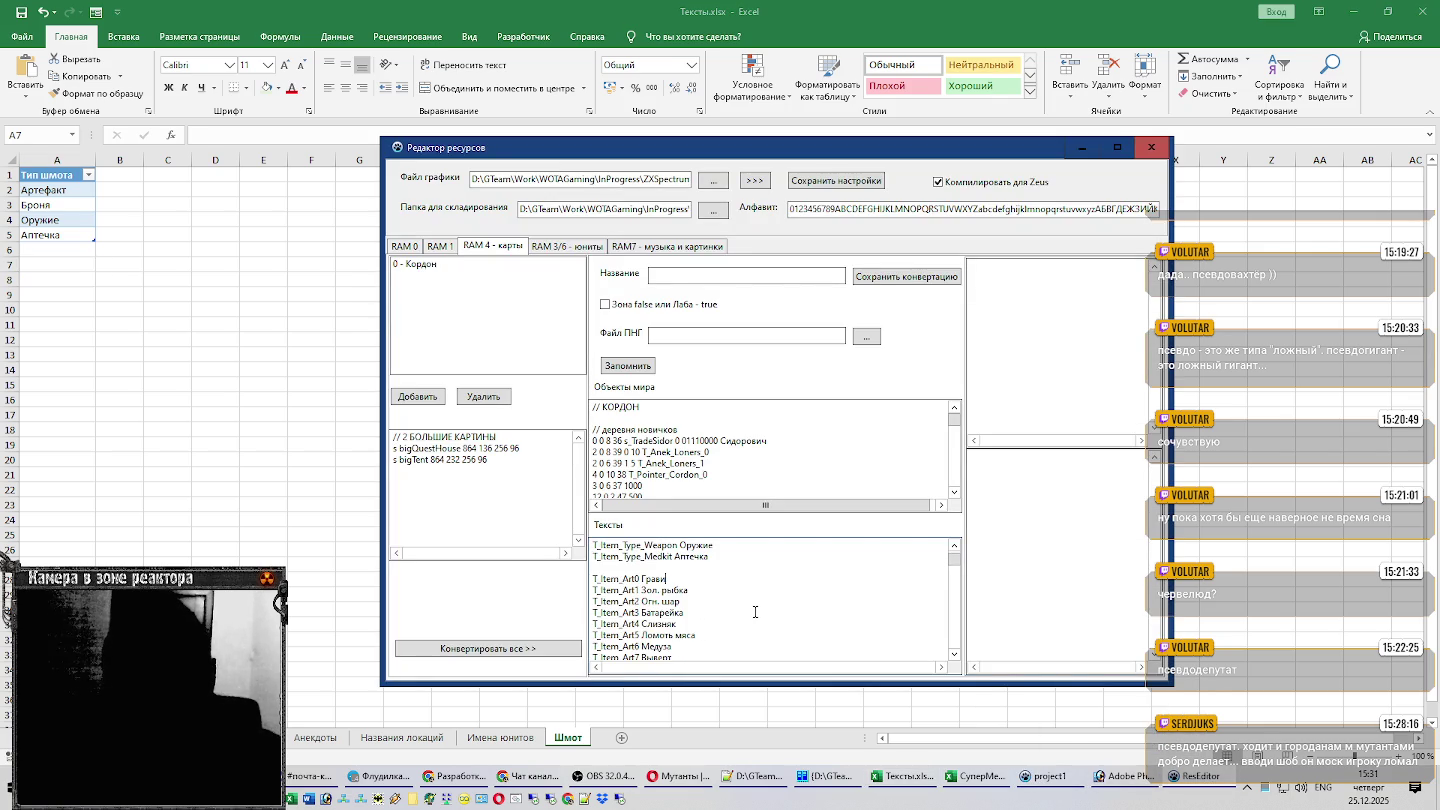
{"action": "left_click", "coordinate": [27, 302]}
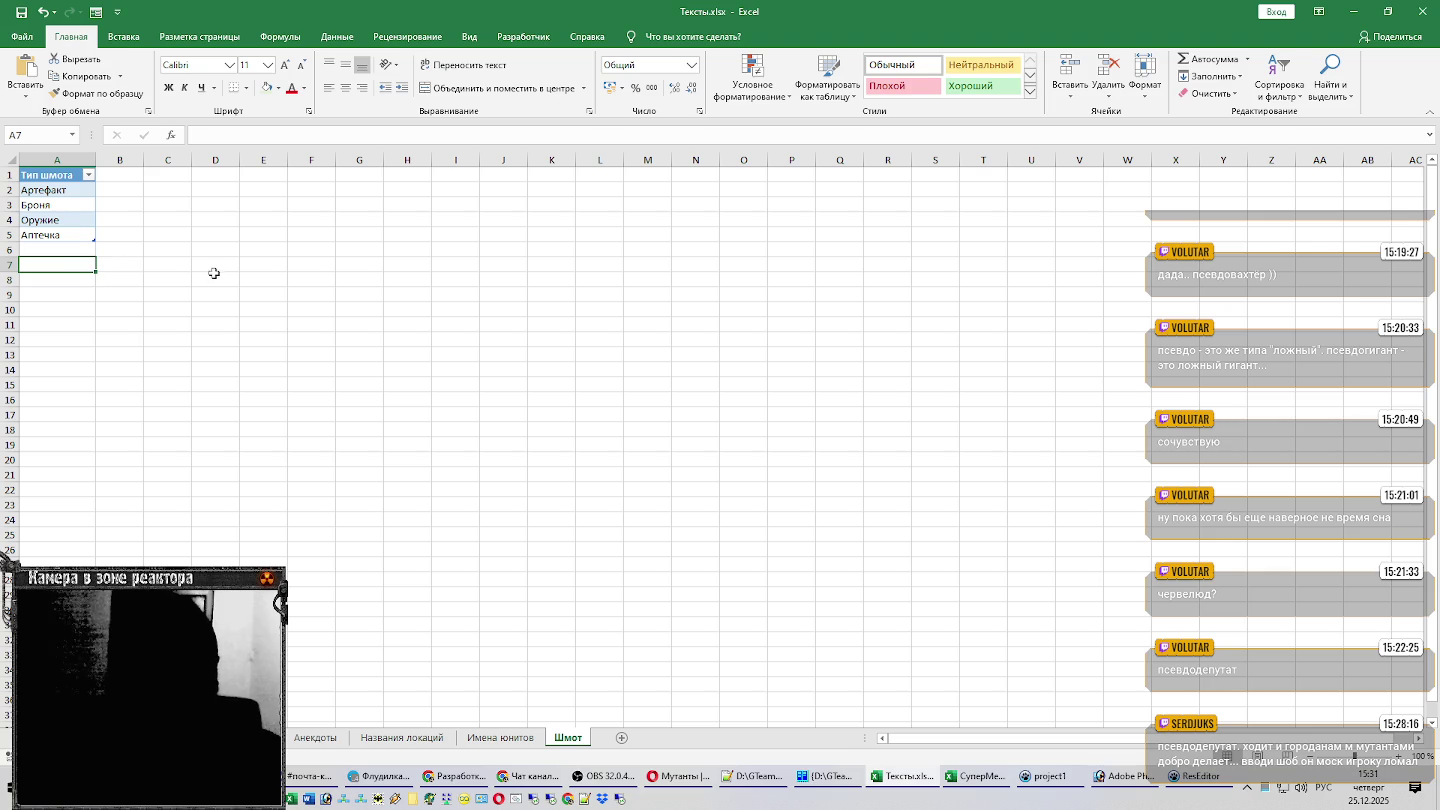
Enter 'Наименование шмота' in A7 and make it a table with a header row.
{"action": "type", "text": "Наименование"}
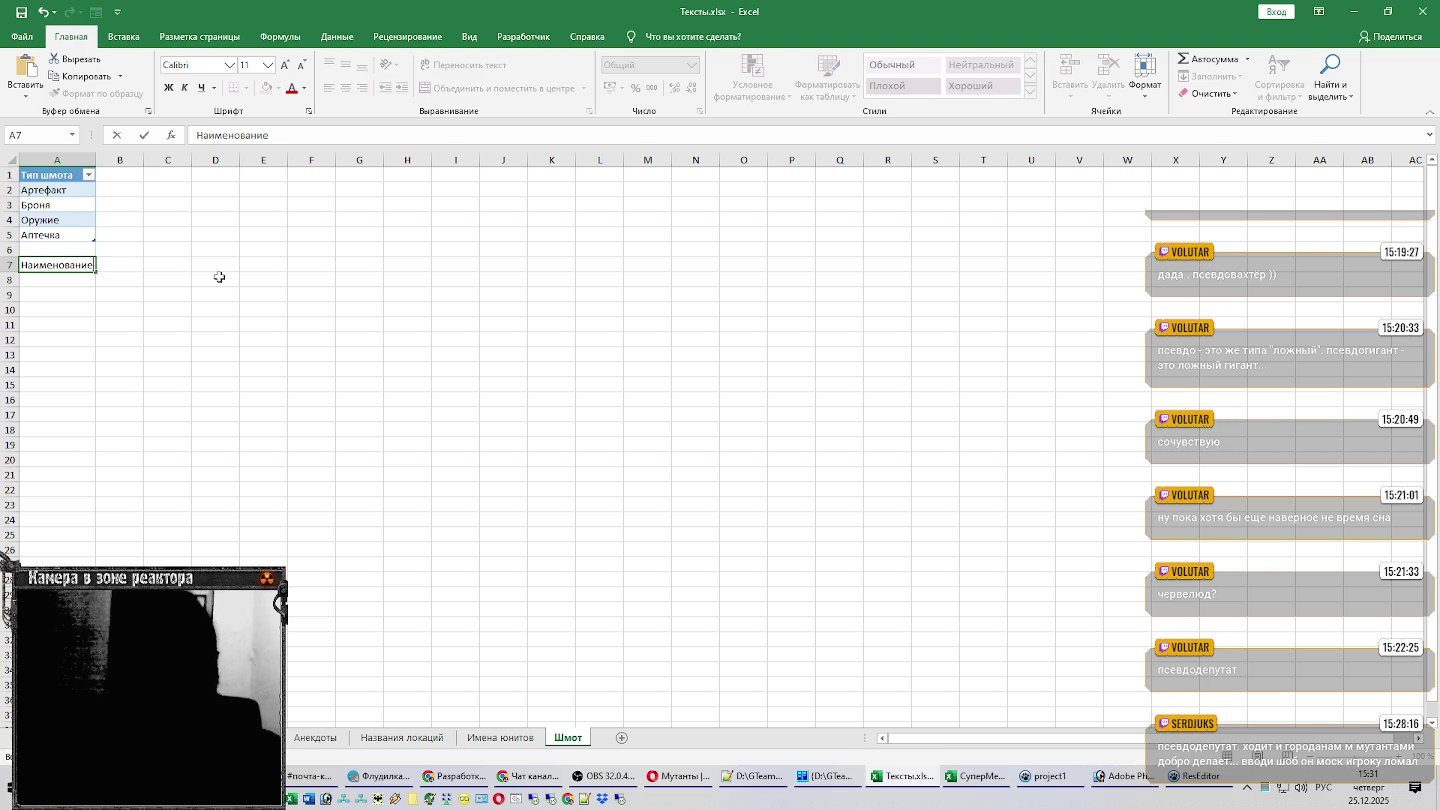
{"action": "type", "text": " шмо"}
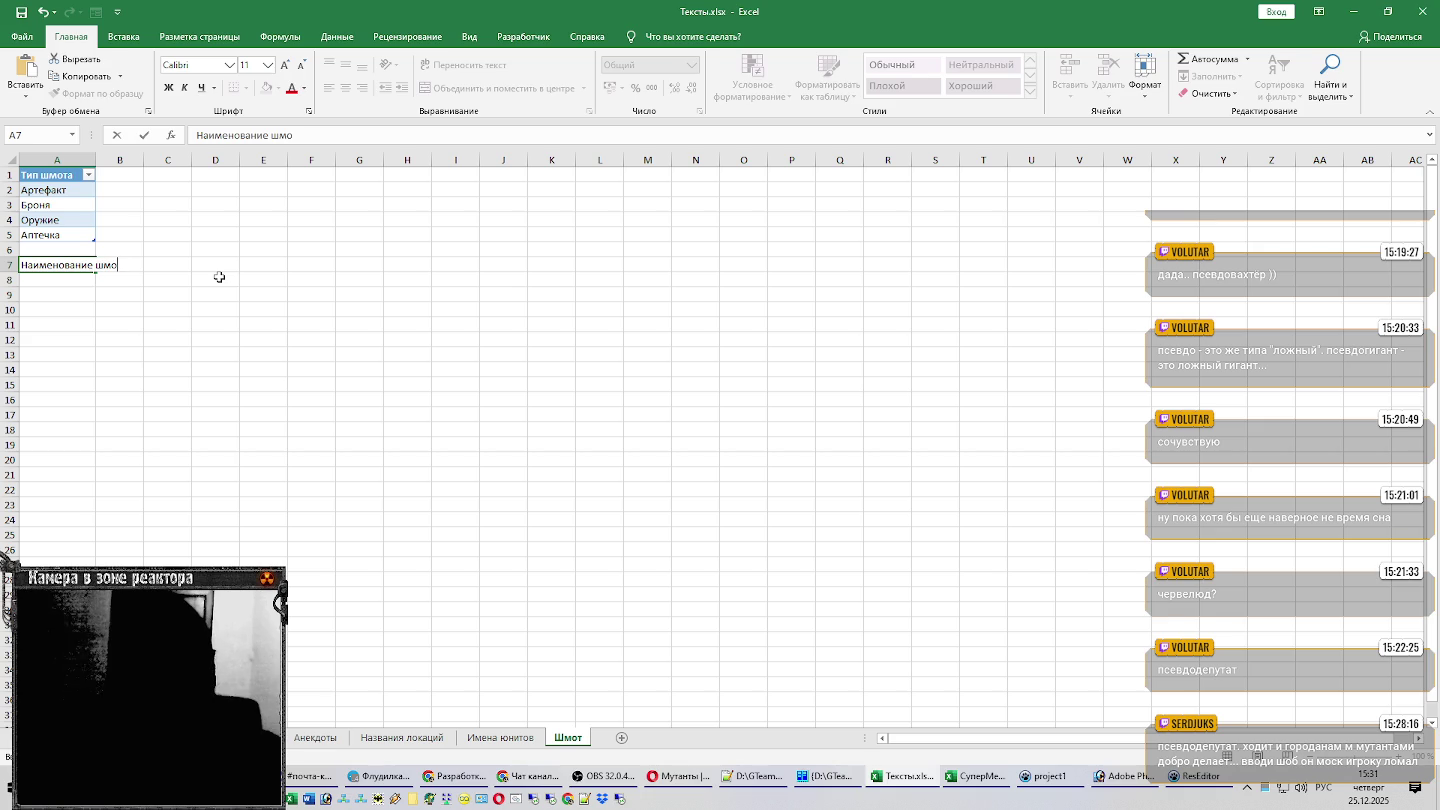
{"action": "type", "text": "та"}
{"action": "key", "text": "Return"}
{"action": "key", "text": "Up"}
{"action": "key", "text": "ctrl+t"}
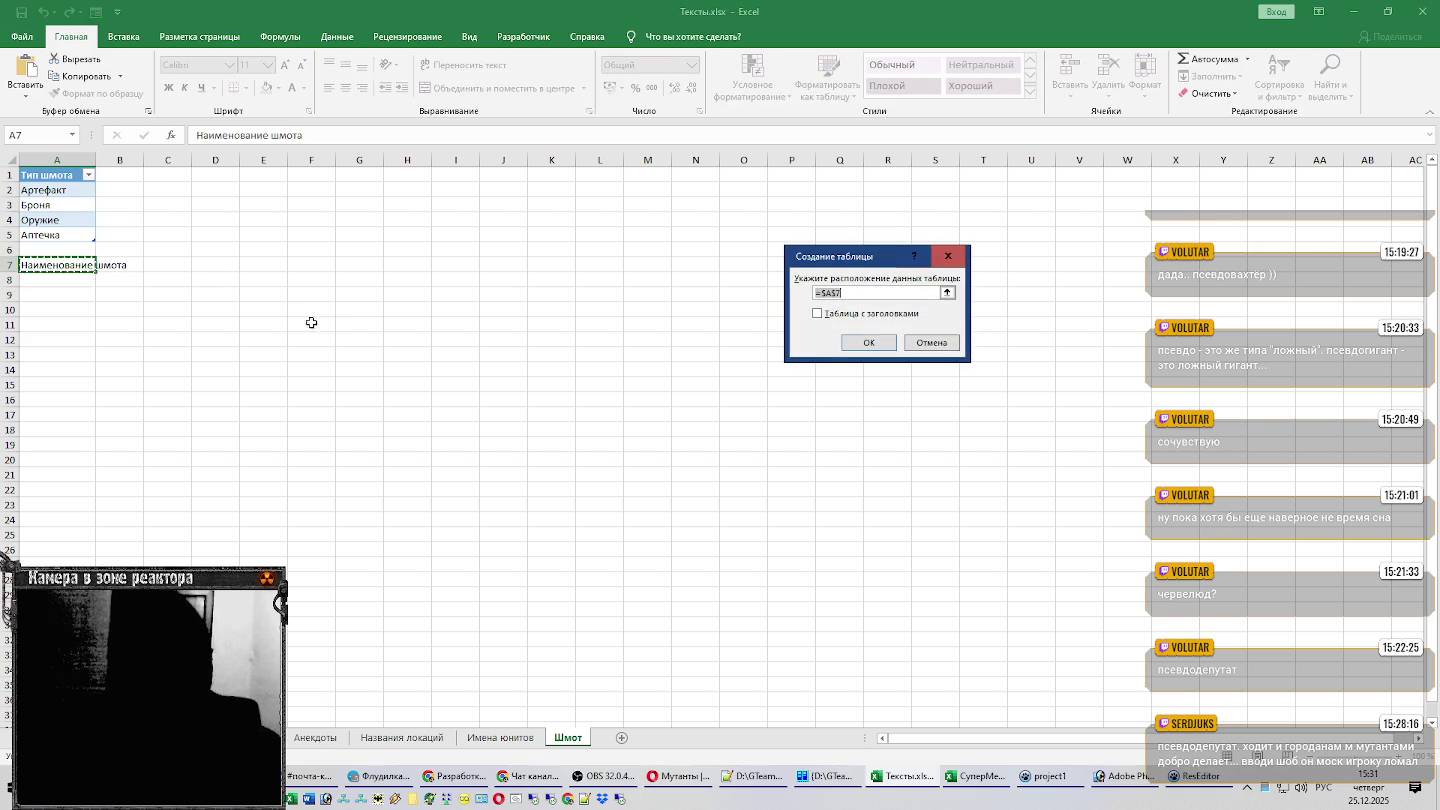
{"action": "left_click", "coordinate": [836, 314]}
{"action": "left_click", "coordinate": [866, 342]}
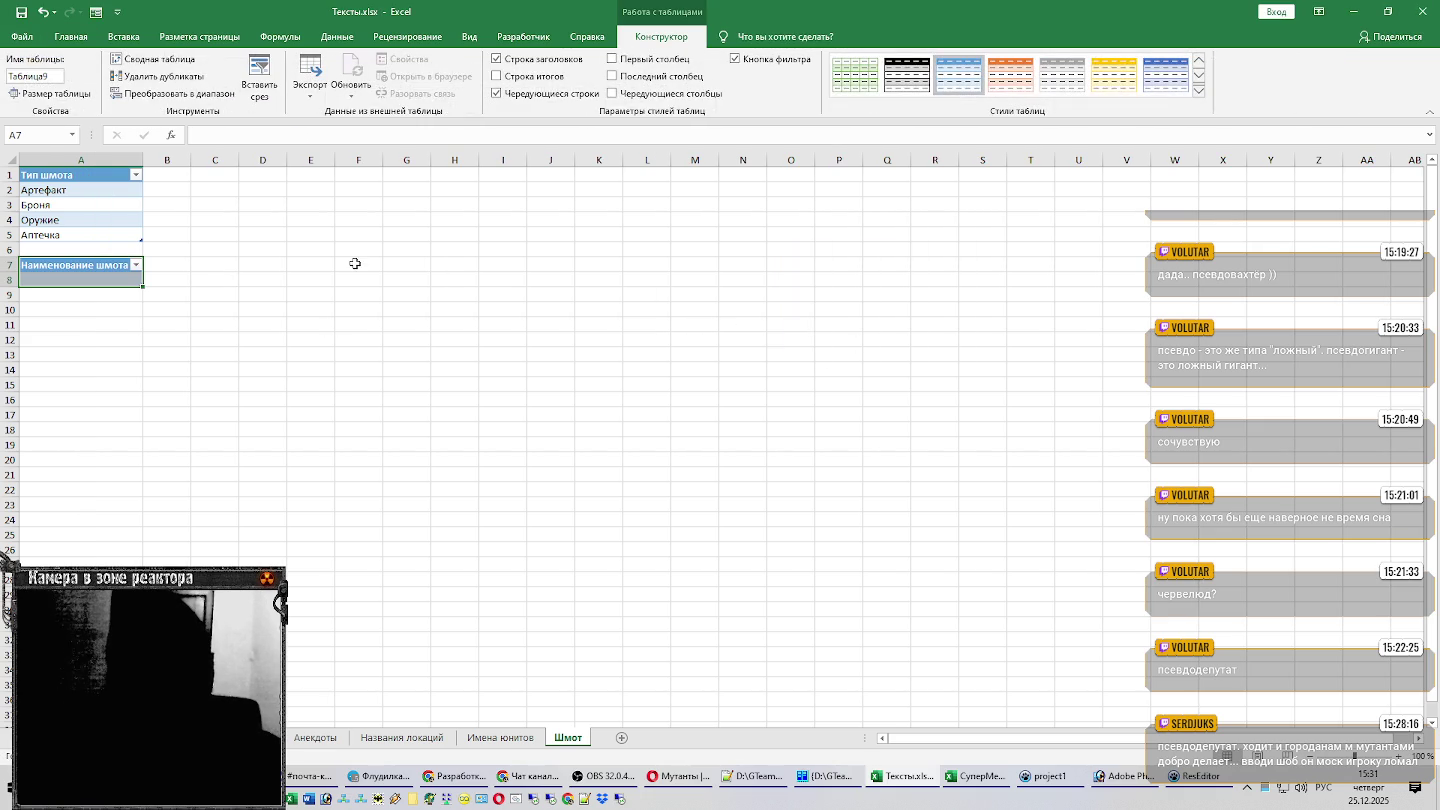
{"action": "key", "text": "Down"}
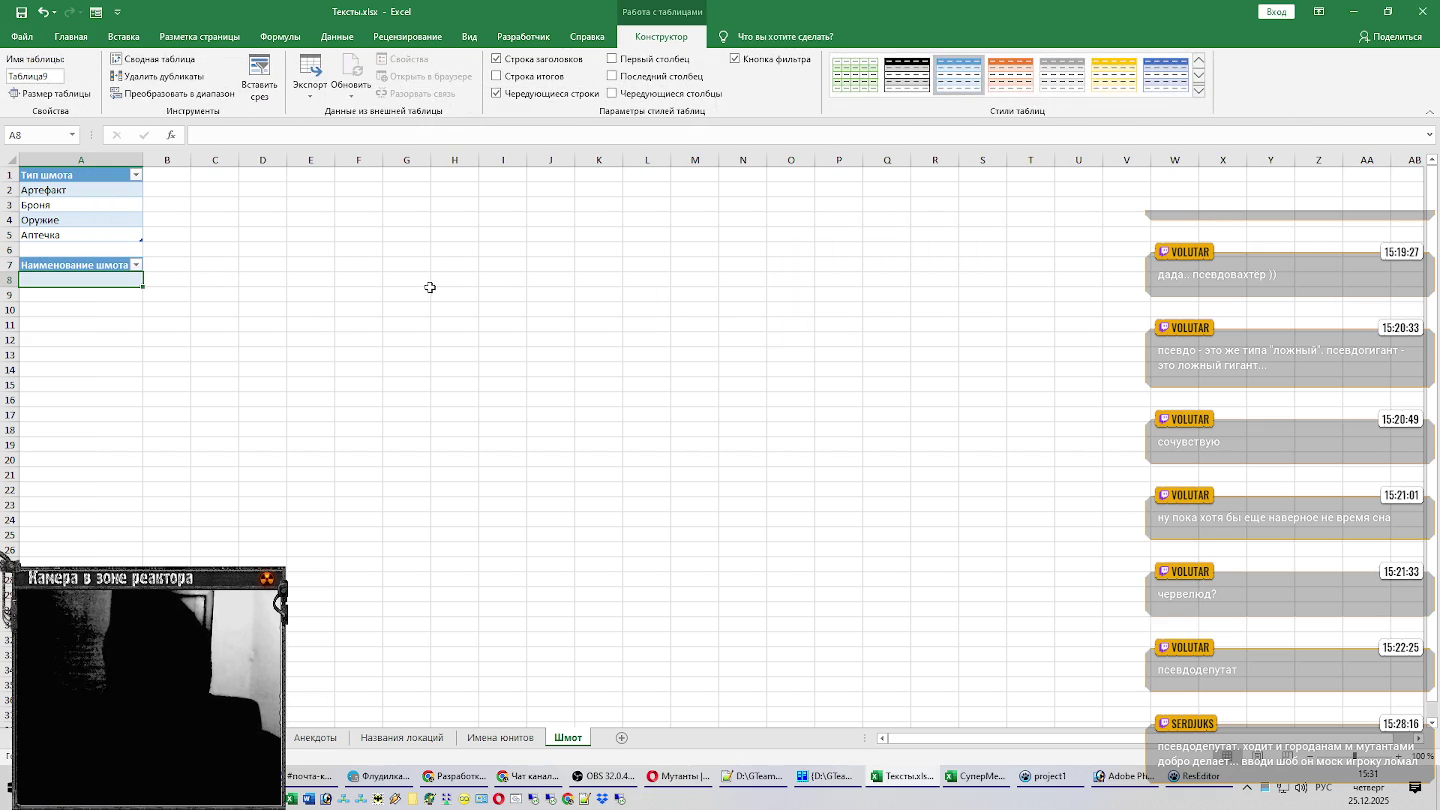
Review the resource editor texts and the inventory screen design.
{"action": "key", "text": "alt+Tab"}
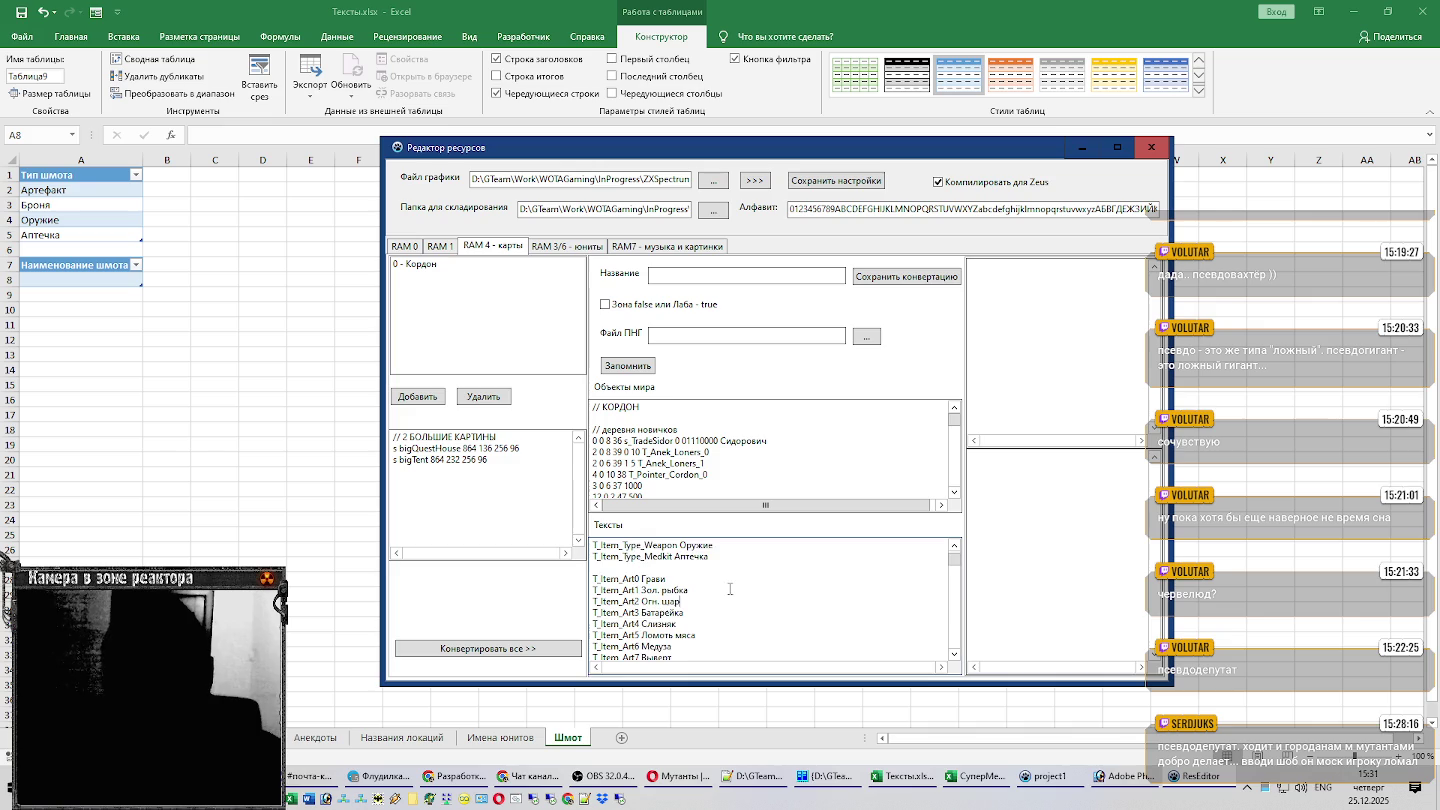
{"action": "scroll", "coordinate": [645, 610], "scroll_direction": "down", "scroll_amount": 1}
{"action": "scroll", "coordinate": [705, 622], "scroll_direction": "down", "scroll_amount": 2}
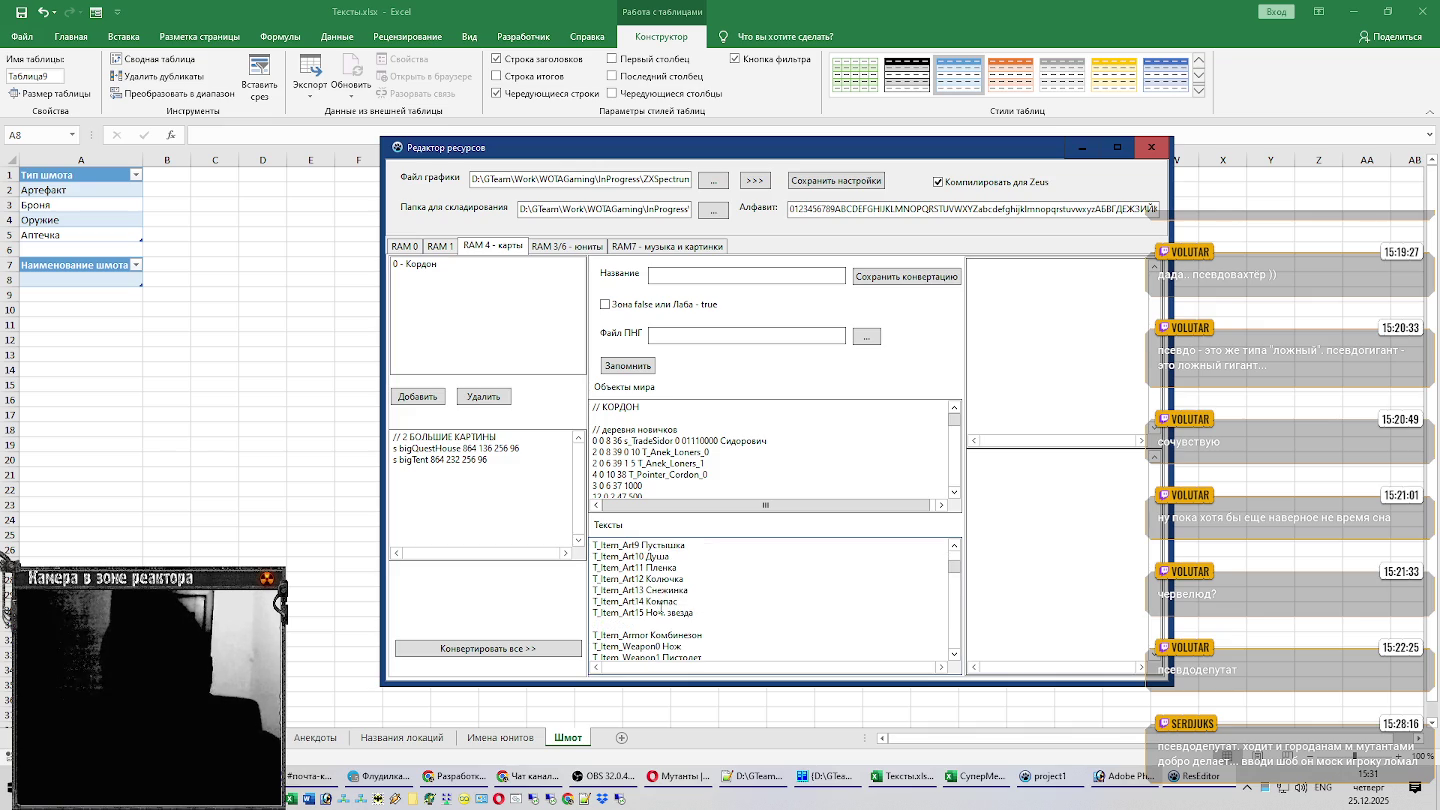
{"action": "key", "text": "alt+Tab"}
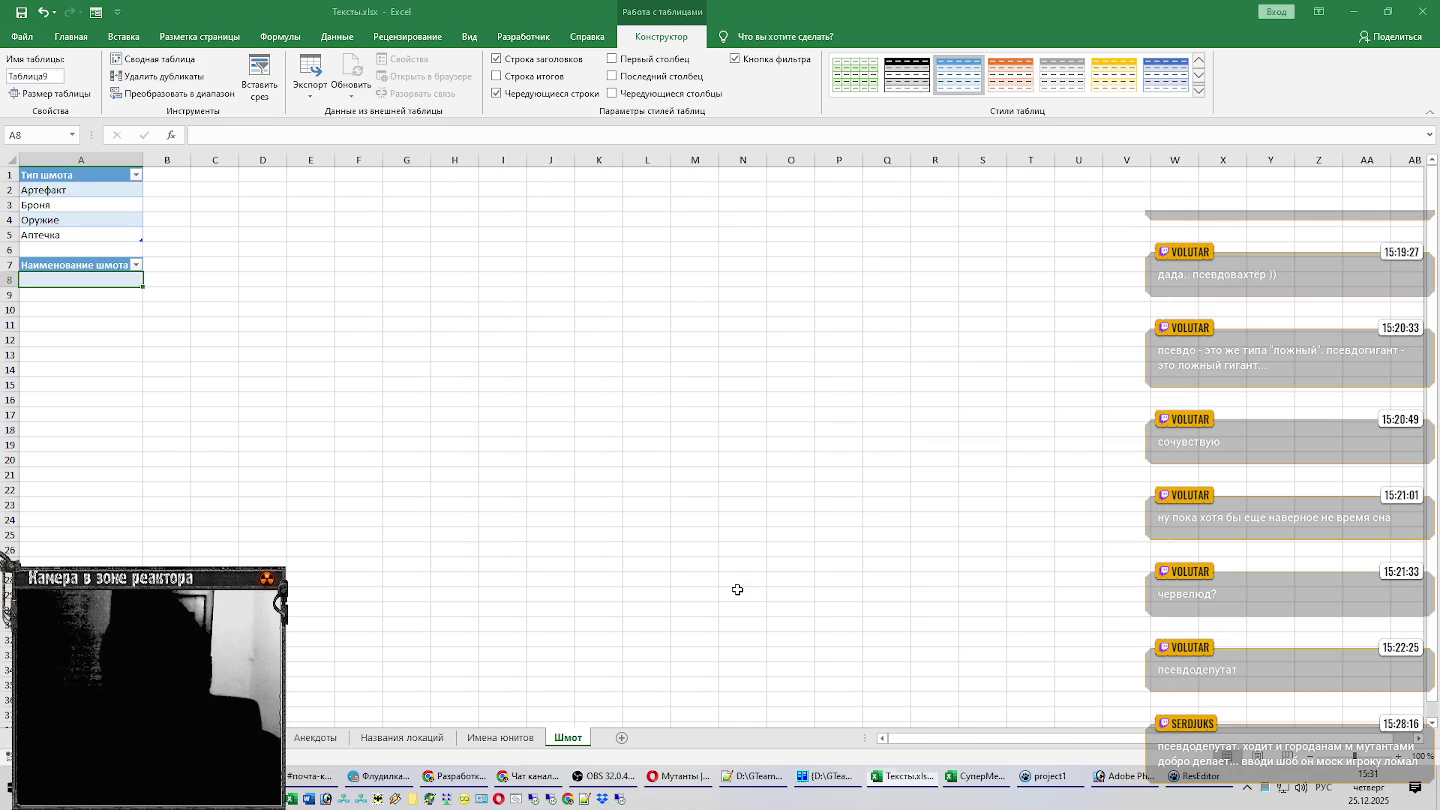
{"action": "left_click", "coordinate": [1125, 776]}
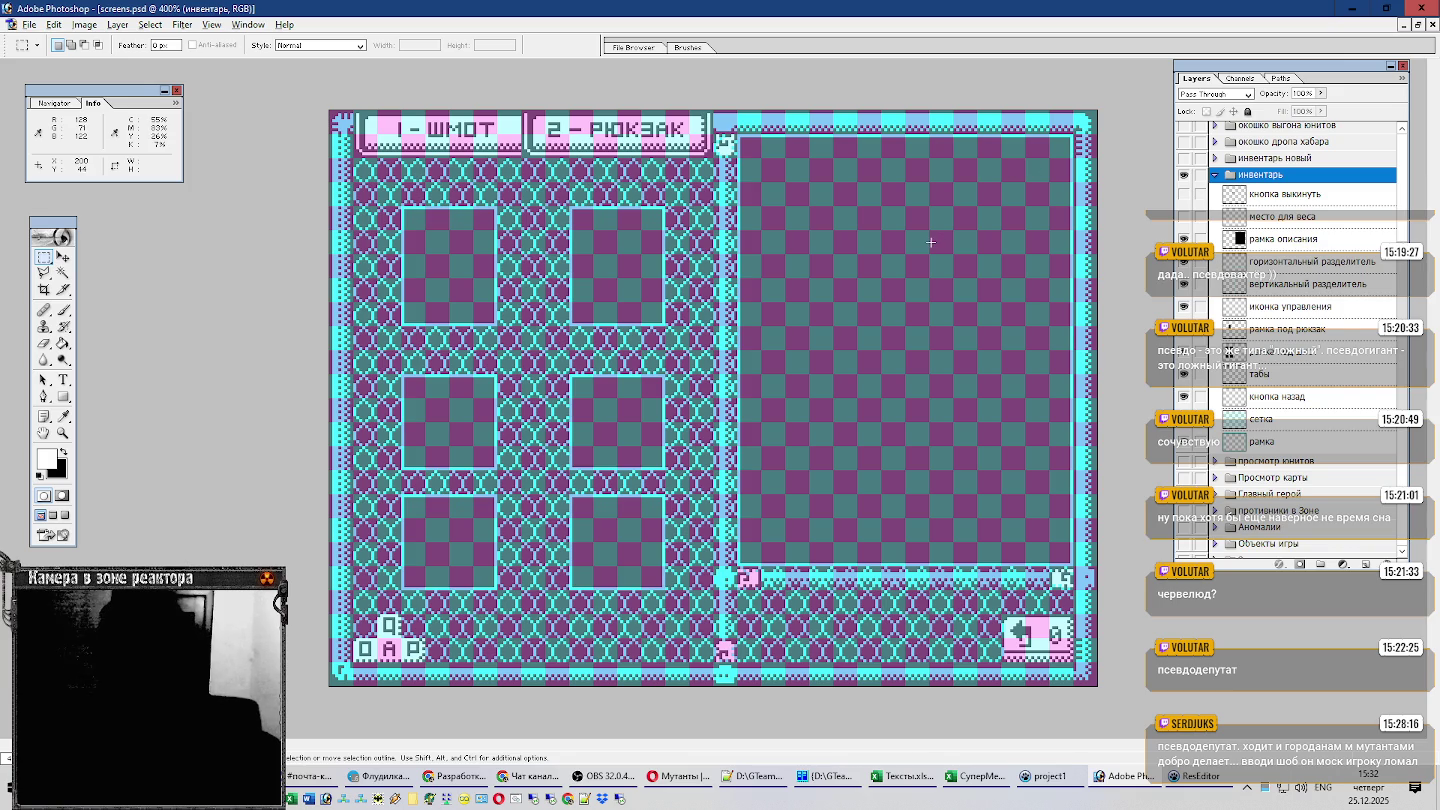
{"action": "key", "text": "alt+Tab"}
Change the header to 'Наименование шмота (12)' and autofit column A.
{"action": "left_click", "coordinate": [90, 266]}
{"action": "key", "text": "F2"}
{"action": "type", "text": "("}
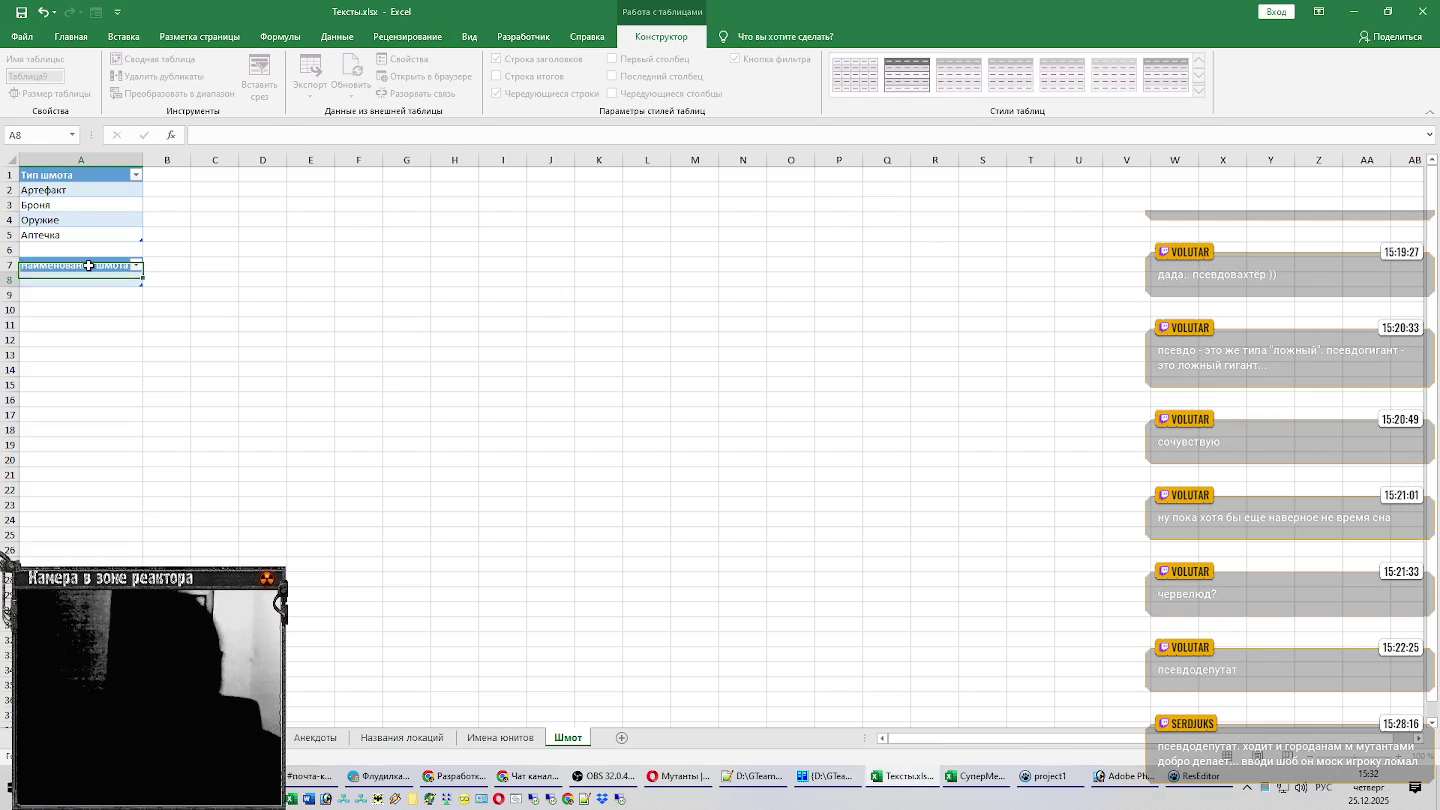
{"action": "key", "text": "Return"}
{"action": "double_click", "coordinate": [143, 160]}
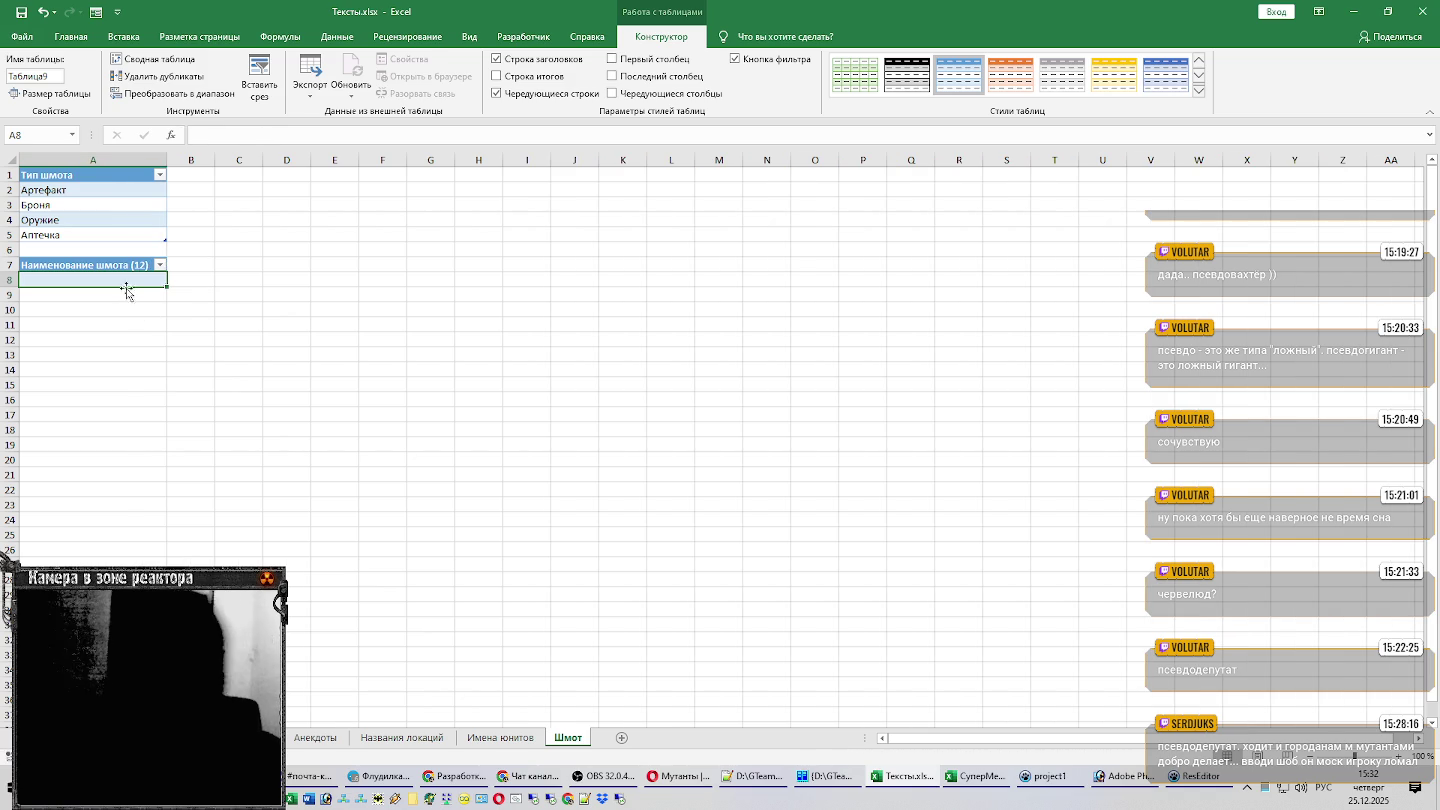
Open ResEditor and select the Art item text lines.
{"action": "key", "text": "alt+Tab"}
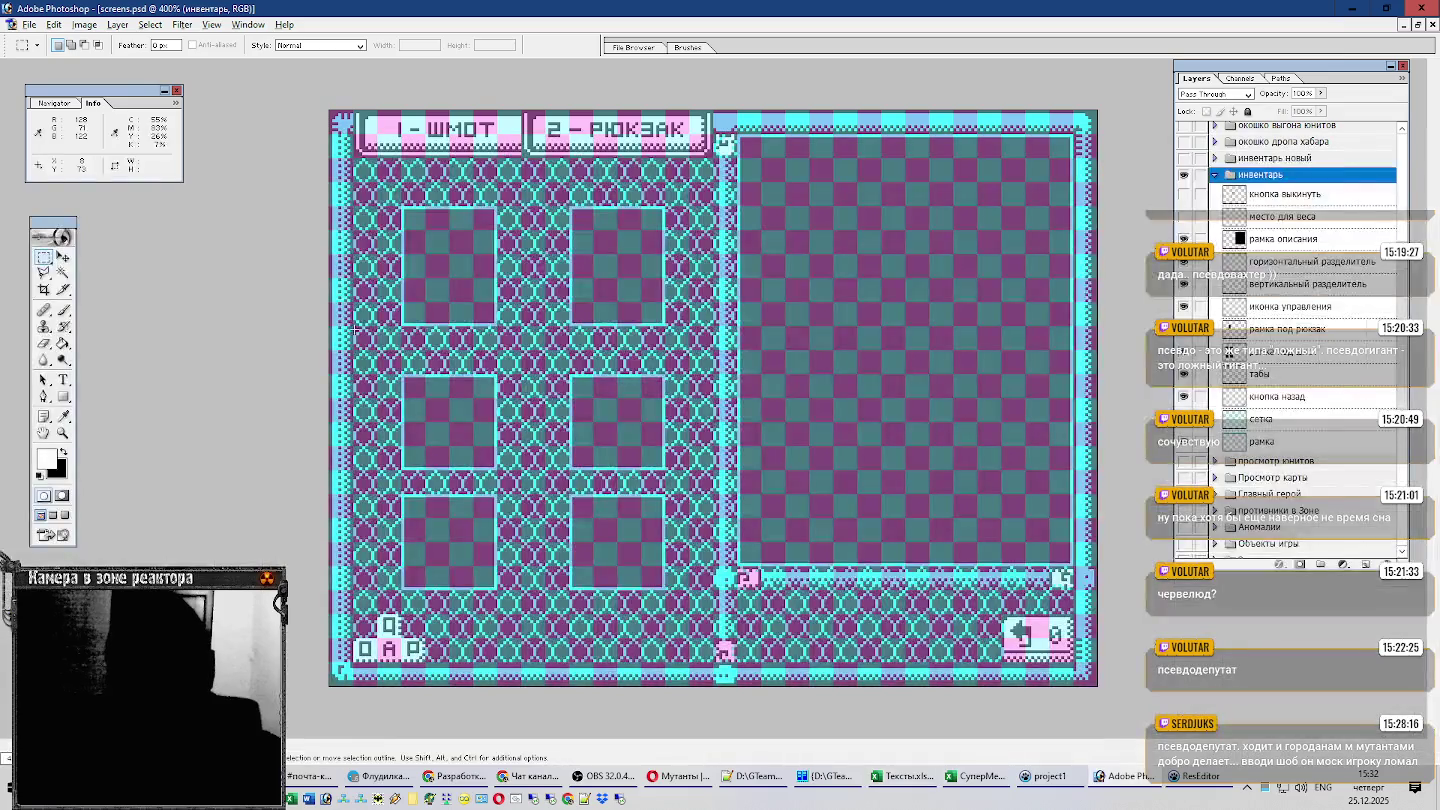
{"action": "key", "text": "alt+Tab"}
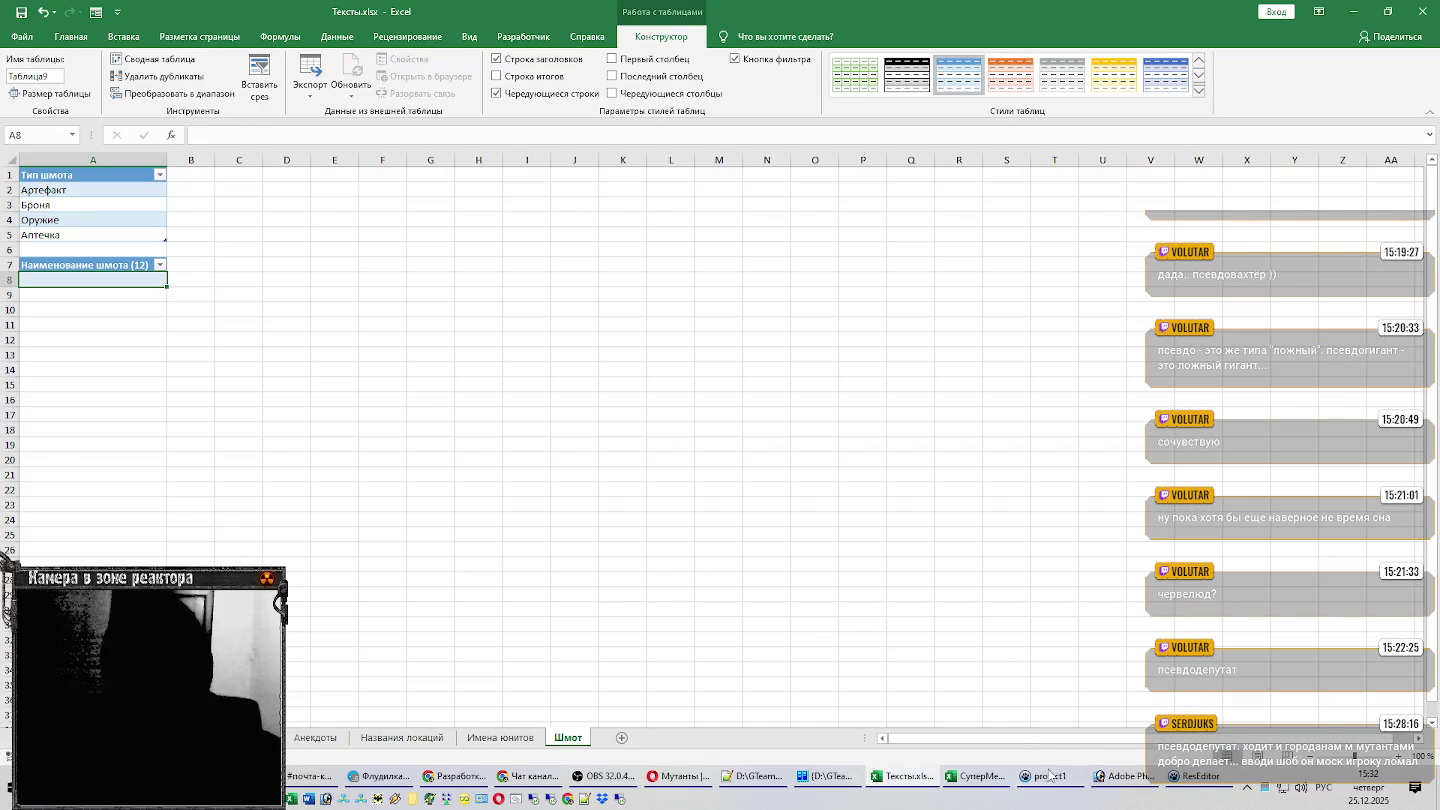
{"action": "left_click", "coordinate": [1197, 779]}
{"action": "left_click_drag", "start_coordinate": [700, 614], "coordinate": [594, 610]}
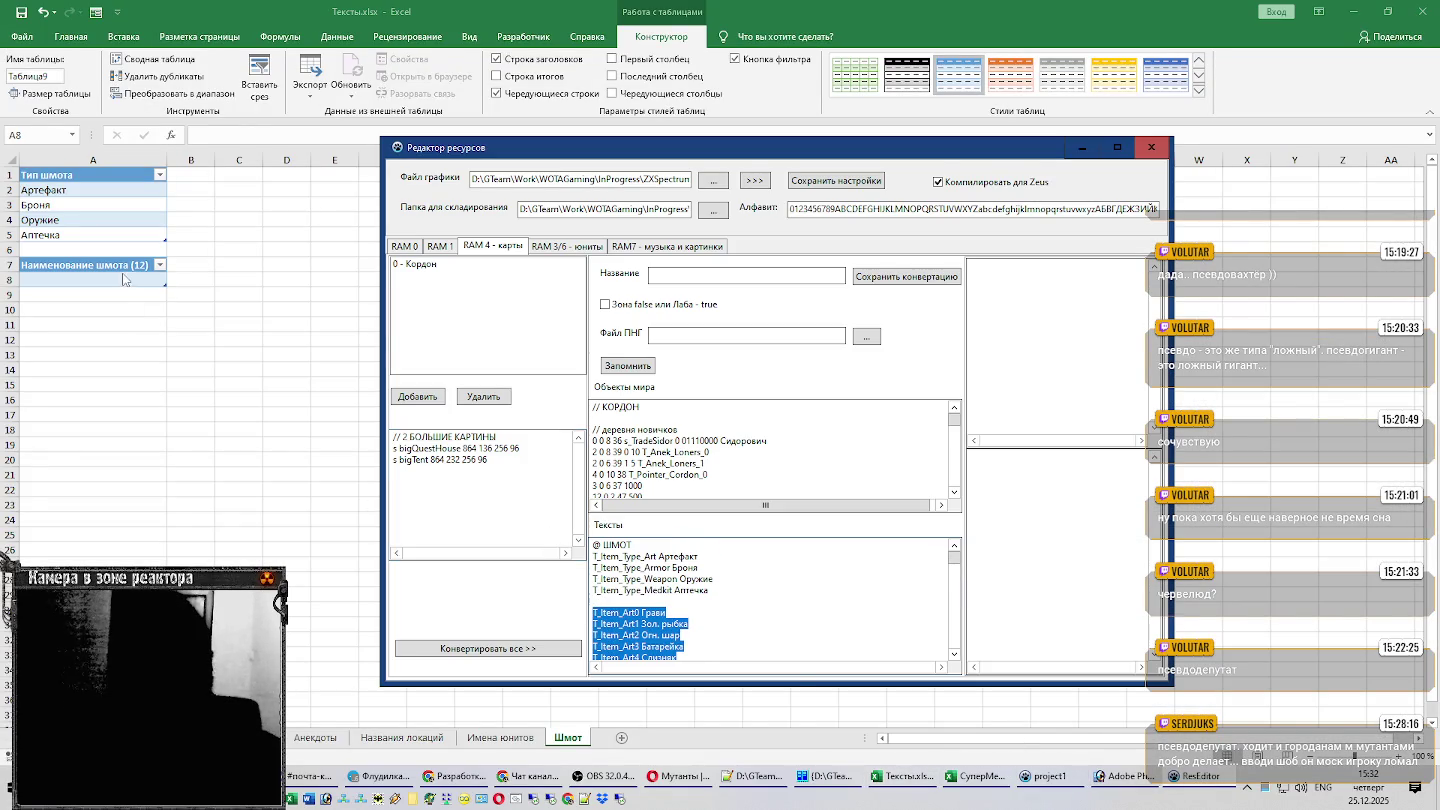
Paste the copied item lines into A8 and strip the first name's code prefix, leaving Грави.
{"action": "left_click", "coordinate": [125, 280]}
{"action": "type", "text": "T_Item_Art0 Грави T_Item_Art1 Зол. рыбка T_Item_Art2 Огн. шар T_Item_Art3 Батарейка T_Item_Art4 Слизняк T_Item_Art5 Ломоть мяса T_Item_Art6 Медуза T_Item_Art7 Выверт T_Item_Art8 Мамины бусы T_Item_Art9 Пустышка T_Item_Art10 Душа T_Item_Art11 Пленка T_Item_Art12 Колючка T_Item_Art13 Снежинка T_Item_Art14 Компас T_Item_Art15 Ноч. звезда"}
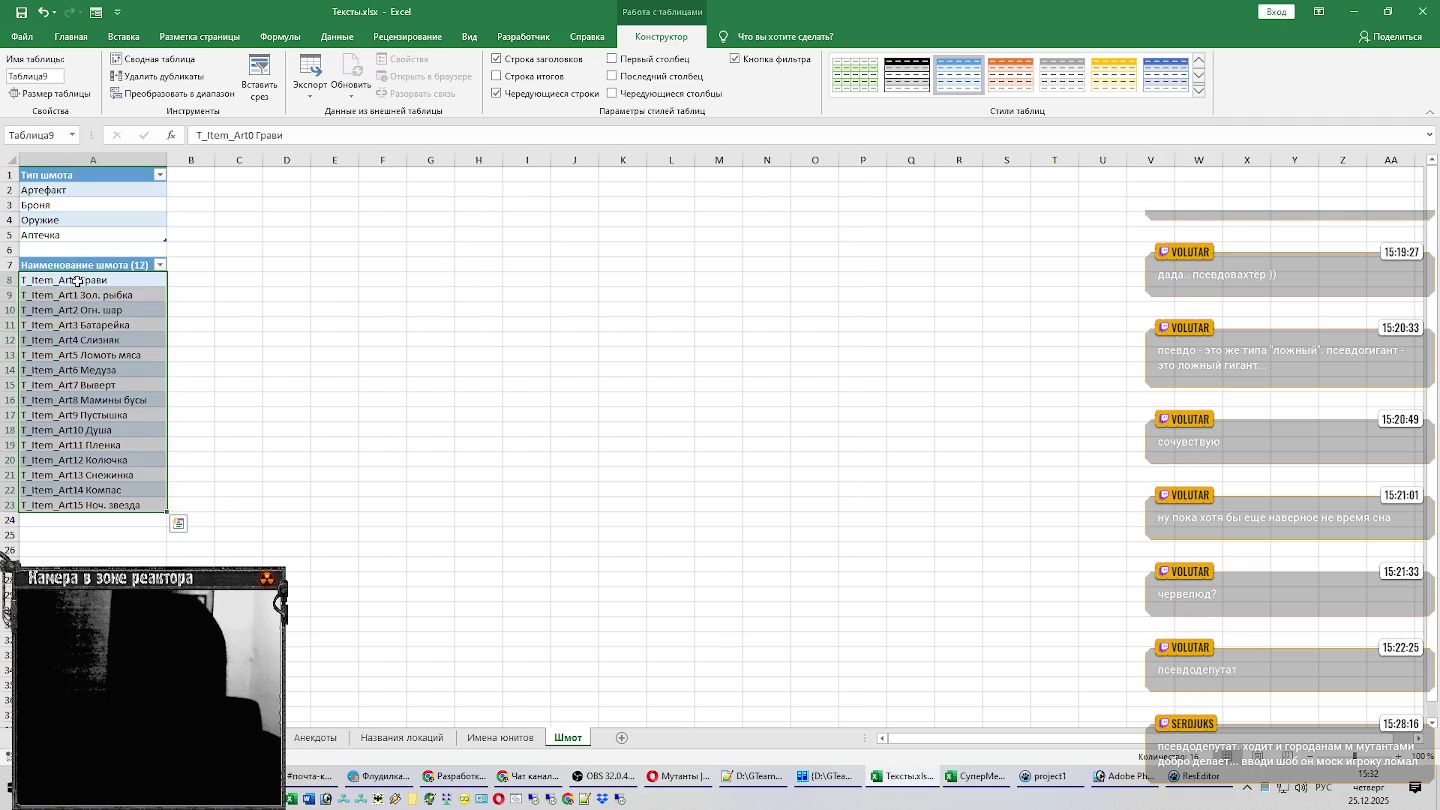
{"action": "double_click", "coordinate": [78, 280]}
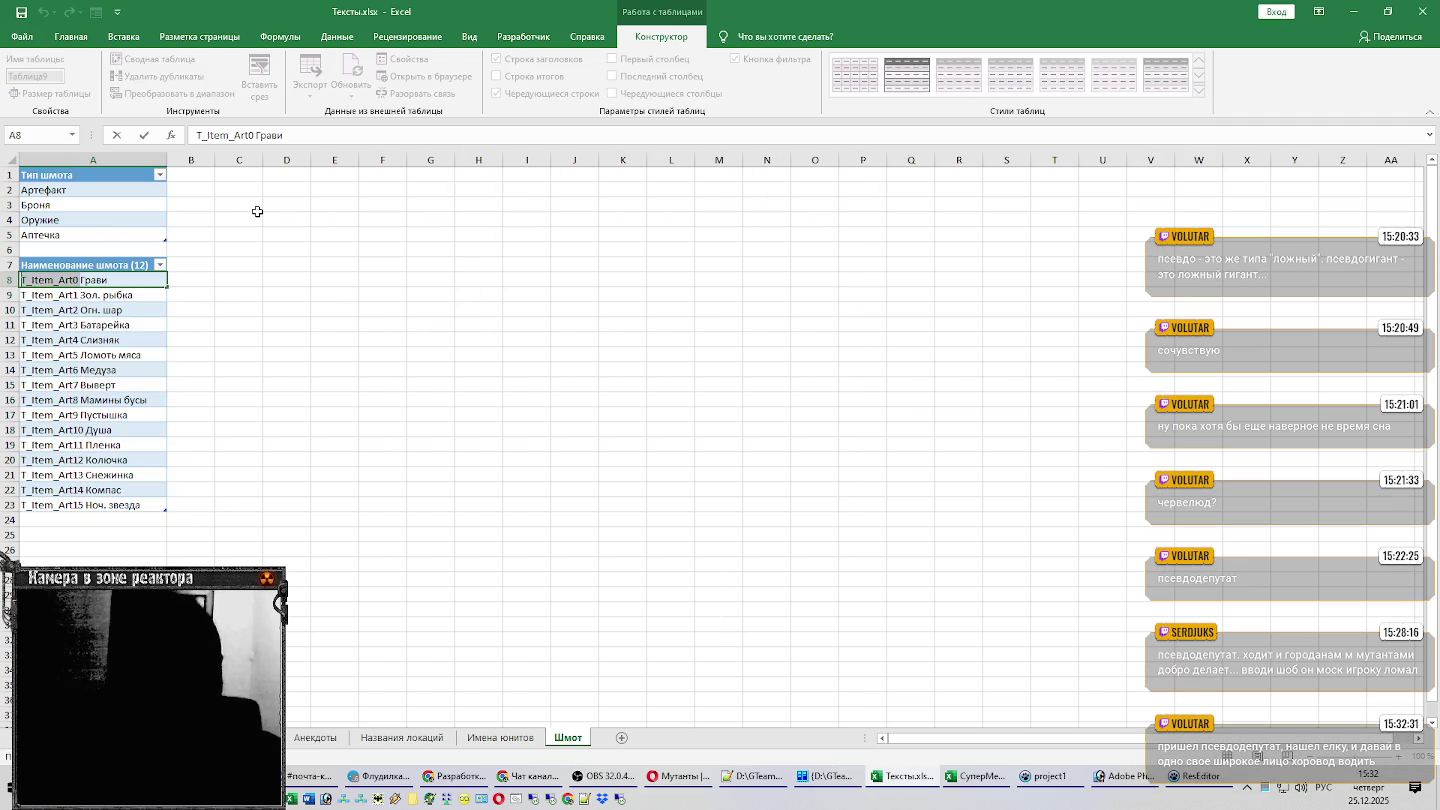
{"action": "key", "text": "shift+Home"}
{"action": "key", "text": "Delete"}
{"action": "key", "text": "Return"}
Remove the T_Item_Art1 through T_Item_Art5 prefixes from the names in A9–A13.
{"action": "key", "text": "F2"}
{"action": "key", "text": "ctrl+Left"}
{"action": "key", "text": "ctrl+Left"}
{"action": "key", "text": "Delete"}
{"action": "key", "text": "Return"}
{"action": "key", "text": "ctrl+shift+Right"}
{"action": "key", "text": "Delete"}
{"action": "key", "text": "Return"}
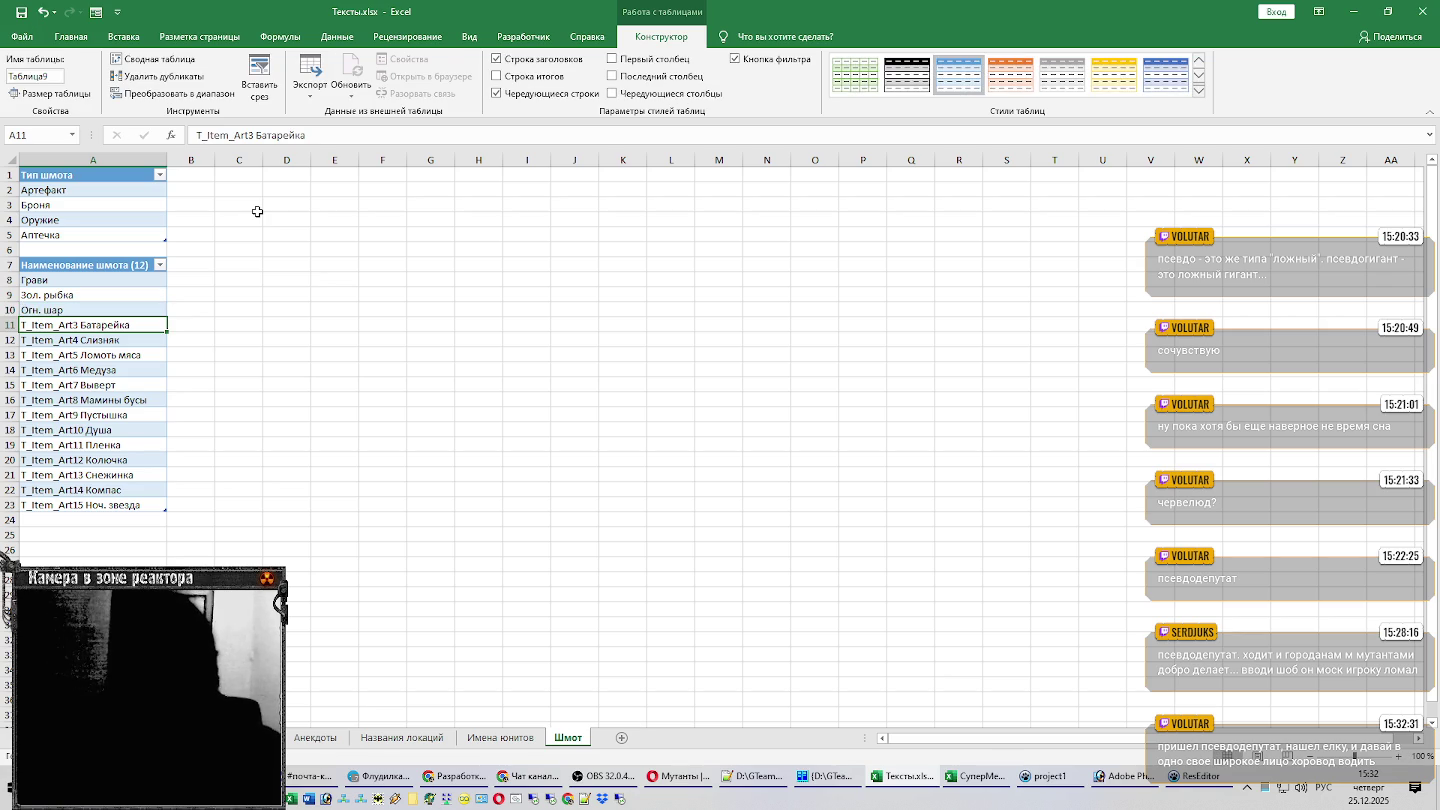
{"action": "key", "text": "F2"}
{"action": "key", "text": "Home"}
{"action": "key", "text": "ctrl+shift+Right"}
{"action": "key", "text": "Delete"}
{"action": "key", "text": "Return"}
{"action": "key", "text": "F2"}
{"action": "key", "text": "Home"}
{"action": "key", "text": "ctrl+shift+Right"}
{"action": "key", "text": "Delete"}
{"action": "key", "text": "Return"}
{"action": "key", "text": "F2"}
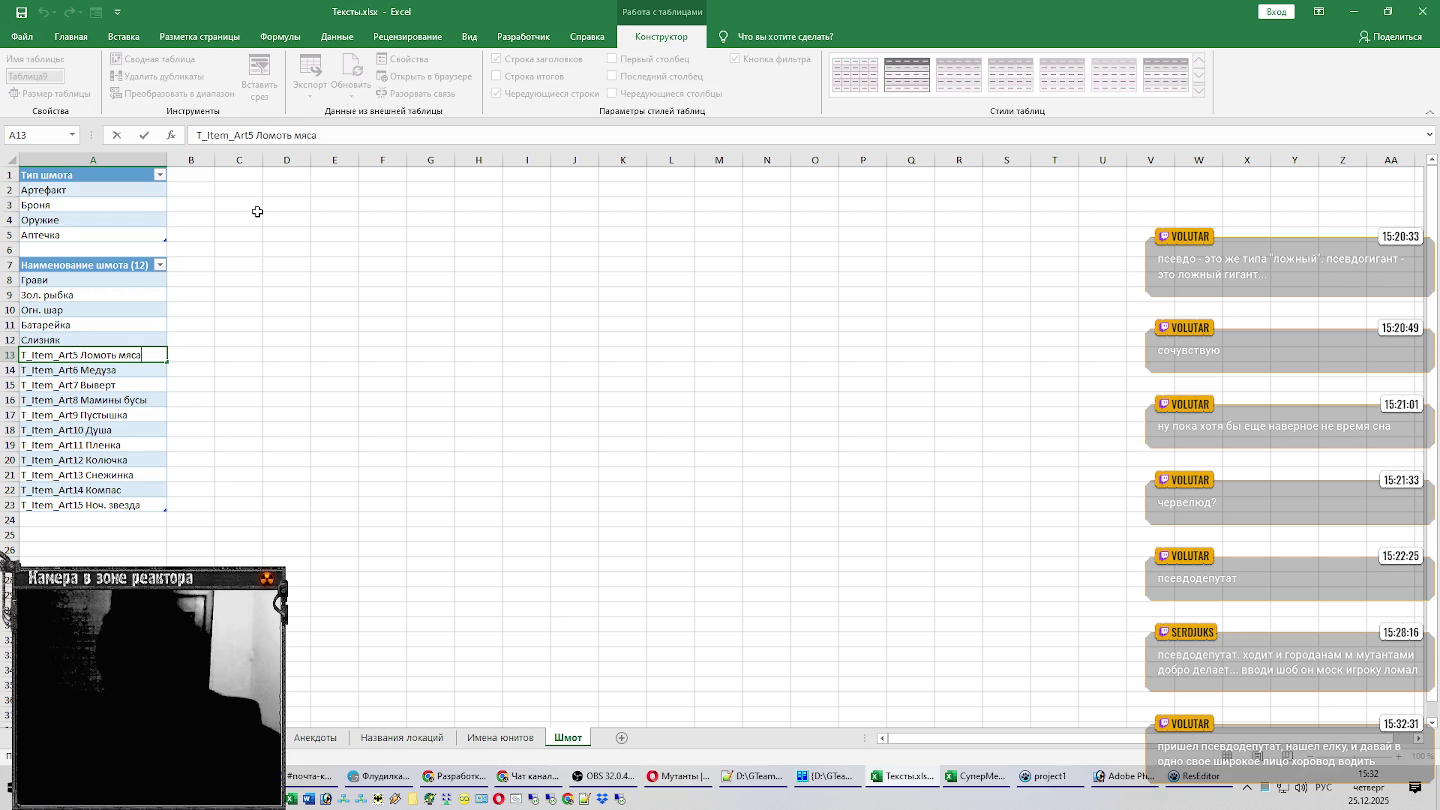
{"action": "key", "text": "Home"}
{"action": "key", "text": "ctrl+shift+Right"}
{"action": "key", "text": "Delete"}
{"action": "key", "text": "Return"}
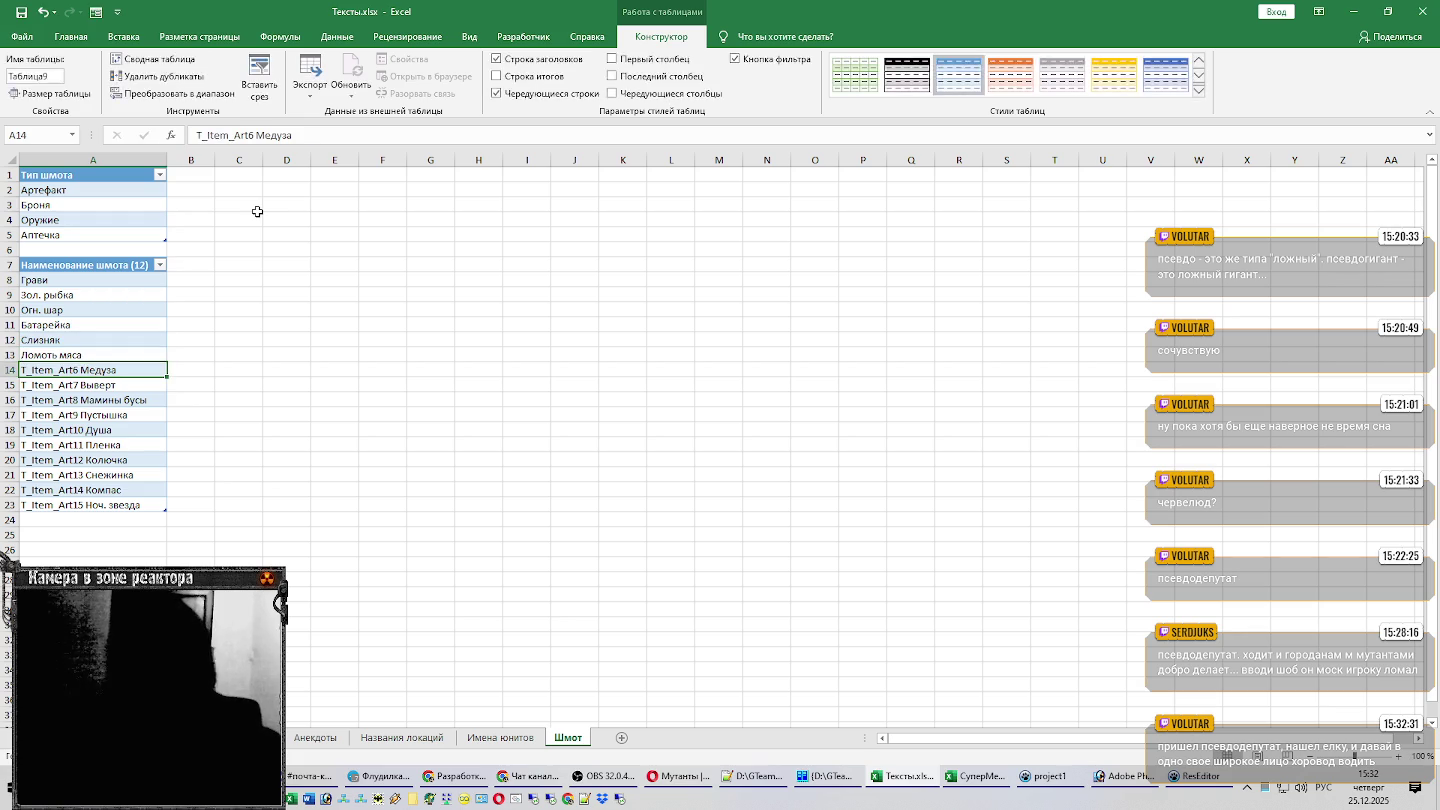
Remove the T_Item_Art6 through T_Item_Art10 prefixes from the names in A14–A18.
{"action": "key", "text": "Home"}
{"action": "key", "text": "ctrl+shift+Right"}
{"action": "key", "text": "Delete"}
{"action": "key", "text": "Return"}
{"action": "key", "text": "F2"}
{"action": "key", "text": "Home"}
{"action": "key", "text": "ctrl+shift+Right"}
{"action": "key", "text": "Delete"}
{"action": "key", "text": "Return"}
{"action": "key", "text": "F2"}
{"action": "key", "text": "Home"}
{"action": "key", "text": "ctrl+shift+Right"}
{"action": "key", "text": "Delete"}
{"action": "key", "text": "Return"}
{"action": "key", "text": "F2"}
{"action": "key", "text": "Home"}
{"action": "key", "text": "ctrl+shift+Right"}
{"action": "key", "text": "Delete"}
{"action": "key", "text": "Return"}
{"action": "key", "text": "F2"}
{"action": "key", "text": "Home"}
{"action": "key", "text": "ctrl+shift+Right"}
{"action": "key", "text": "Delete"}
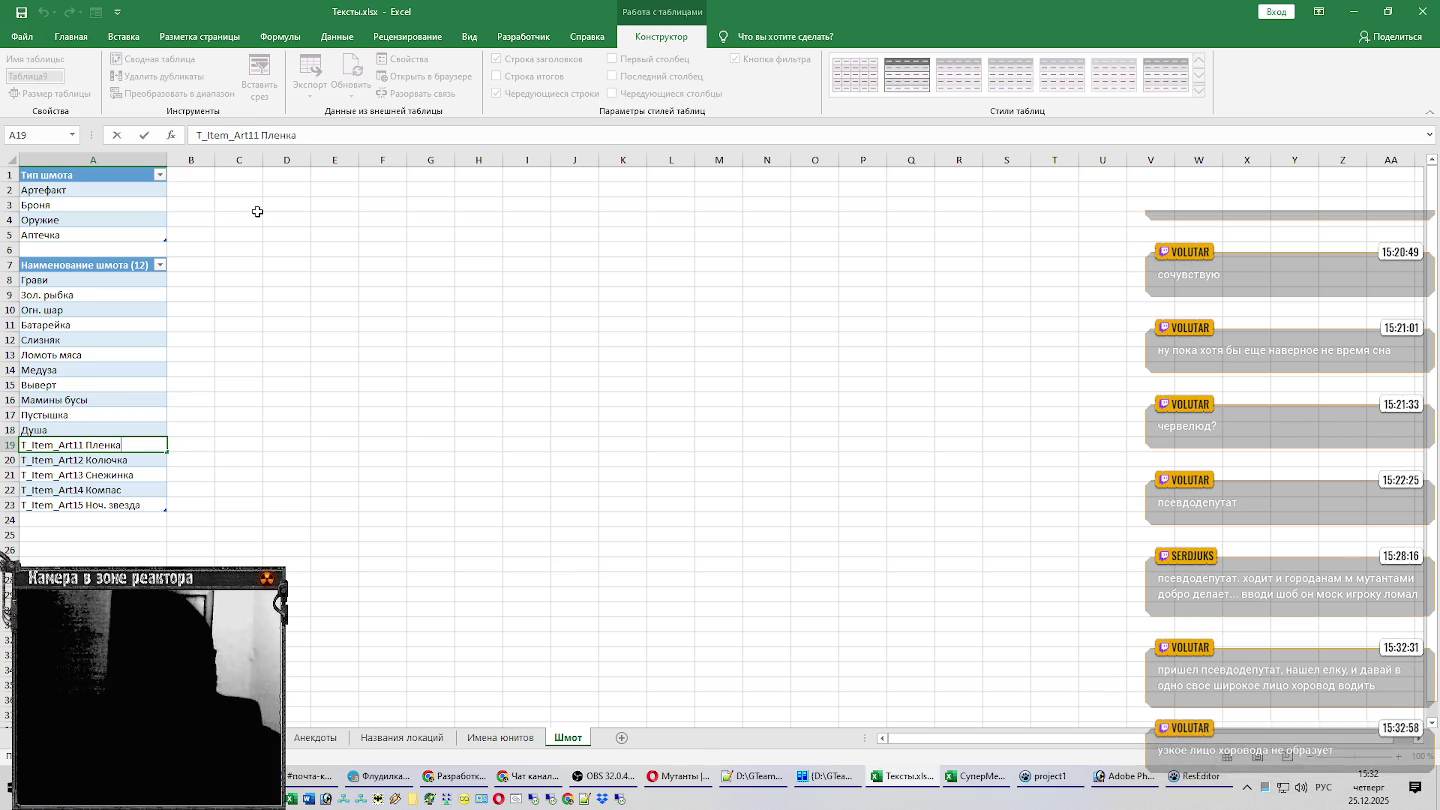
{"action": "key", "text": "Return"}
Remove the T_Item_Art11 through T_Item_Art15 prefixes from A19–A23, ending with Ноч. звезда.
{"action": "key", "text": "F2"}
{"action": "key", "text": "Home"}
{"action": "key", "text": "ctrl+shift+Right"}
{"action": "key", "text": "Delete"}
{"action": "key", "text": "Return"}
{"action": "key", "text": "F2"}
{"action": "key", "text": "Home"}
{"action": "key", "text": "ctrl+shift+Right"}
{"action": "key", "text": "Delete"}
{"action": "key", "text": "Return"}
{"action": "key", "text": "F2"}
{"action": "key", "text": "Home"}
{"action": "key", "text": "ctrl+shift+Right"}
{"action": "key", "text": "Delete"}
{"action": "key", "text": "Return"}
{"action": "key", "text": "F2"}
{"action": "key", "text": "ctrl+shift+Right"}
{"action": "key", "text": "Delete"}
{"action": "key", "text": "Return"}
{"action": "key", "text": "F2"}
{"action": "key", "text": "Home"}
{"action": "key", "text": "ctrl+shift+Right"}
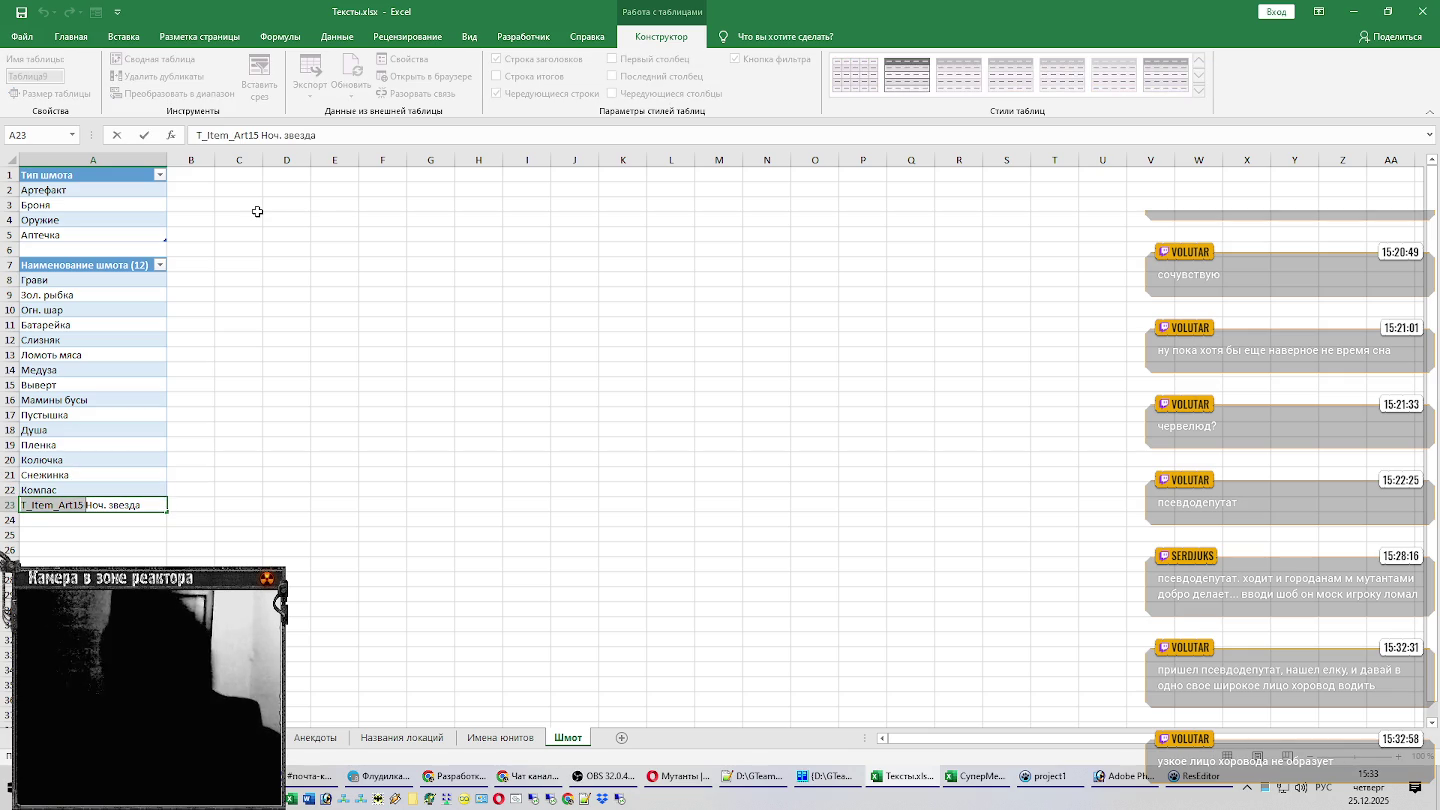
{"action": "key", "text": "Delete"}
{"action": "key", "text": "Return"}
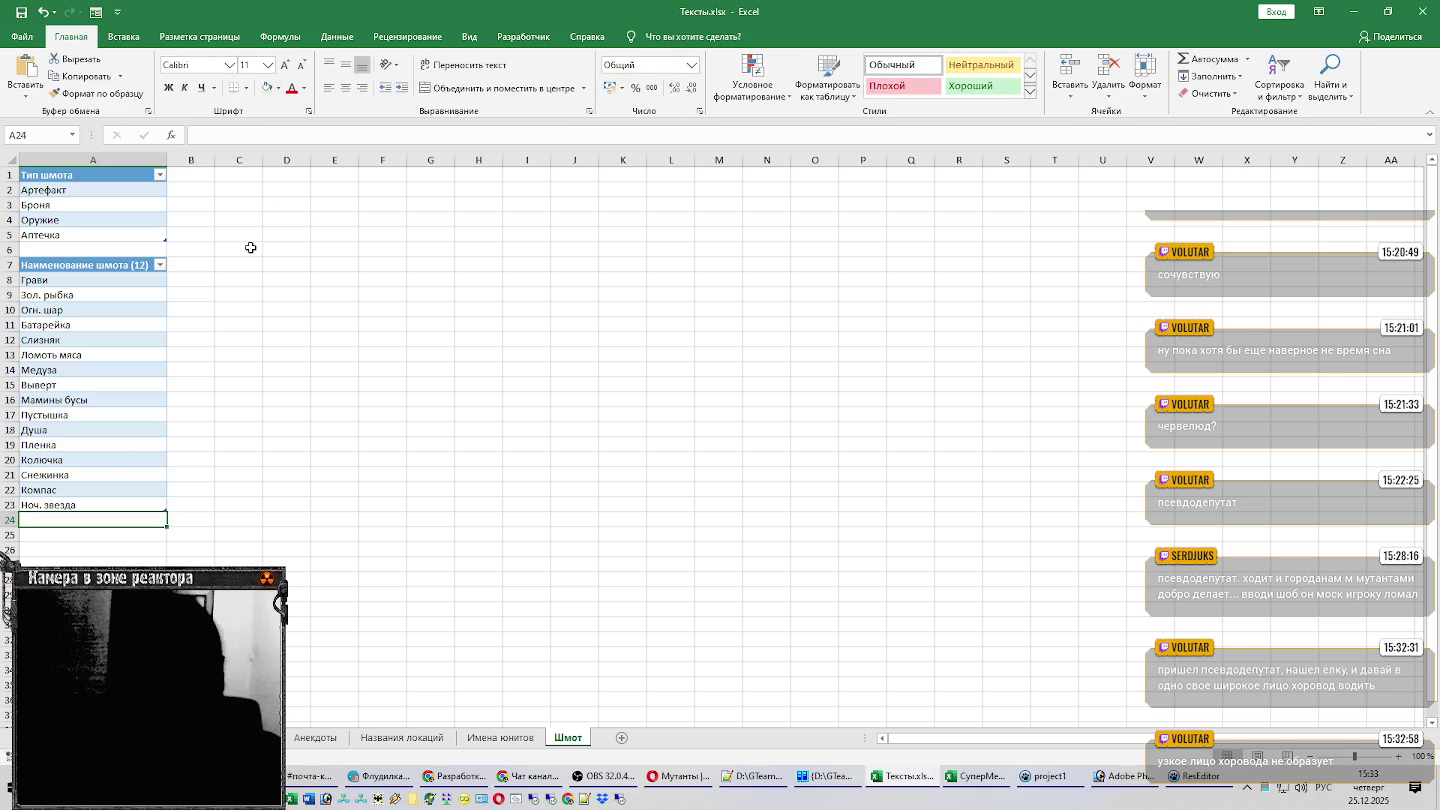
Rename the item-name table to УТ_НаимШмо in the Конструктор table name box.
{"action": "left_click", "coordinate": [88, 292]}
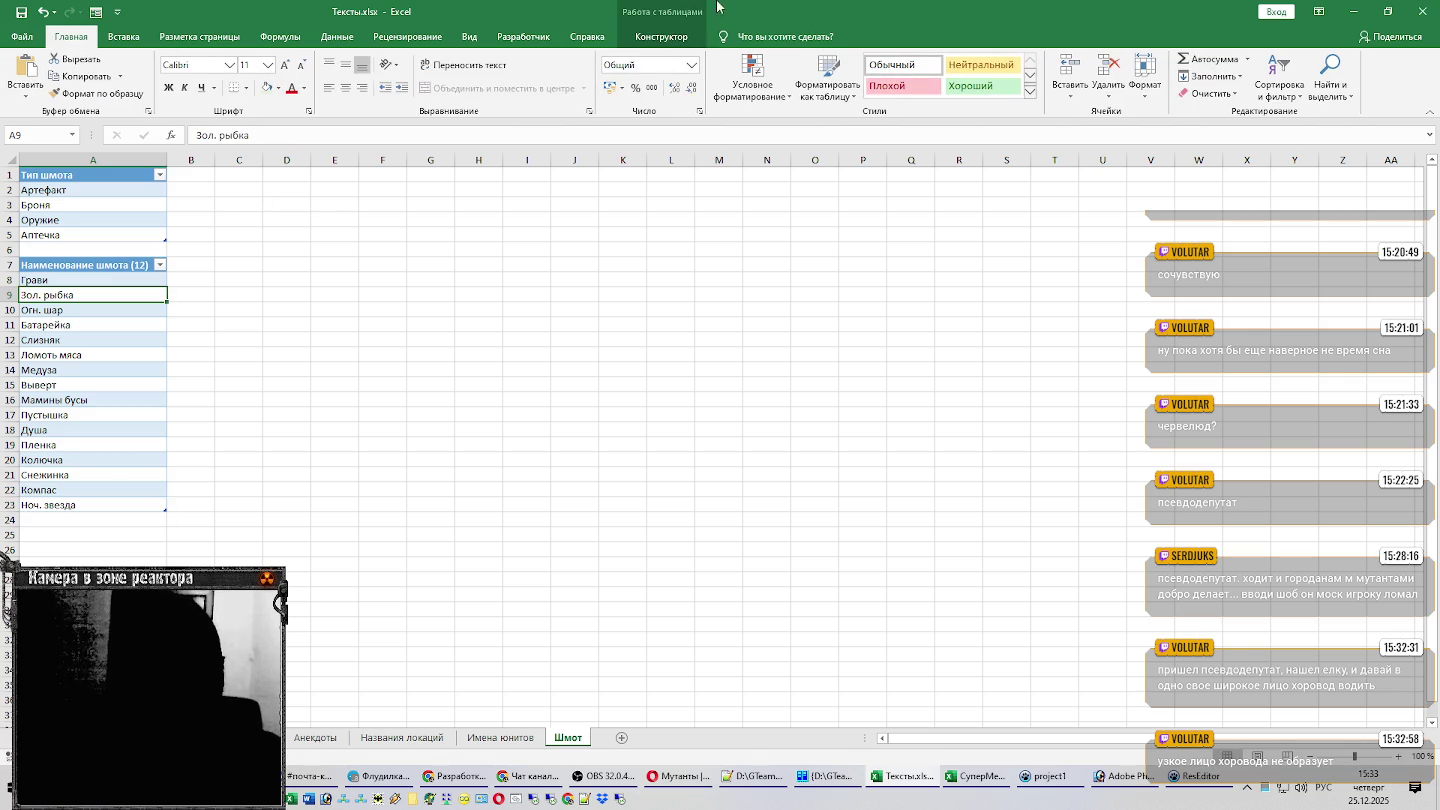
{"action": "left_click", "coordinate": [661, 36]}
{"action": "left_click", "coordinate": [59, 77]}
{"action": "type", "text": "УТ_На"}
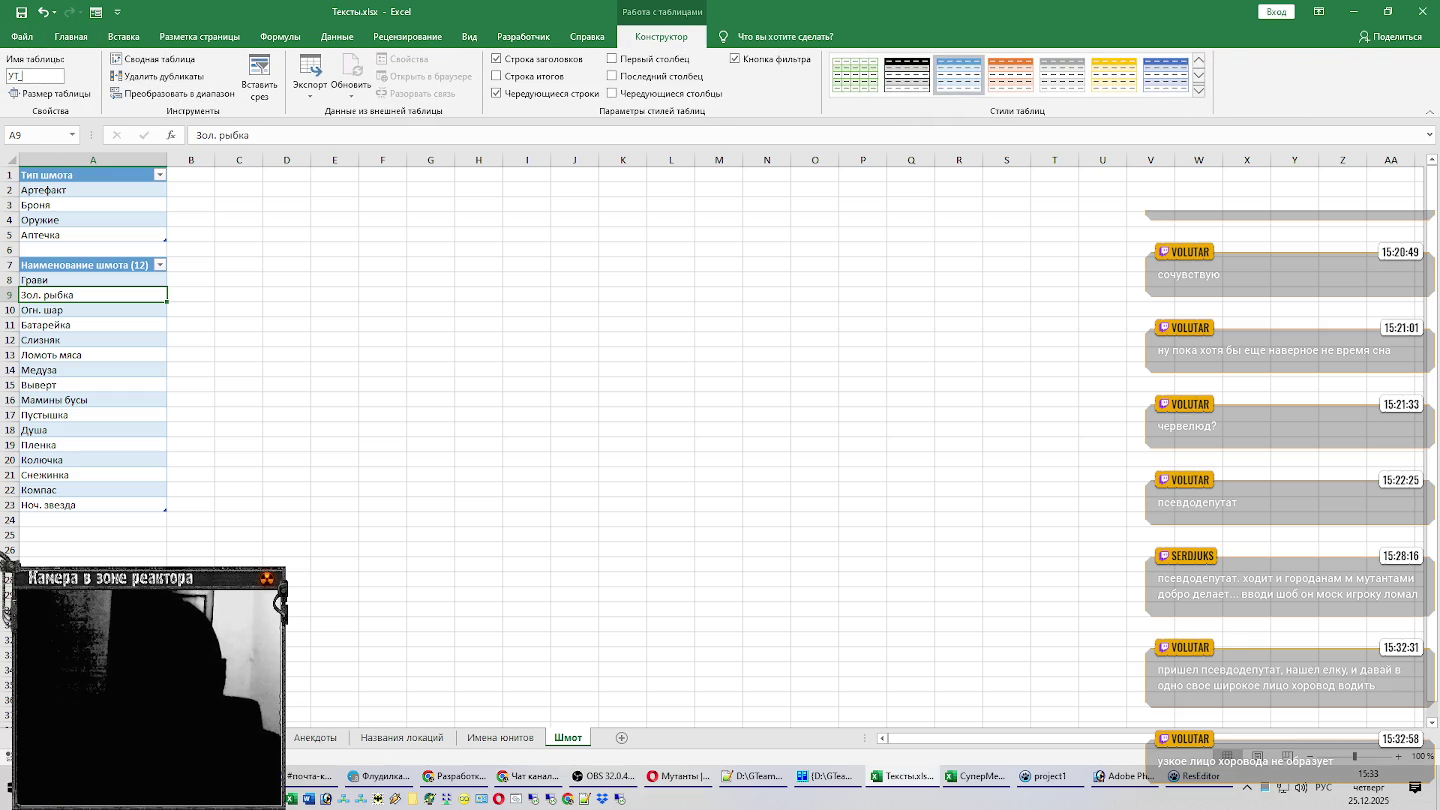
{"action": "type", "text": "имШмо"}
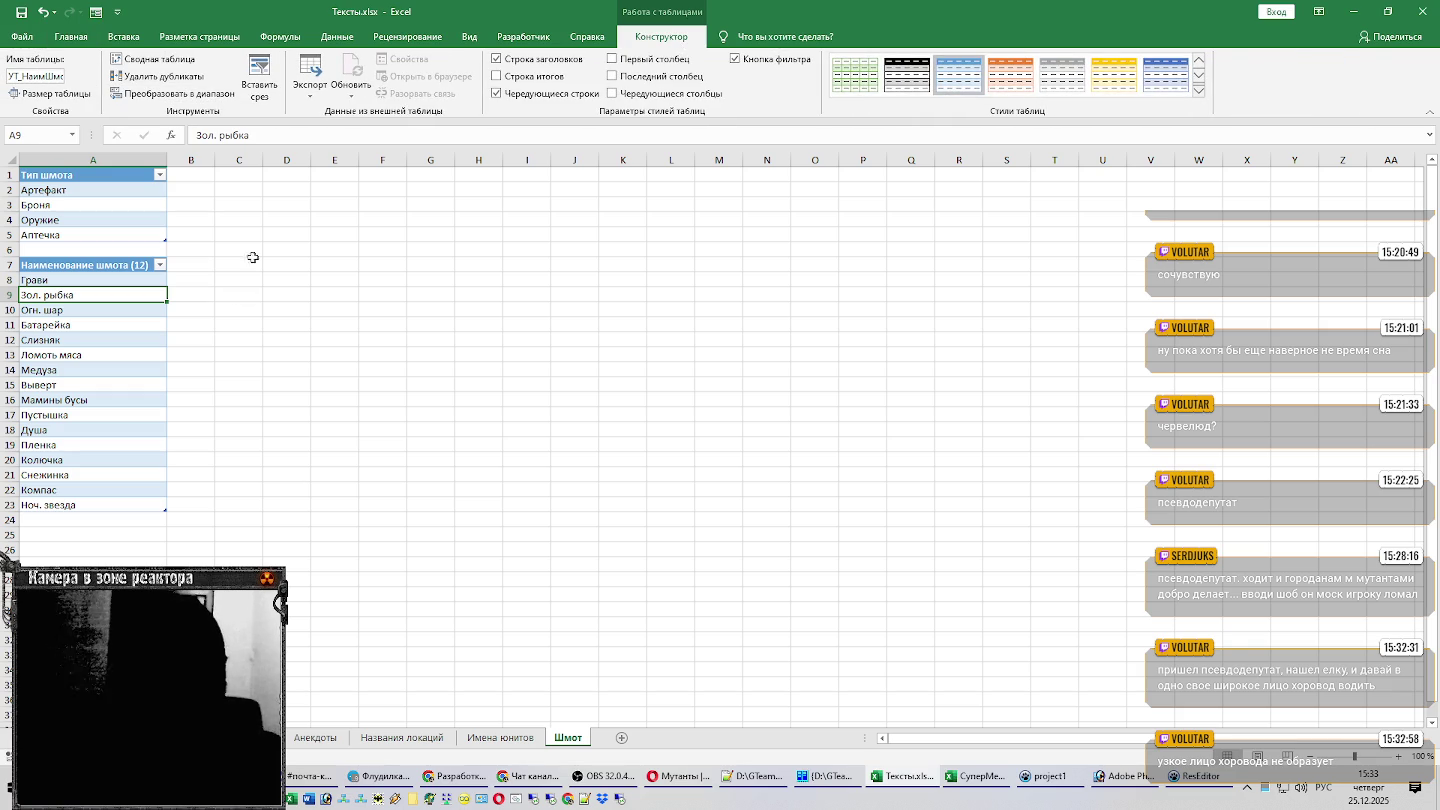
{"action": "left_click", "coordinate": [249, 174]}
Bring Редактор ресурсов to the front and scroll down through its weapon item texts.
{"action": "left_click", "coordinate": [1022, 790]}
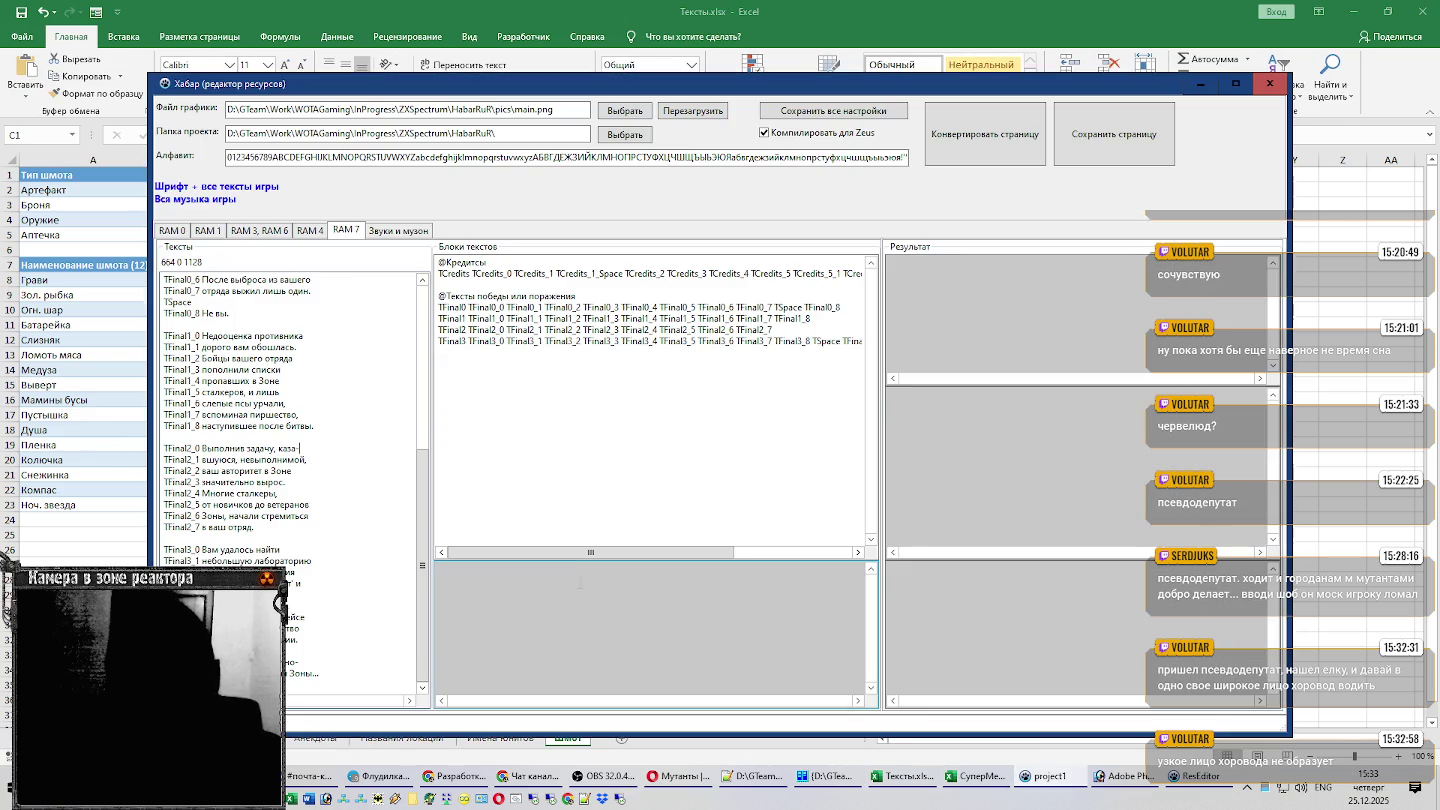
{"action": "left_click", "coordinate": [1075, 797]}
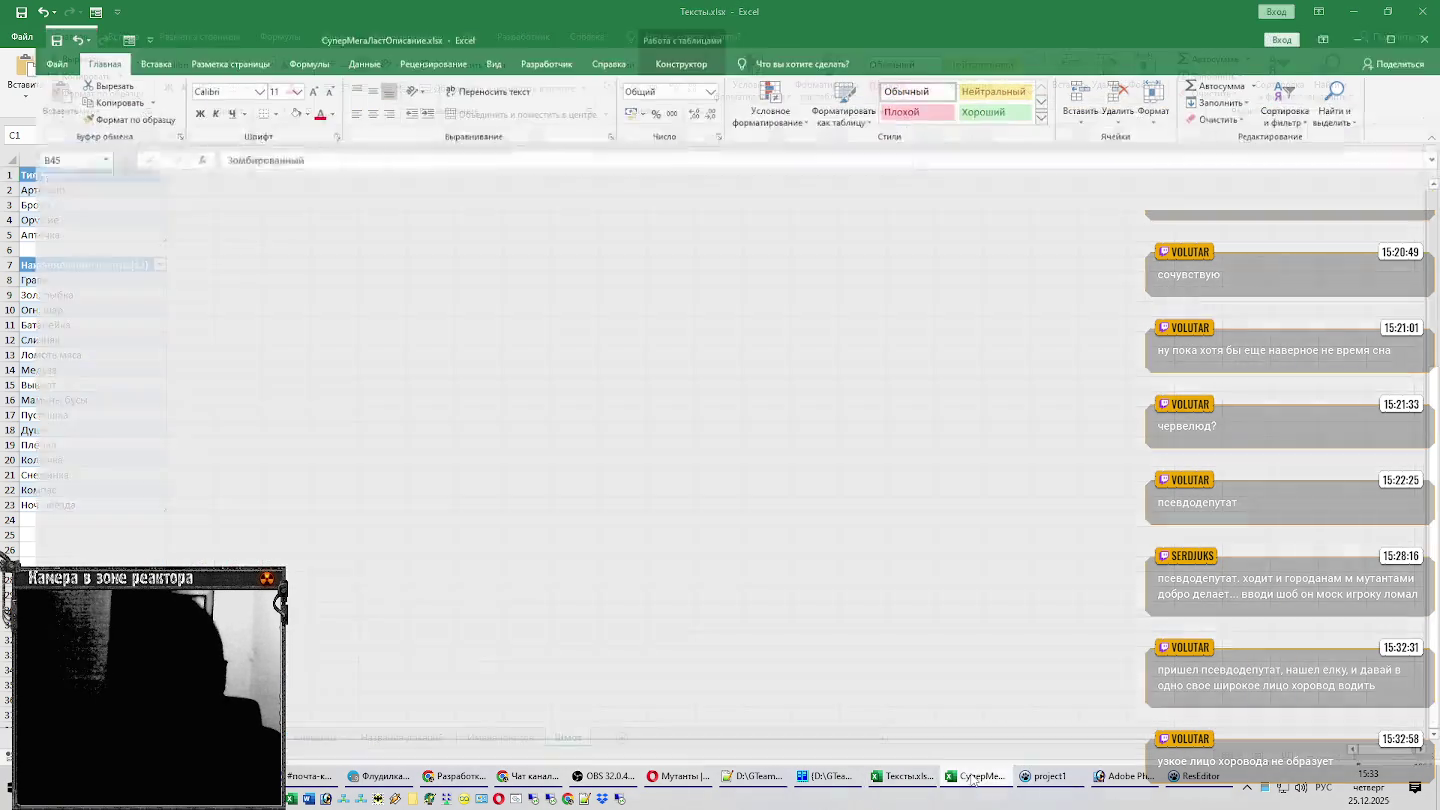
{"action": "left_click", "coordinate": [978, 785]}
{"action": "left_click", "coordinate": [985, 784]}
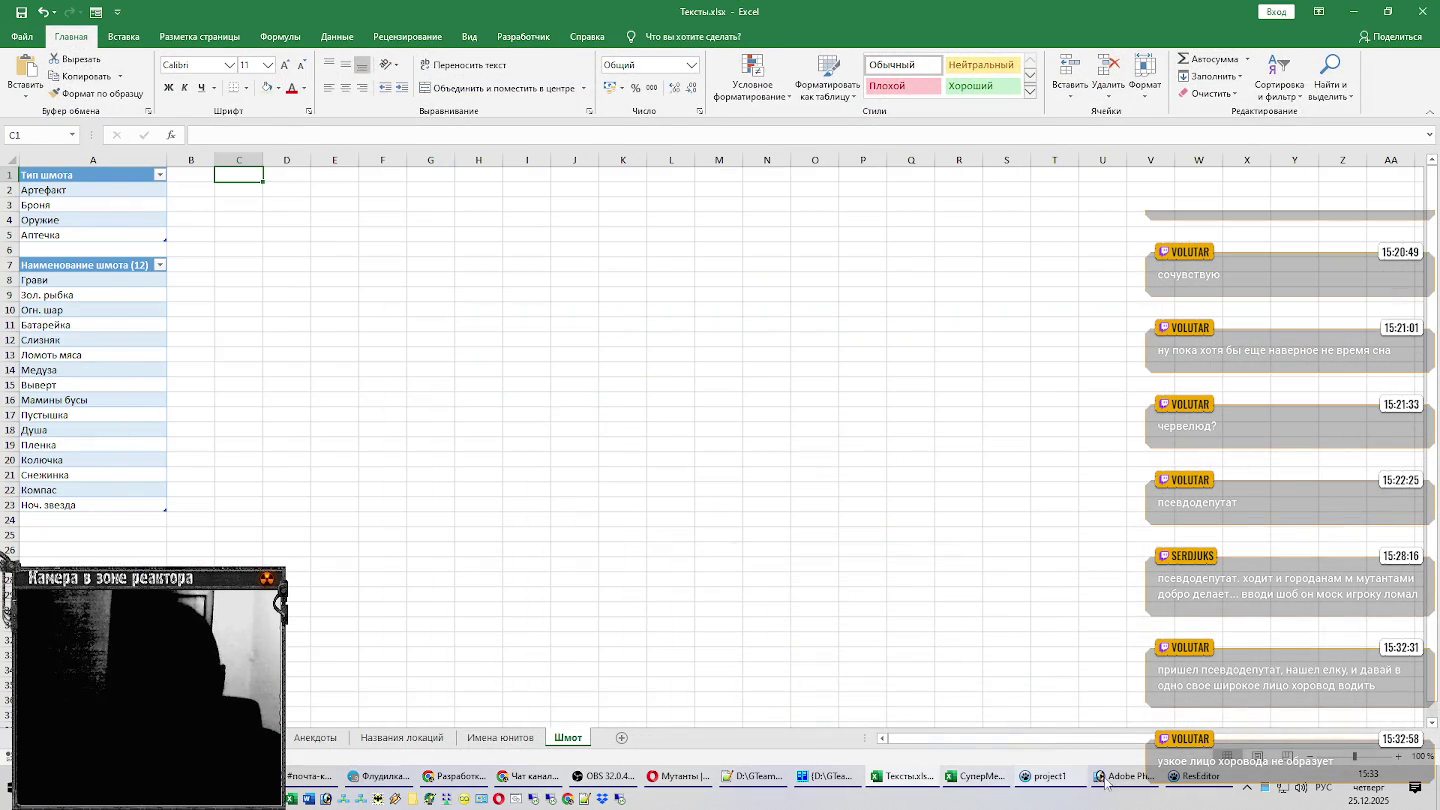
{"action": "left_click", "coordinate": [1190, 777]}
{"action": "scroll", "coordinate": [784, 631], "scroll_direction": "down", "scroll_amount": 2}
{"action": "scroll", "coordinate": [780, 615], "scroll_direction": "down", "scroll_amount": 2}
Copy the T_Item name lines from ResEditor and paste them into A24, undoing a misplaced paste.
{"action": "scroll", "coordinate": [776, 600], "scroll_direction": "down", "scroll_amount": 2}
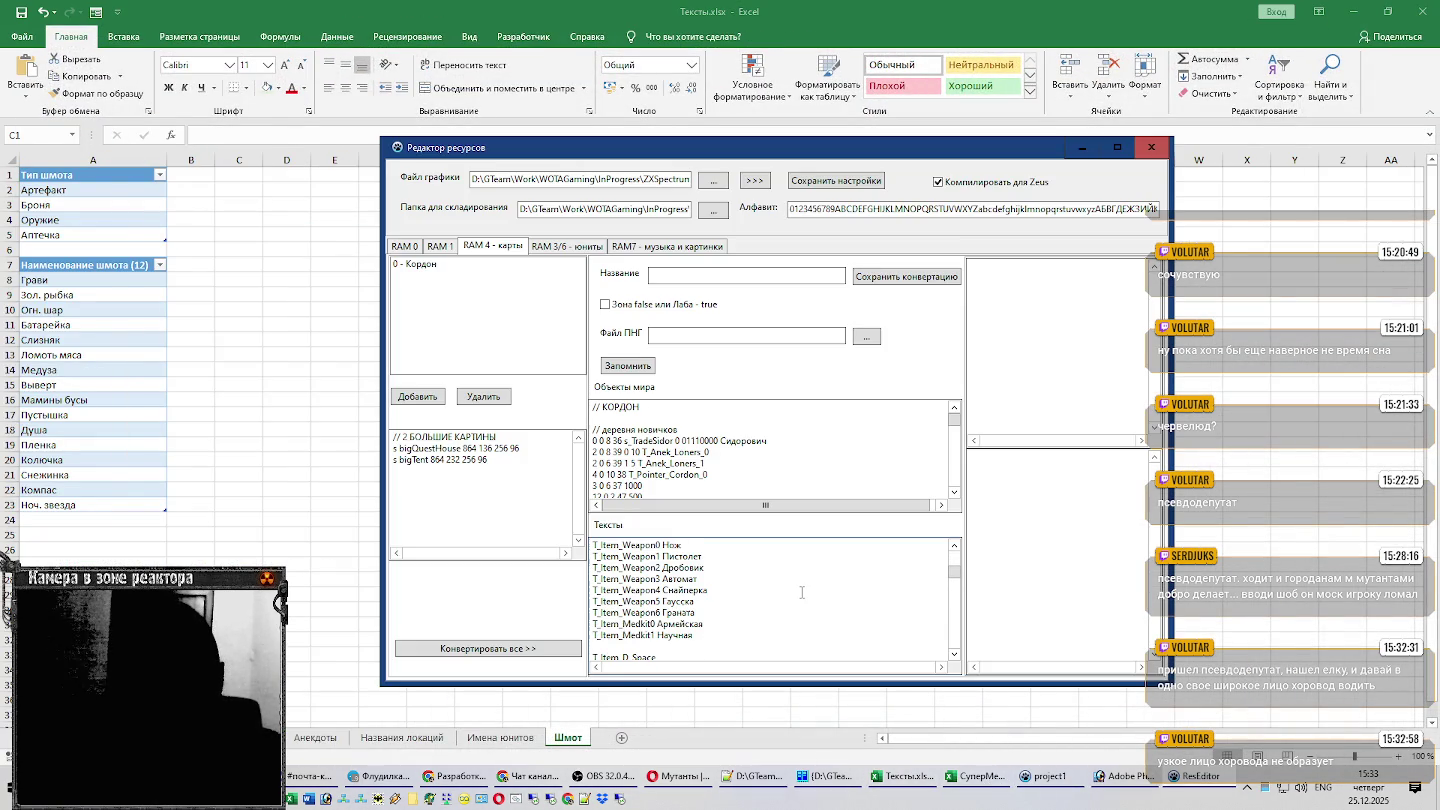
{"action": "left_click_drag", "start_coordinate": [704, 636], "coordinate": [631, 647]}
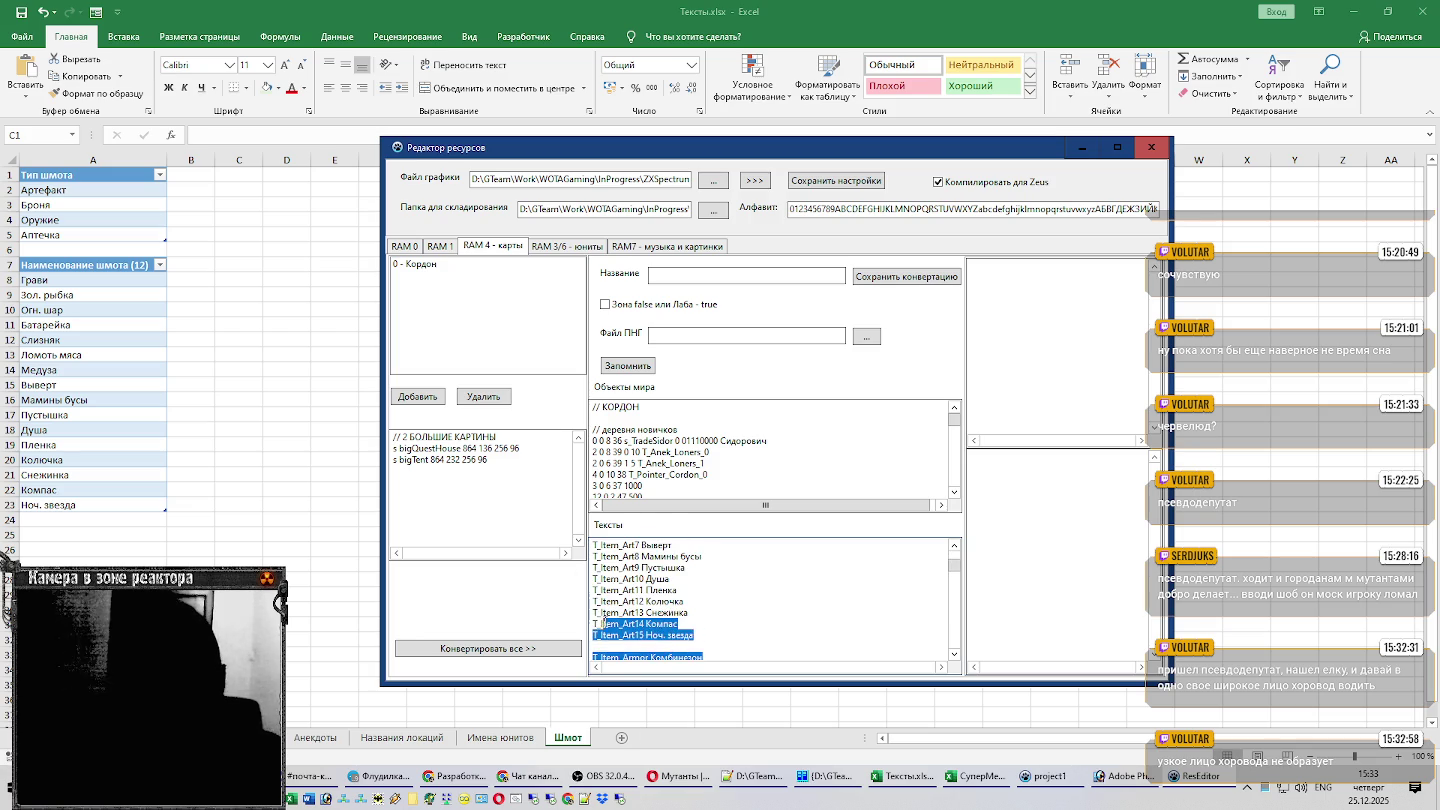
{"action": "mouse_move", "coordinate": [637, 737]}
{"action": "left_mouse_down"}
{"action": "mouse_move", "coordinate": [588, 648]}
{"action": "mouse_move", "coordinate": [600, 610]}
{"action": "left_mouse_up"}
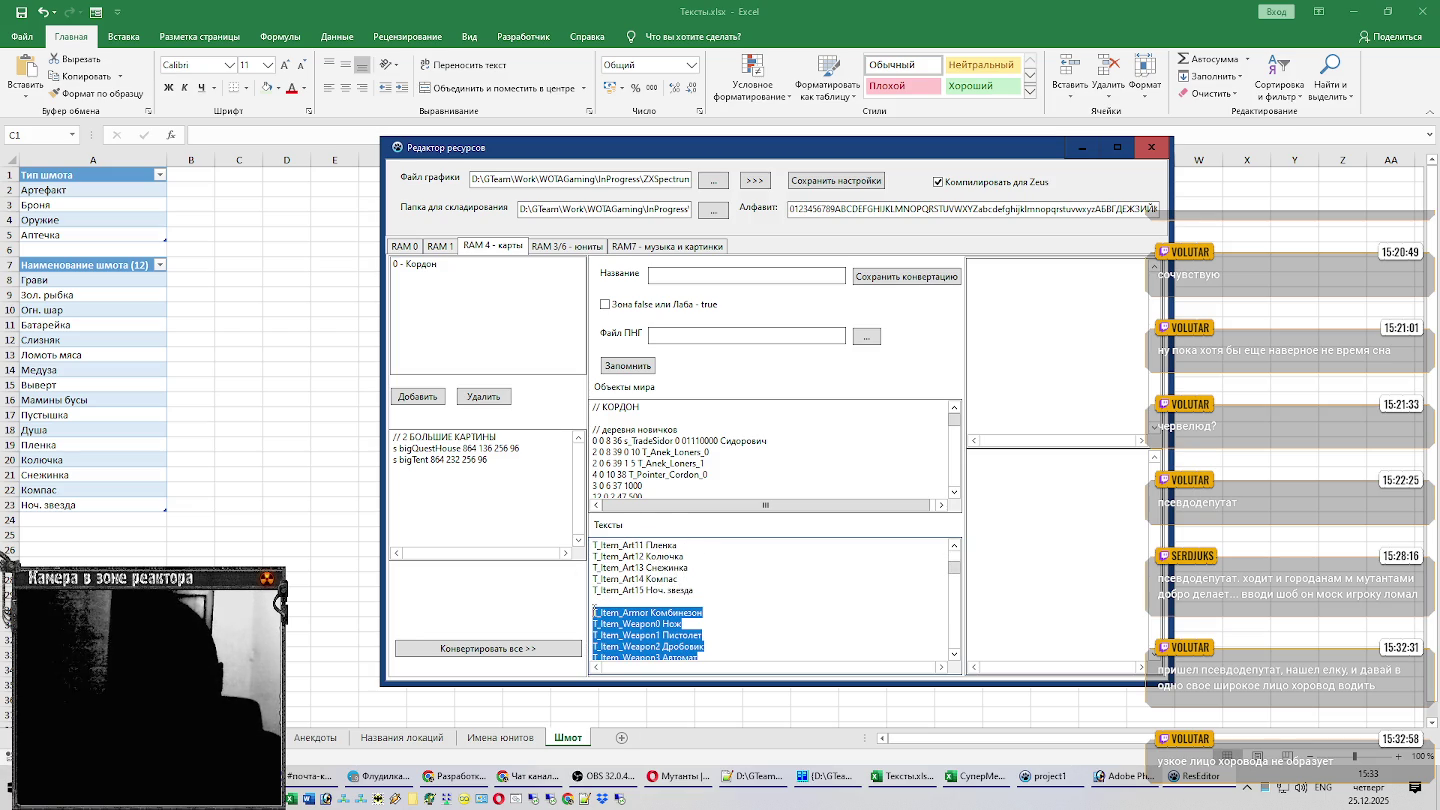
{"action": "key", "text": "ctrl+c"}
{"action": "key", "text": "alt+Tab"}
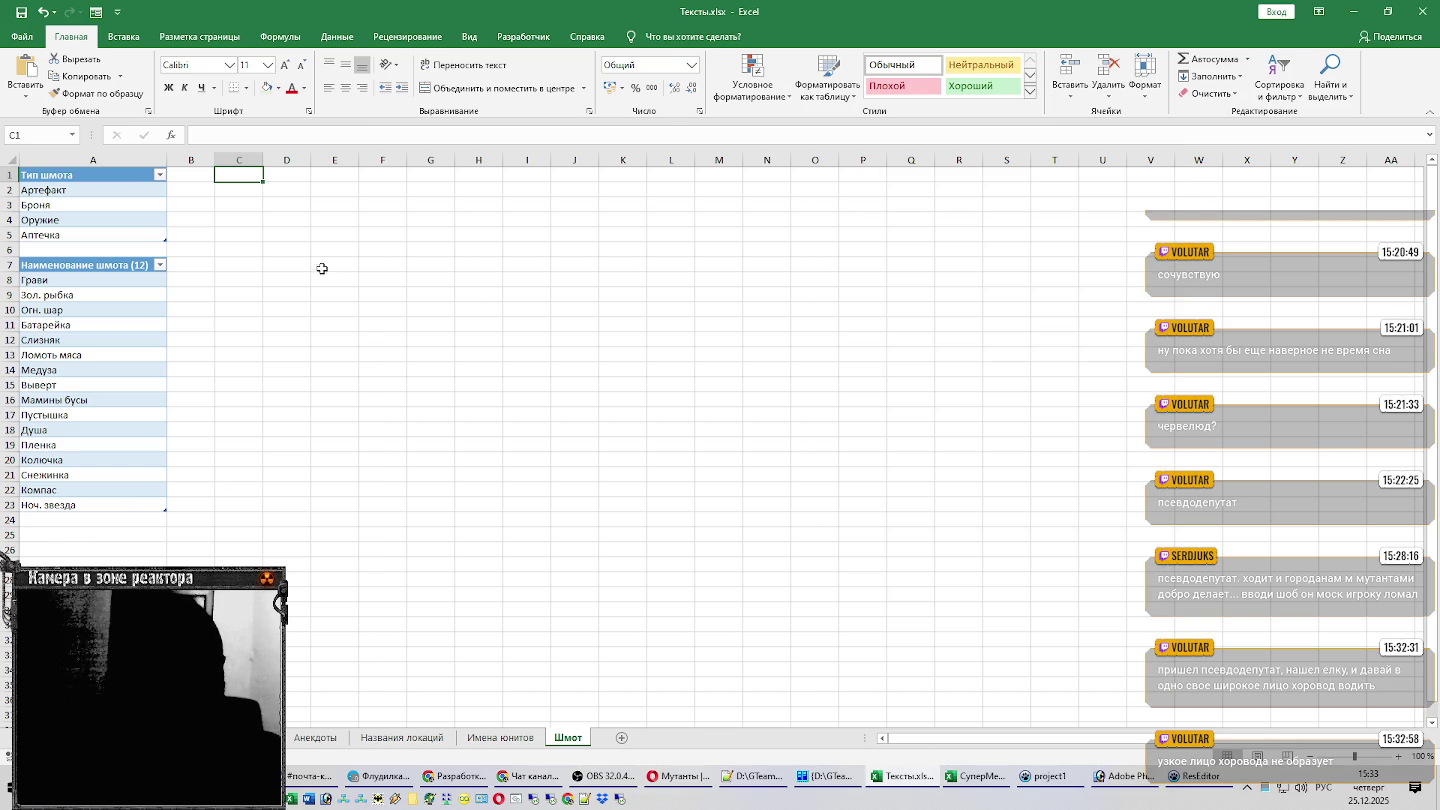
{"action": "key", "text": "ctrl+v"}
{"action": "key", "text": "ctrl+z"}
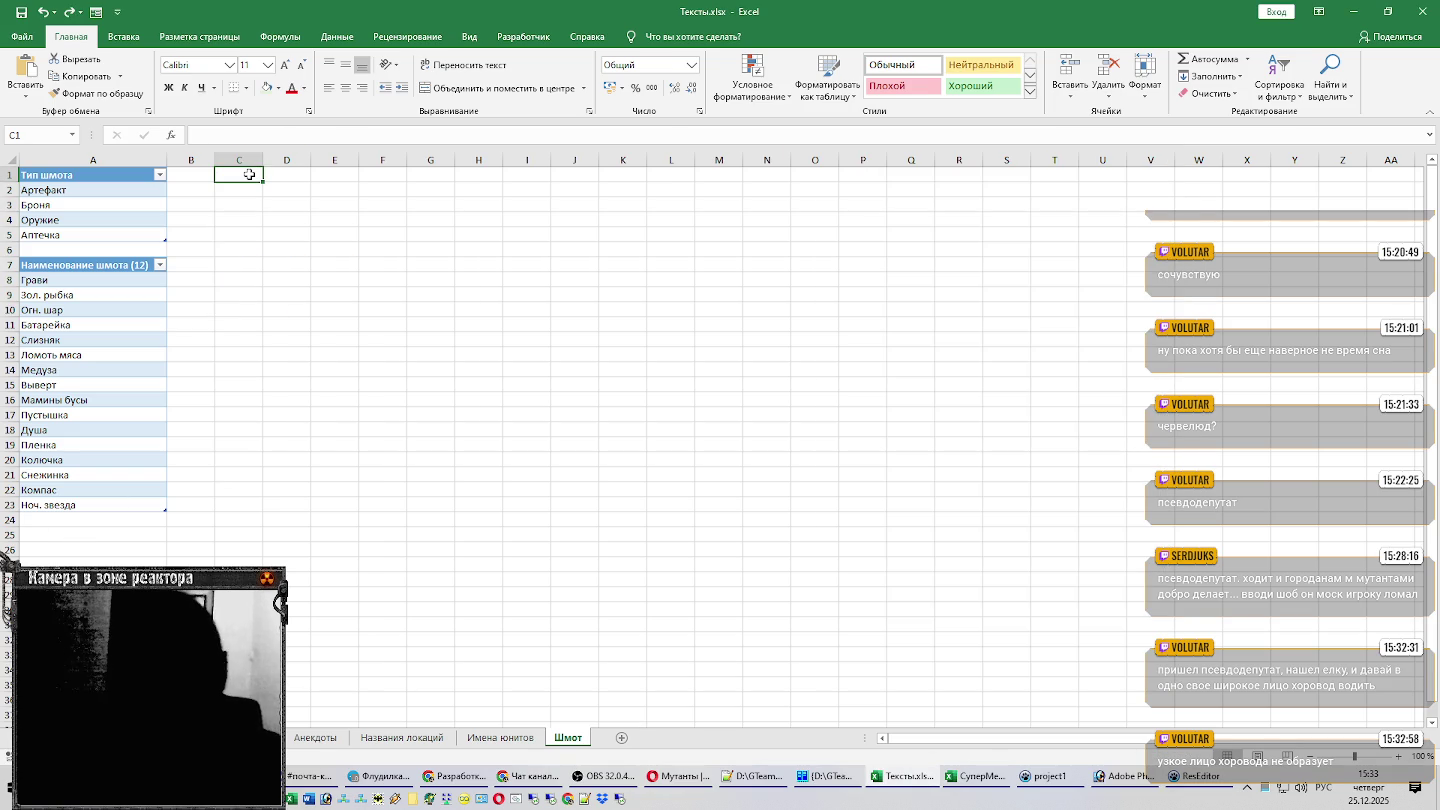
{"action": "left_click", "coordinate": [125, 518]}
{"action": "key", "text": "ctrl+v"}
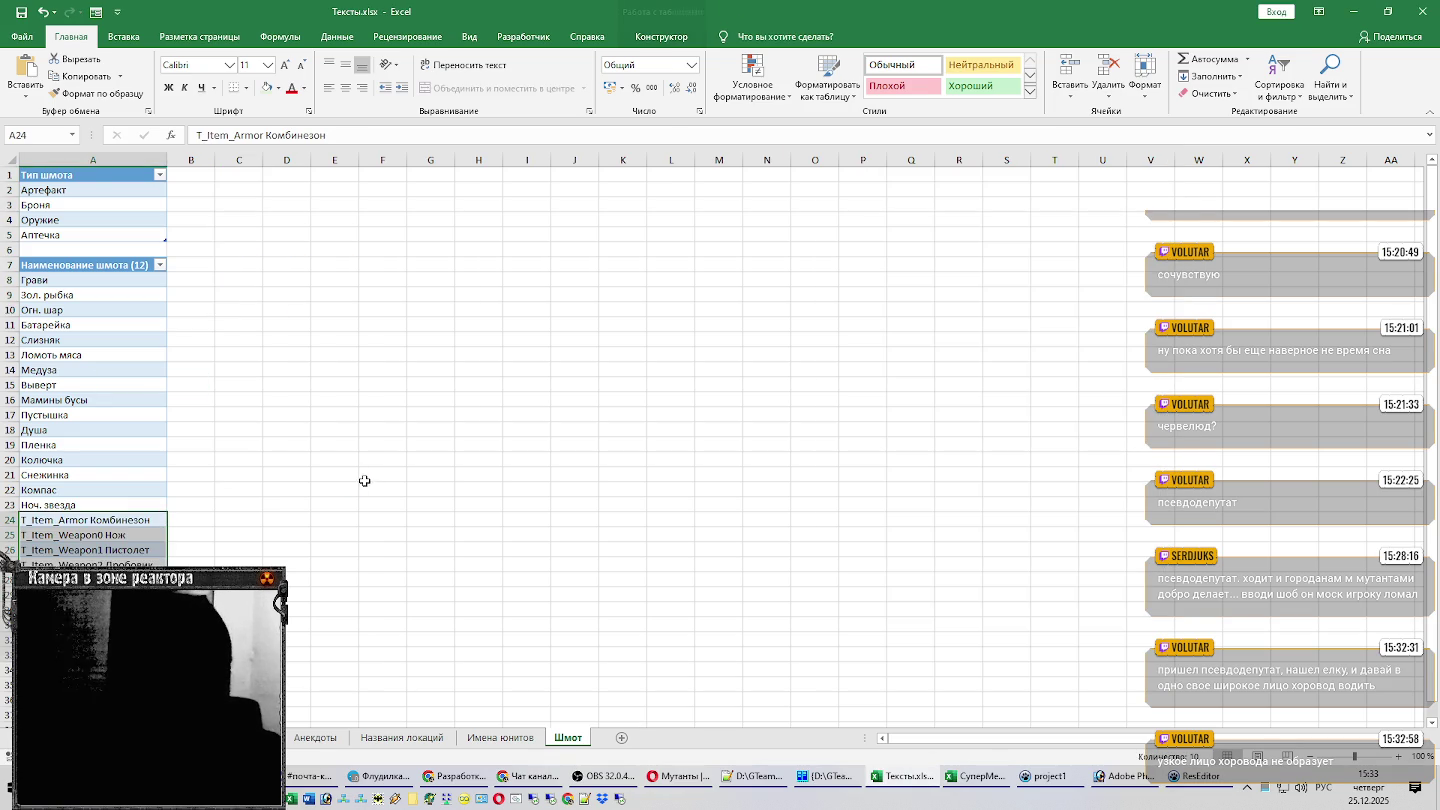
{"action": "scroll", "coordinate": [363, 482], "scroll_direction": "down", "scroll_amount": 2}
Strip the T_Item_ prefixes in A24–A28, leaving Комбинезон, Нож, Пистолет, Дробовик, Автомат.
{"action": "double_click", "coordinate": [70, 430]}
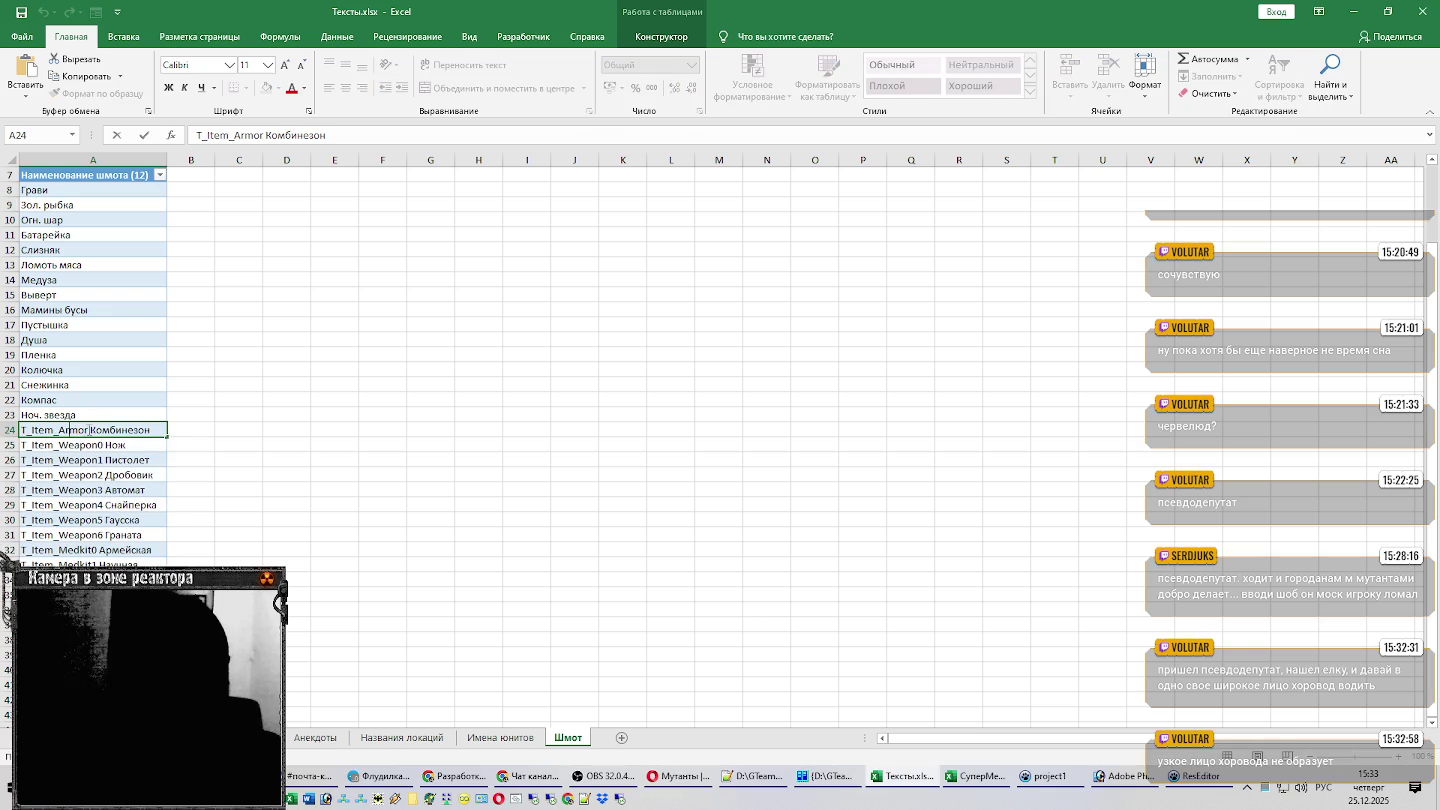
{"action": "double_click", "coordinate": [60, 430]}
{"action": "key", "text": "Delete"}
{"action": "key", "text": "Return"}
{"action": "key", "text": "F2"}
{"action": "key", "text": "Left"}
{"action": "key", "text": "Left"}
{"action": "key", "text": "Left"}
{"action": "key", "text": "shift+Home"}
{"action": "key", "text": "Delete"}
{"action": "key", "text": "Return"}
{"action": "key", "text": "F2"}
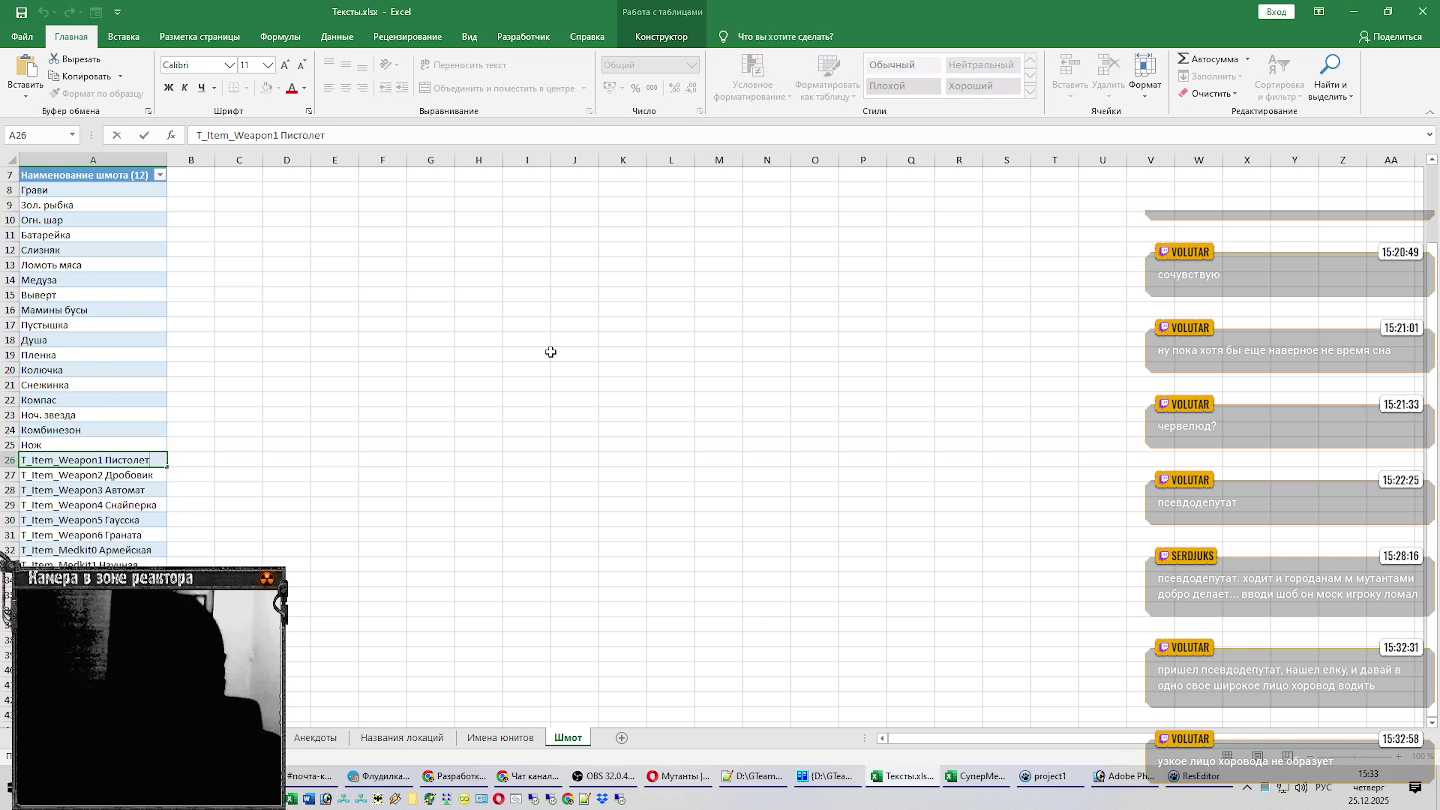
{"action": "key", "text": "shift+Home"}
{"action": "key", "text": "Delete"}
{"action": "key", "text": "Return"}
{"action": "key", "text": "F2"}
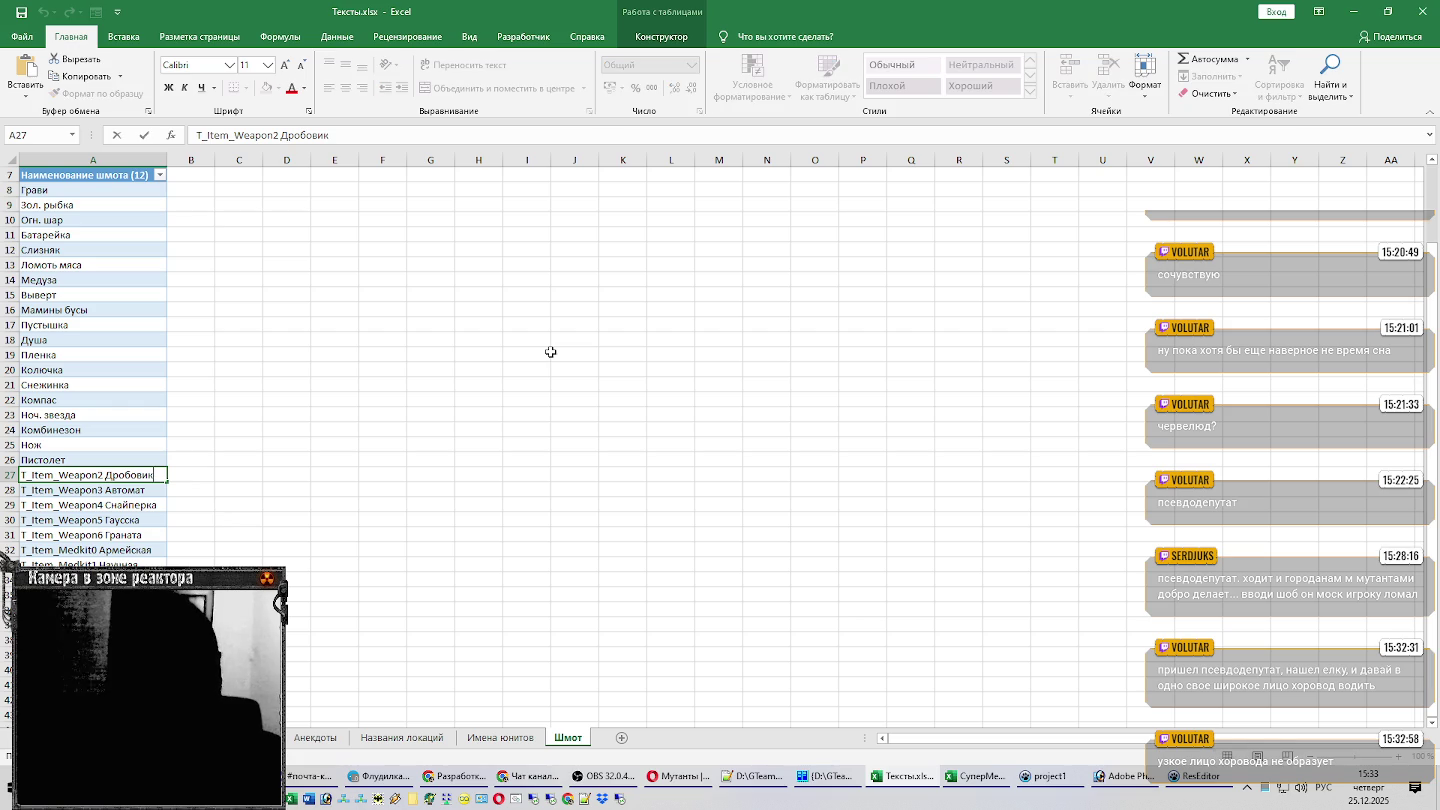
{"action": "key", "text": "Left"}
{"action": "key", "text": "Left"}
{"action": "key", "text": "Left"}
{"action": "key", "text": "shift+Home"}
{"action": "key", "text": "Delete"}
{"action": "key", "text": "Return"}
{"action": "key", "text": "F2"}
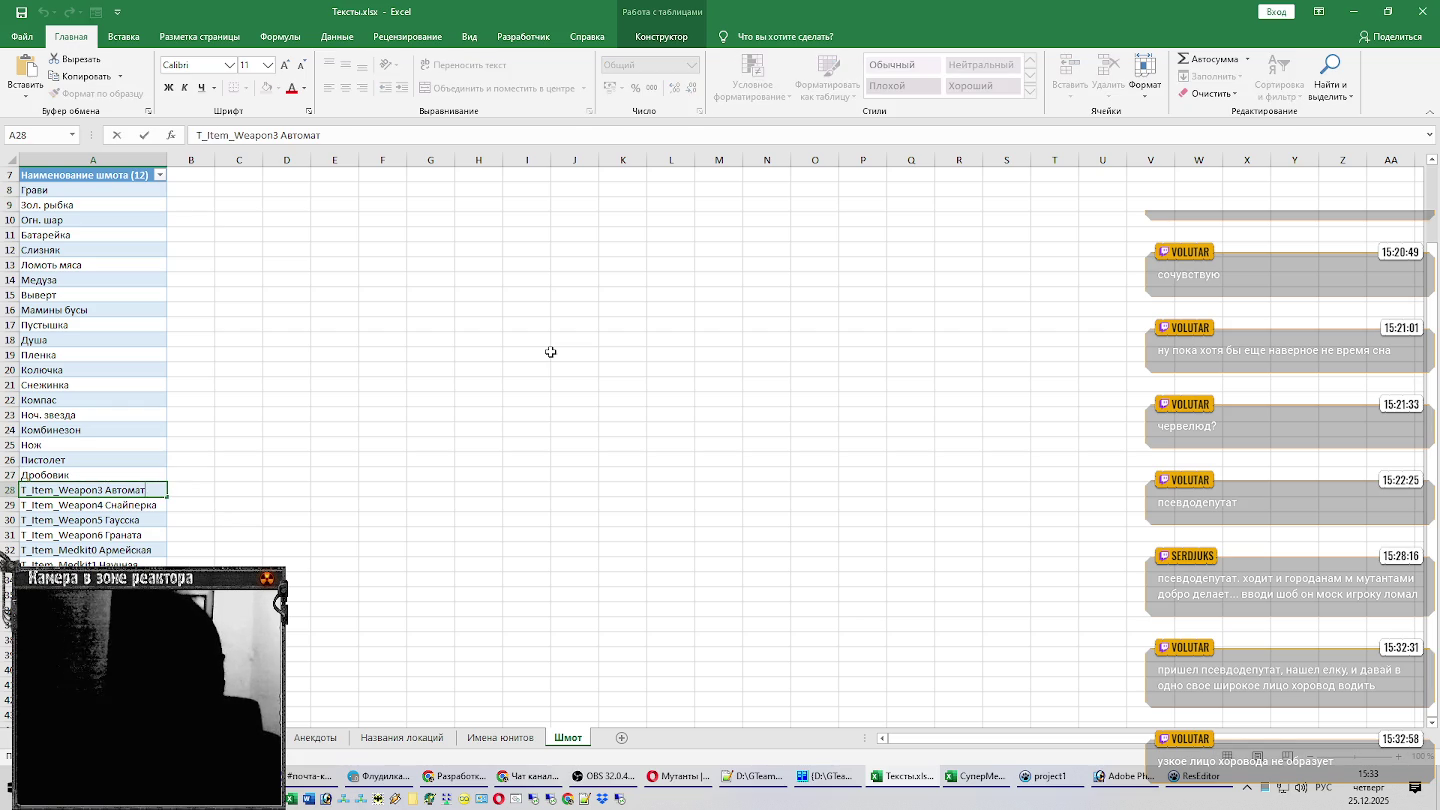
{"action": "key", "text": "Left"}
{"action": "key", "text": "Left"}
{"action": "key", "text": "Left"}
{"action": "key", "text": "shift+Home"}
{"action": "key", "text": "Delete"}
{"action": "key", "text": "Return"}
Strip the prefixes in A29–A33, leaving Снайперка, Гаусска, Граната, Армейская, Научная.
{"action": "key", "text": "F2"}
{"action": "key", "text": "Left"}
{"action": "key", "text": "Left"}
{"action": "key", "text": "Left"}
{"action": "key", "text": "shift+Home"}
{"action": "key", "text": "Delete"}
{"action": "key", "text": "Return"}
{"action": "key", "text": "F2"}
{"action": "key", "text": "shift+Home"}
{"action": "key", "text": "Delete"}
{"action": "key", "text": "Return"}
{"action": "key", "text": "F2"}
{"action": "key", "text": "Left"}
{"action": "key", "text": "Left"}
{"action": "key", "text": "Left"}
{"action": "key", "text": "shift+Home"}
{"action": "key", "text": "Delete"}
{"action": "key", "text": "Return"}
{"action": "key", "text": "F2"}
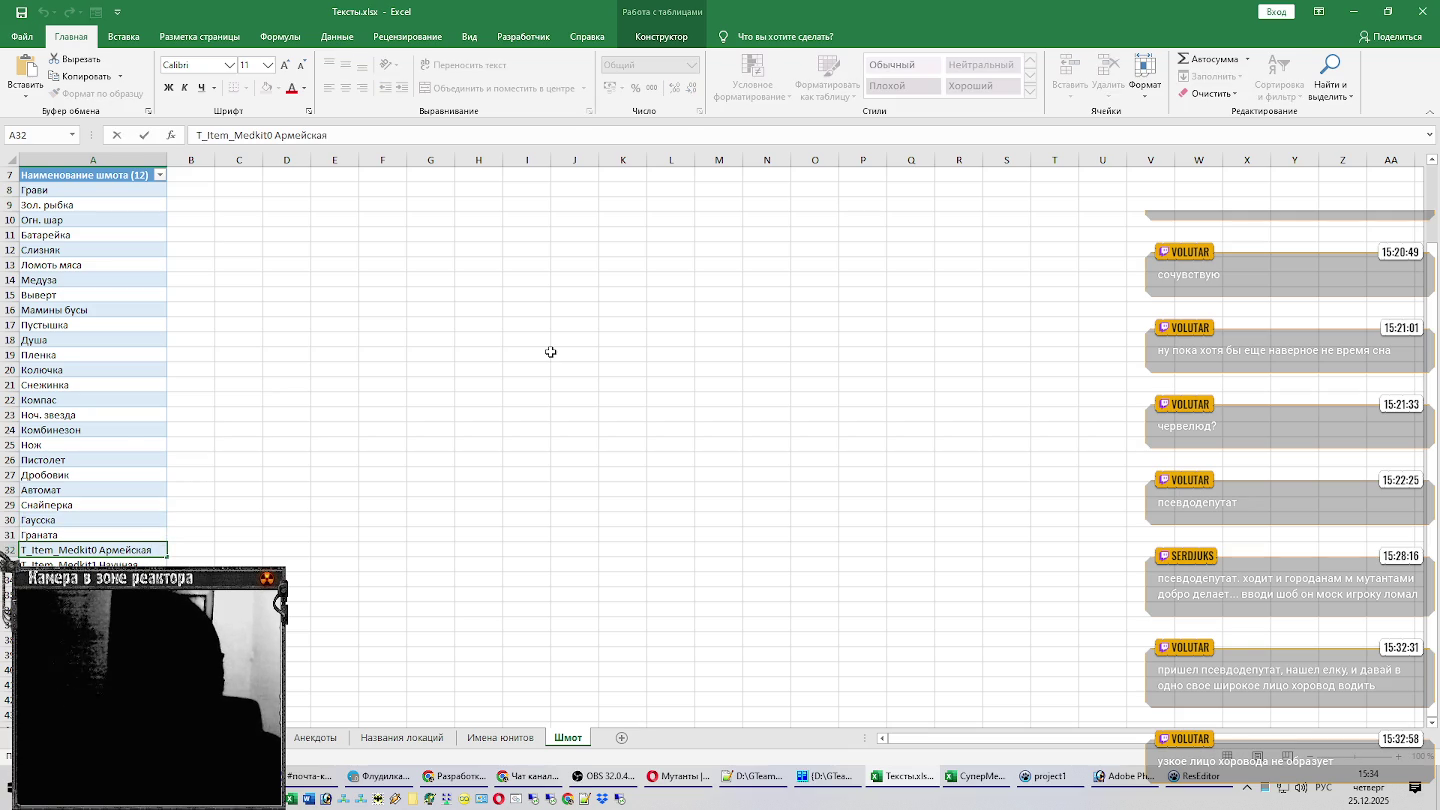
{"action": "key", "text": "Left"}
{"action": "key", "text": "Left"}
{"action": "key", "text": "Left"}
{"action": "key", "text": "shift+Home"}
{"action": "key", "text": "Delete"}
{"action": "key", "text": "Return"}
{"action": "key", "text": "F2"}
{"action": "key", "text": "shift+Home"}
{"action": "key", "text": "Delete"}
{"action": "key", "text": "Return"}
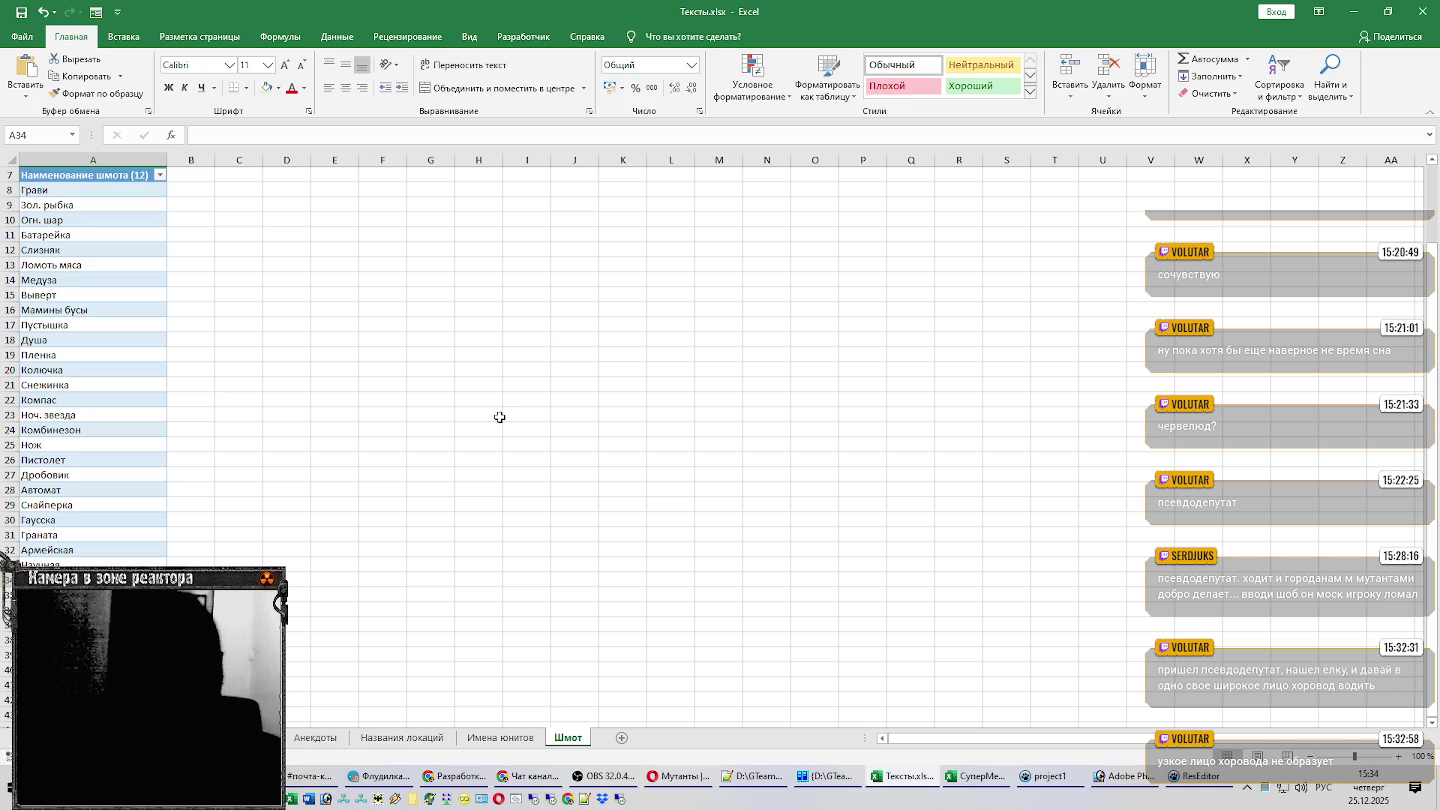
Scroll the sheet back up and bring Редактор ресурсов forward via the СуперМегаЛастОписание workbook.
{"action": "scroll", "coordinate": [499, 417], "scroll_direction": "up", "scroll_amount": 2}
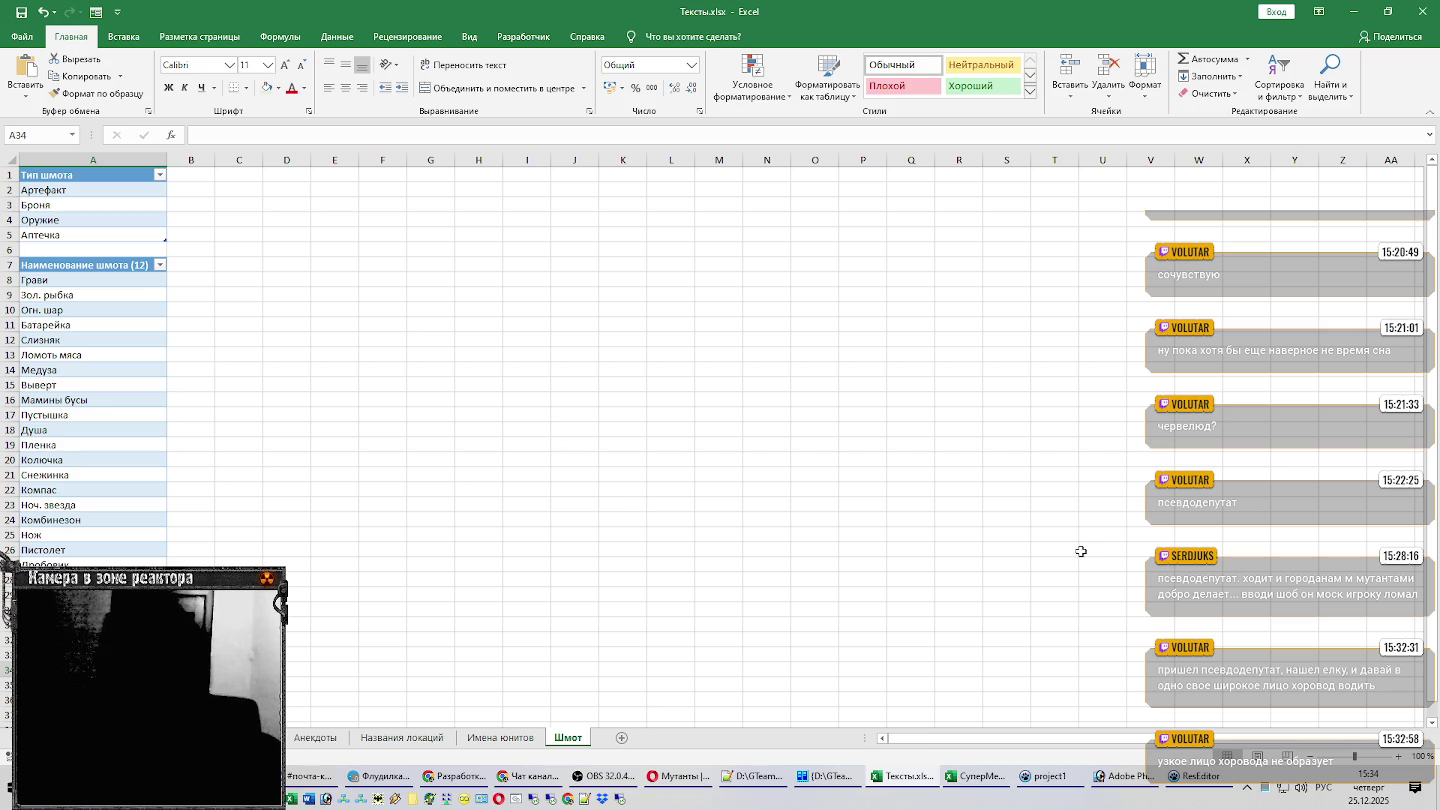
{"action": "left_click", "coordinate": [985, 778]}
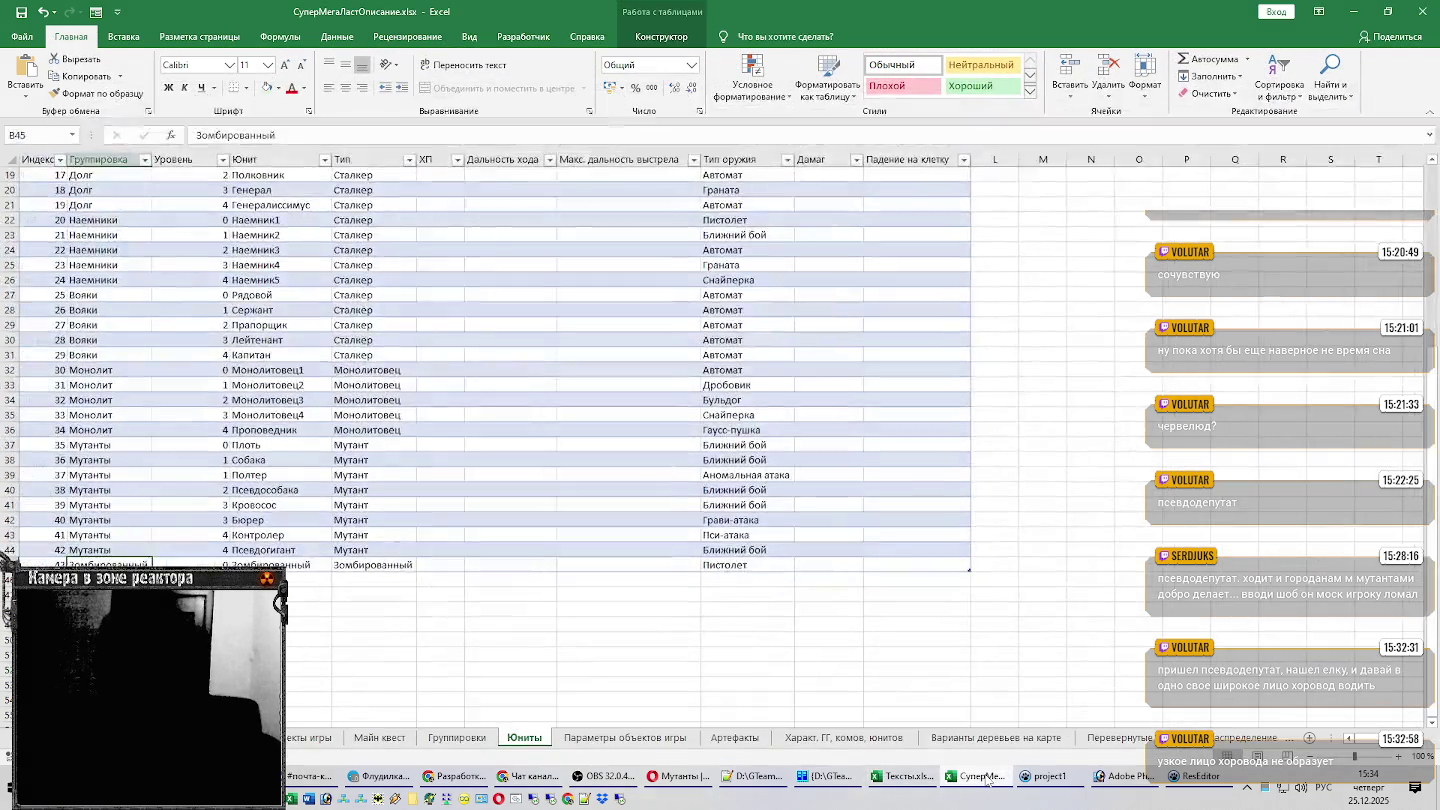
{"action": "mouse_move", "coordinate": [1195, 776]}
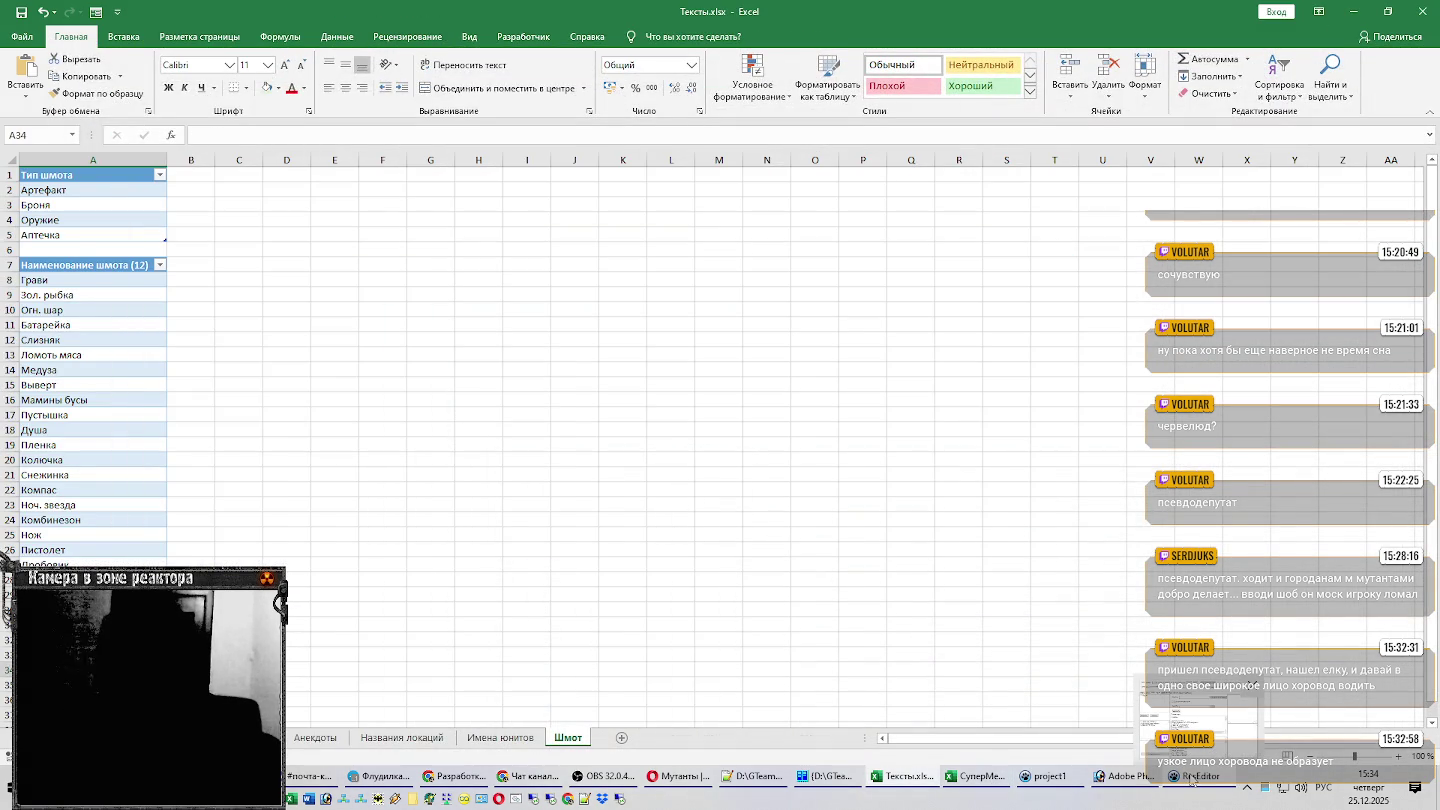
{"action": "left_click", "coordinate": [1195, 777]}
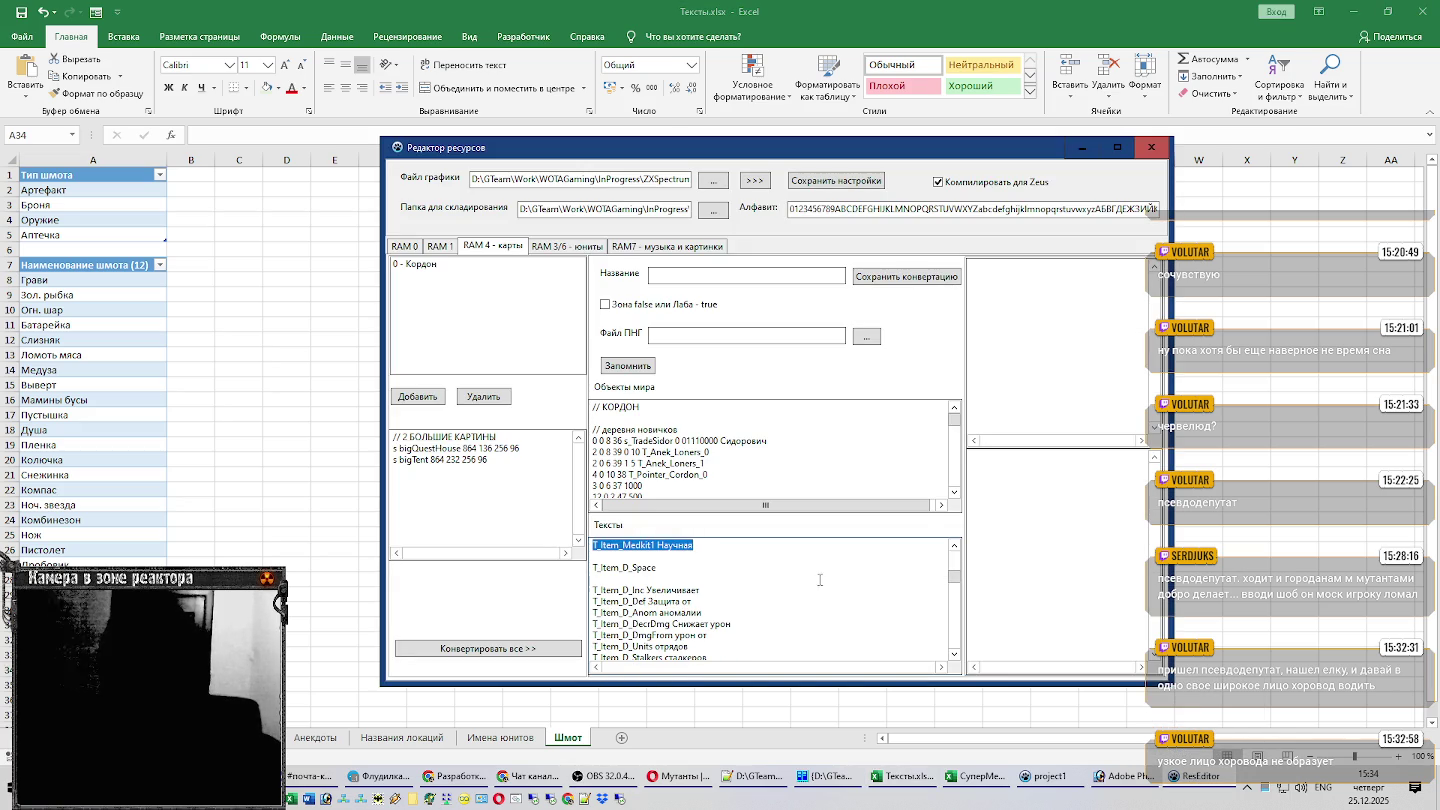
Read through the T_Item_D description lines in the Тексты box, then bring Far Manager forward.
{"action": "left_click", "coordinate": [763, 571]}
{"action": "scroll", "coordinate": [763, 571], "scroll_direction": "down", "scroll_amount": 1}
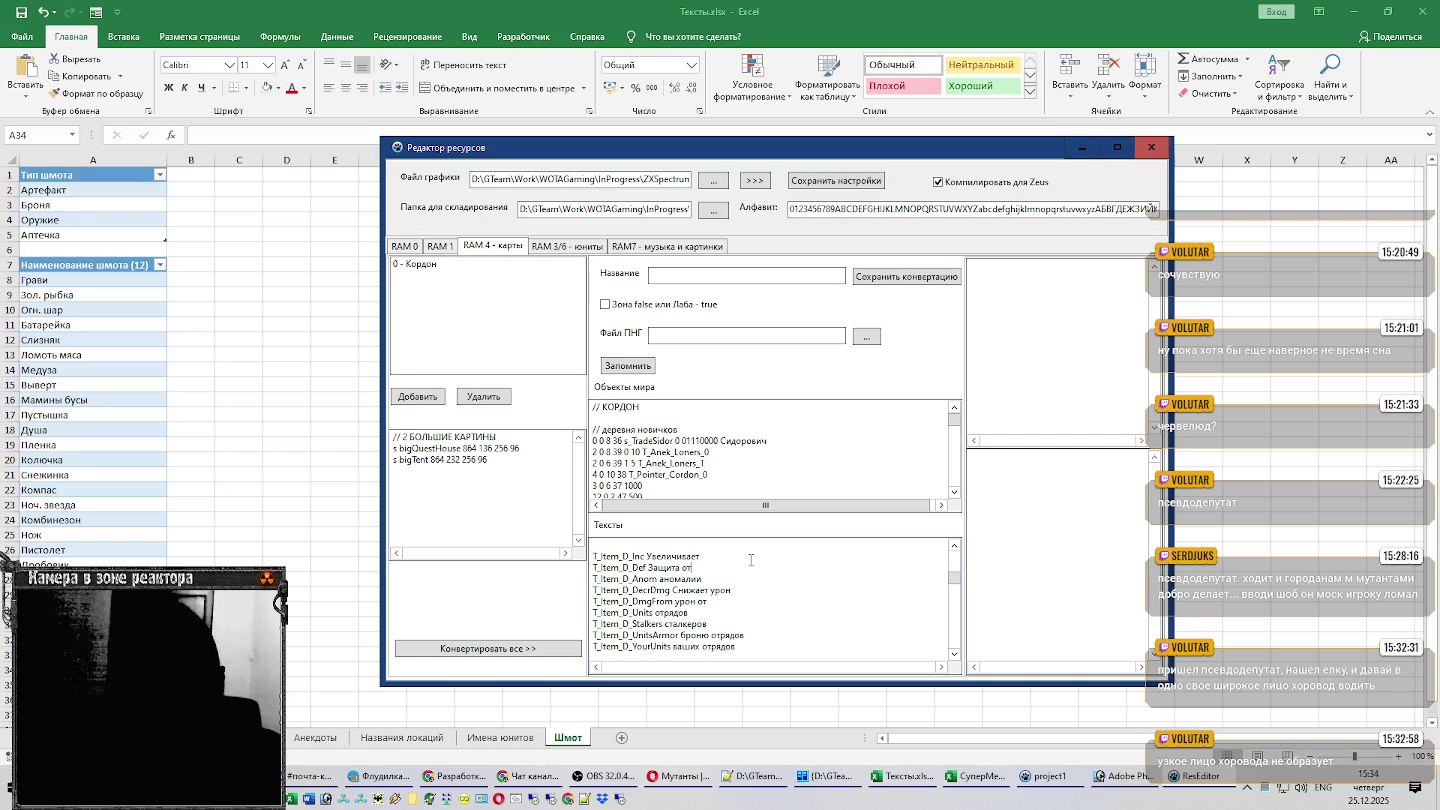
{"action": "scroll", "coordinate": [750, 560], "scroll_direction": "down", "scroll_amount": 1}
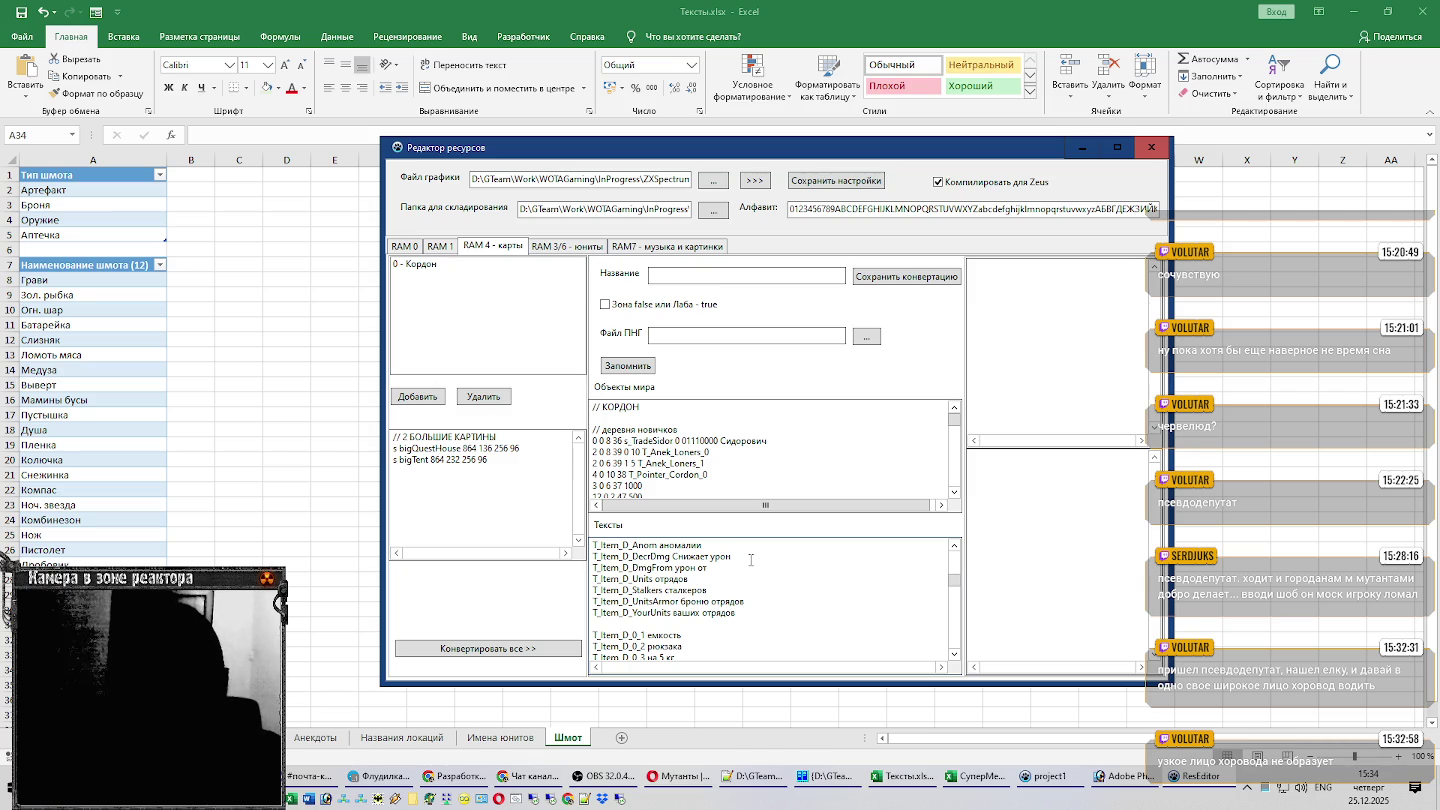
{"action": "scroll", "coordinate": [750, 560], "scroll_direction": "down", "scroll_amount": 1}
{"action": "scroll", "coordinate": [750, 560], "scroll_direction": "down", "scroll_amount": 1}
{"action": "scroll", "coordinate": [750, 560], "scroll_direction": "down", "scroll_amount": 1}
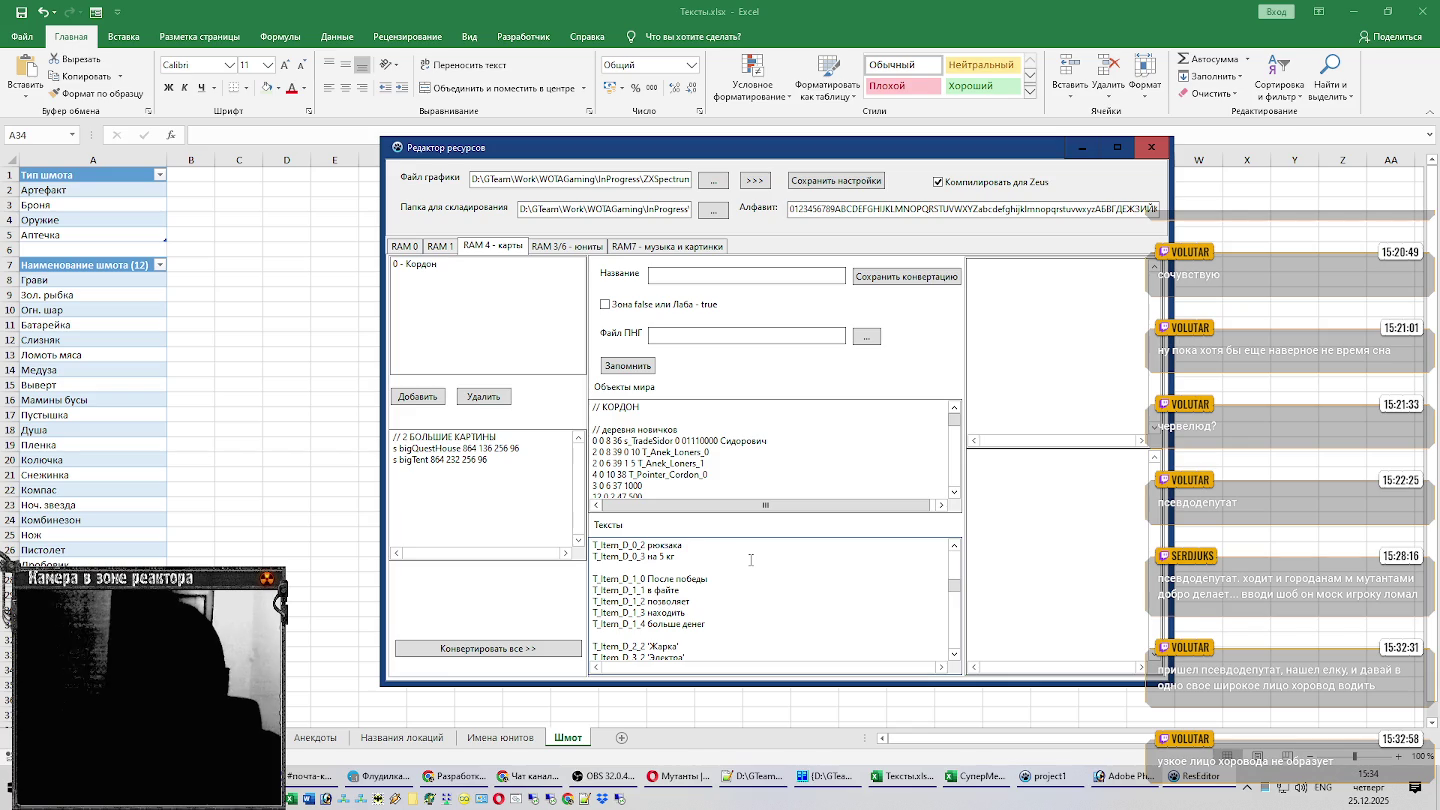
{"action": "scroll", "coordinate": [750, 560], "scroll_direction": "down", "scroll_amount": 1}
{"action": "scroll", "coordinate": [750, 560], "scroll_direction": "down", "scroll_amount": 1}
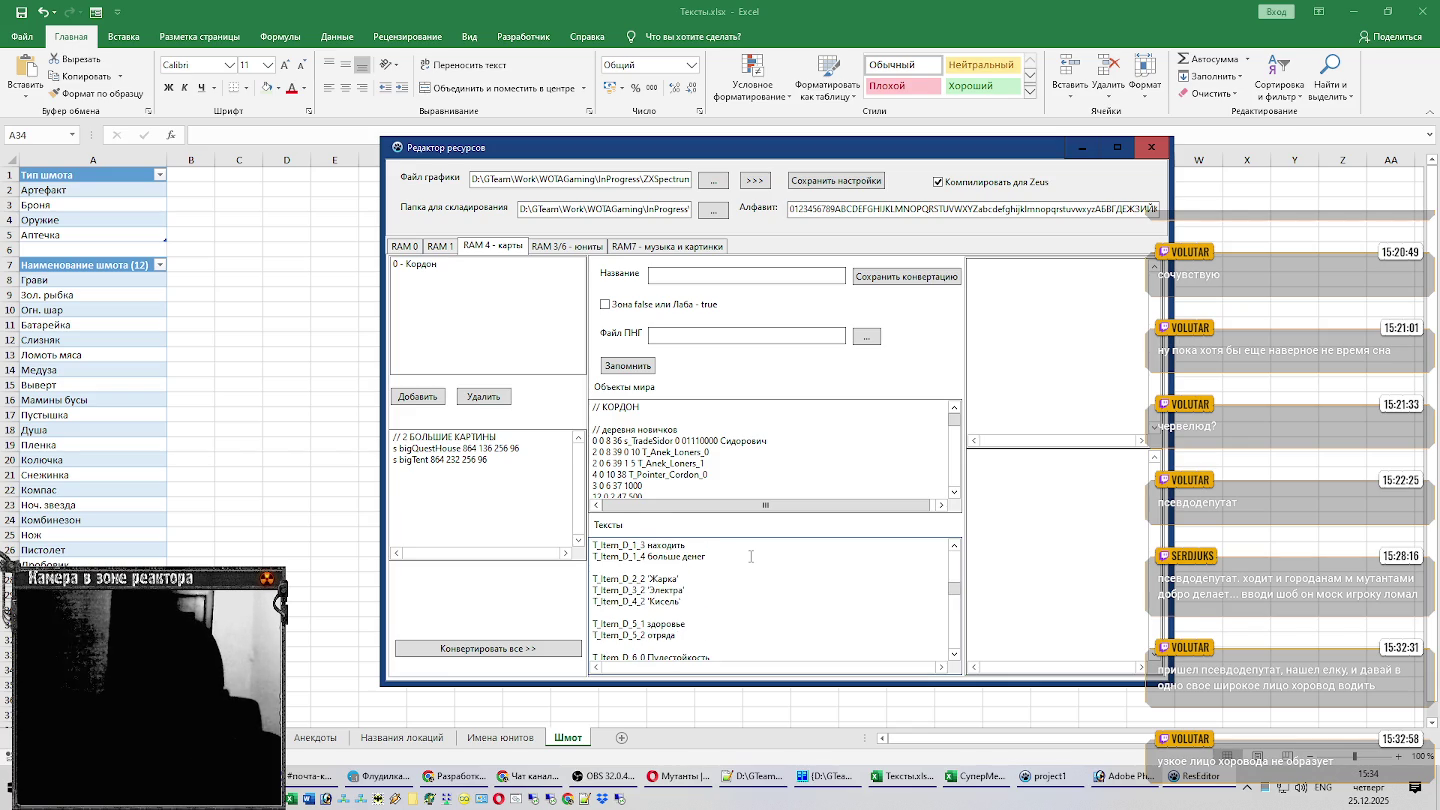
{"action": "scroll", "coordinate": [750, 556], "scroll_direction": "down", "scroll_amount": 2}
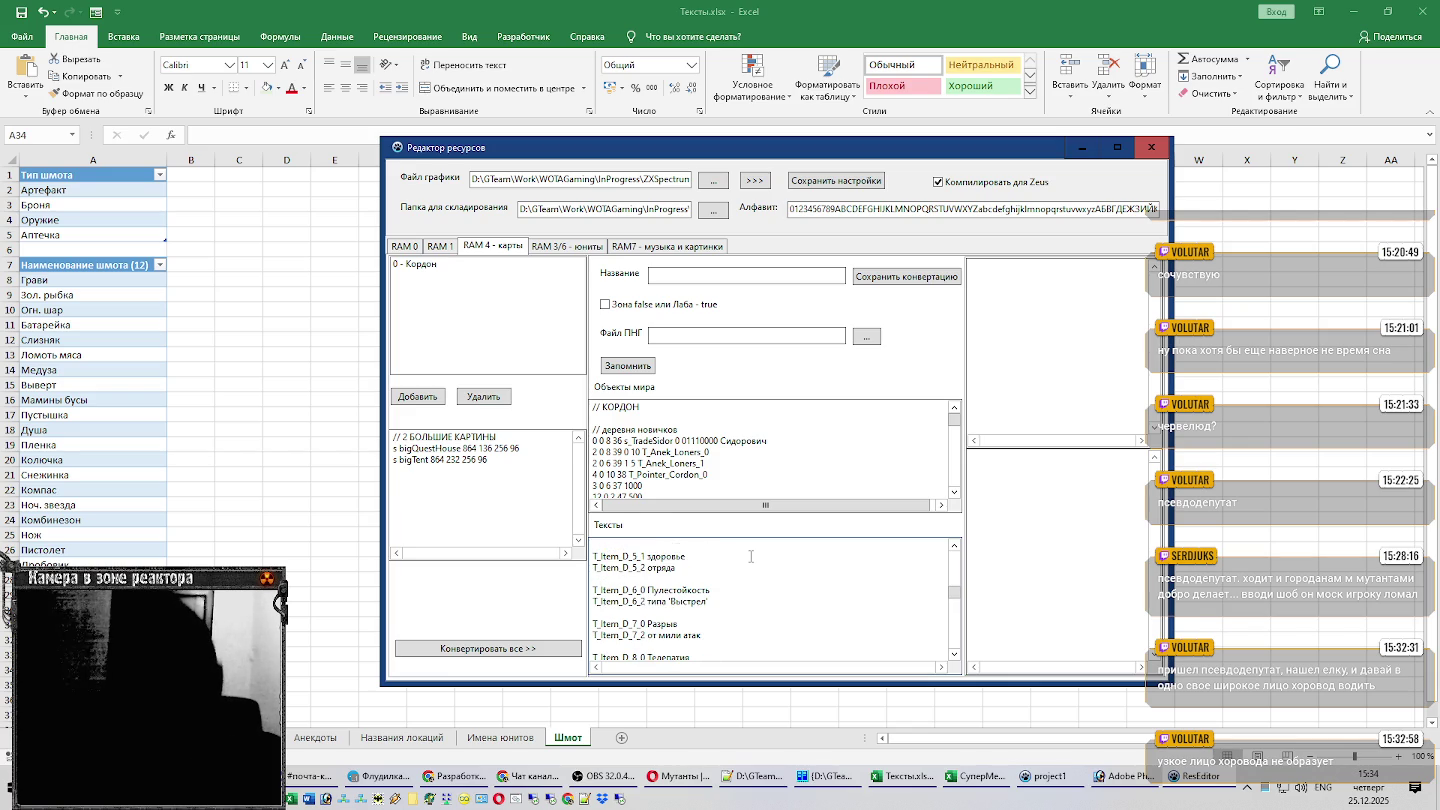
{"action": "scroll", "coordinate": [750, 556], "scroll_direction": "down", "scroll_amount": 1}
{"action": "scroll", "coordinate": [750, 556], "scroll_direction": "down", "scroll_amount": 1}
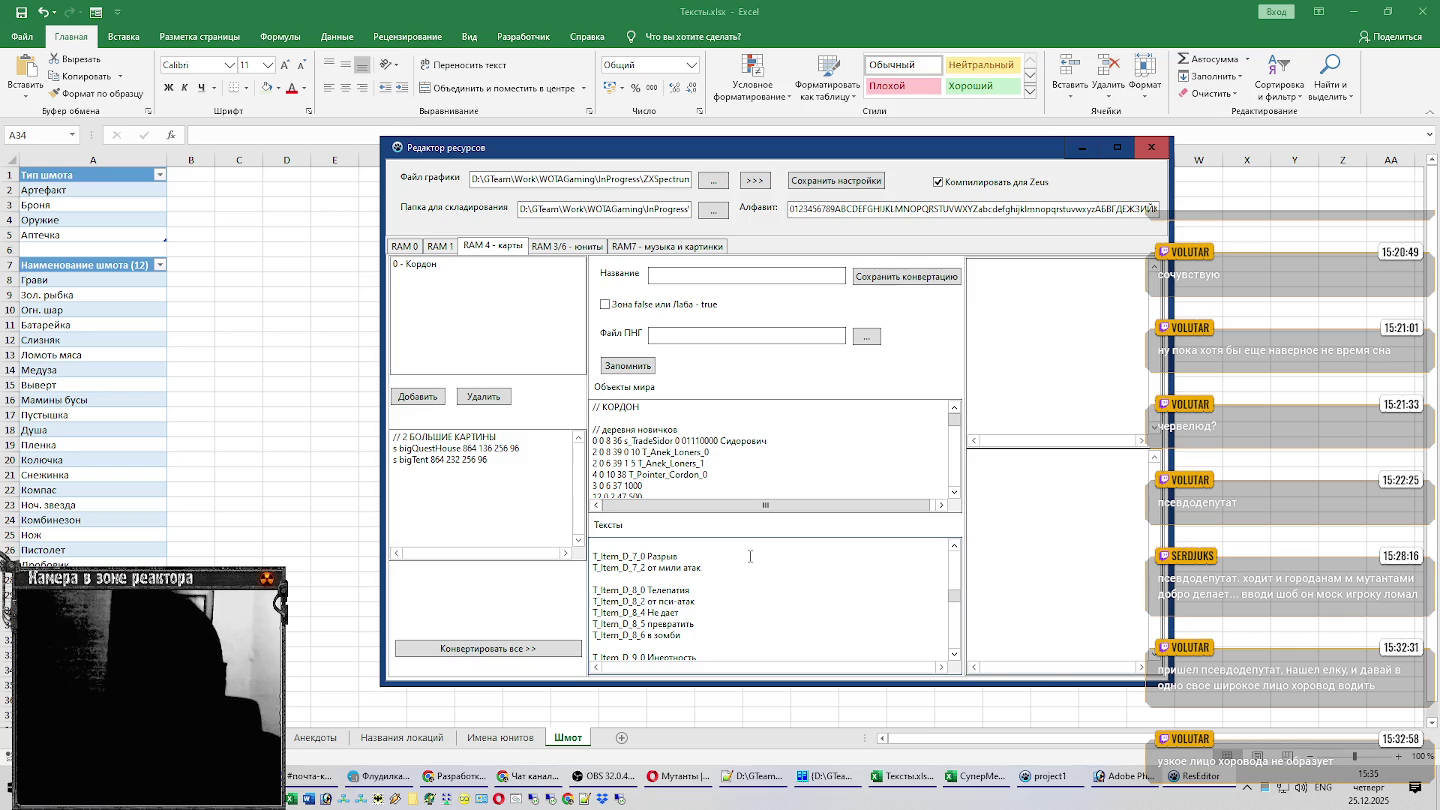
{"action": "scroll", "coordinate": [750, 556], "scroll_direction": "down", "scroll_amount": 1}
{"action": "scroll", "coordinate": [750, 556], "scroll_direction": "down", "scroll_amount": 1}
{"action": "scroll", "coordinate": [750, 556], "scroll_direction": "down", "scroll_amount": 1}
{"action": "scroll", "coordinate": [750, 556], "scroll_direction": "down", "scroll_amount": 1}
{"action": "left_click", "coordinate": [828, 775]}
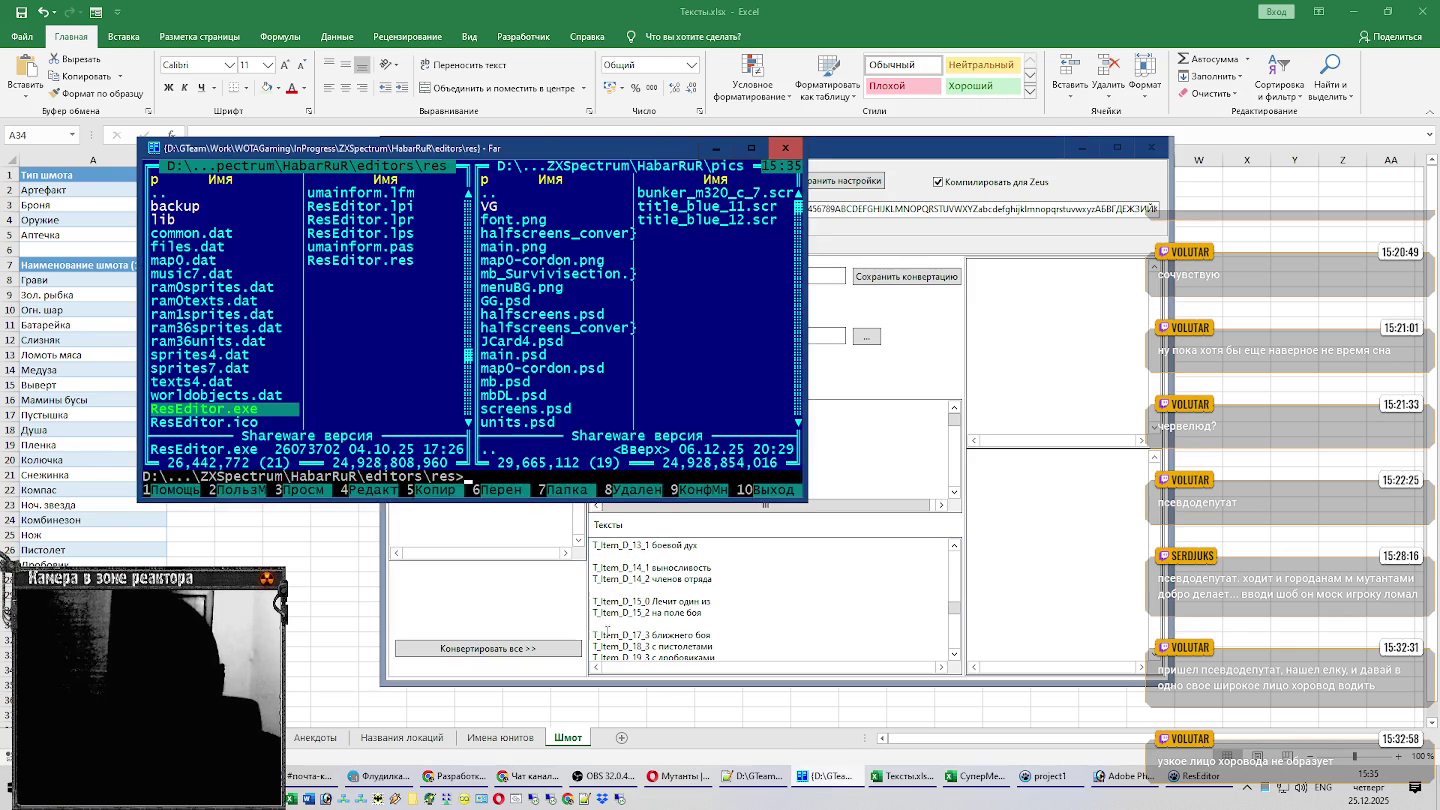
Open тексты айтемов.txt from the HabarRuR folder in Notepad++, always using it for .txt files.
{"action": "left_click", "coordinate": [587, 302]}
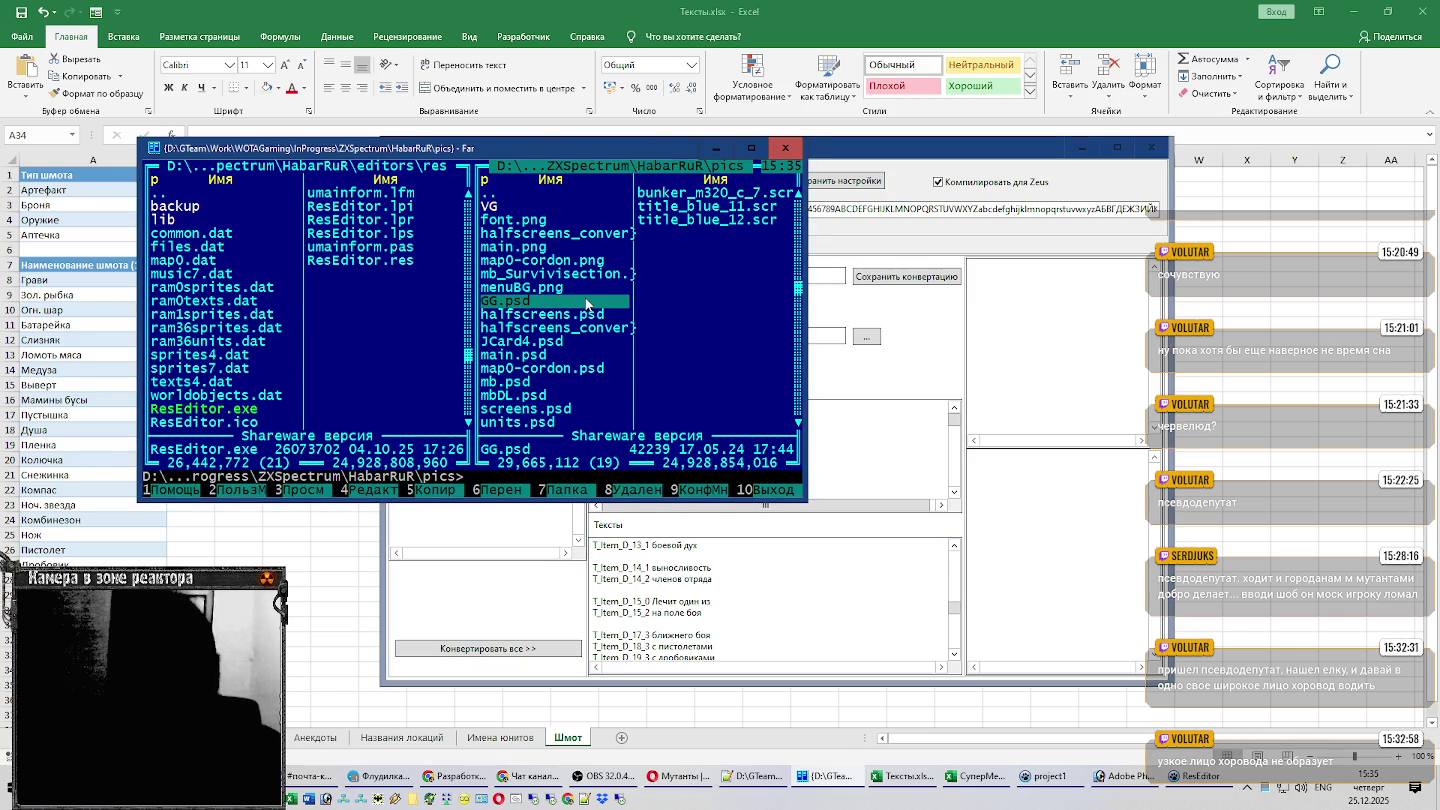
{"action": "key", "text": "Tab"}
{"action": "key", "text": "ctrl+Page_Up"}
{"action": "key", "text": "ctrl+Page_Up"}
{"action": "key", "text": "End"}
{"action": "key", "text": "Return"}
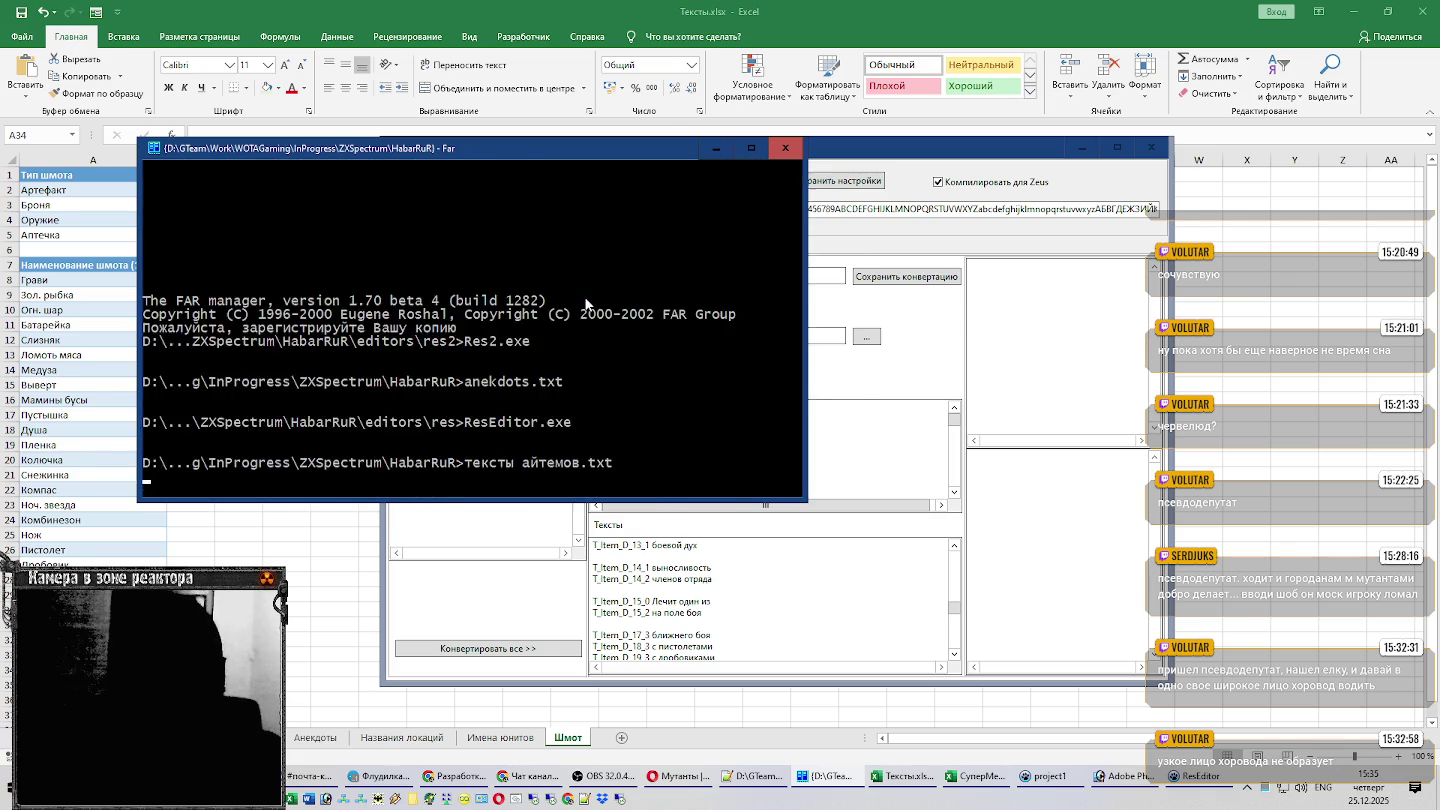
{"action": "left_click", "coordinate": [595, 527]}
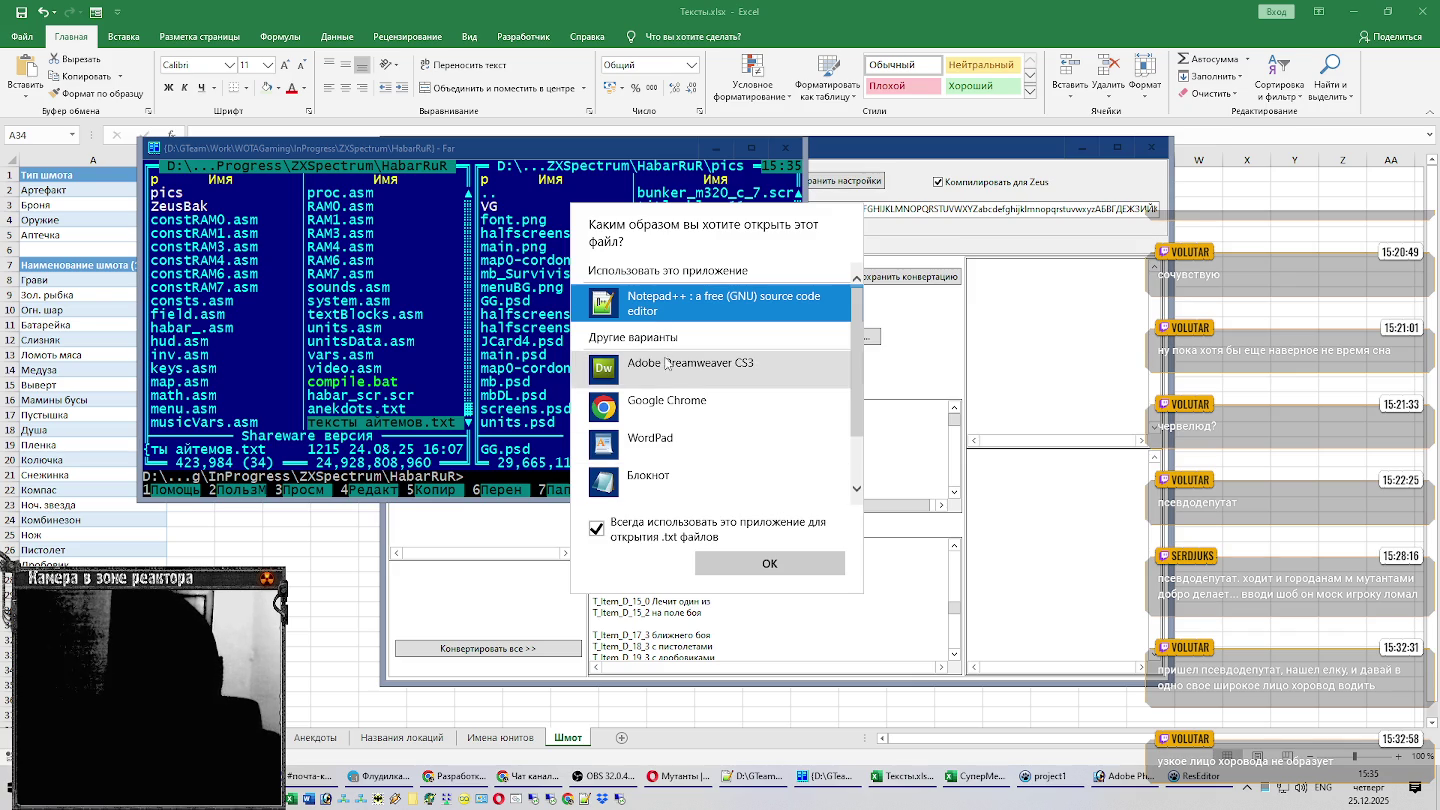
{"action": "left_click", "coordinate": [769, 563]}
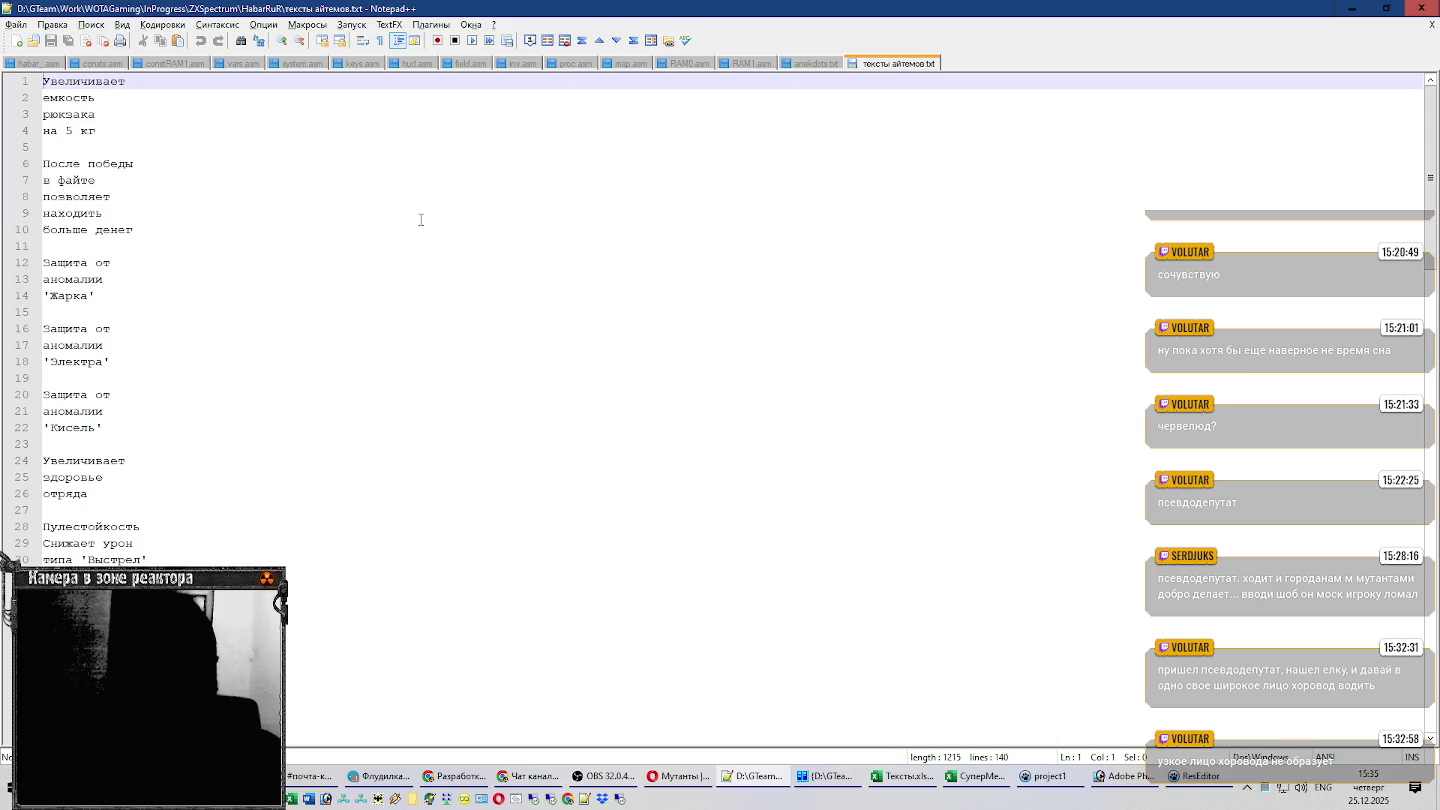
Look over the item descriptions, place the cursor at line 4's end, then return to Тексты.xlsx.
{"action": "scroll", "coordinate": [415, 228], "scroll_direction": "down", "scroll_amount": 7}
{"action": "scroll", "coordinate": [411, 234], "scroll_direction": "down", "scroll_amount": 6}
{"action": "scroll", "coordinate": [411, 234], "scroll_direction": "down", "scroll_amount": 5}
{"action": "scroll", "coordinate": [410, 240], "scroll_direction": "down", "scroll_amount": 1}
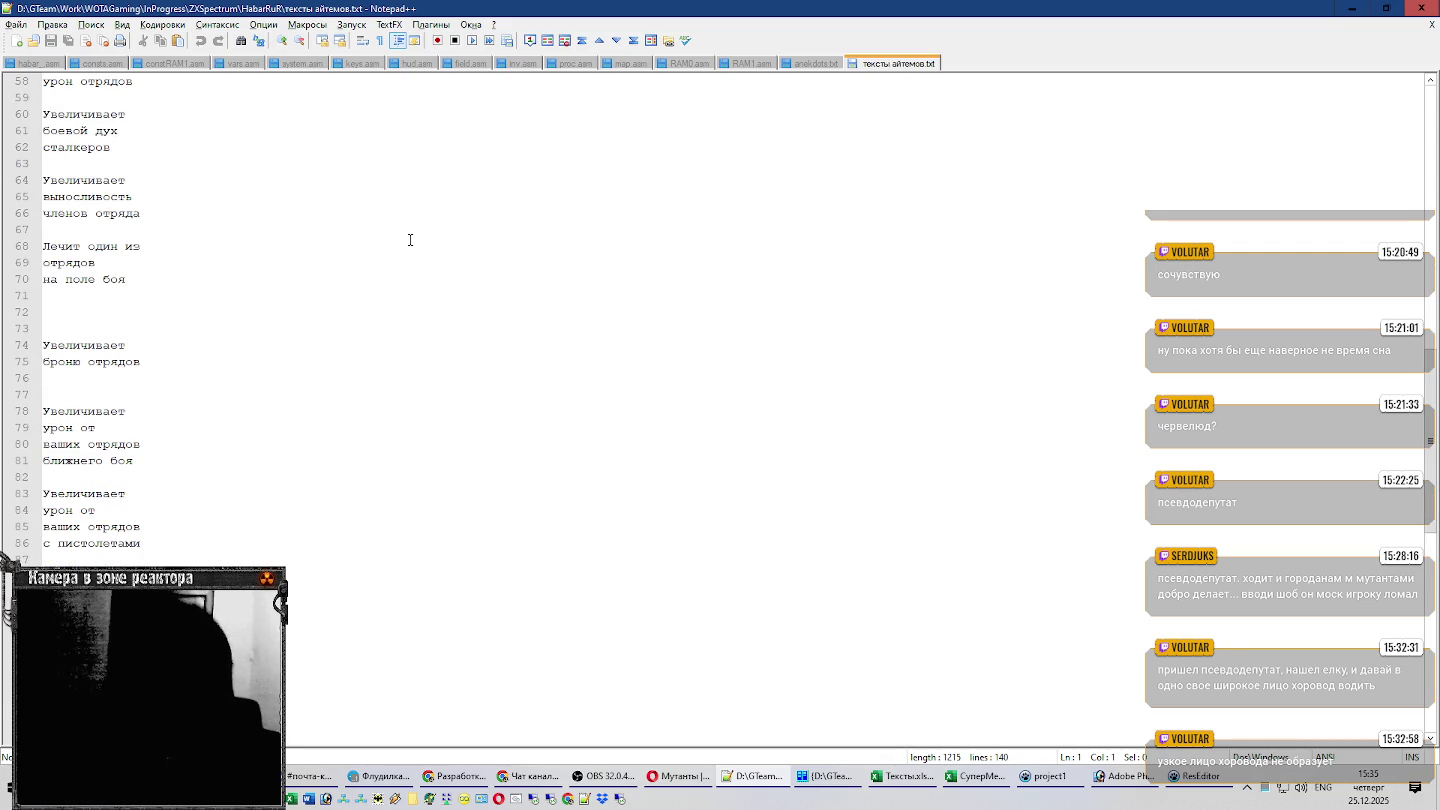
{"action": "scroll", "coordinate": [395, 265], "scroll_direction": "down", "scroll_amount": 3}
{"action": "scroll", "coordinate": [365, 320], "scroll_direction": "down", "scroll_amount": 5}
{"action": "scroll", "coordinate": [354, 355], "scroll_direction": "down", "scroll_amount": 5}
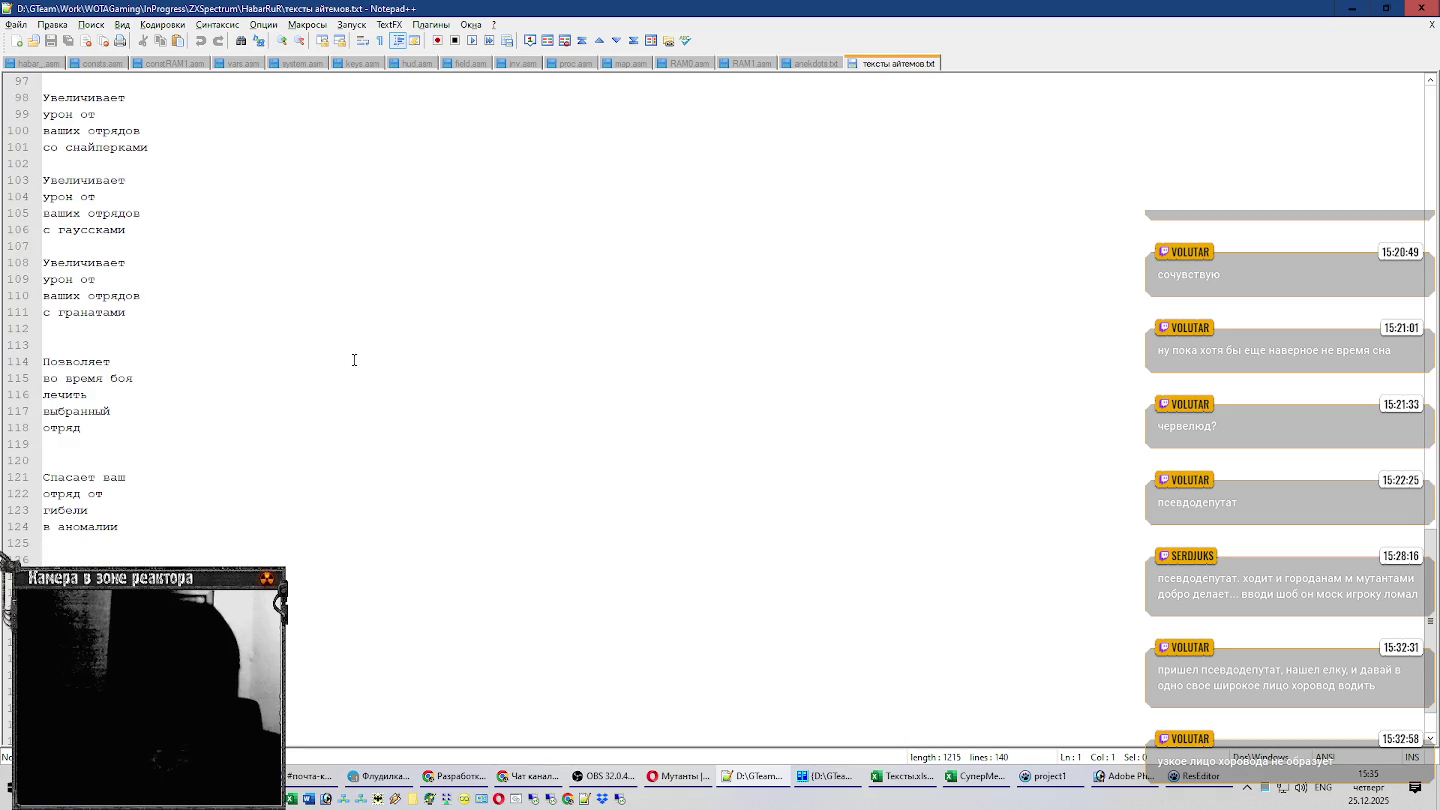
{"action": "scroll", "coordinate": [355, 360], "scroll_direction": "up", "scroll_amount": 12}
{"action": "scroll", "coordinate": [355, 358], "scroll_direction": "up", "scroll_amount": 5}
{"action": "scroll", "coordinate": [356, 355], "scroll_direction": "up", "scroll_amount": 12}
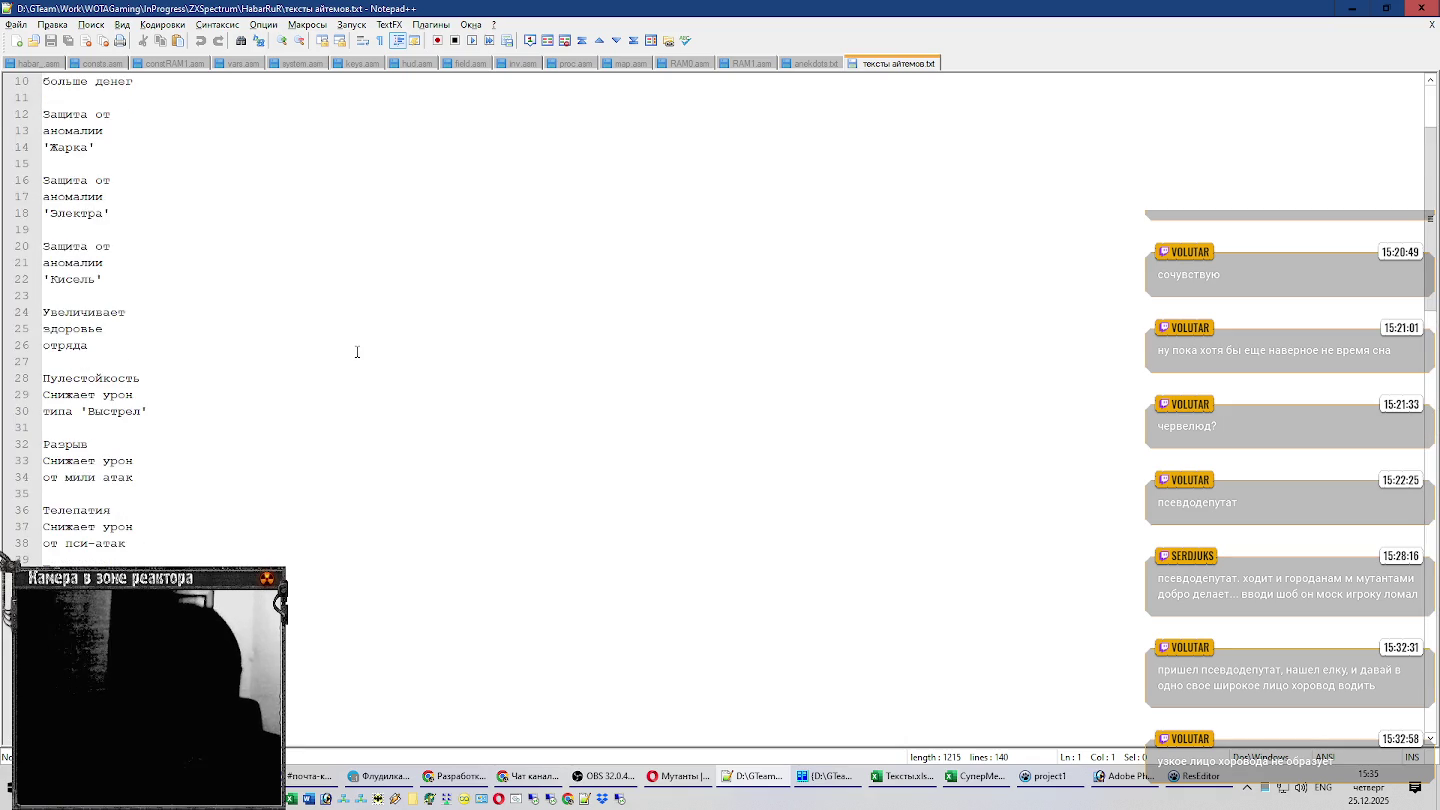
{"action": "scroll", "coordinate": [357, 352], "scroll_direction": "up", "scroll_amount": 3}
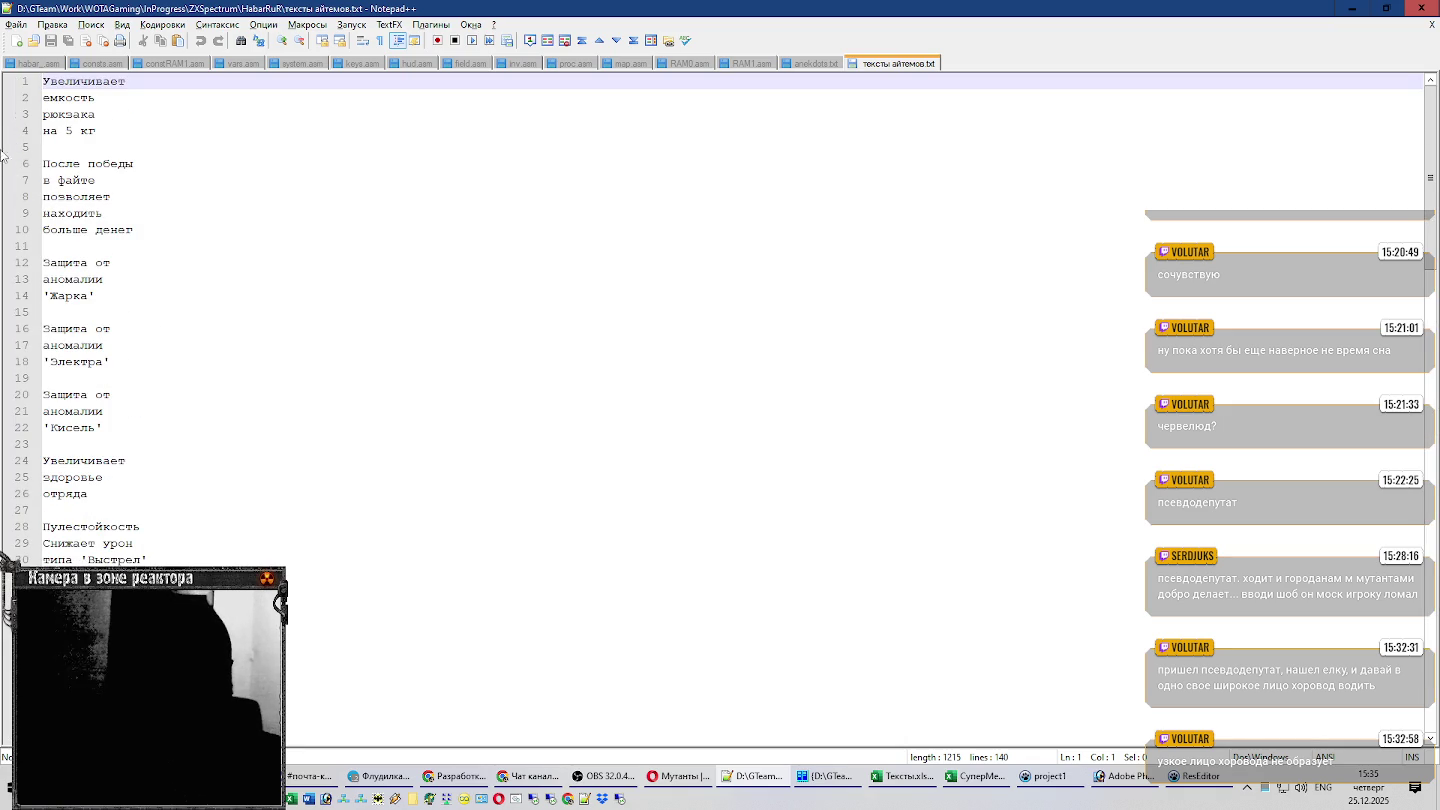
{"action": "left_click", "coordinate": [59, 128]}
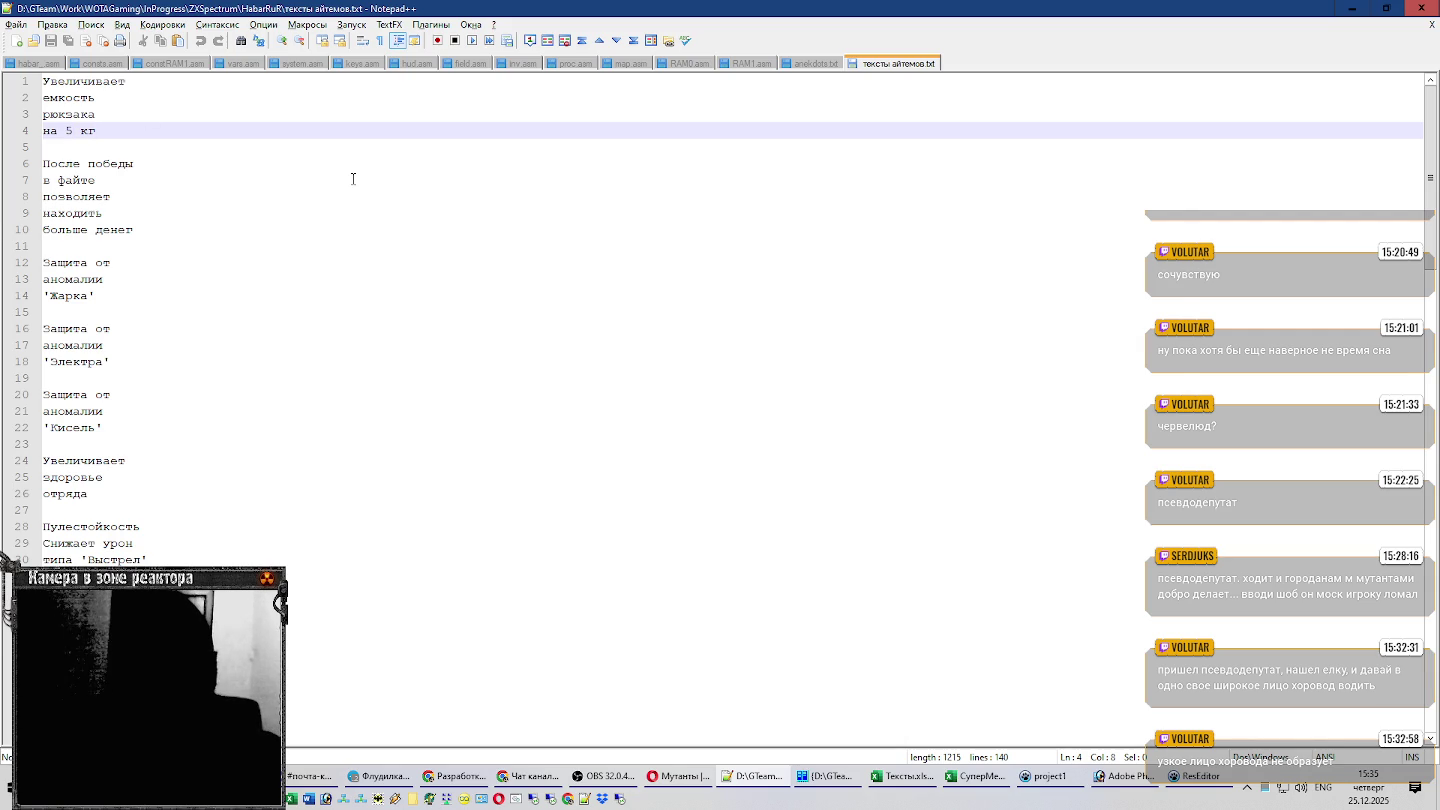
{"action": "key", "text": "alt+Tab"}
{"action": "key", "text": "alt+Tab"}
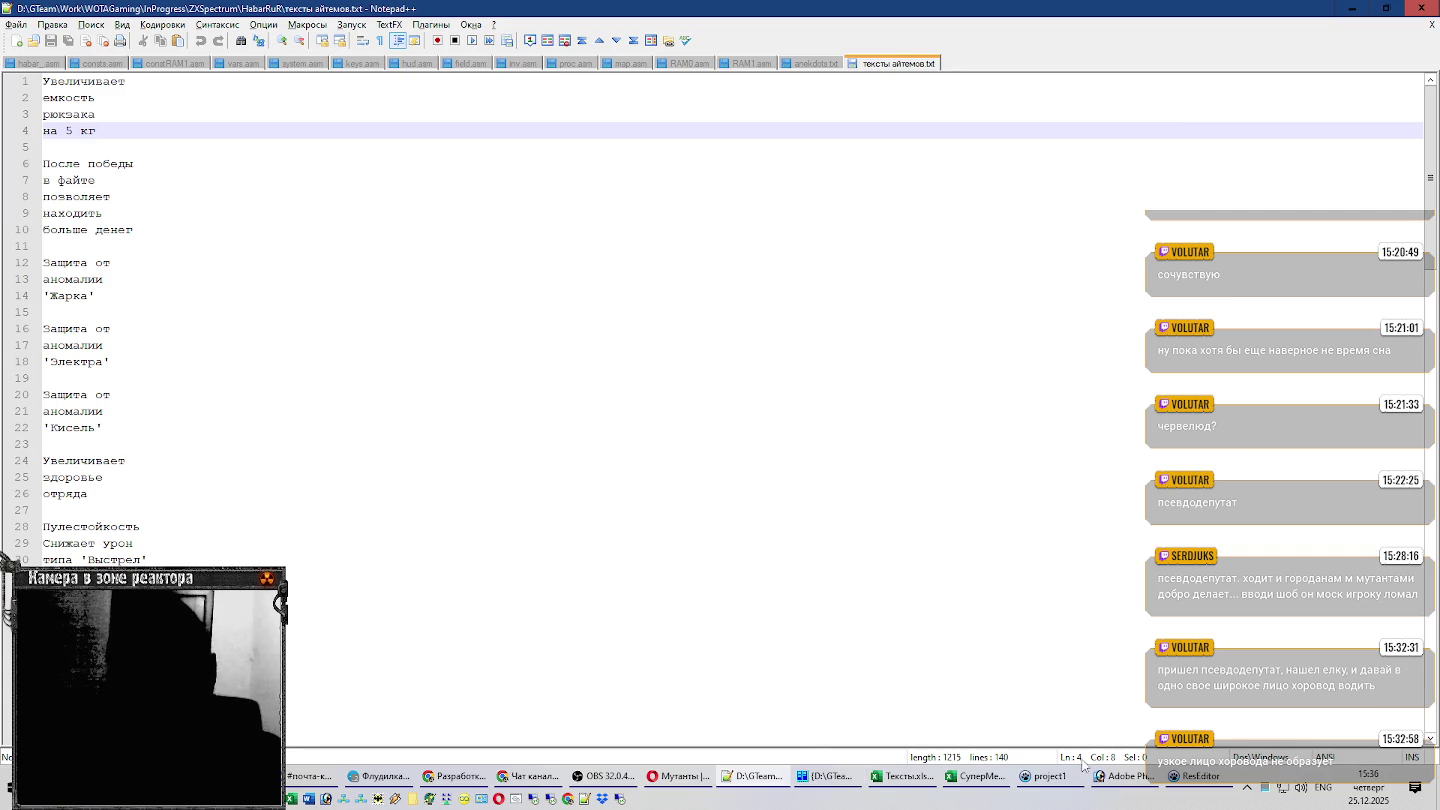
{"action": "left_click", "coordinate": [903, 776]}
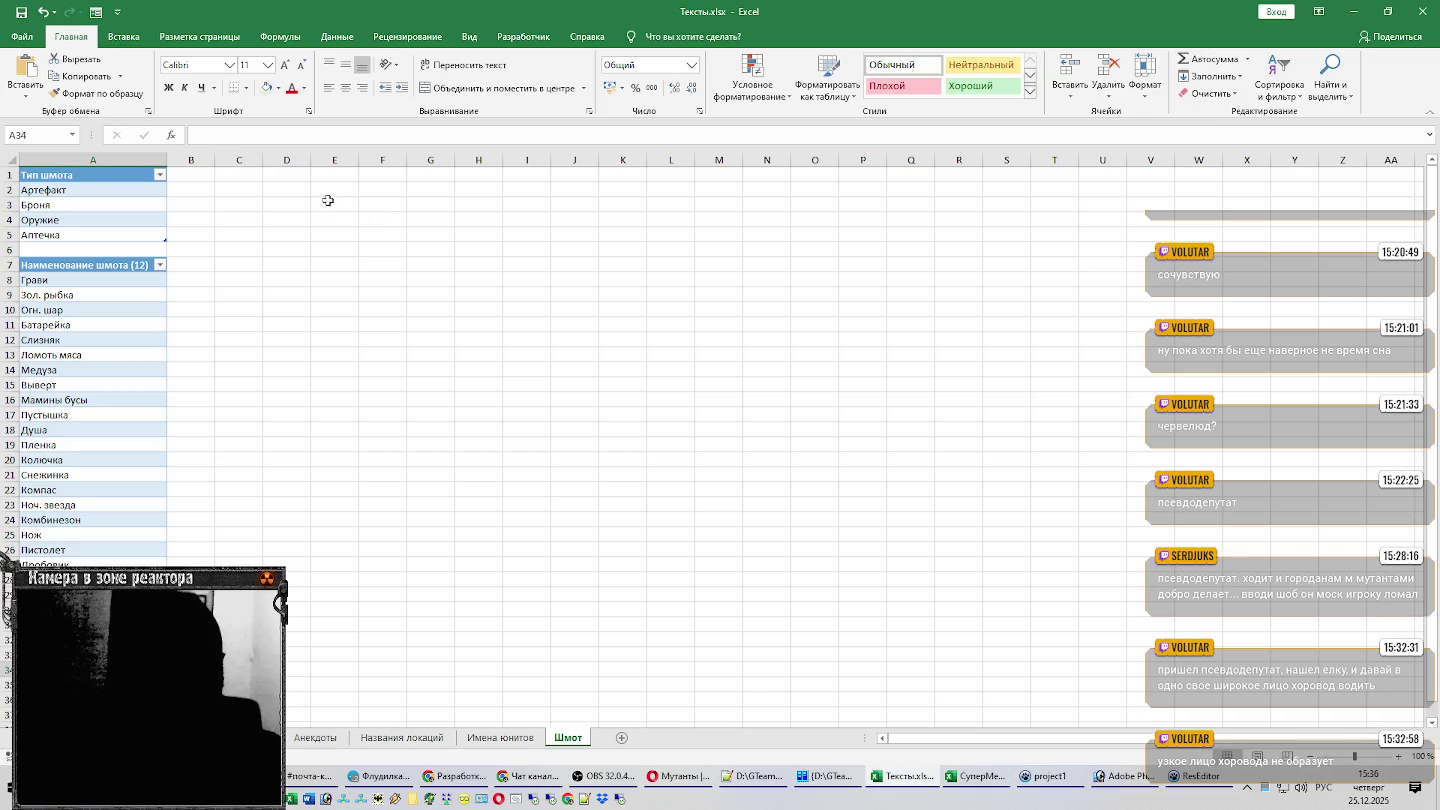
Enter headers Айтем and Описание in C1:D1 and format them as a table with headers.
{"action": "left_click", "coordinate": [292, 176]}
{"action": "key", "text": "Left"}
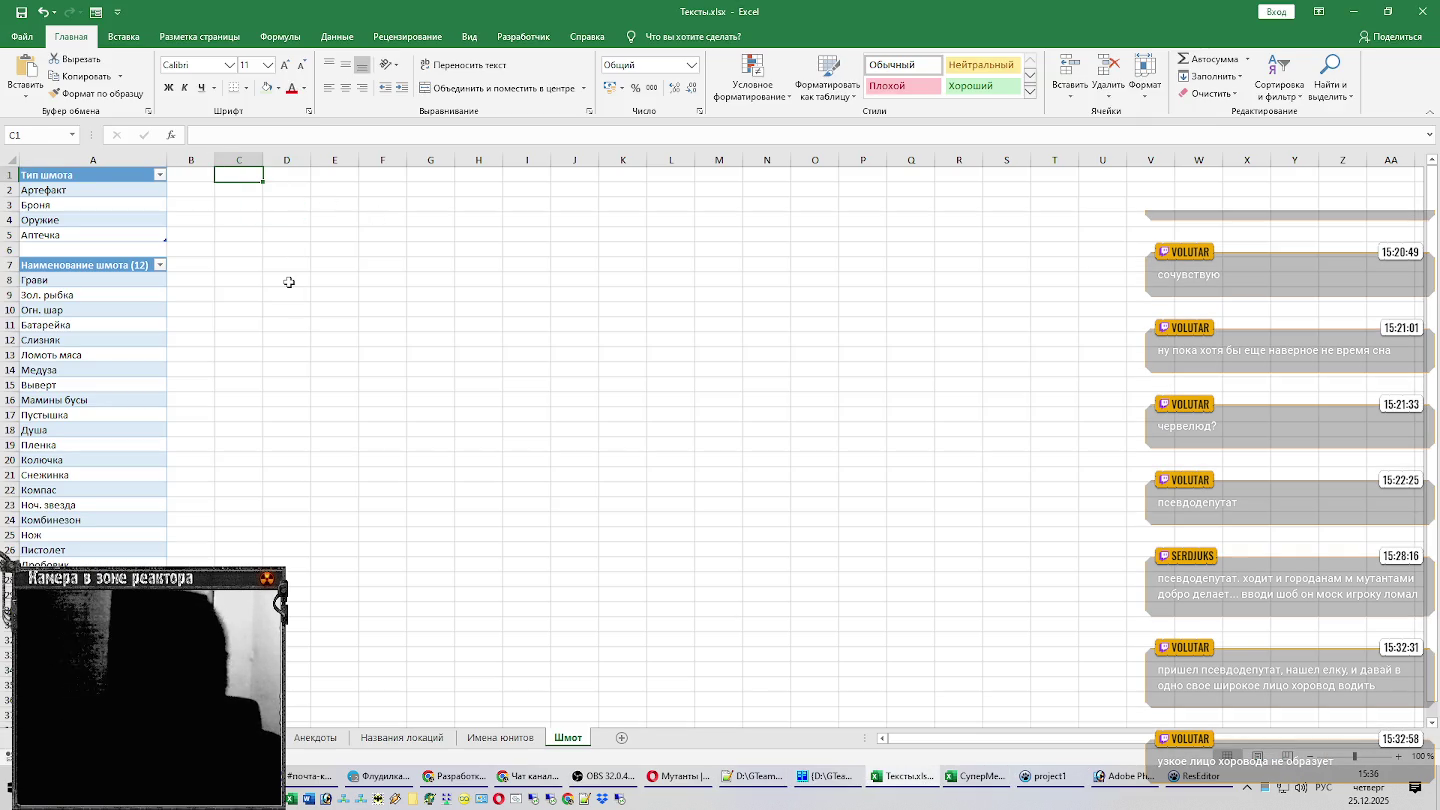
{"action": "type", "text": "о"}
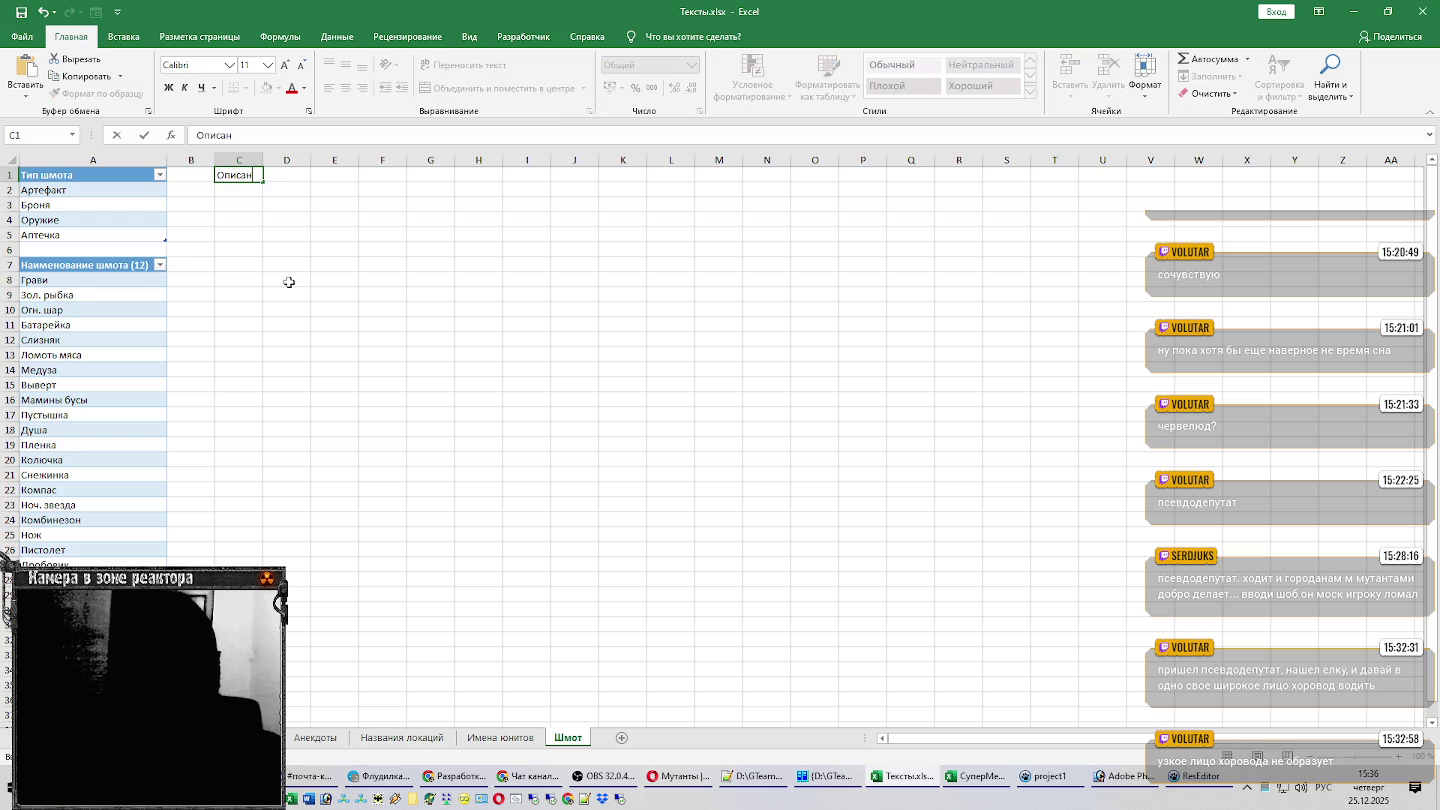
{"action": "key", "text": "Escape"}
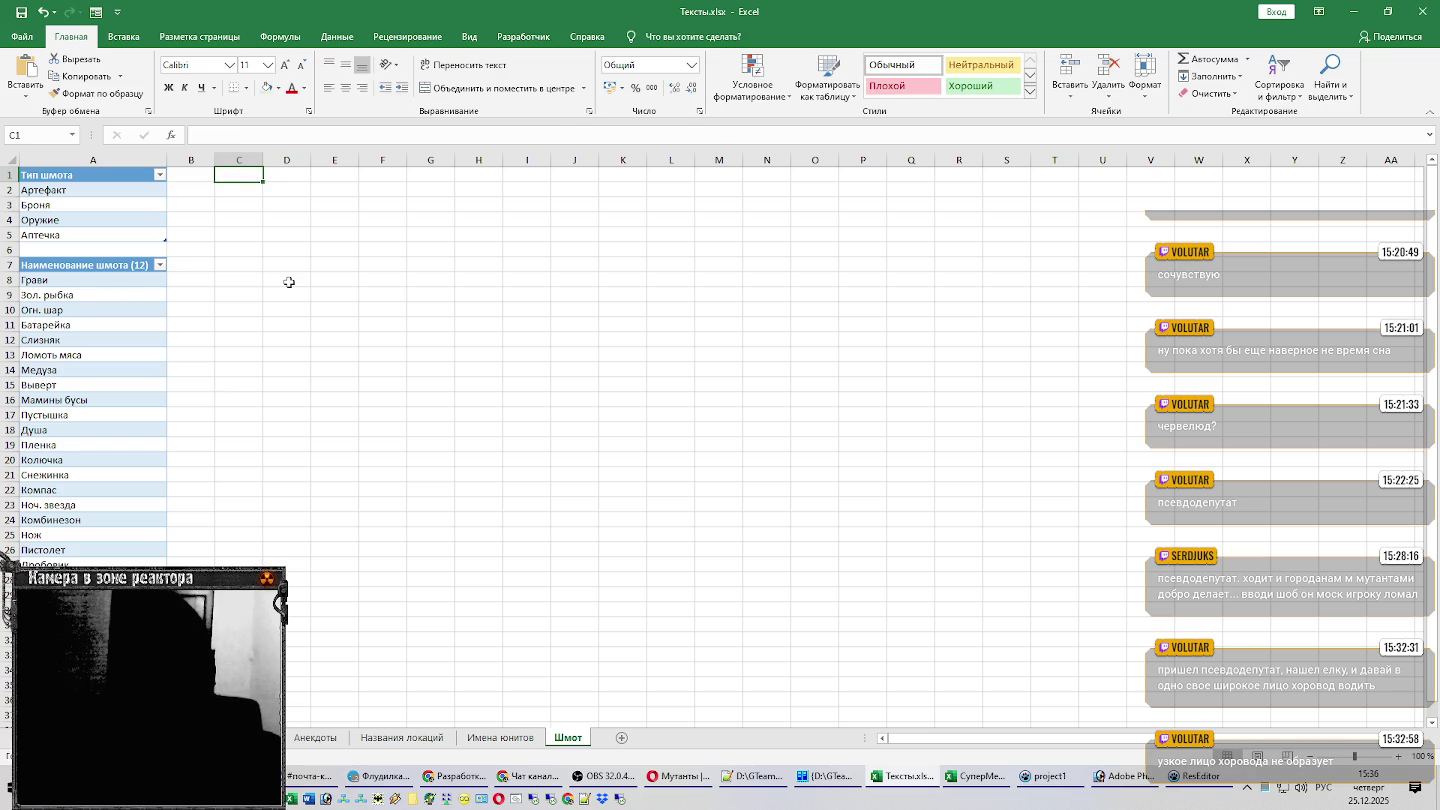
{"action": "type", "text": "Айтем"}
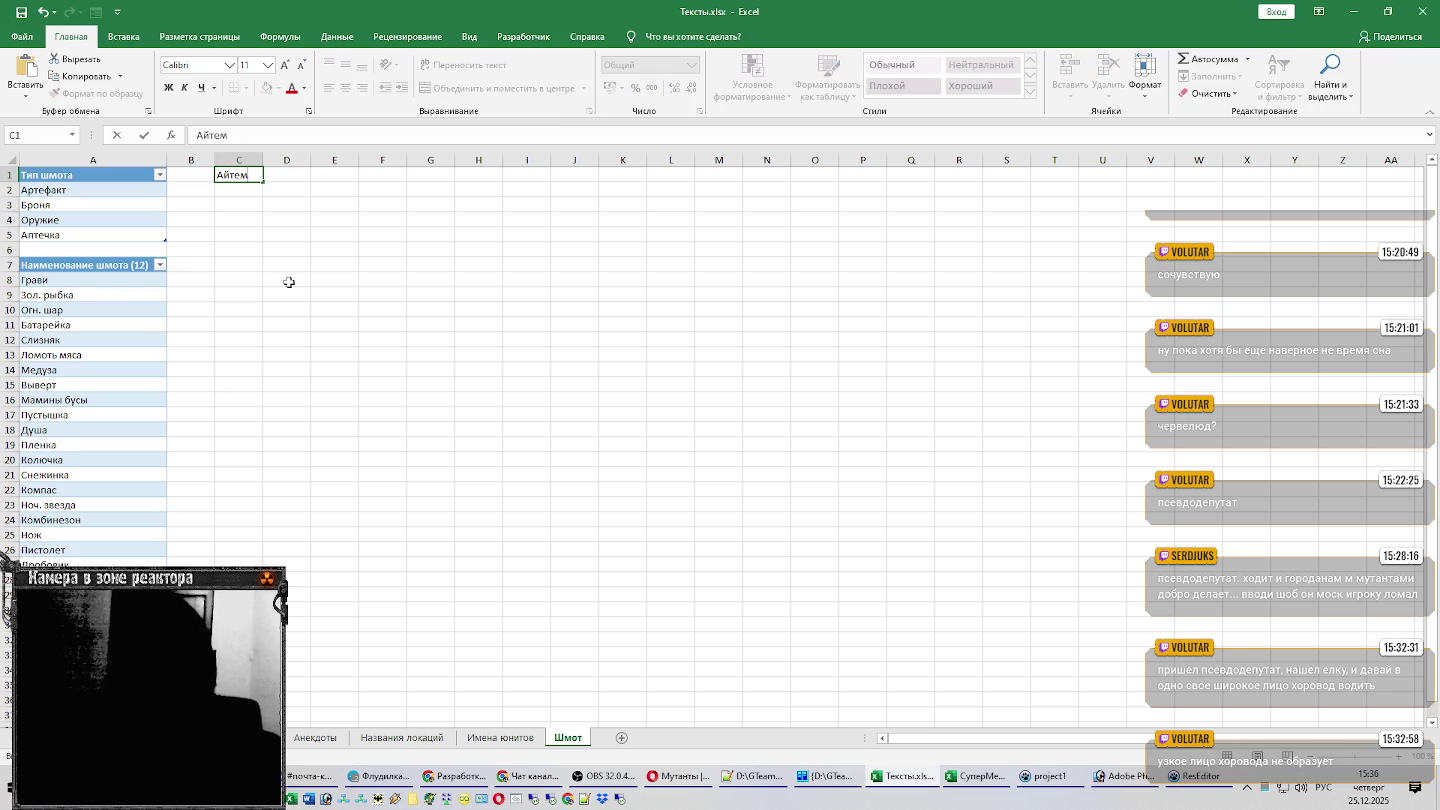
{"action": "key", "text": "Return"}
{"action": "key", "text": "Up"}
{"action": "key", "text": "Right"}
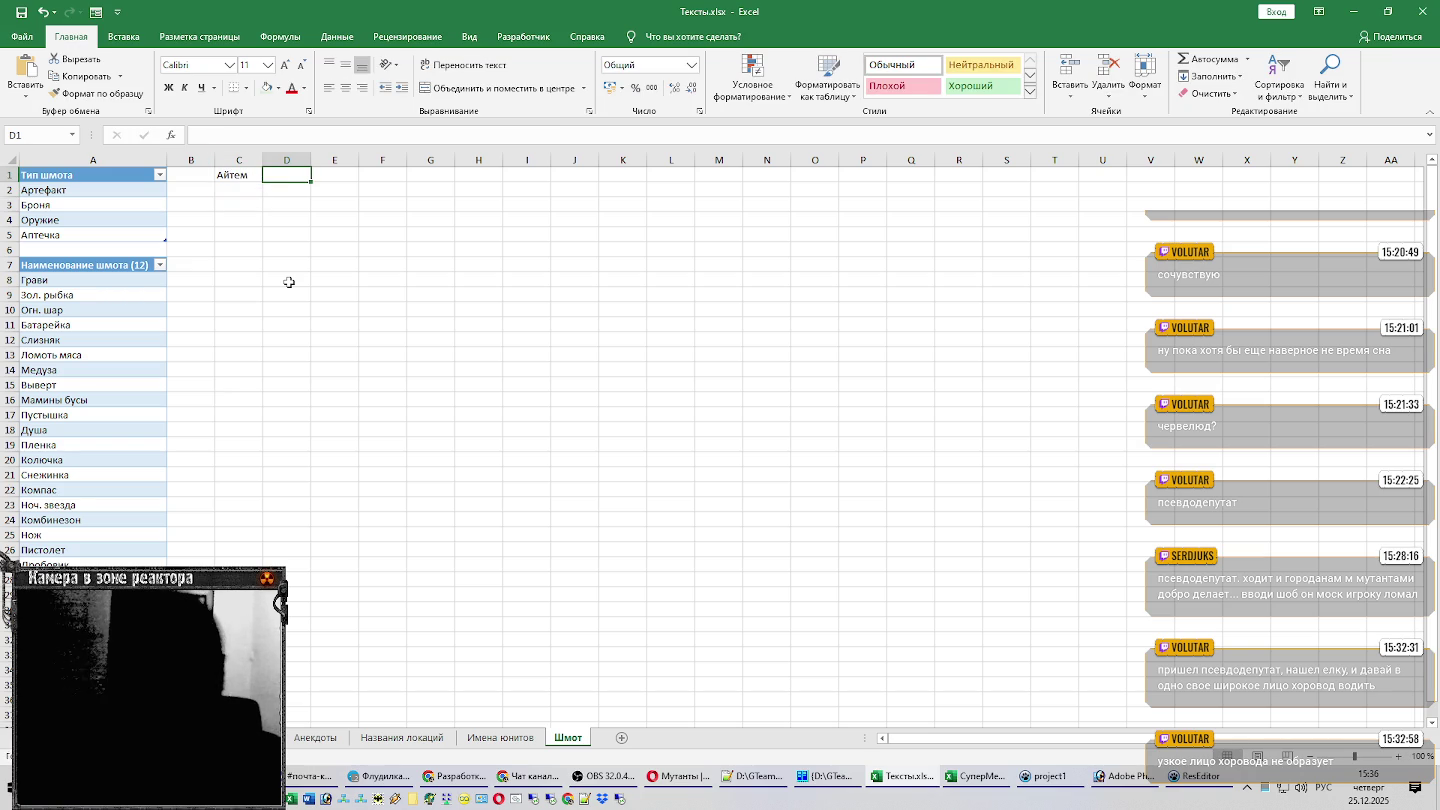
{"action": "type", "text": "Описание"}
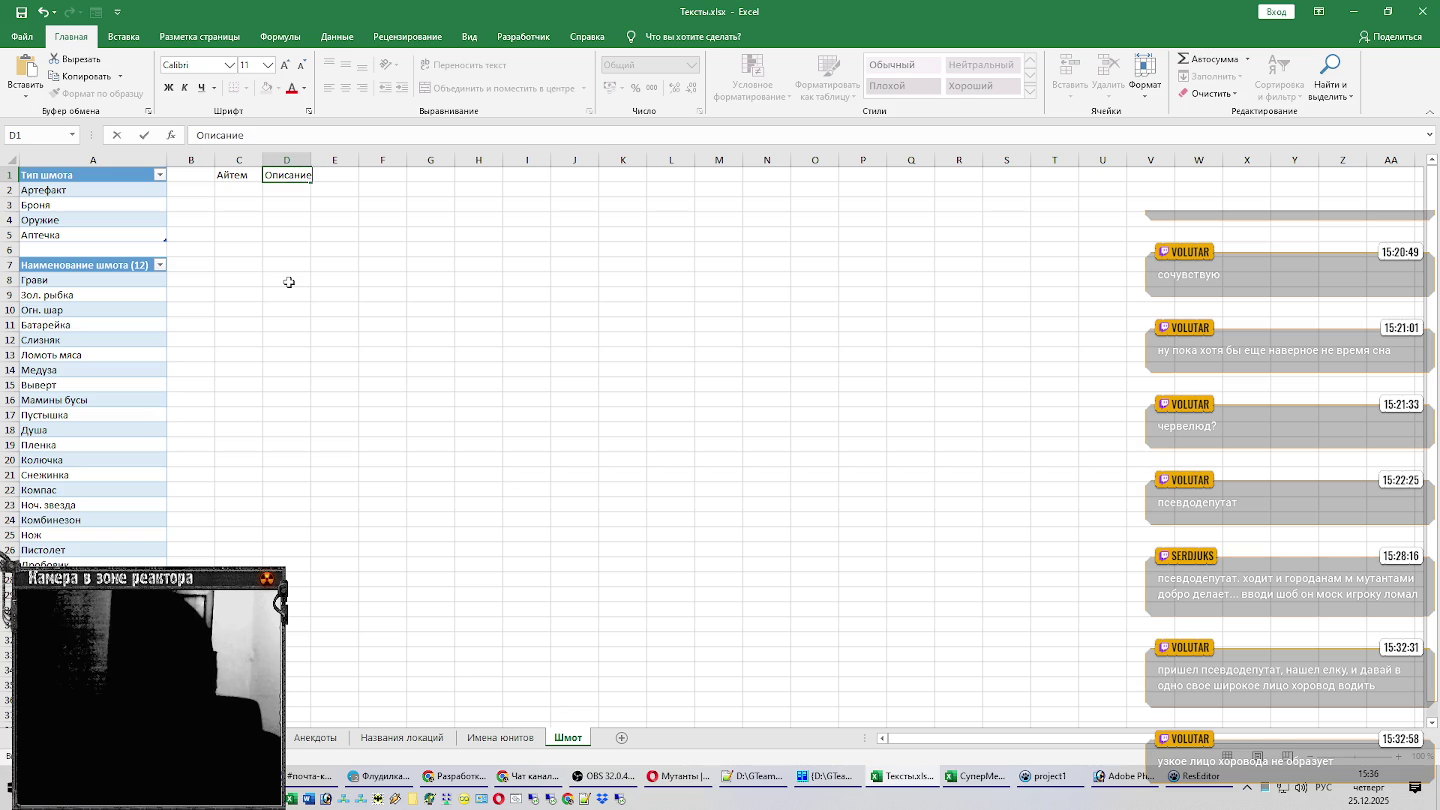
{"action": "key", "text": "Return"}
{"action": "key", "text": "ctrl+t"}
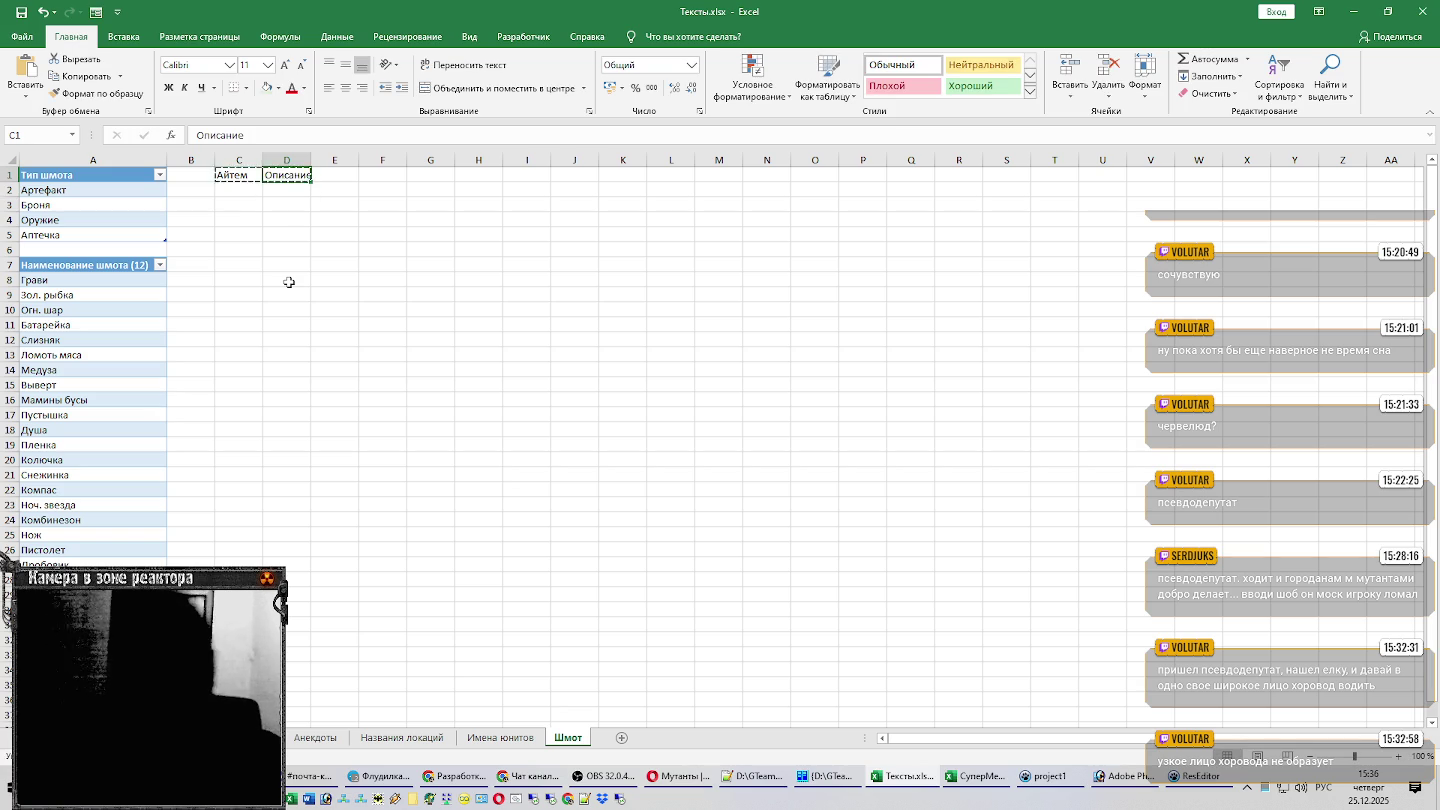
{"action": "left_click", "coordinate": [875, 314]}
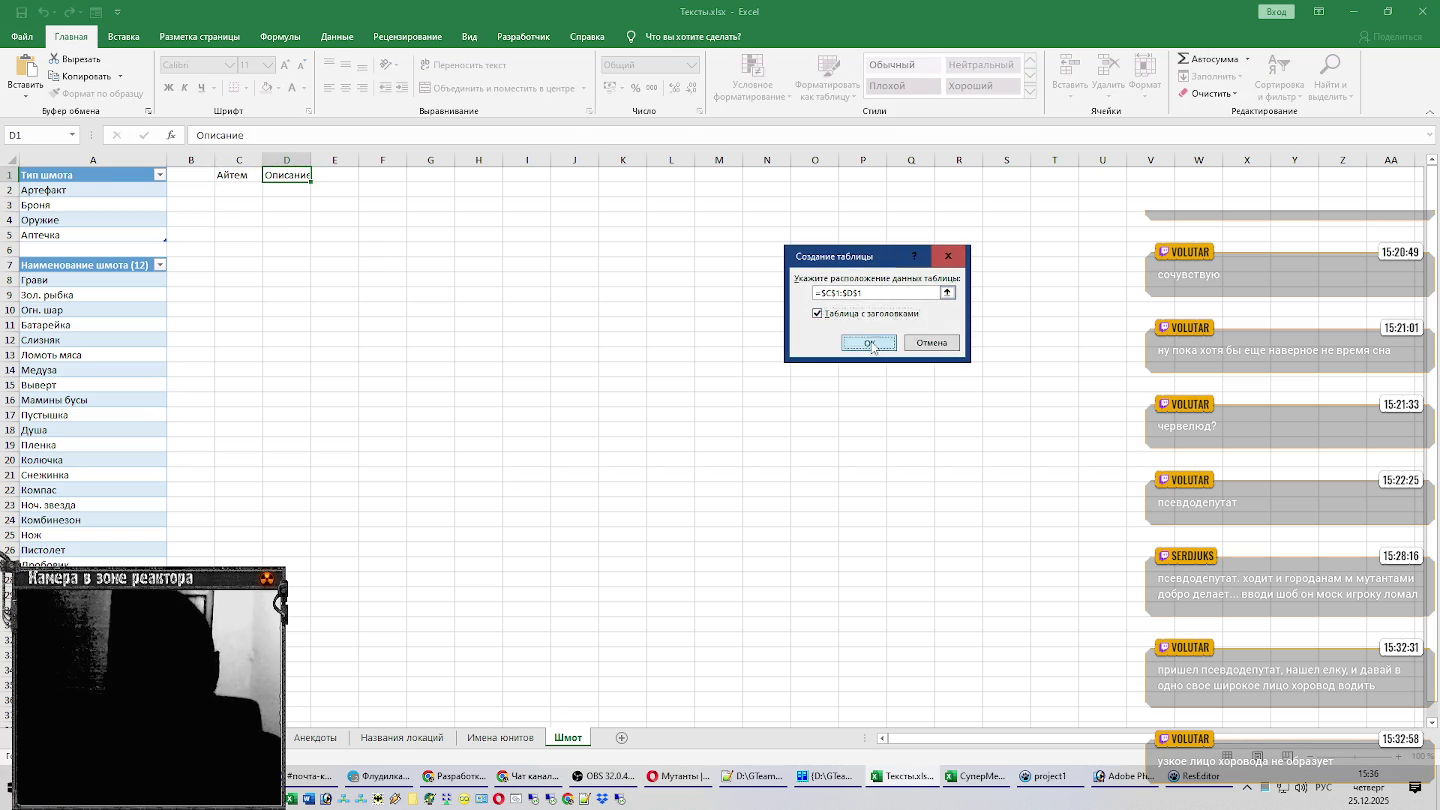
{"action": "left_click", "coordinate": [869, 342]}
Add a Длина column with the formula =ДЛСТР(D2) in E2.
{"action": "left_click", "coordinate": [349, 176]}
{"action": "type", "text": "Д"}
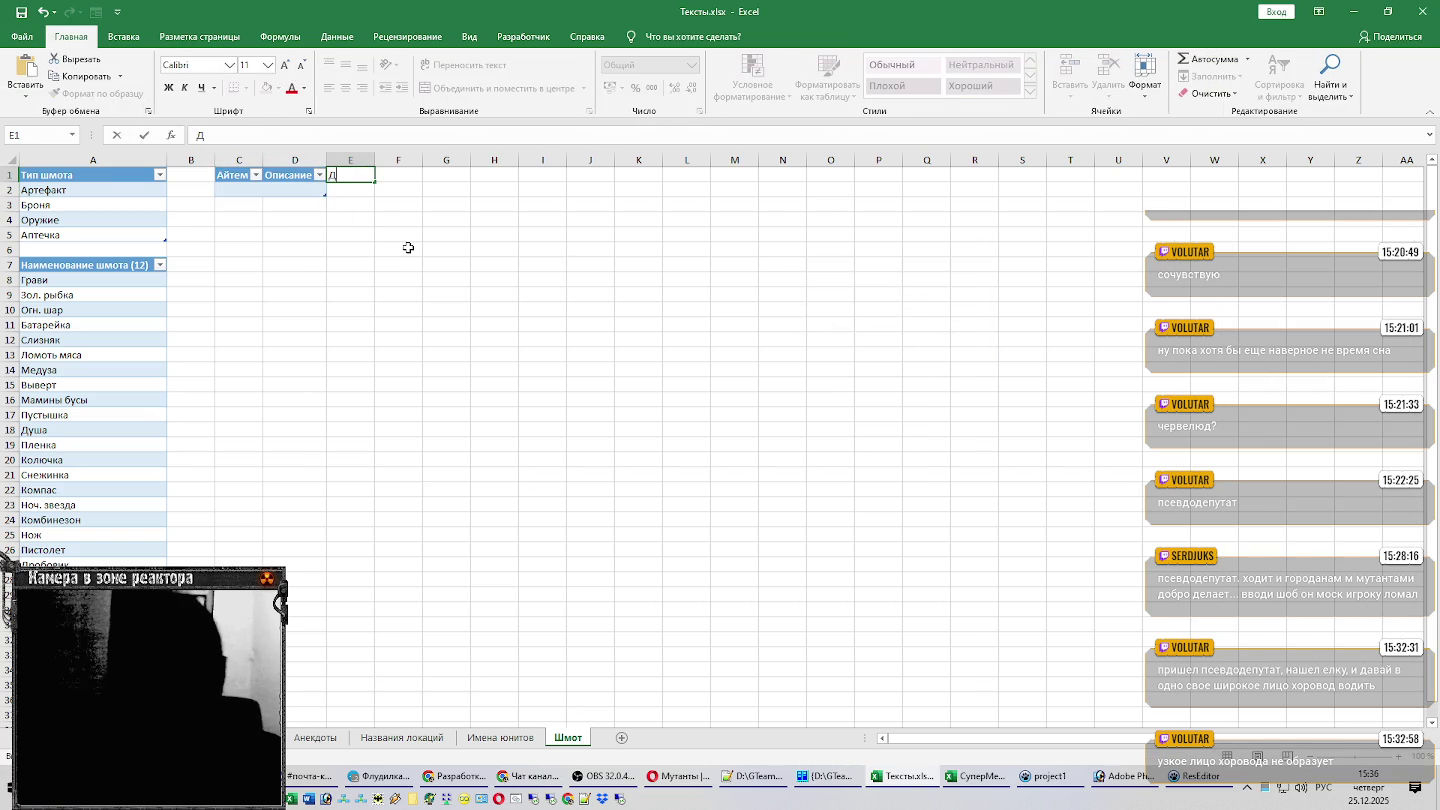
{"action": "type", "text": "лина"}
{"action": "key", "text": "Return"}
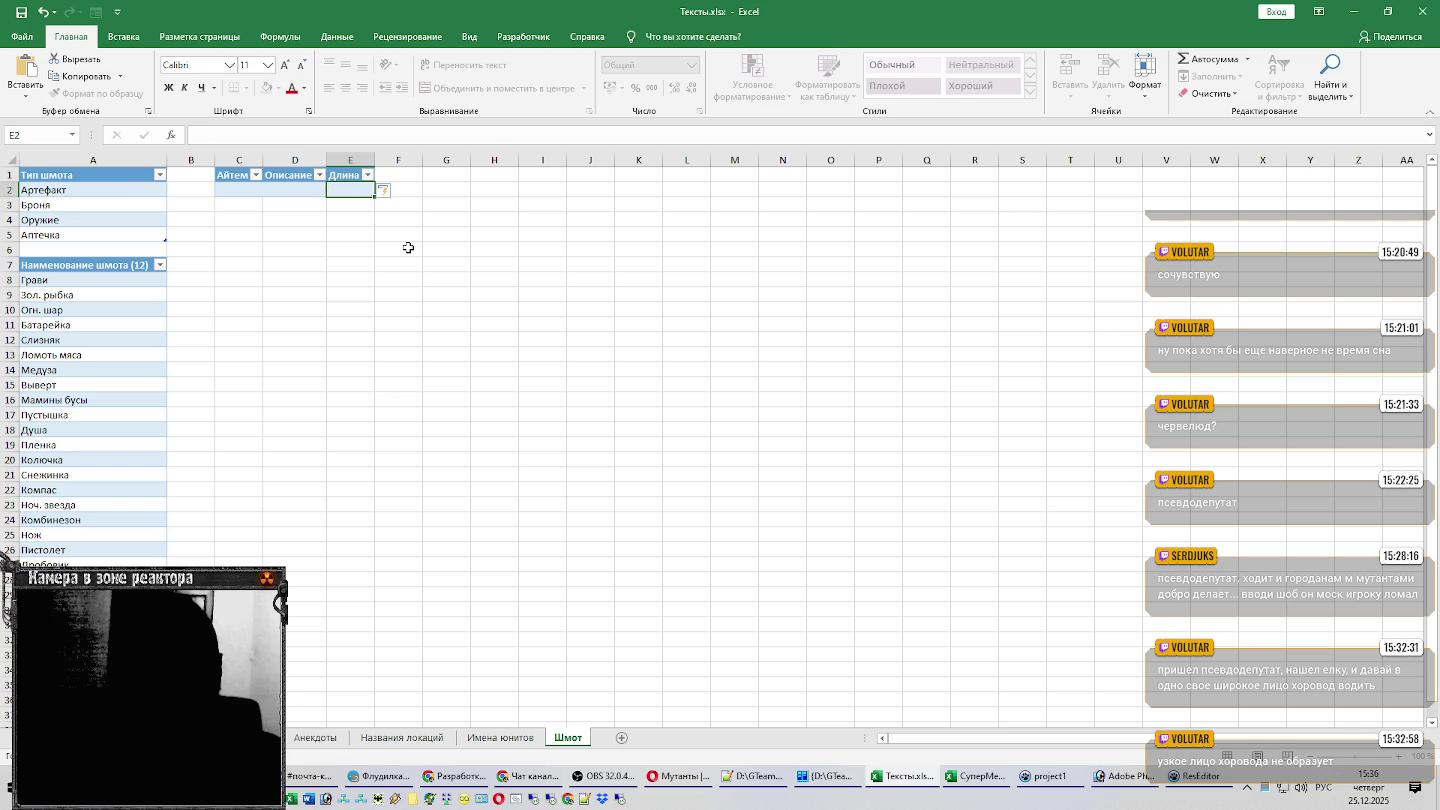
{"action": "type", "text": "="}
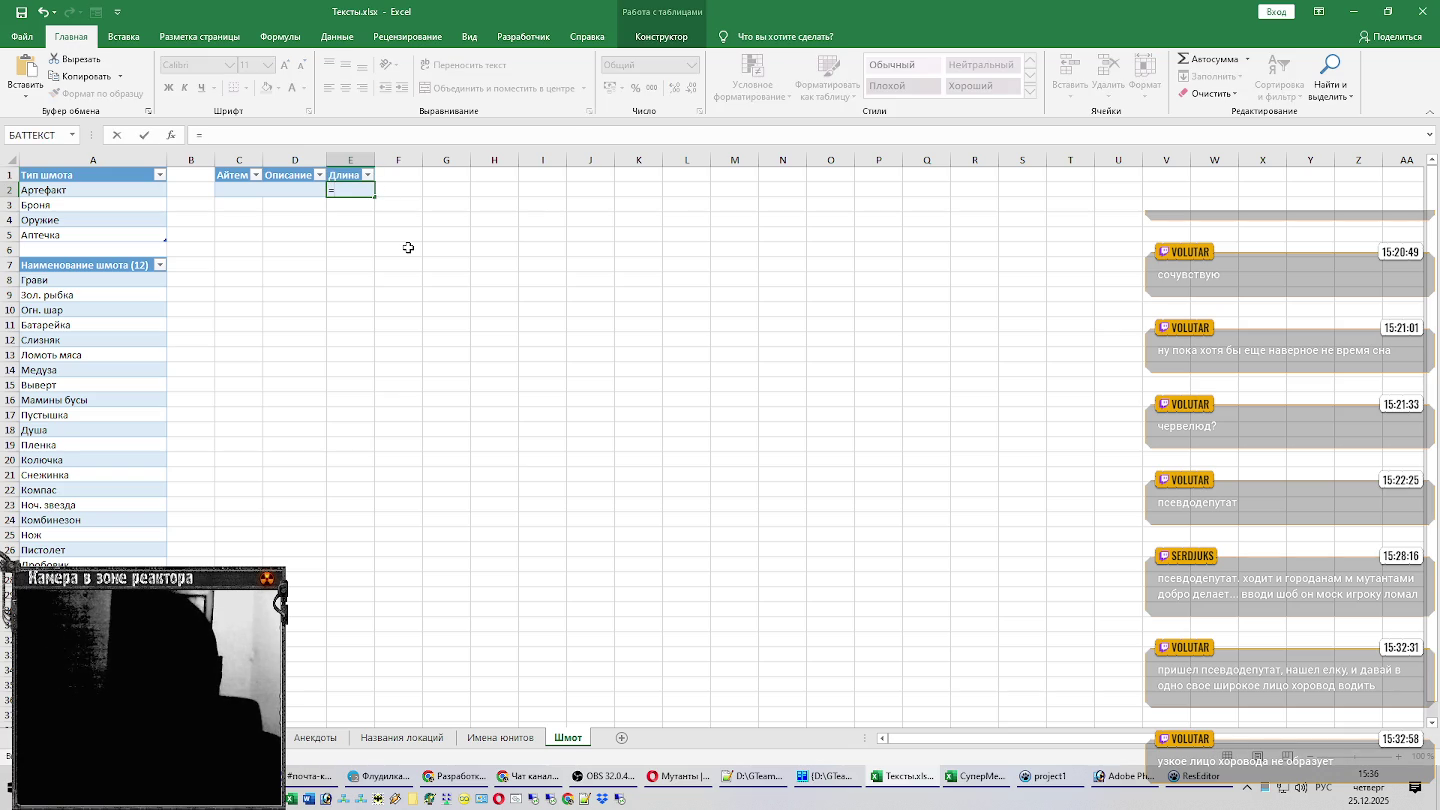
{"action": "type", "text": "ДЛС"}
{"action": "key", "text": "Tab"}
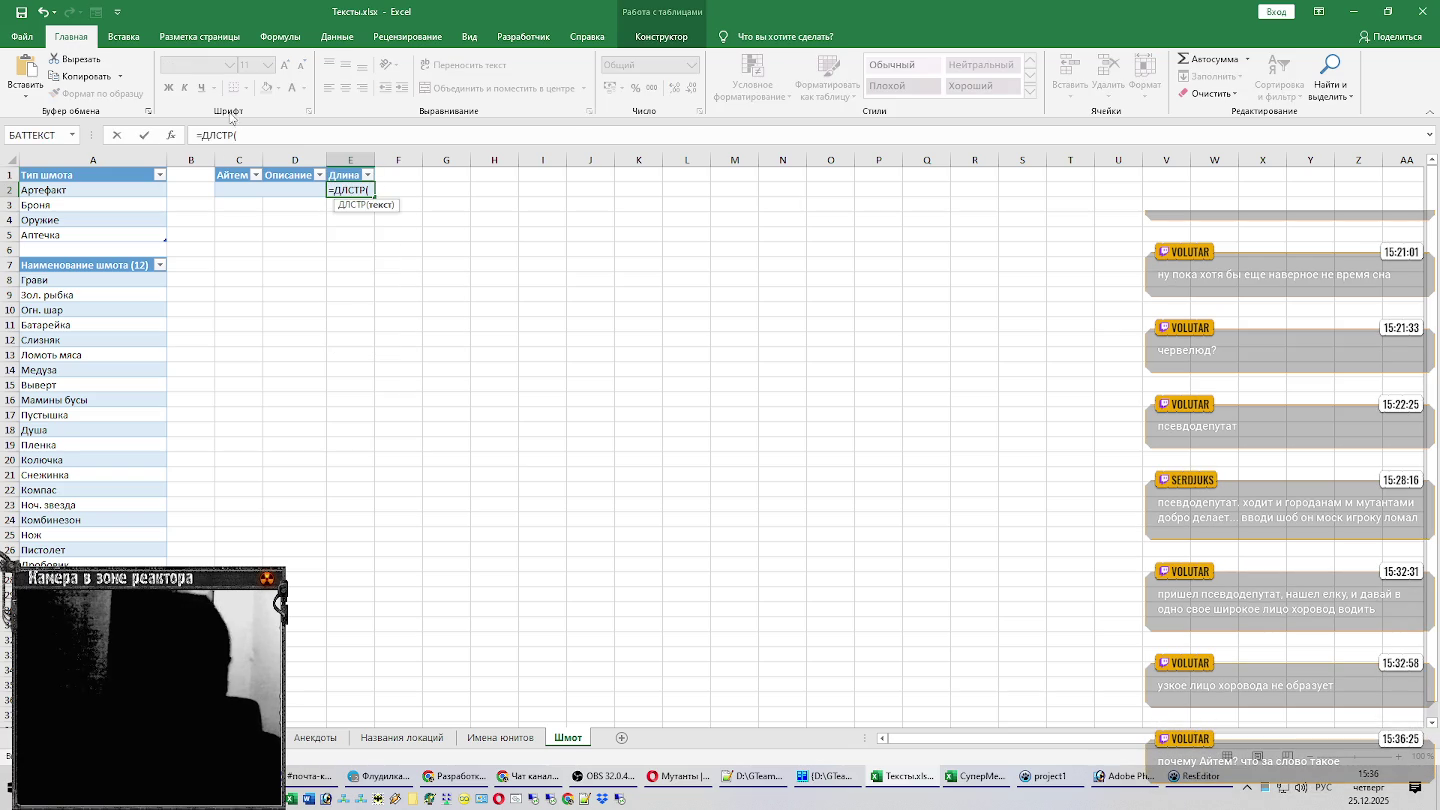
{"action": "left_click", "coordinate": [293, 186]}
{"action": "key", "text": "Return"}
Copy the item name Грави from A8 into C2.
{"action": "left_click_drag", "start_coordinate": [50, 281], "coordinate": [62, 460]}
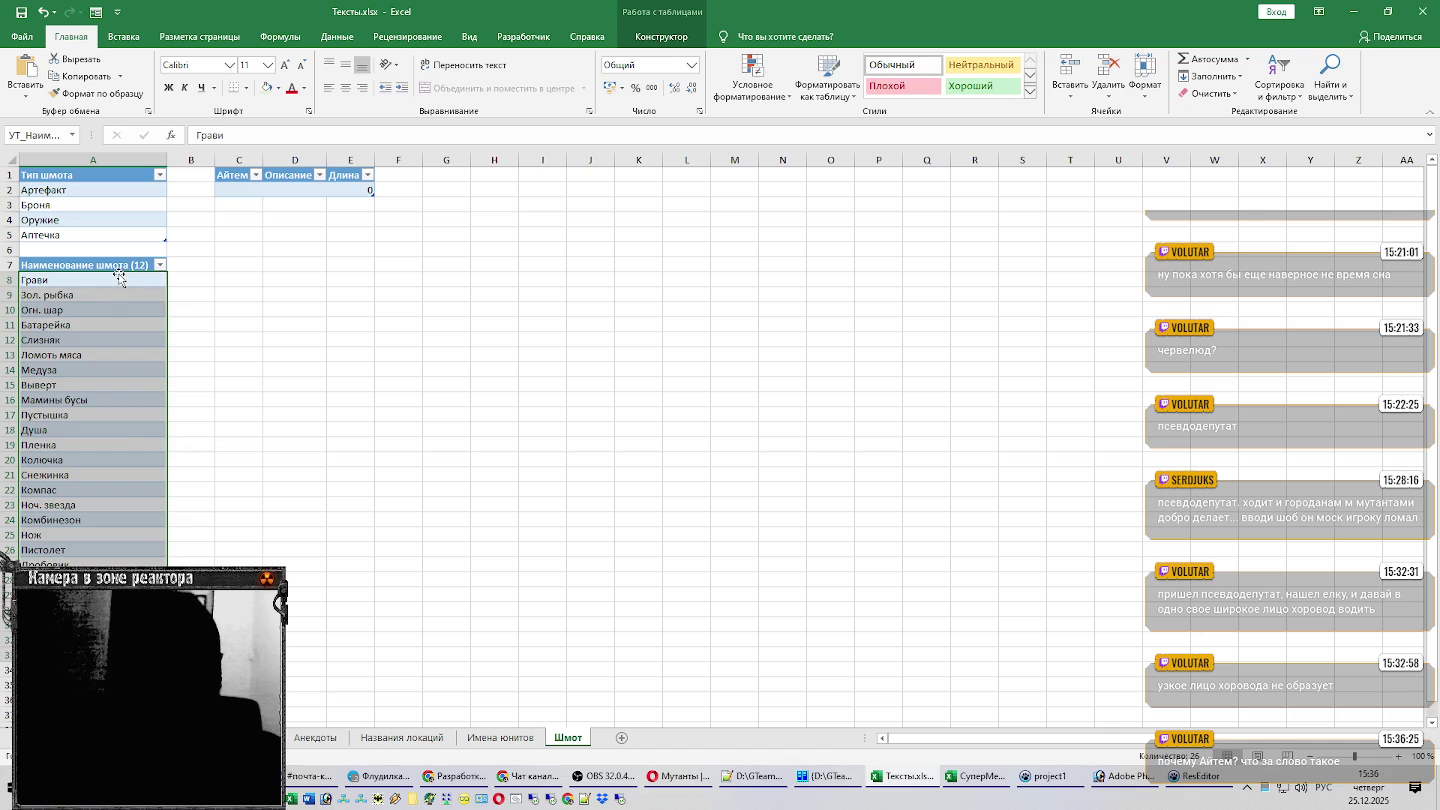
{"action": "left_click", "coordinate": [116, 280]}
{"action": "key", "text": "ctrl+c"}
{"action": "left_click", "coordinate": [250, 191]}
{"action": "key", "text": "ctrl+v"}
Paste the first item's four description lines from Notepad++ into D2:D5.
{"action": "left_click", "coordinate": [284, 186]}
{"action": "key", "text": "alt+Tab"}
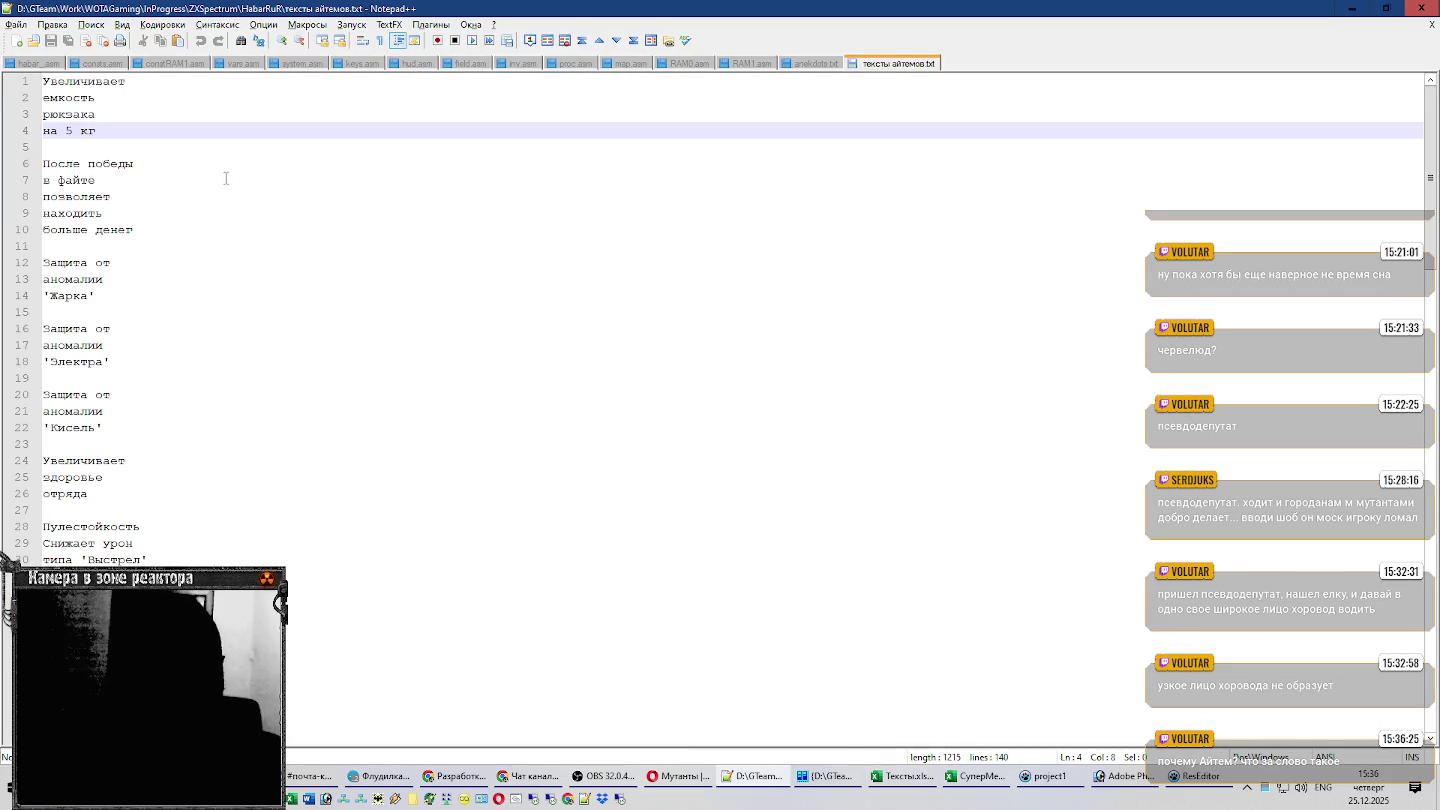
{"action": "left_click_drag", "start_coordinate": [115, 125], "coordinate": [3, 80]}
{"action": "key", "text": "ctrl+c"}
{"action": "key", "text": "alt+Tab"}
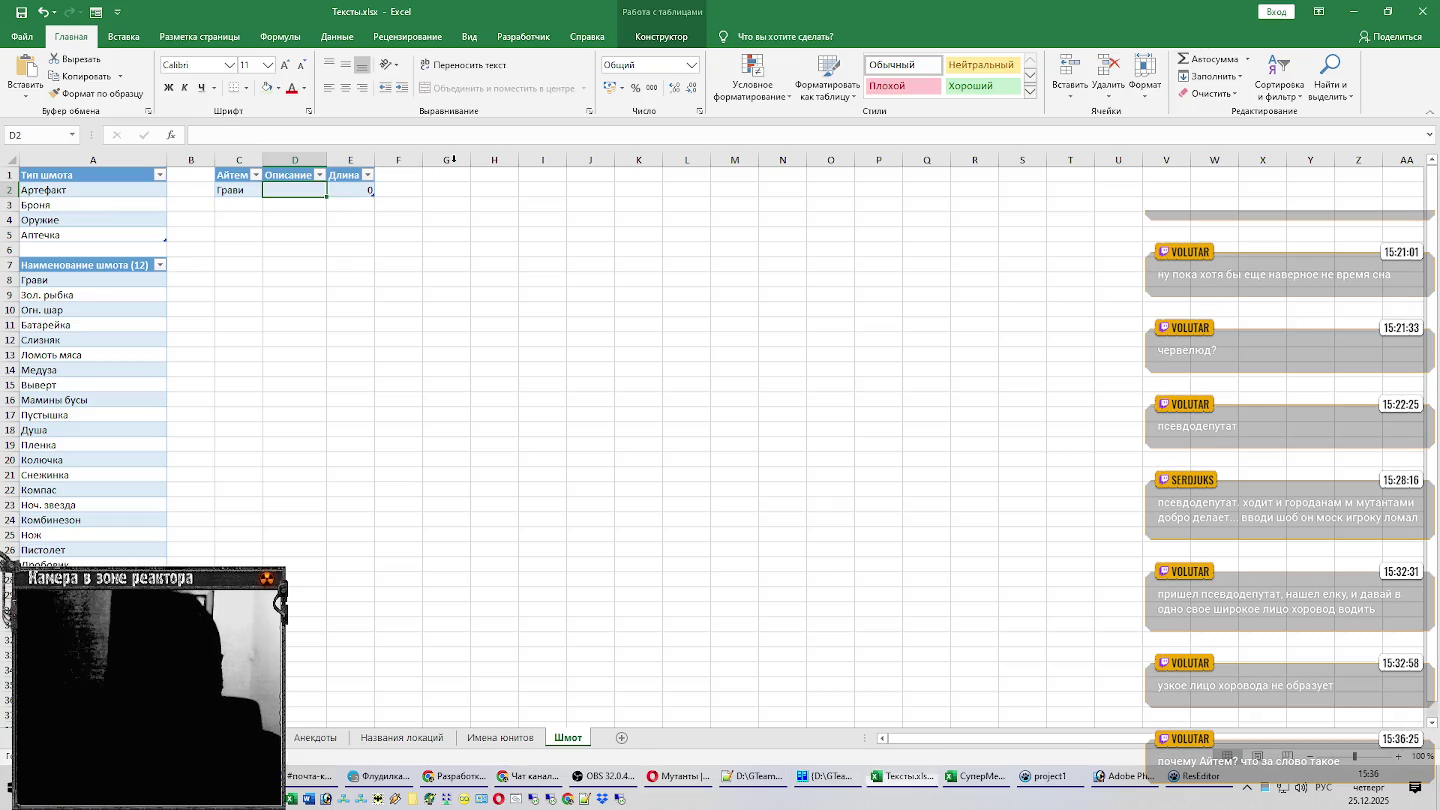
{"action": "key", "text": "ctrl+v"}
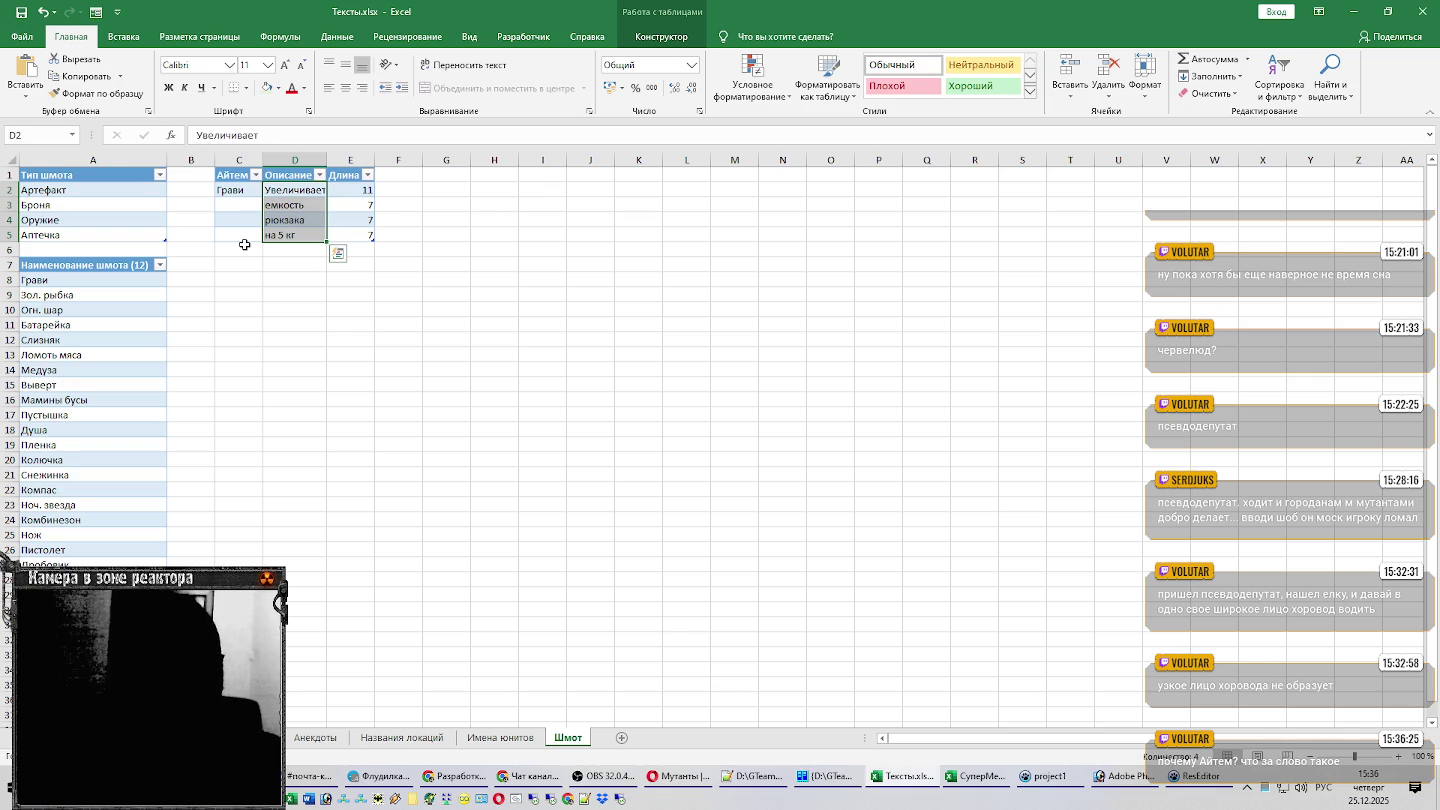
Put Зол. рыбка in C6 and its five description lines in D6:D10.
{"action": "left_click", "coordinate": [244, 245]}
{"action": "left_click", "coordinate": [95, 294]}
{"action": "key", "text": "ctrl+c"}
{"action": "left_click", "coordinate": [246, 248]}
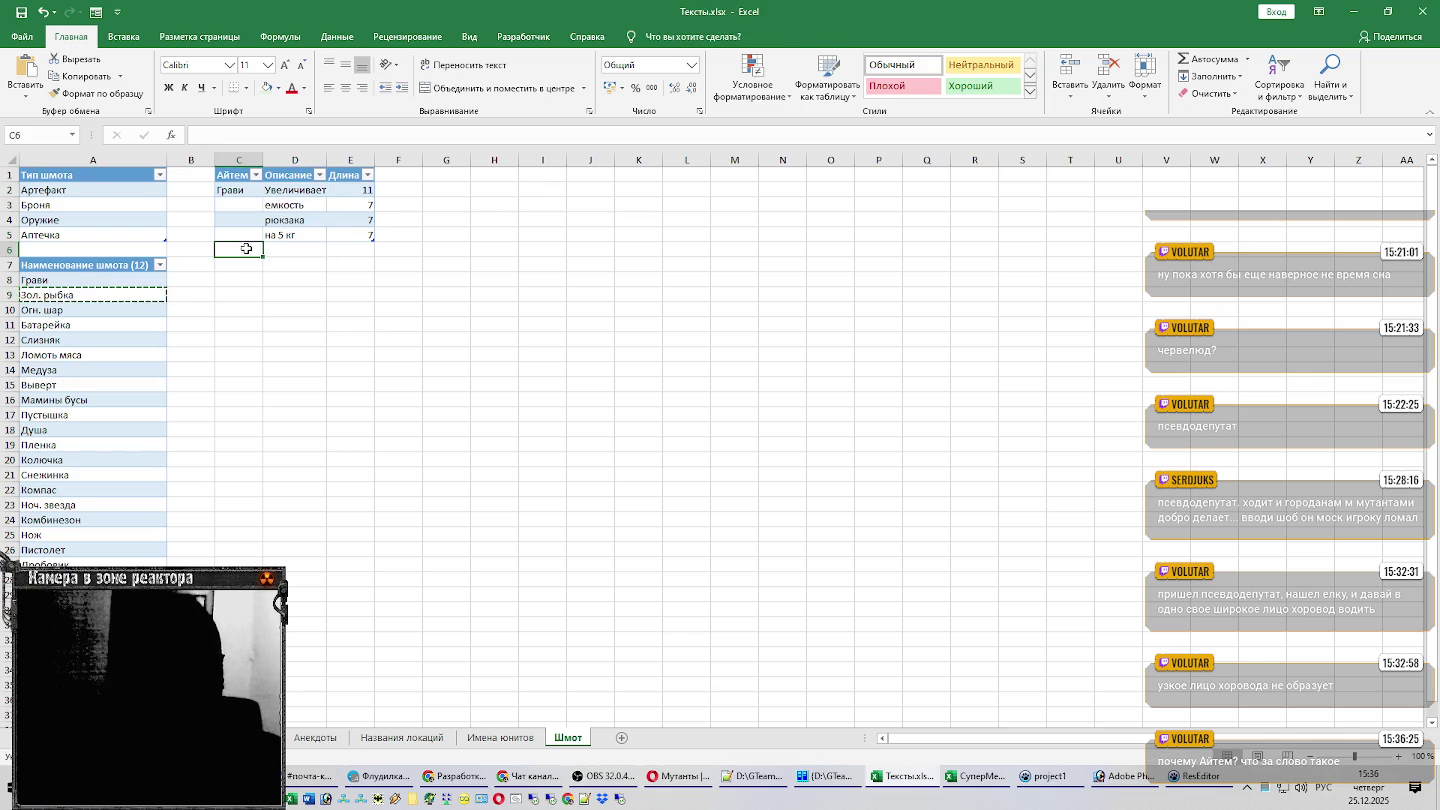
{"action": "key", "text": "ctrl+v"}
{"action": "key", "text": "alt+Tab"}
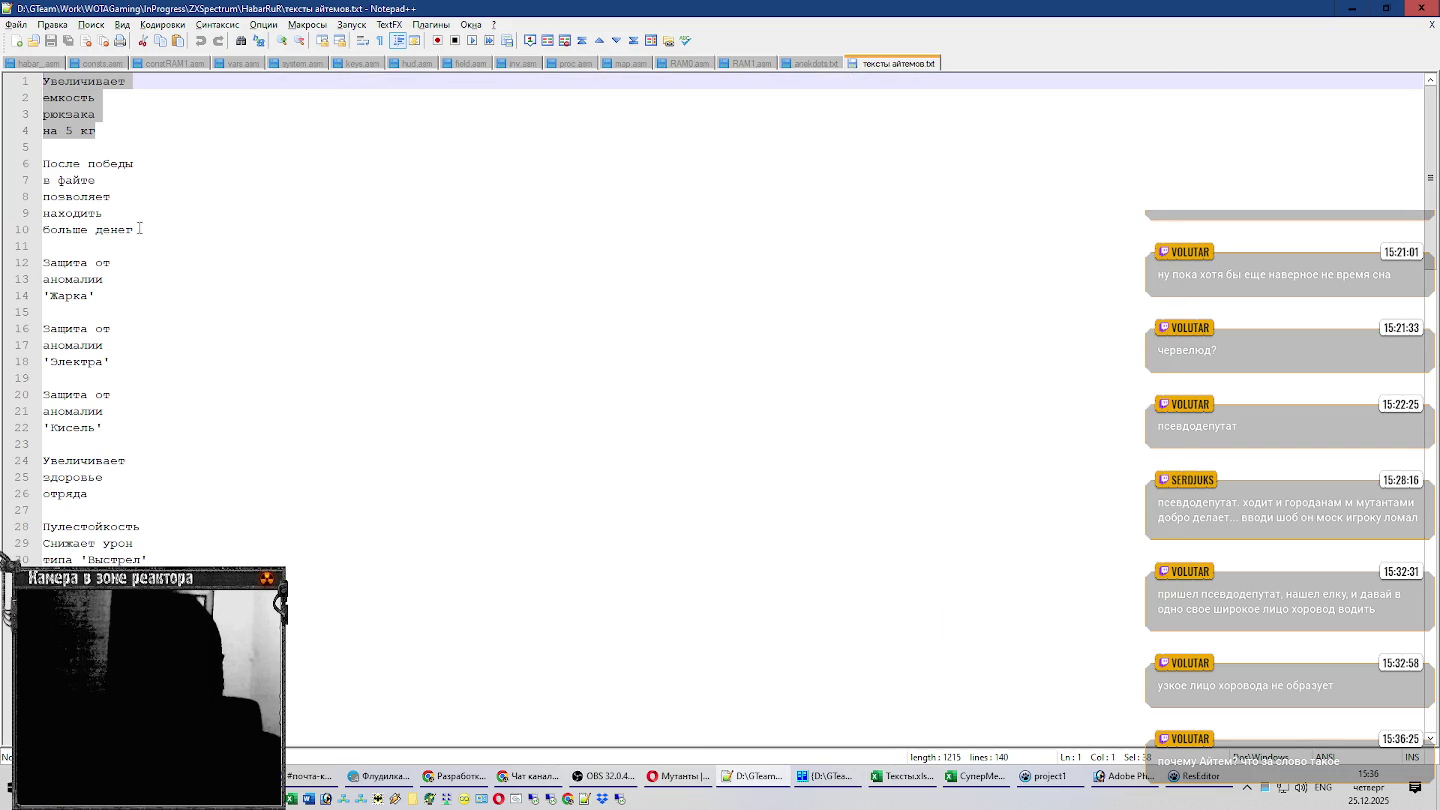
{"action": "left_click_drag", "start_coordinate": [138, 227], "coordinate": [2, 168]}
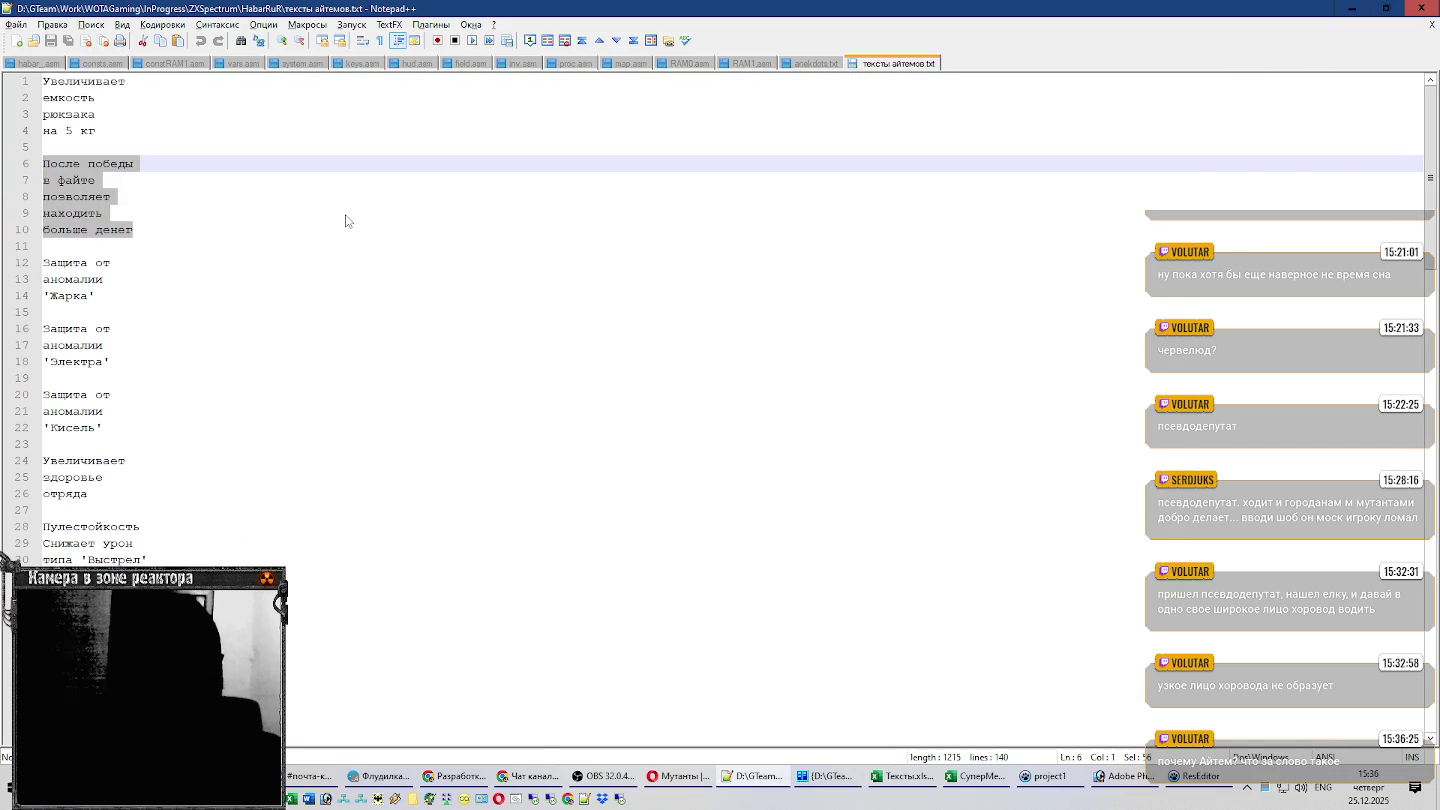
{"action": "key", "text": "ctrl+c"}
{"action": "key", "text": "alt+Tab"}
{"action": "key", "text": "ctrl+v"}
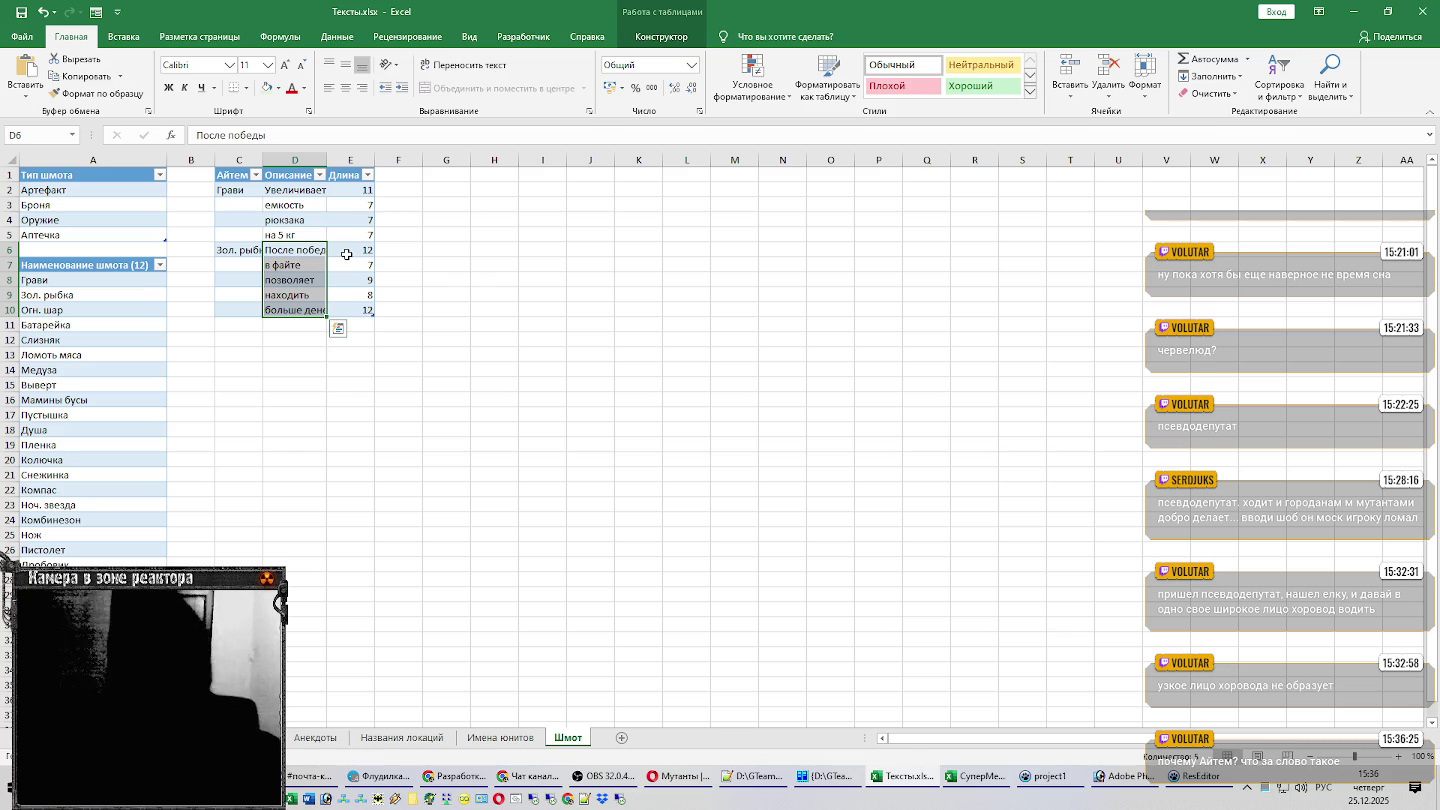
Send a short '(' reply in the stream chat window, then close it.
{"action": "left_click", "coordinate": [530, 776]}
{"action": "left_click", "coordinate": [1149, 702]}
{"action": "type", "text": "("}
{"action": "key", "text": "Return"}
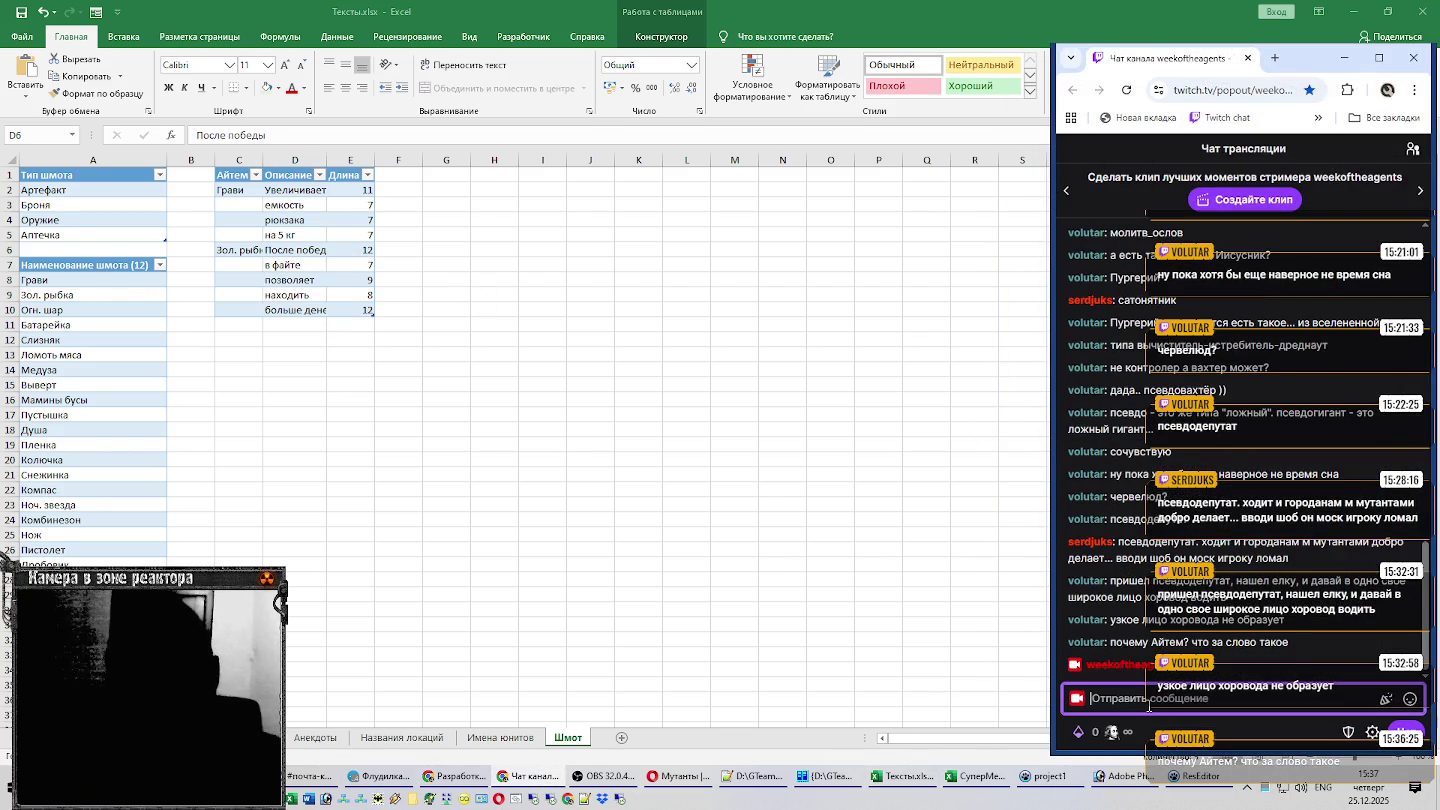
{"action": "left_click", "coordinate": [268, 317], "text": "shift"}
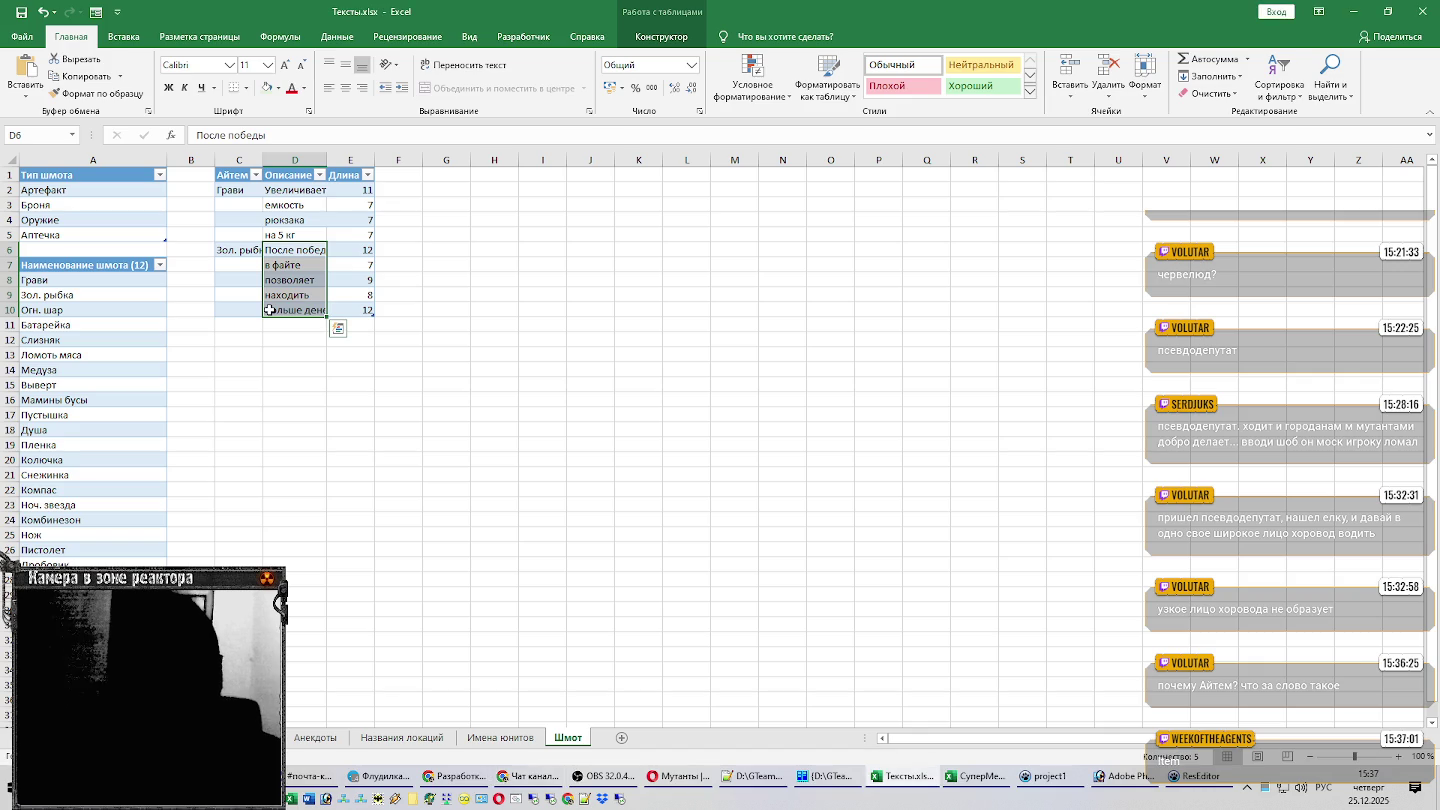
Autofit columns D and C to their entries and check cells D8 and D6.
{"action": "double_click", "coordinate": [326, 159]}
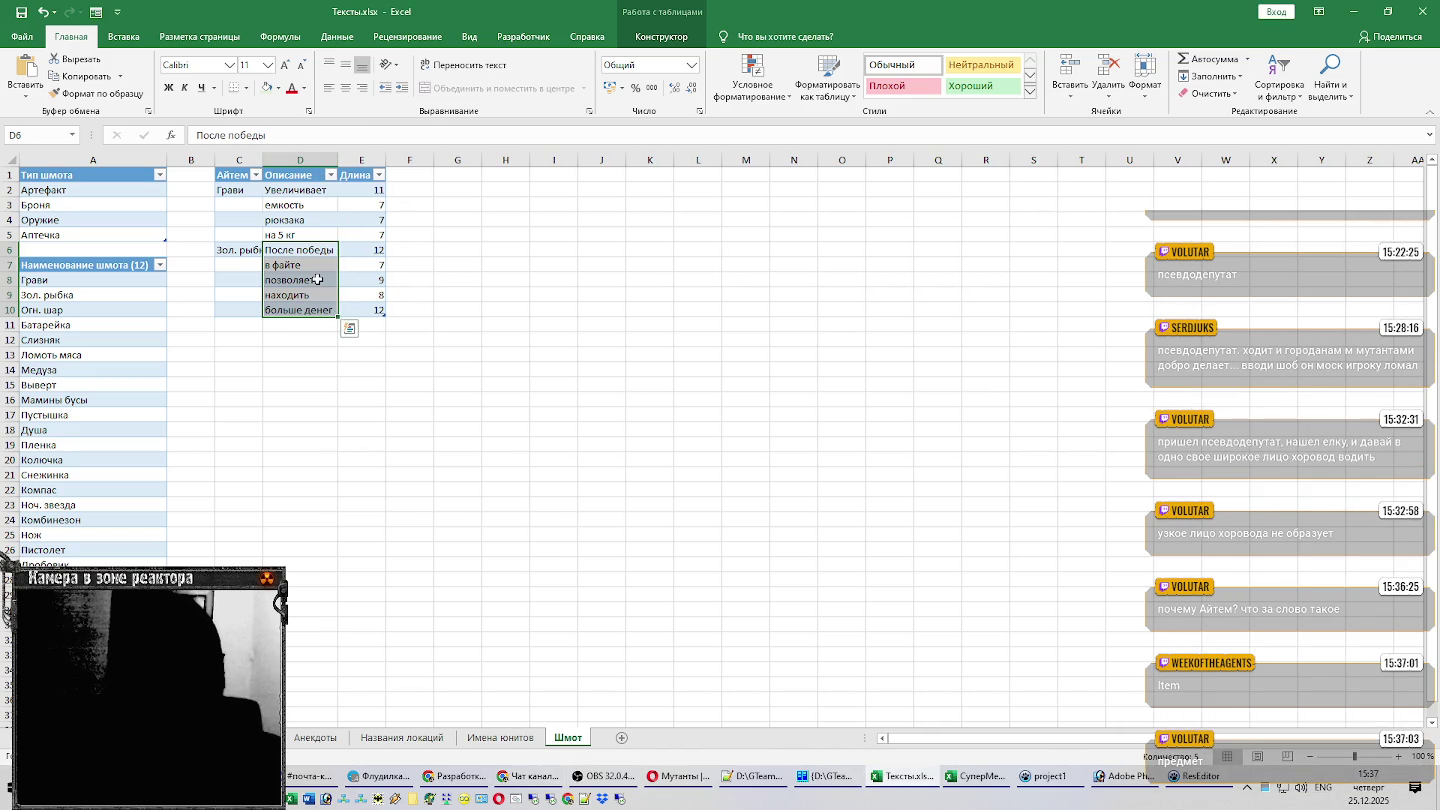
{"action": "left_click", "coordinate": [311, 279]}
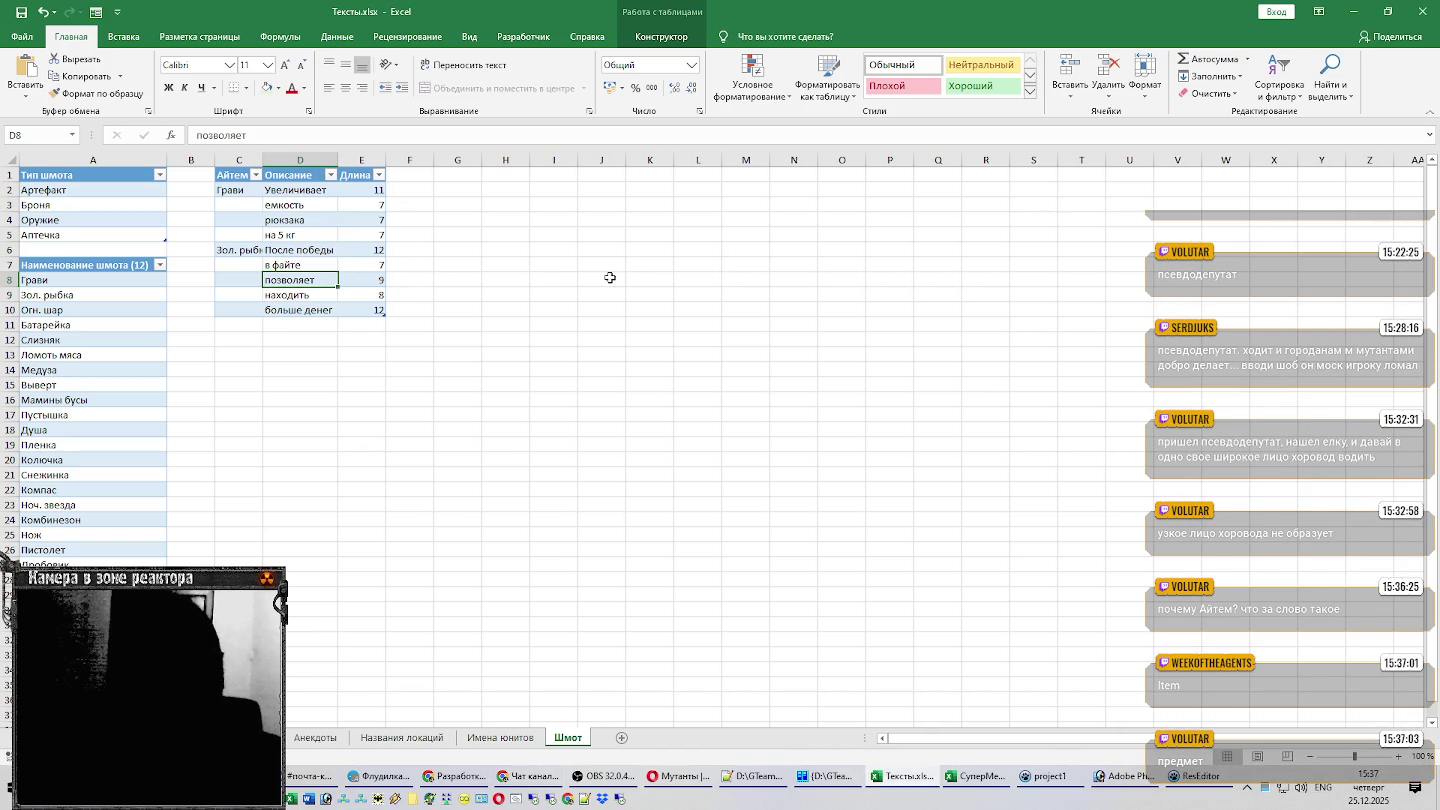
{"action": "double_click", "coordinate": [263, 159]}
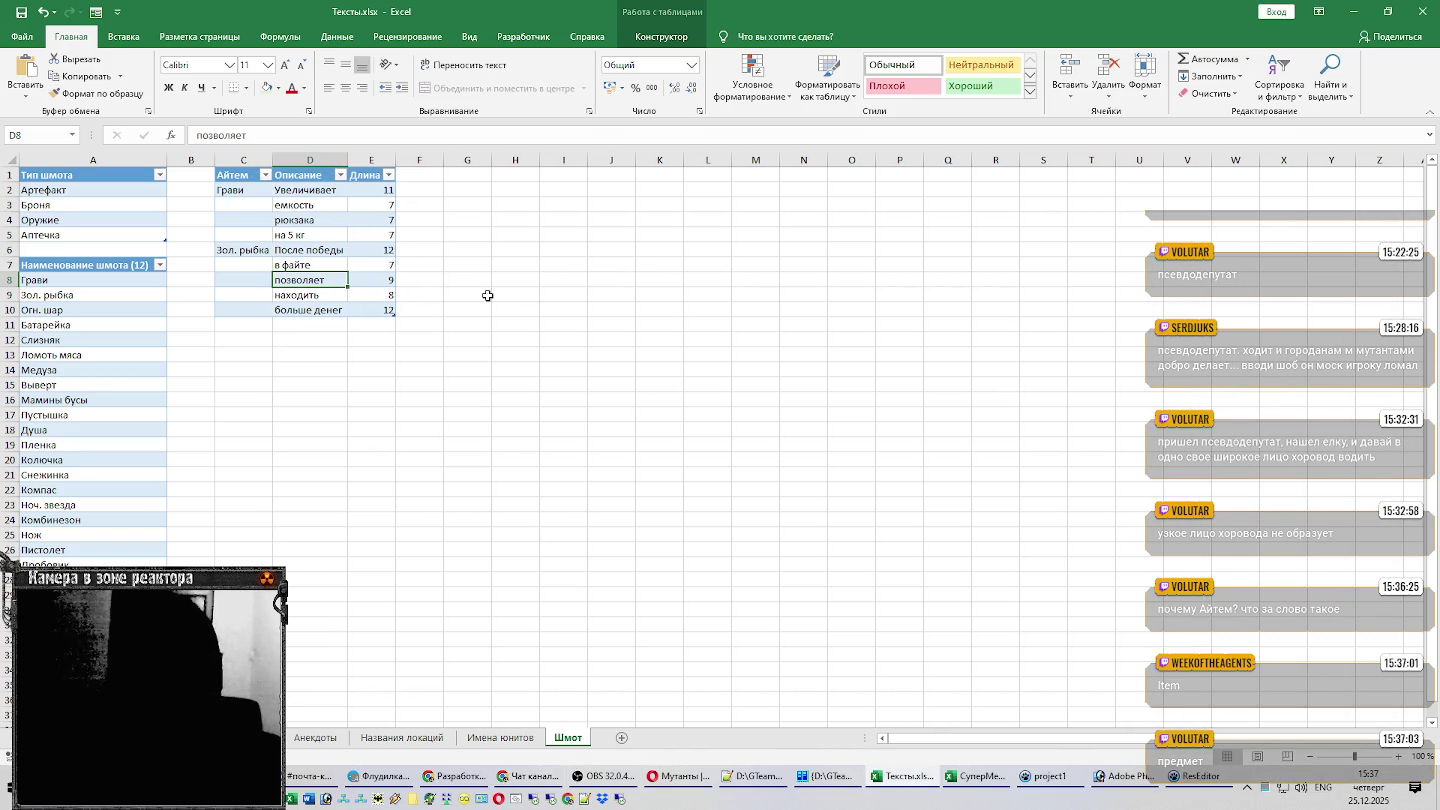
{"action": "left_click", "coordinate": [335, 251]}
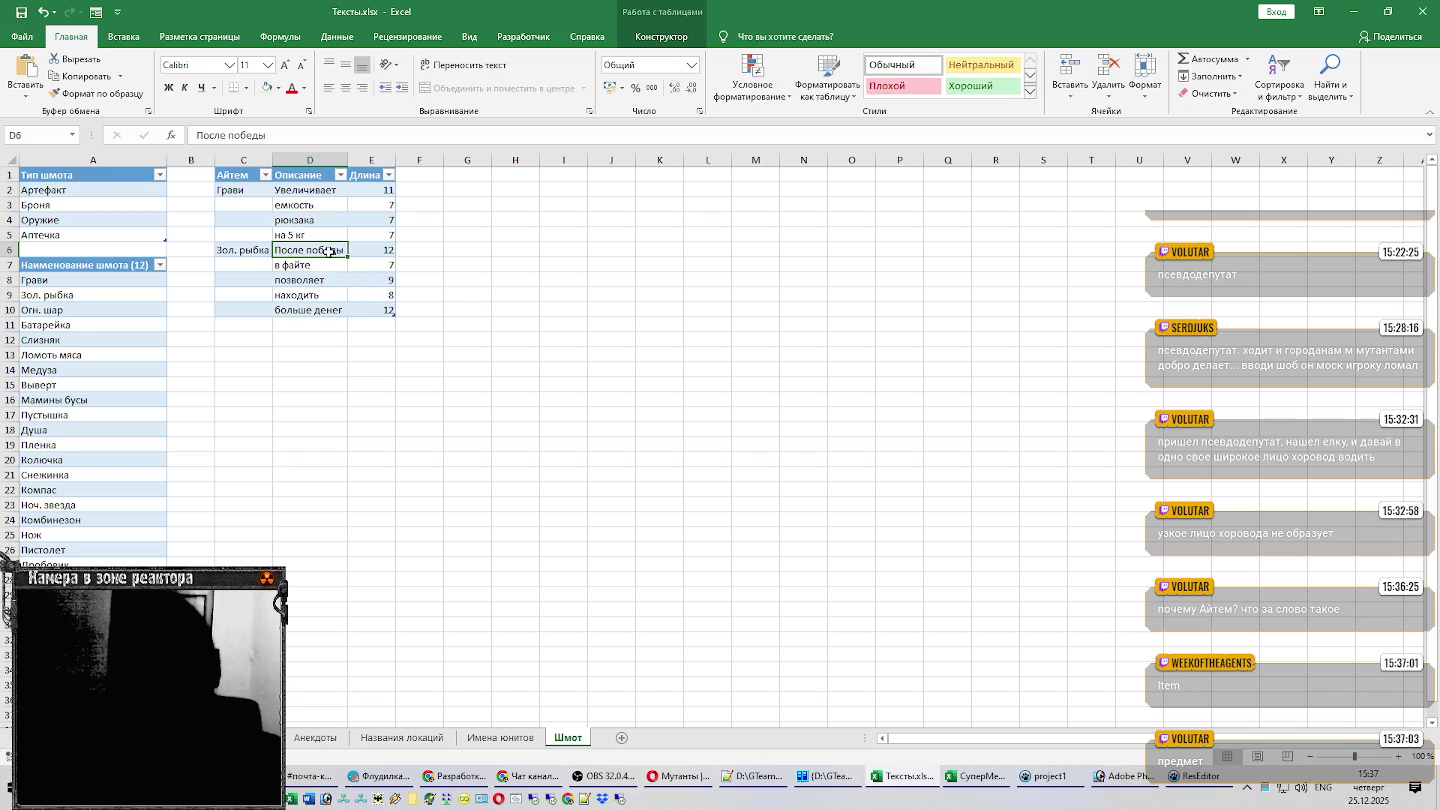
{"action": "left_click", "coordinate": [1125, 776]}
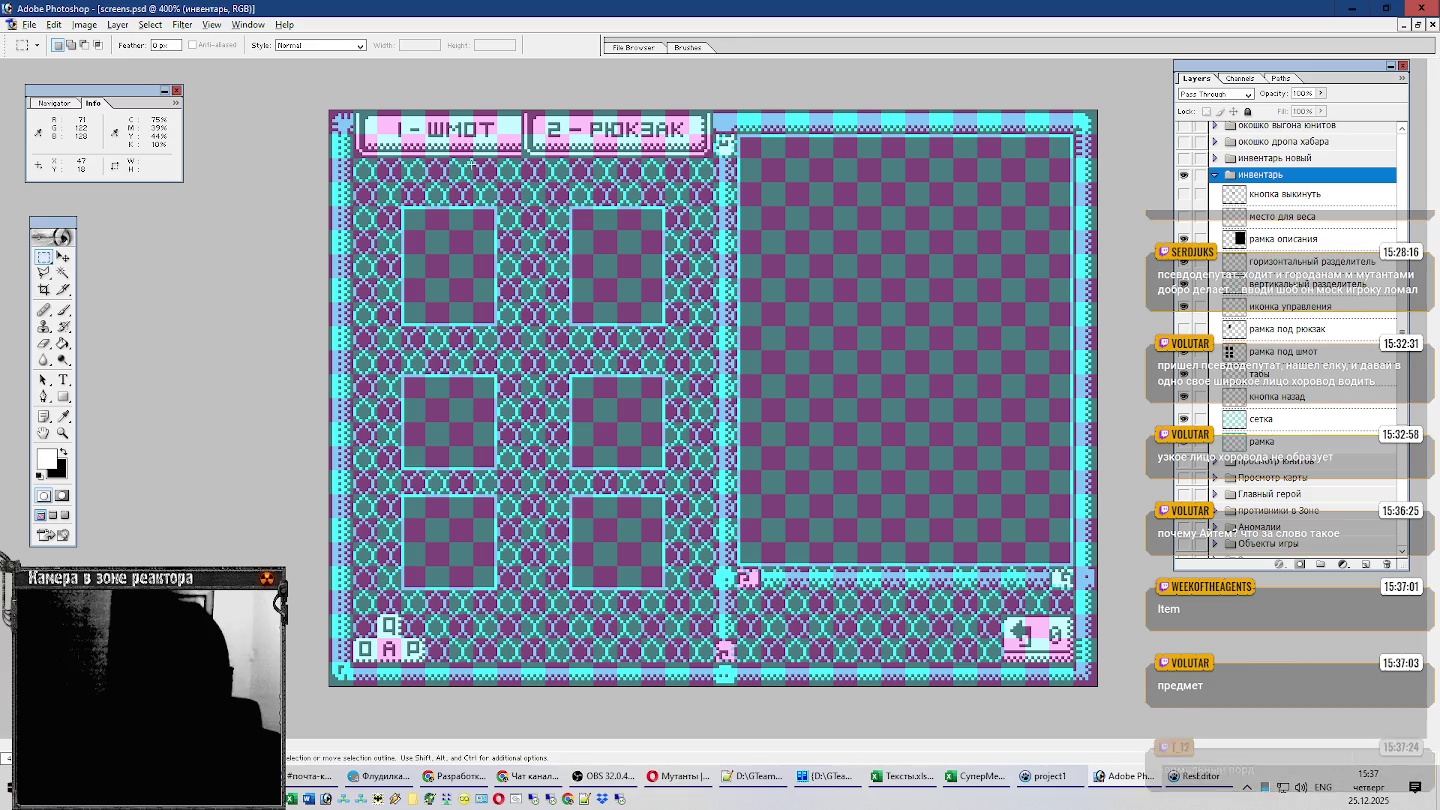
Drag an 85-pixel-wide single-row marquee across the screens.psd inventory mockup.
{"action": "left_click_drag", "start_coordinate": [772, 191], "coordinate": [1032, 191]}
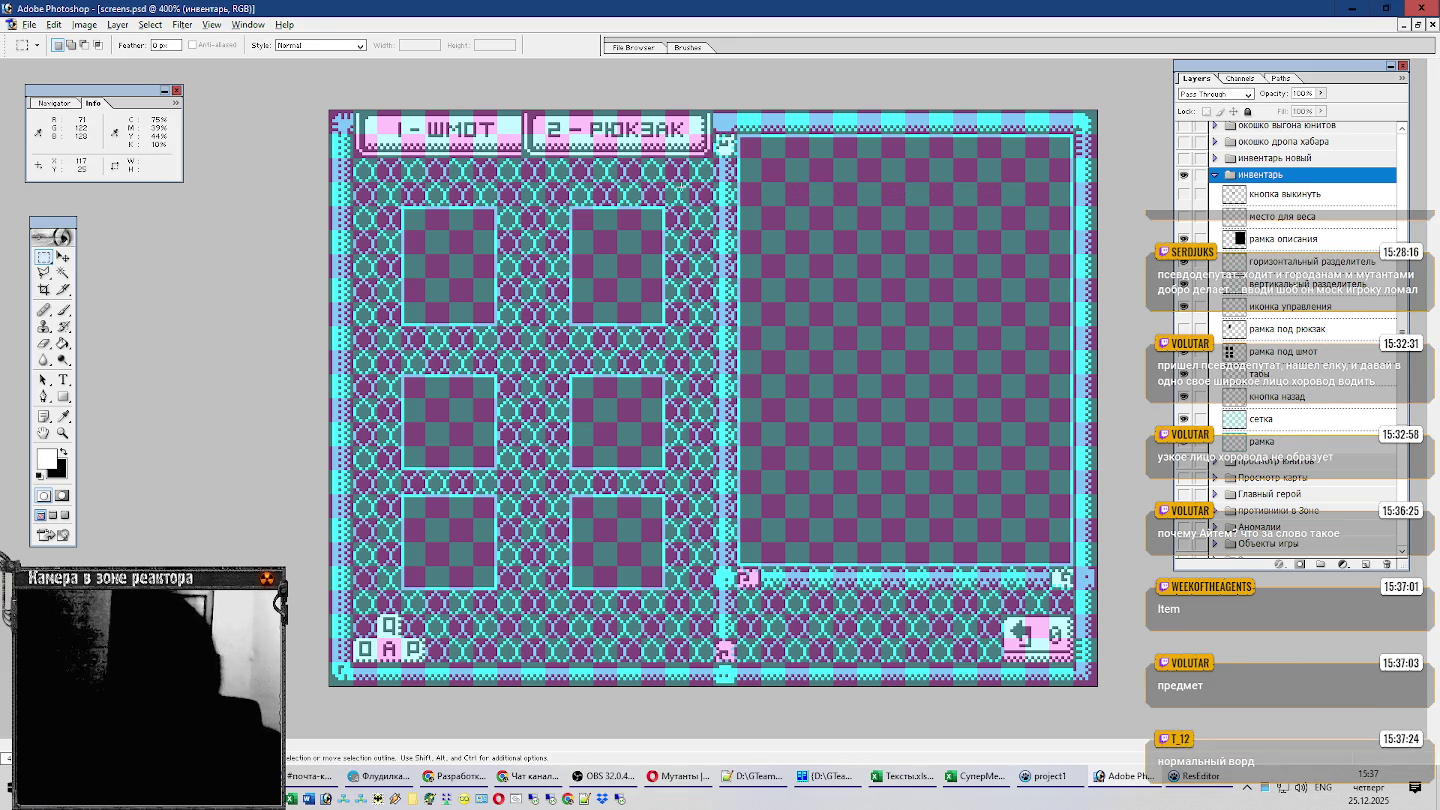
{"action": "key", "text": "alt+Tab"}
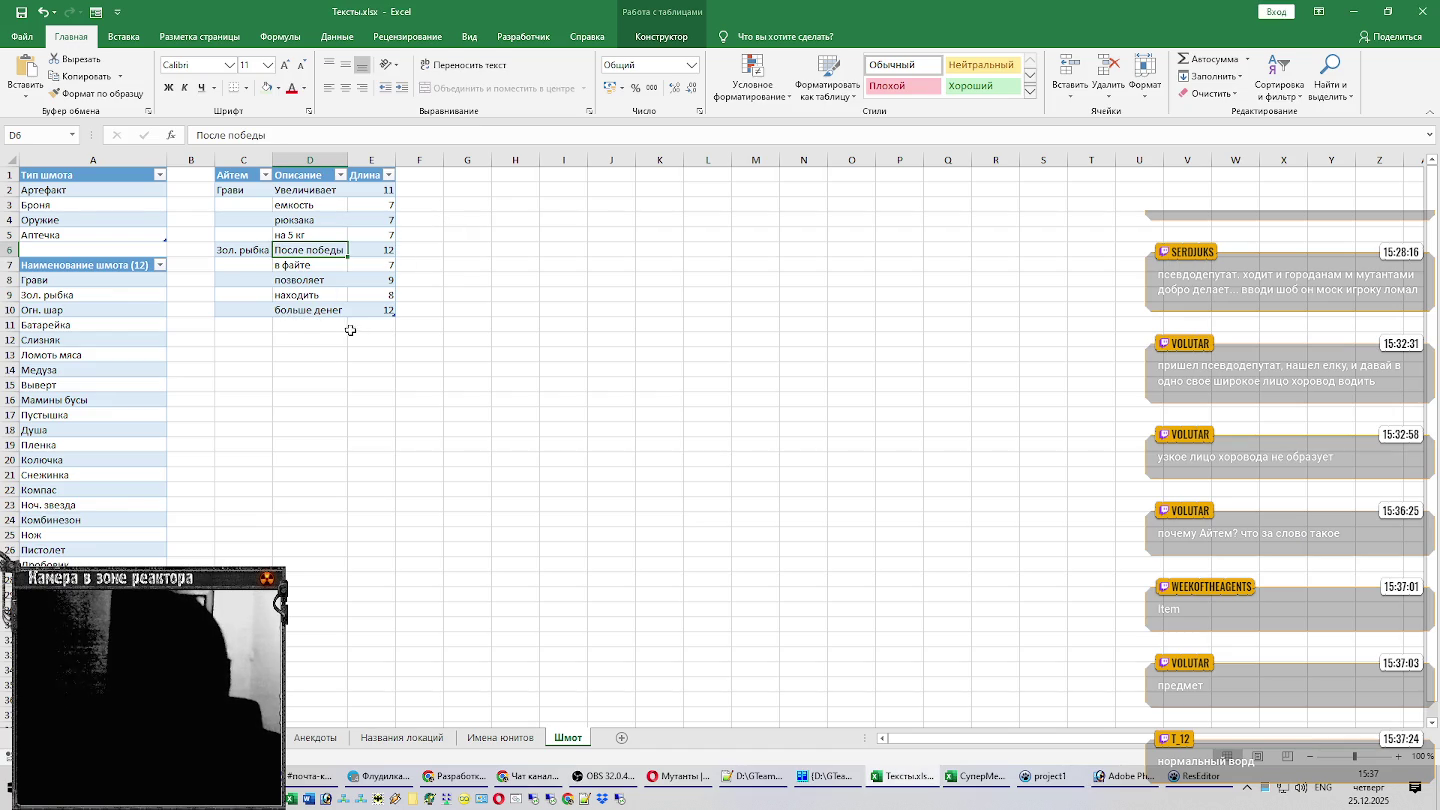
{"action": "key", "text": "alt+Tab"}
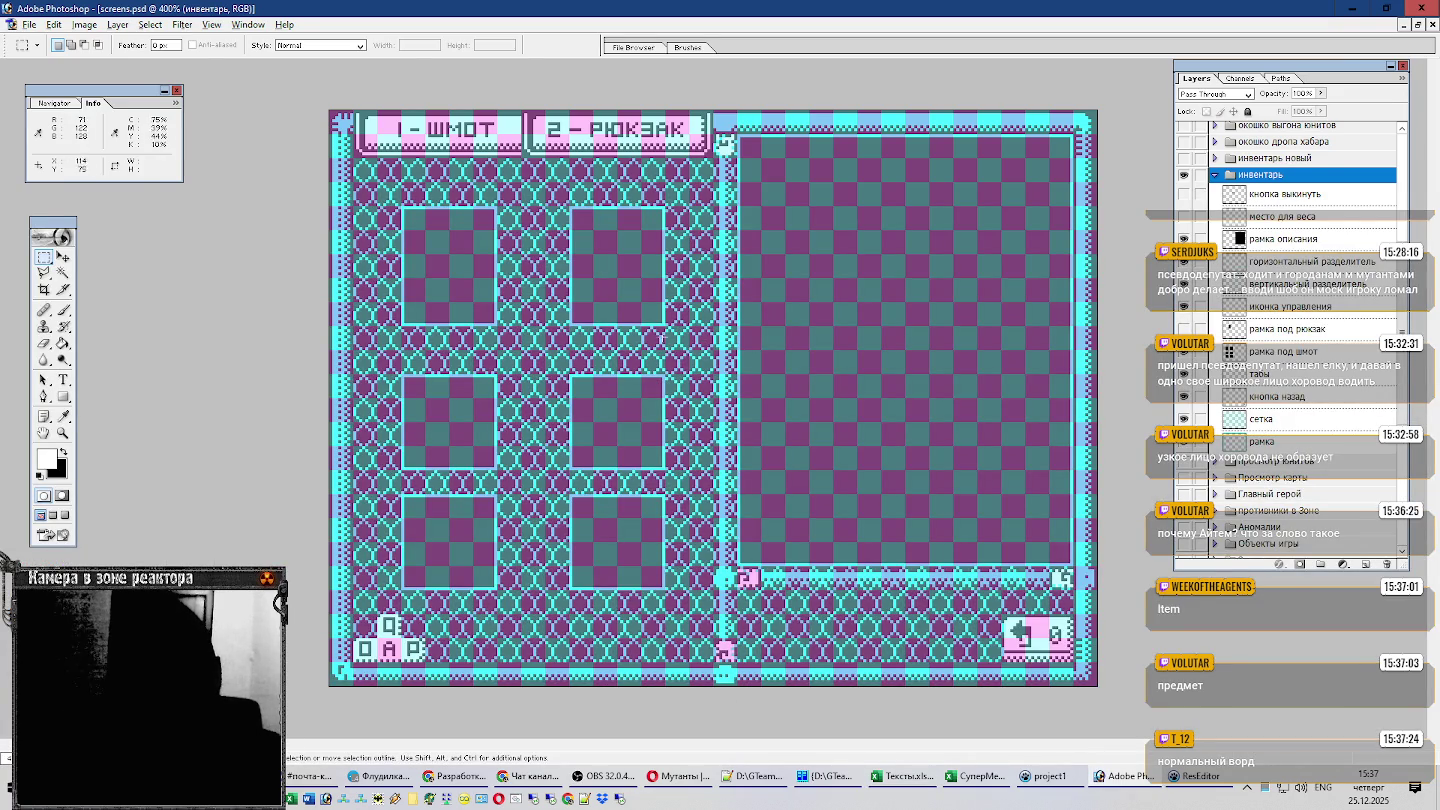
Compare the main.psd sprite sheet with the screens.psd inventory screen, panning main.psd.
{"action": "key", "text": "ctrl+Tab"}
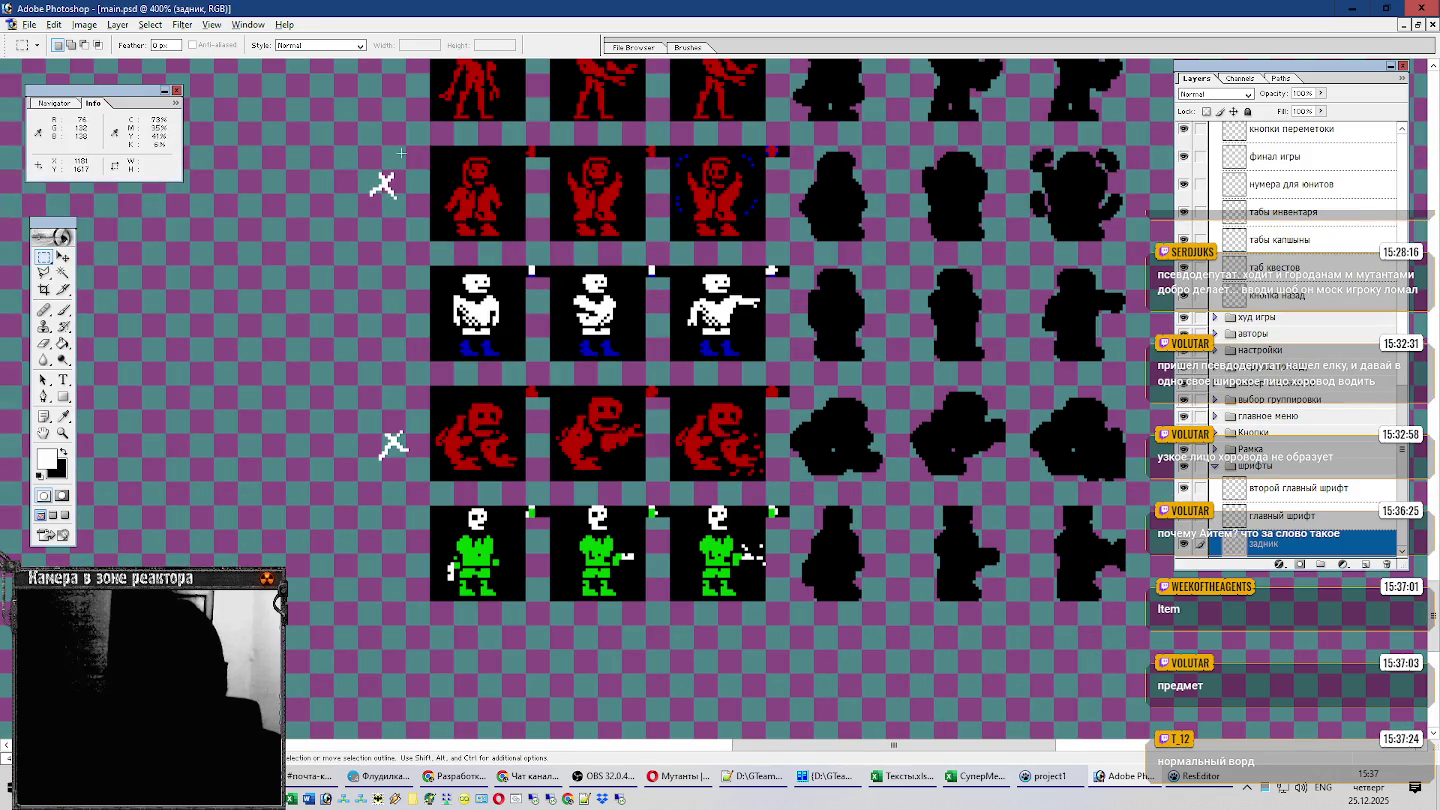
{"action": "left_click_drag", "start_coordinate": [1434, 614], "coordinate": [1426, 92]}
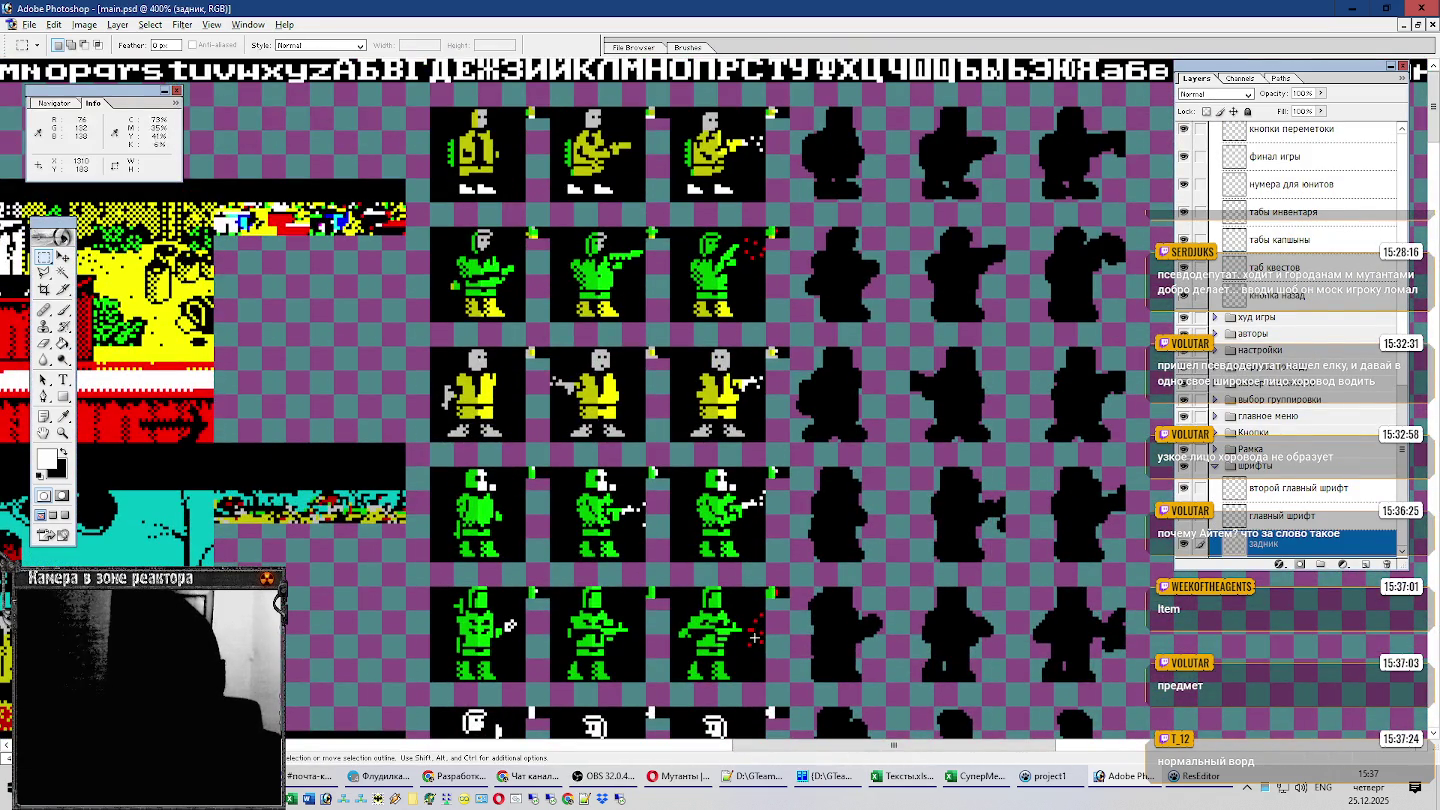
{"action": "left_click_drag", "start_coordinate": [776, 742], "coordinate": [184, 740]}
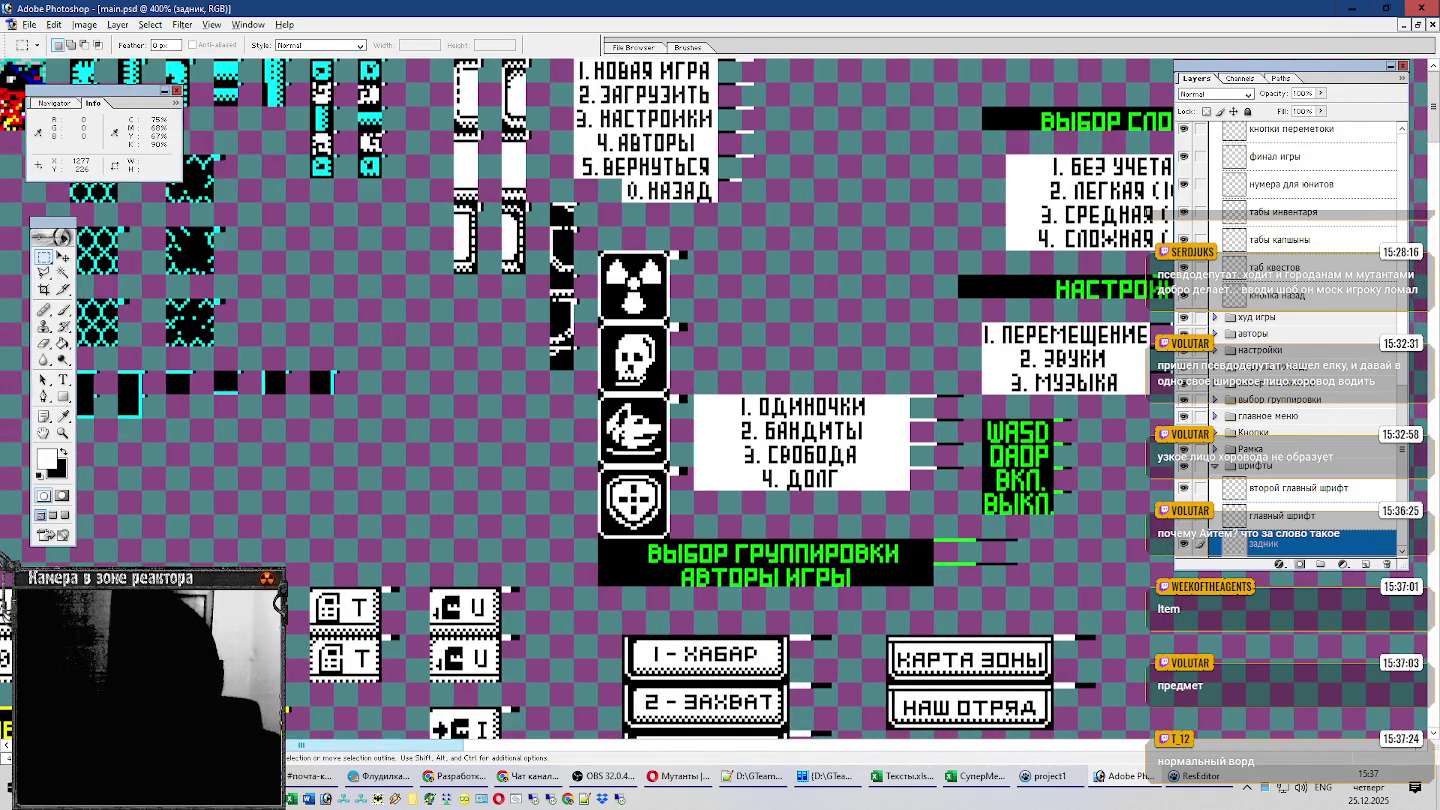
{"action": "scroll", "coordinate": [700, 400], "scroll_direction": "down", "scroll_amount": 5}
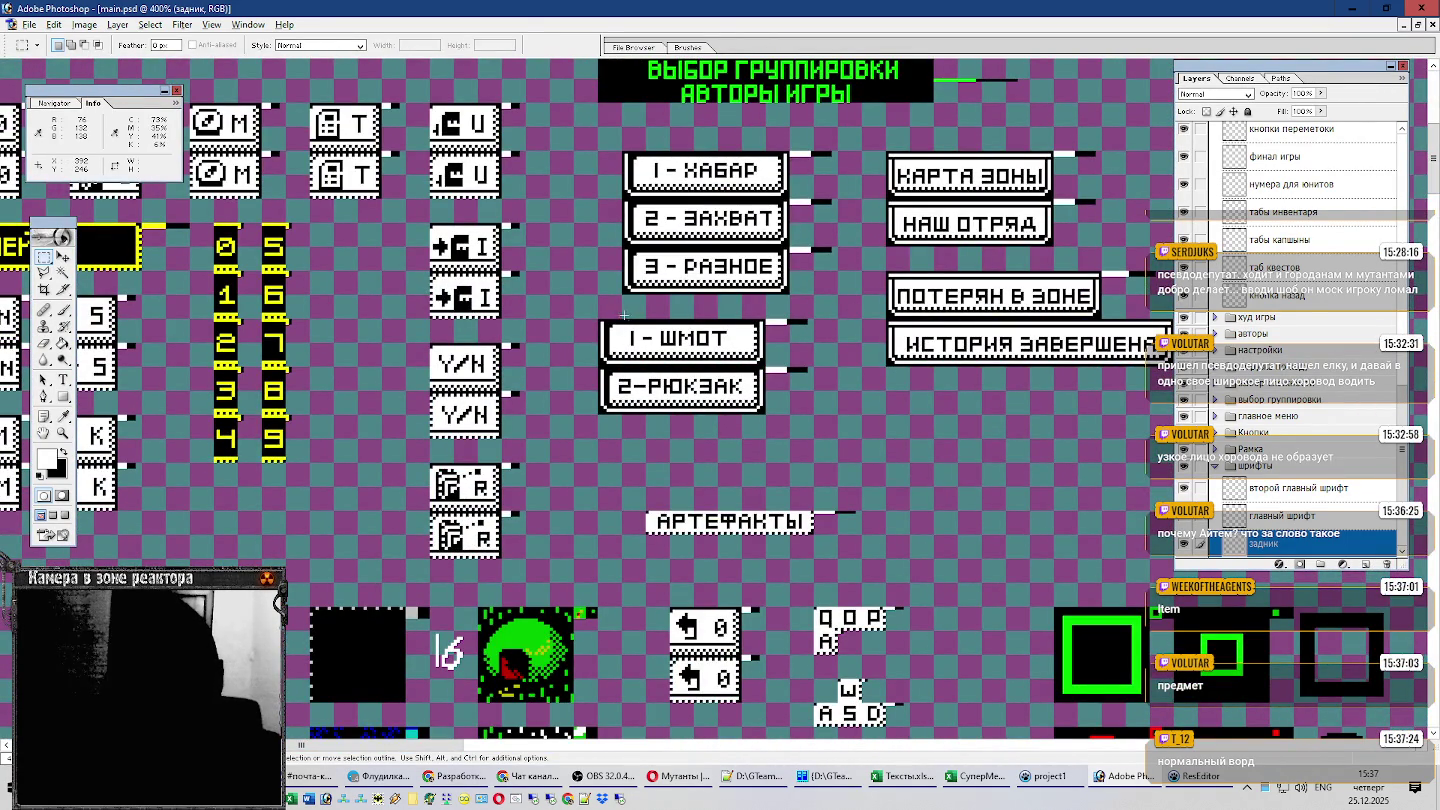
{"action": "key", "text": "ctrl+Tab"}
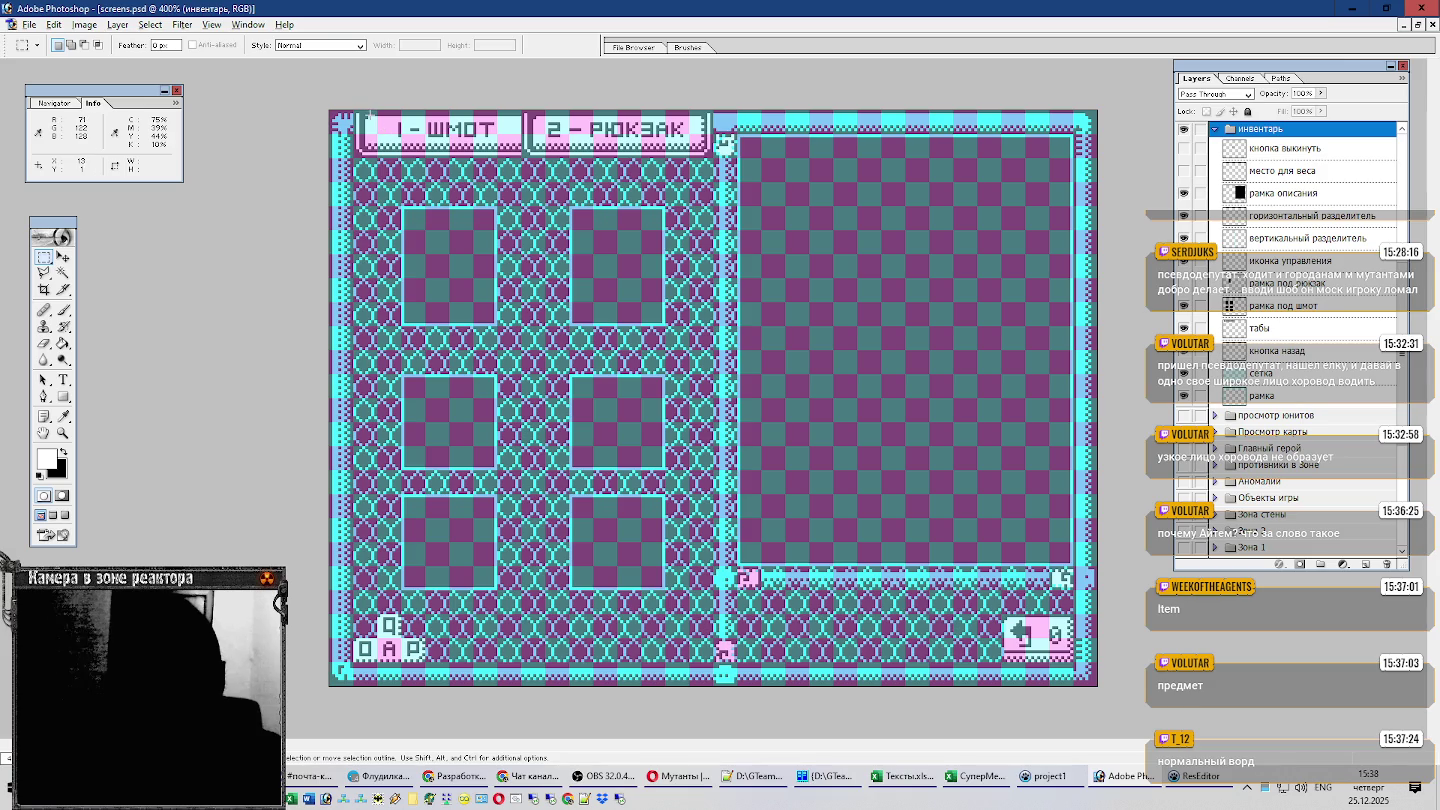
{"action": "key", "text": "ctrl+Tab"}
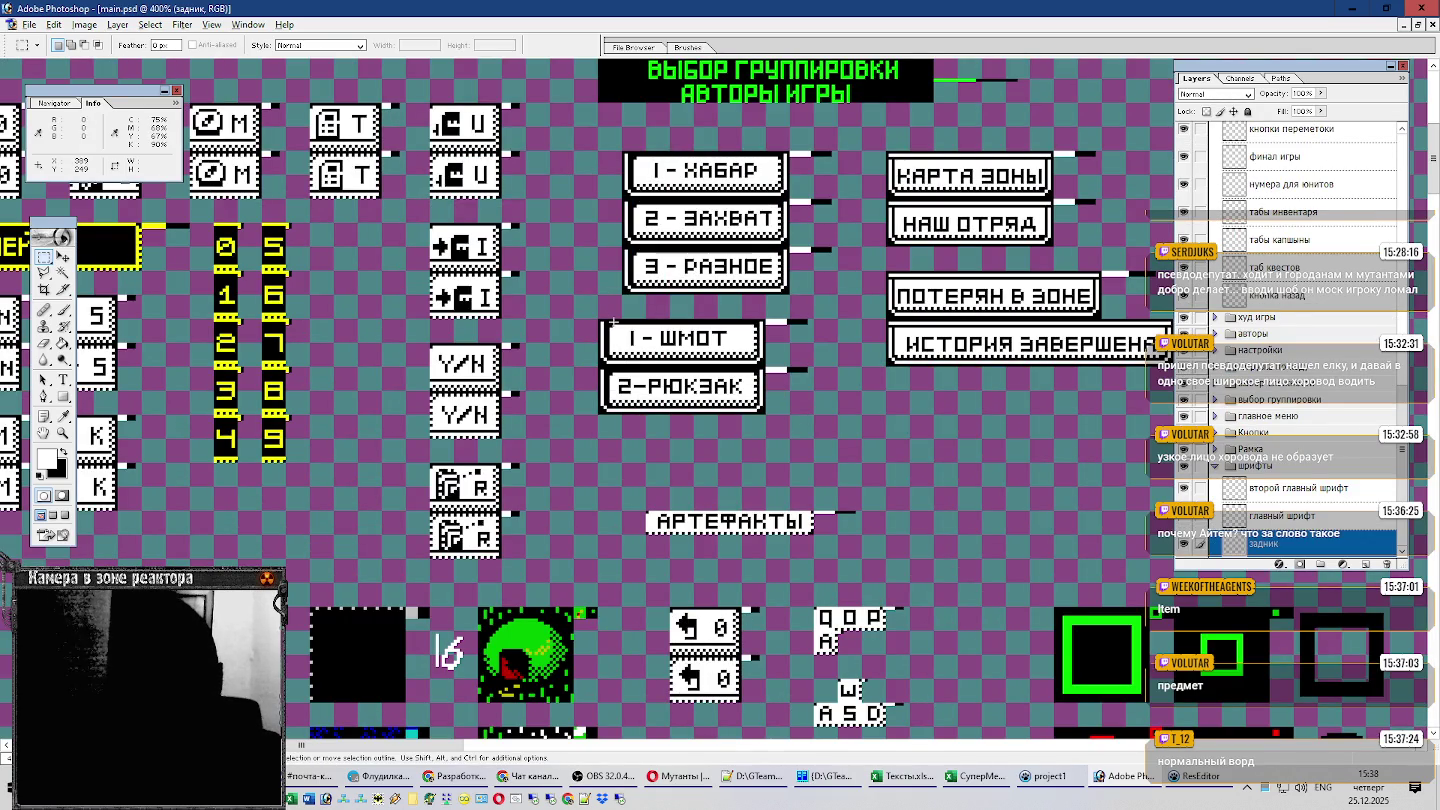
{"action": "key", "text": "ctrl+Tab"}
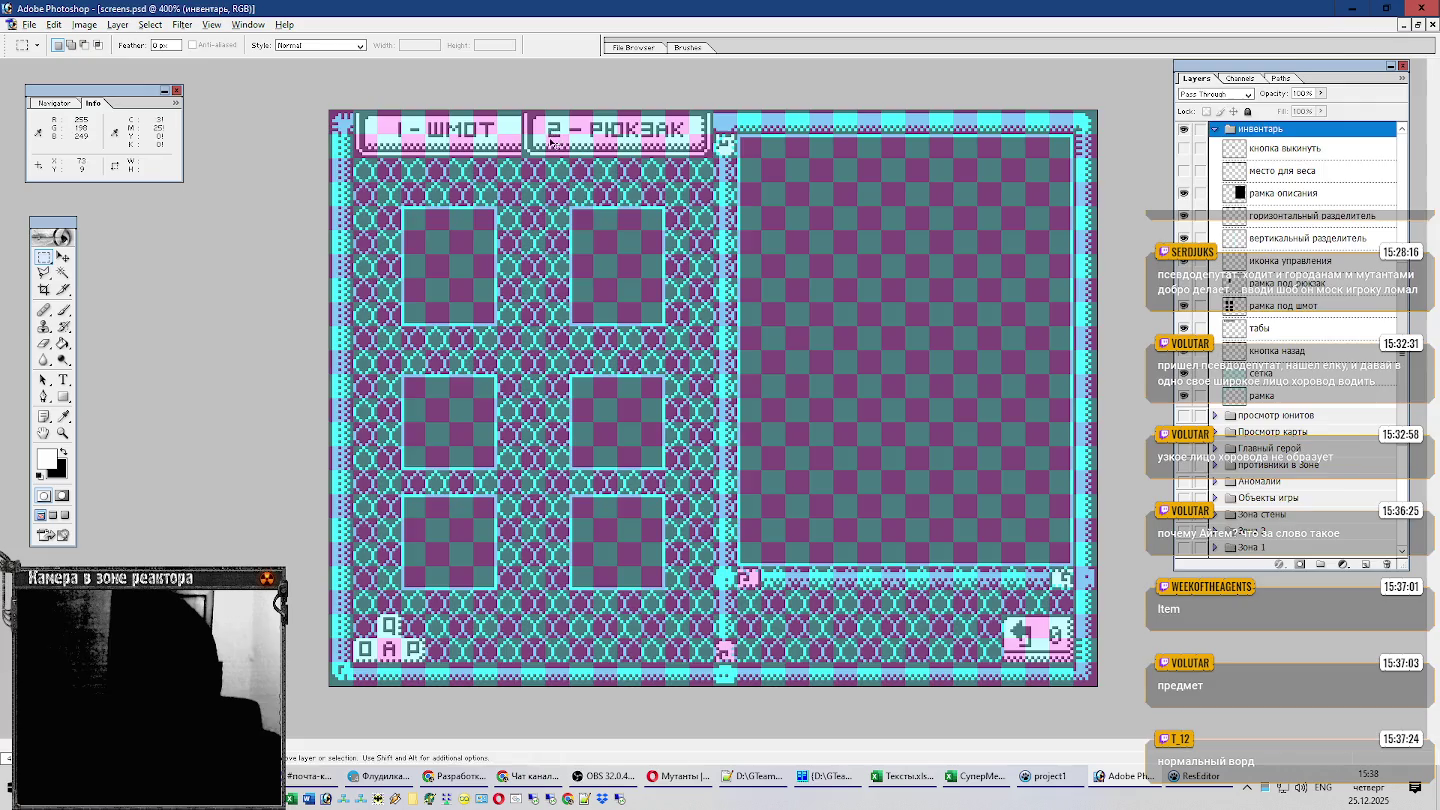
{"action": "key", "text": "ctrl+Tab"}
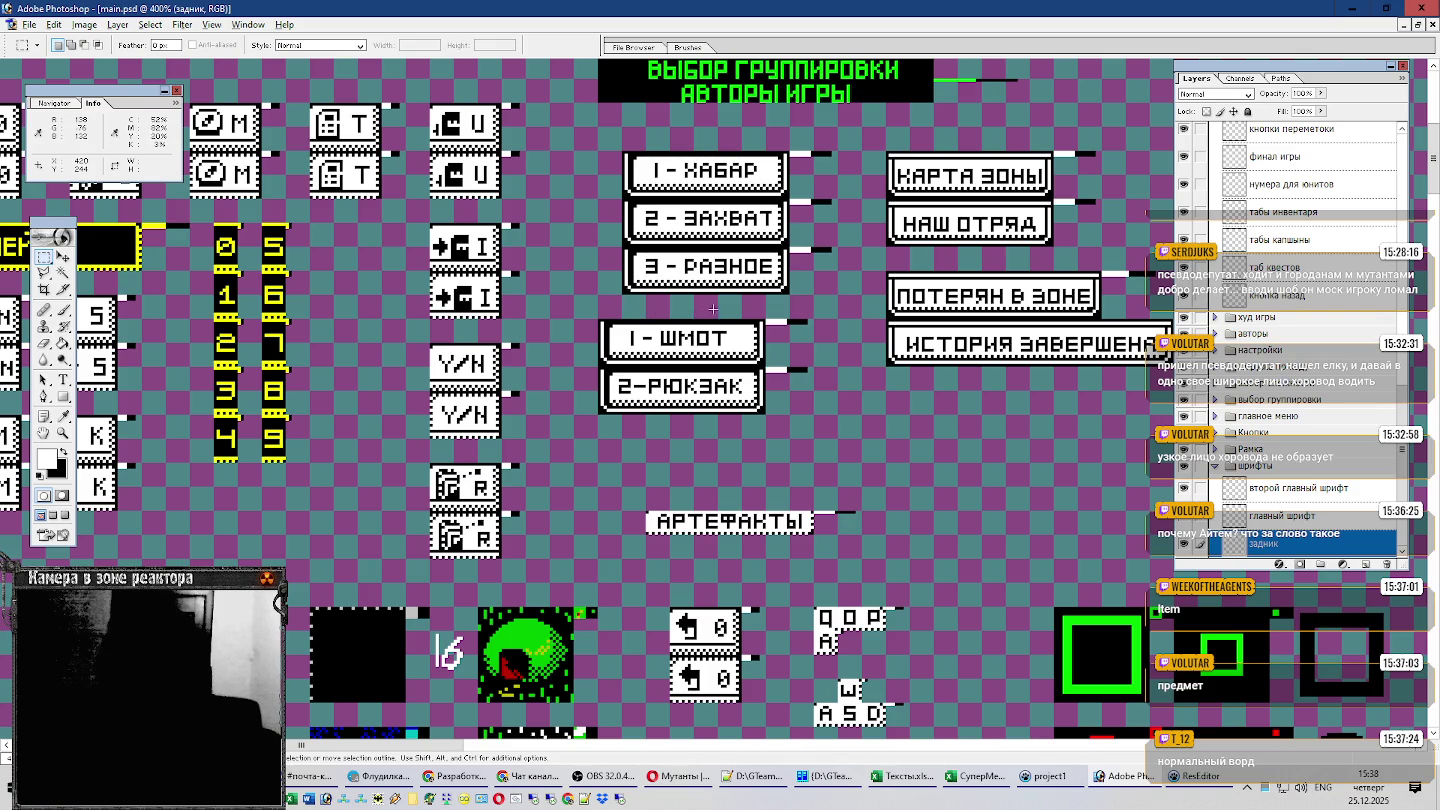
{"action": "key", "text": "ctrl+Tab"}
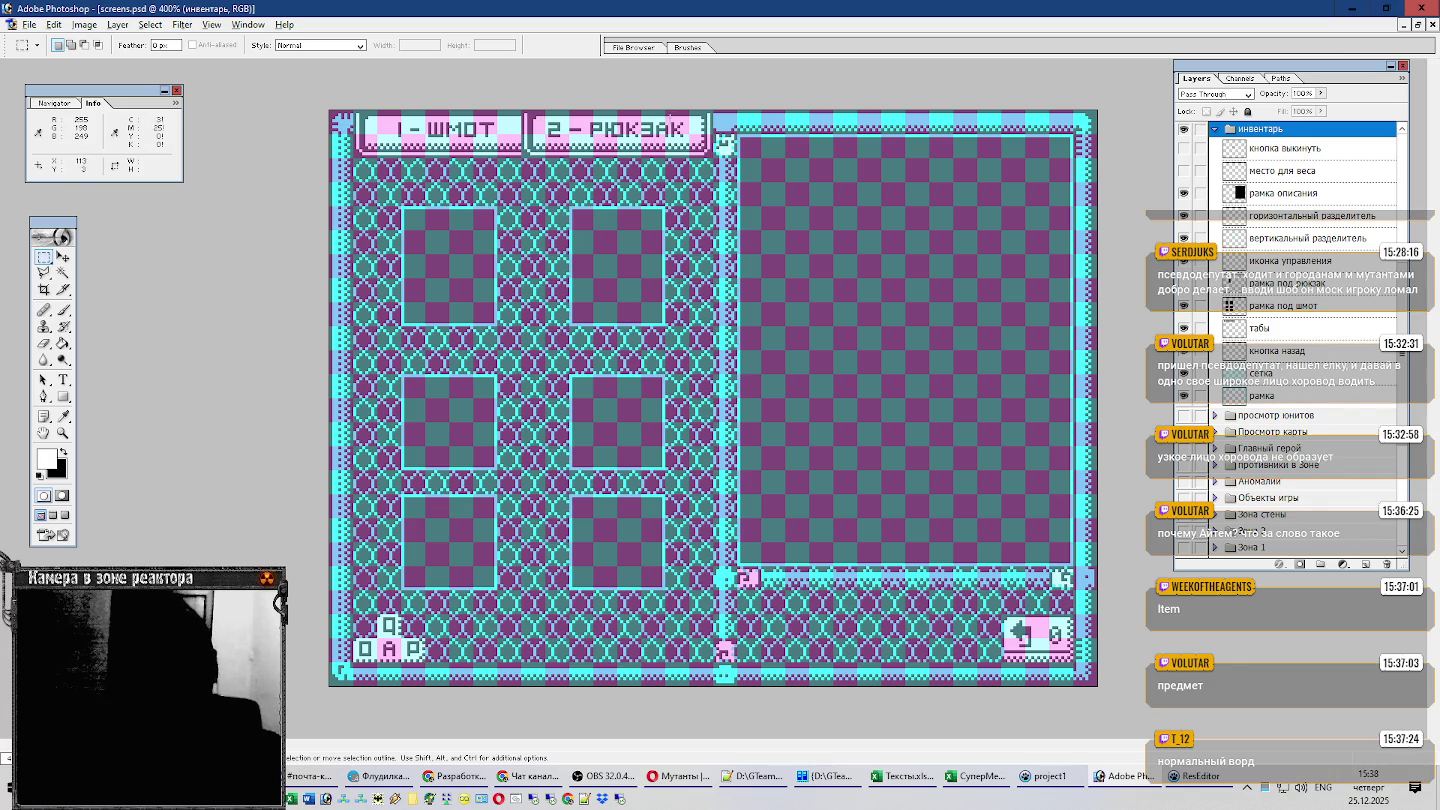
Return to Excel and start editing the Описание header in D1.
{"action": "key", "text": "alt+Tab"}
{"action": "left_click", "coordinate": [312, 175]}
{"action": "double_click", "coordinate": [312, 175]}
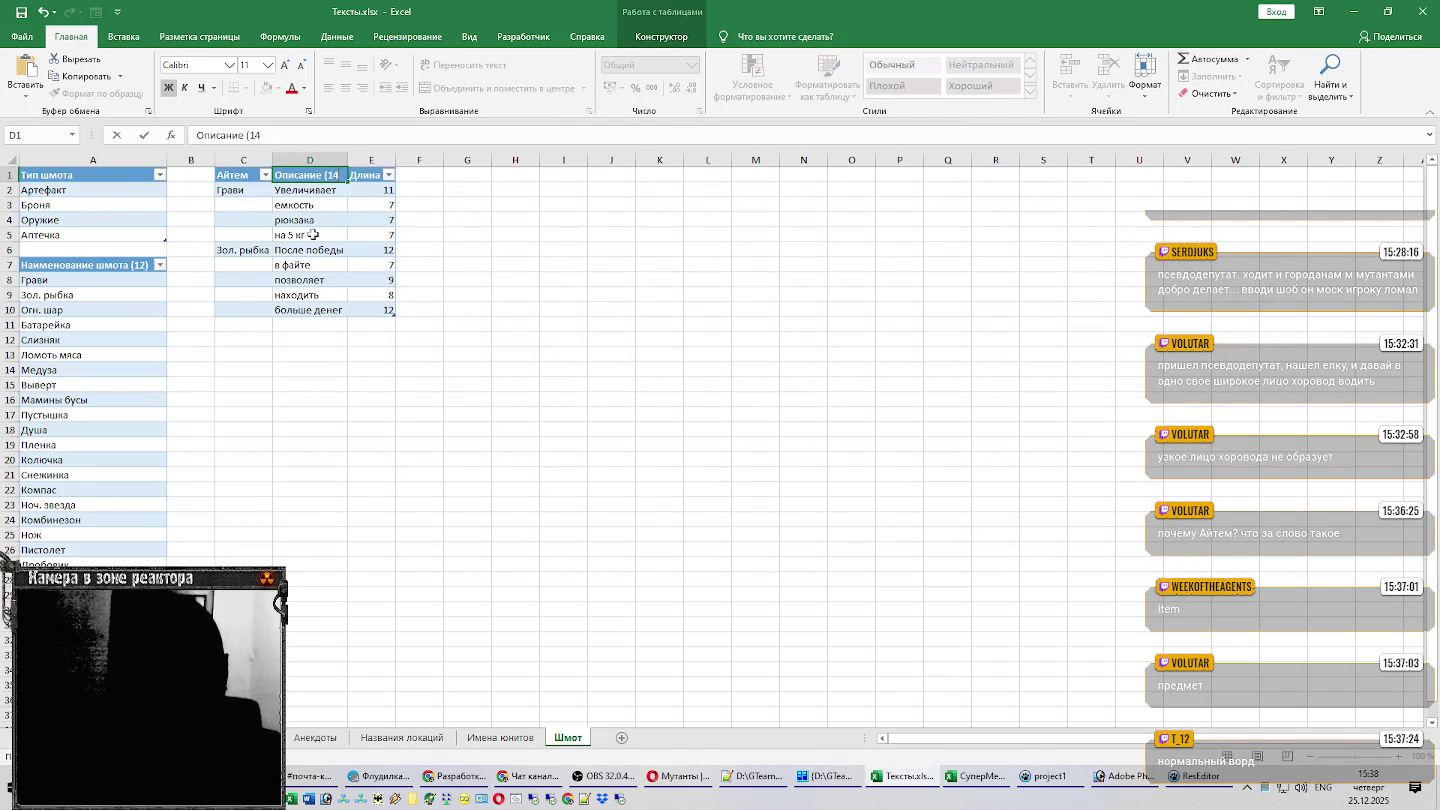
Confirm D1 and change the A7 header count to read 'Наименование шмота (14)'.
{"action": "key", "text": "Escape"}
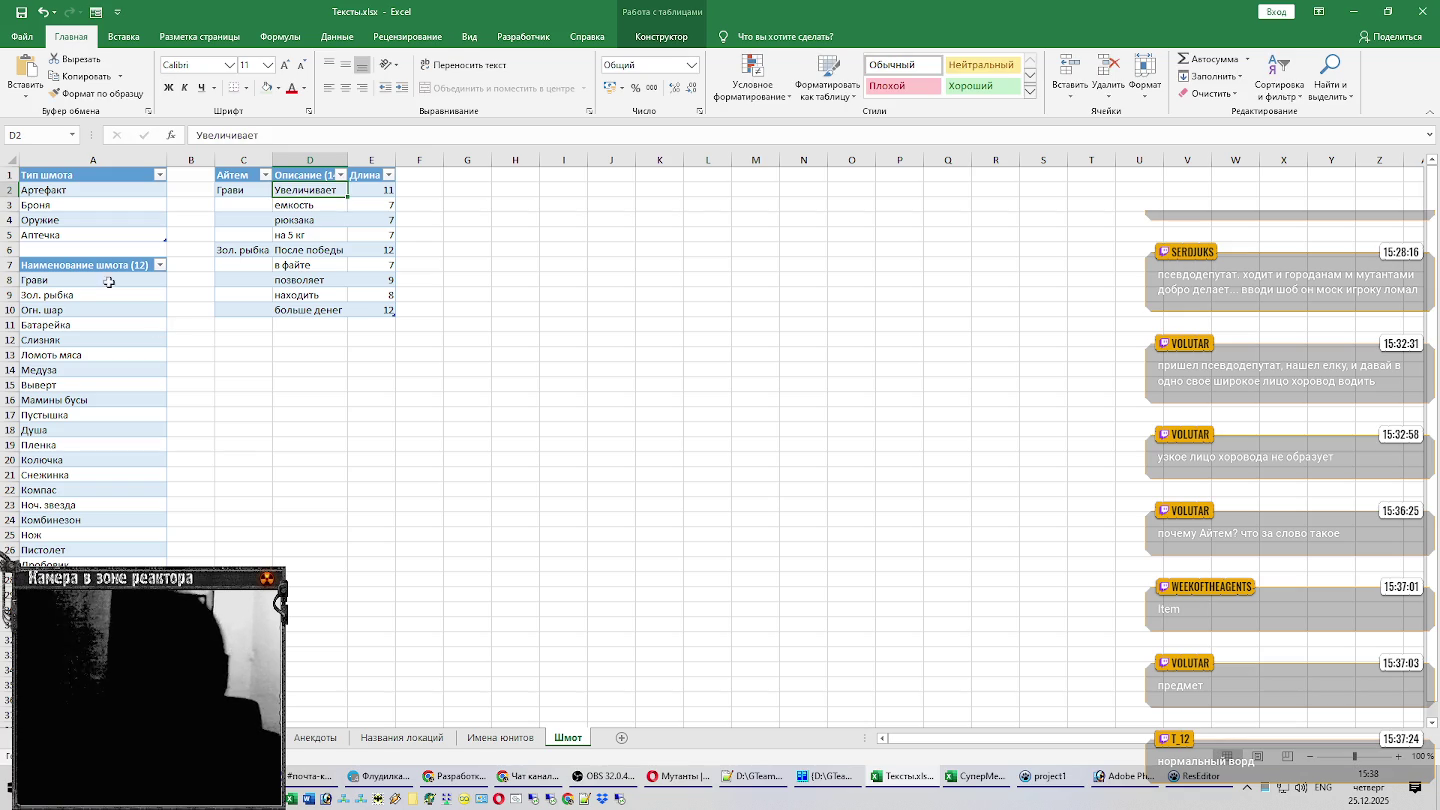
{"action": "left_click", "coordinate": [120, 265]}
{"action": "double_click", "coordinate": [120, 265]}
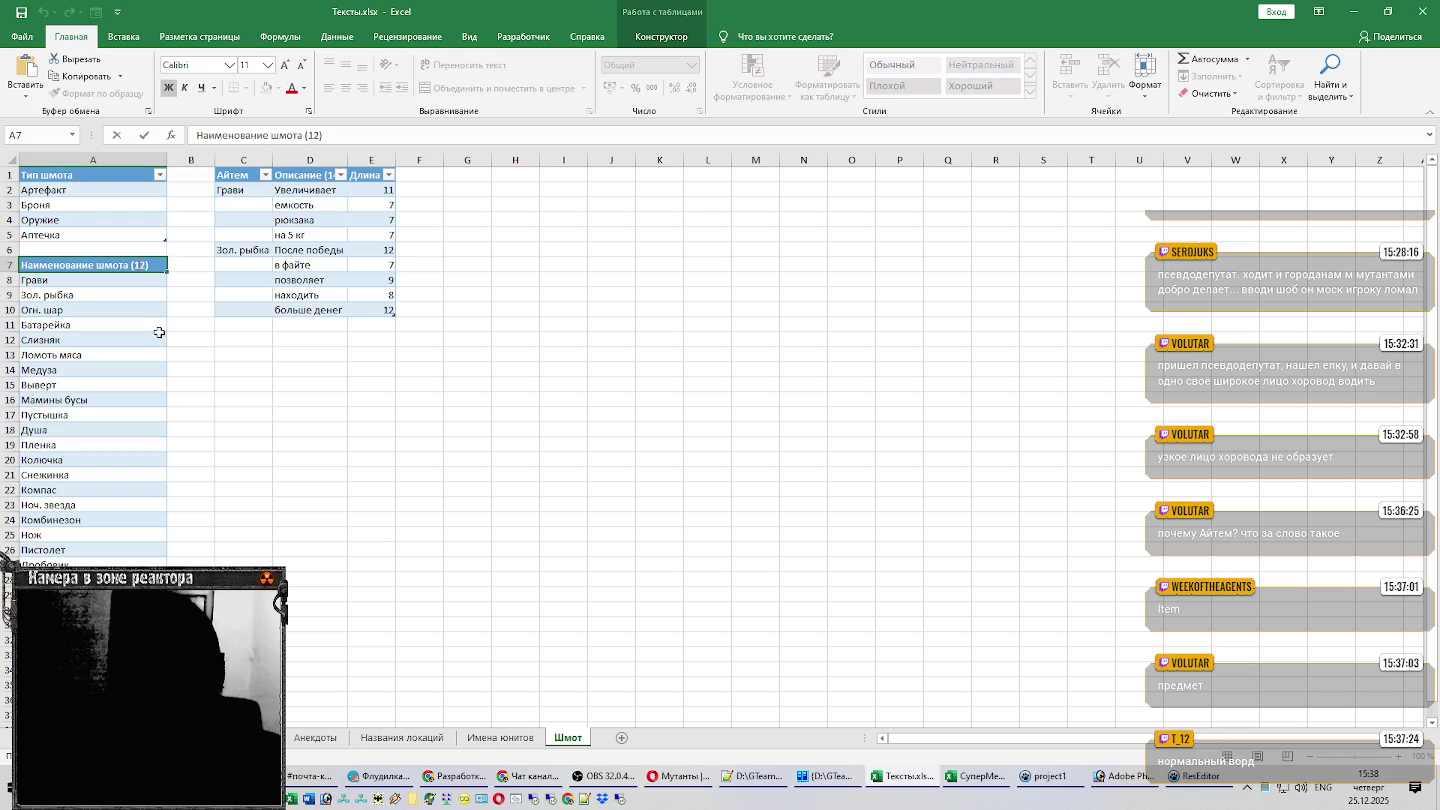
{"action": "key", "text": "BackSpace"}
{"action": "key", "text": "BackSpace"}
{"action": "type", "text": "4)"}
{"action": "key", "text": "Return"}
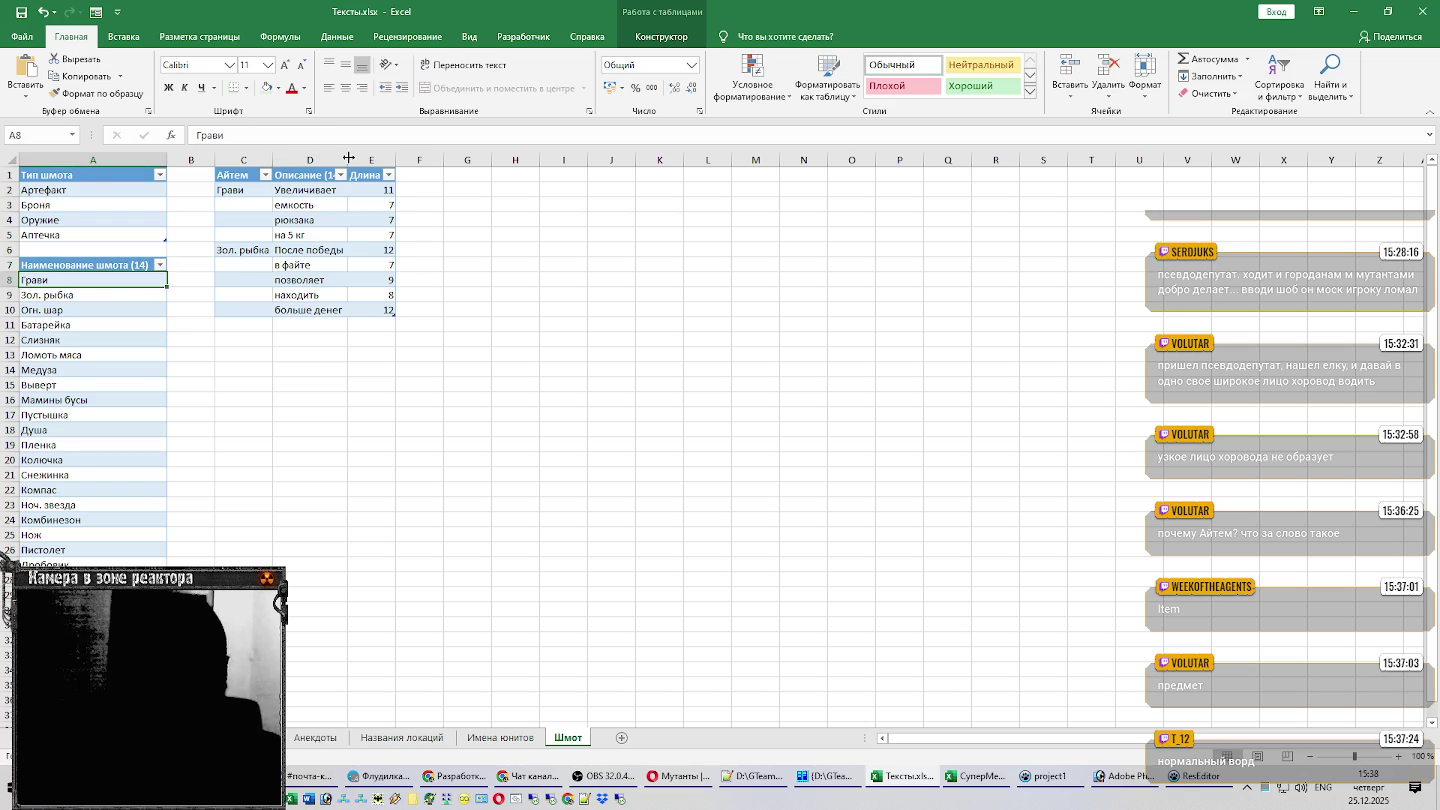
Autofit column D to show 'Описание (14)' and select the first empty row below.
{"action": "double_click", "coordinate": [350, 153]}
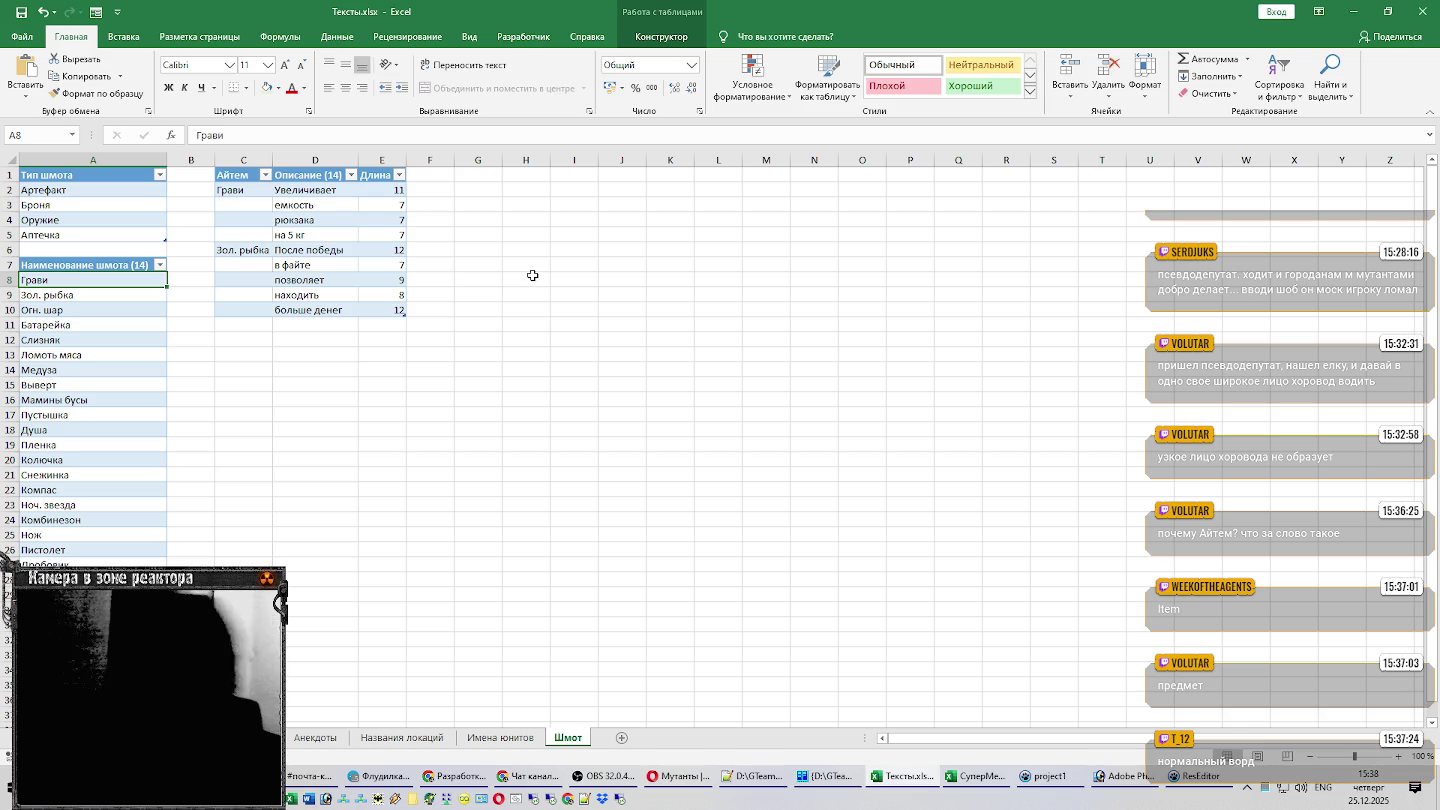
{"action": "left_click", "coordinate": [243, 169]}
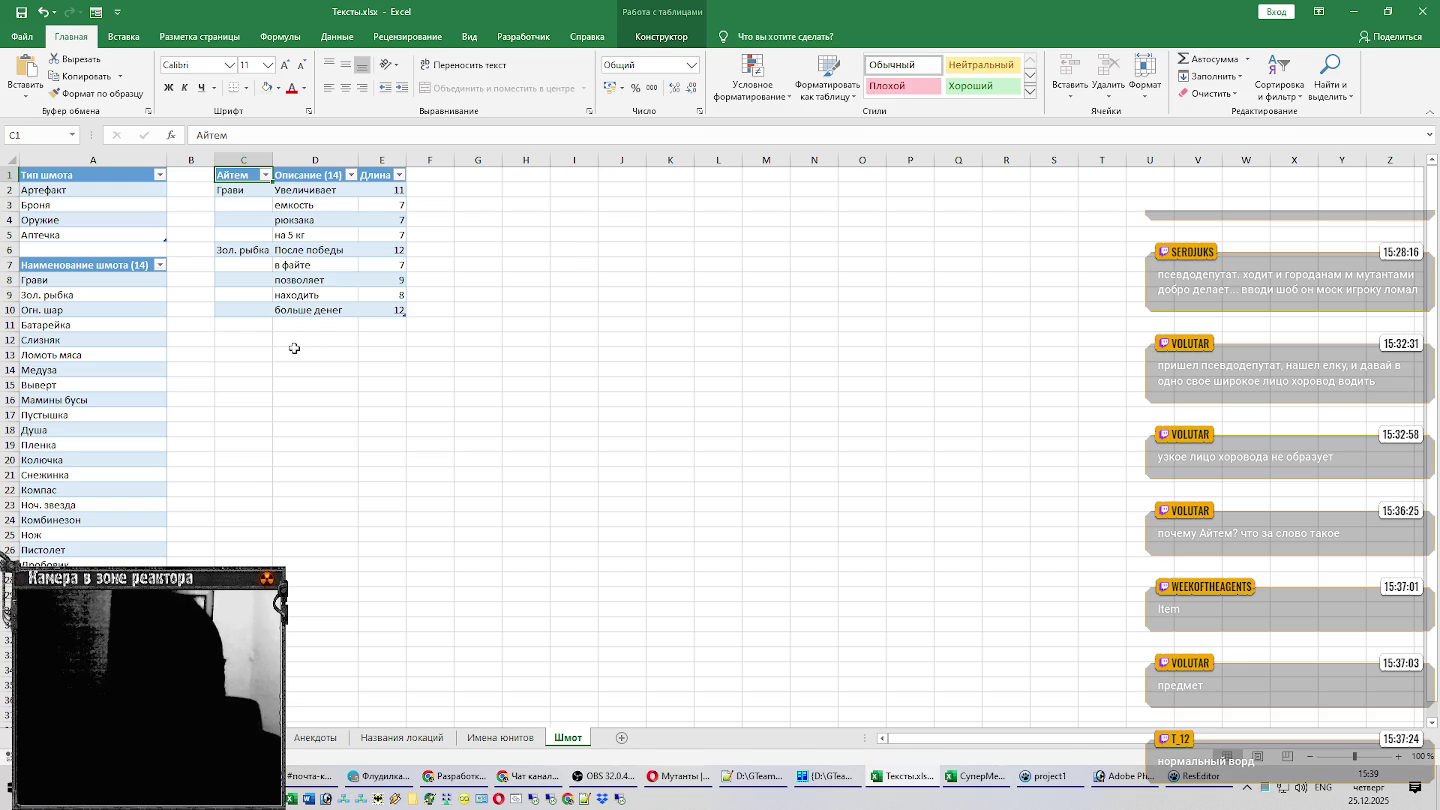
{"action": "left_click", "coordinate": [292, 324]}
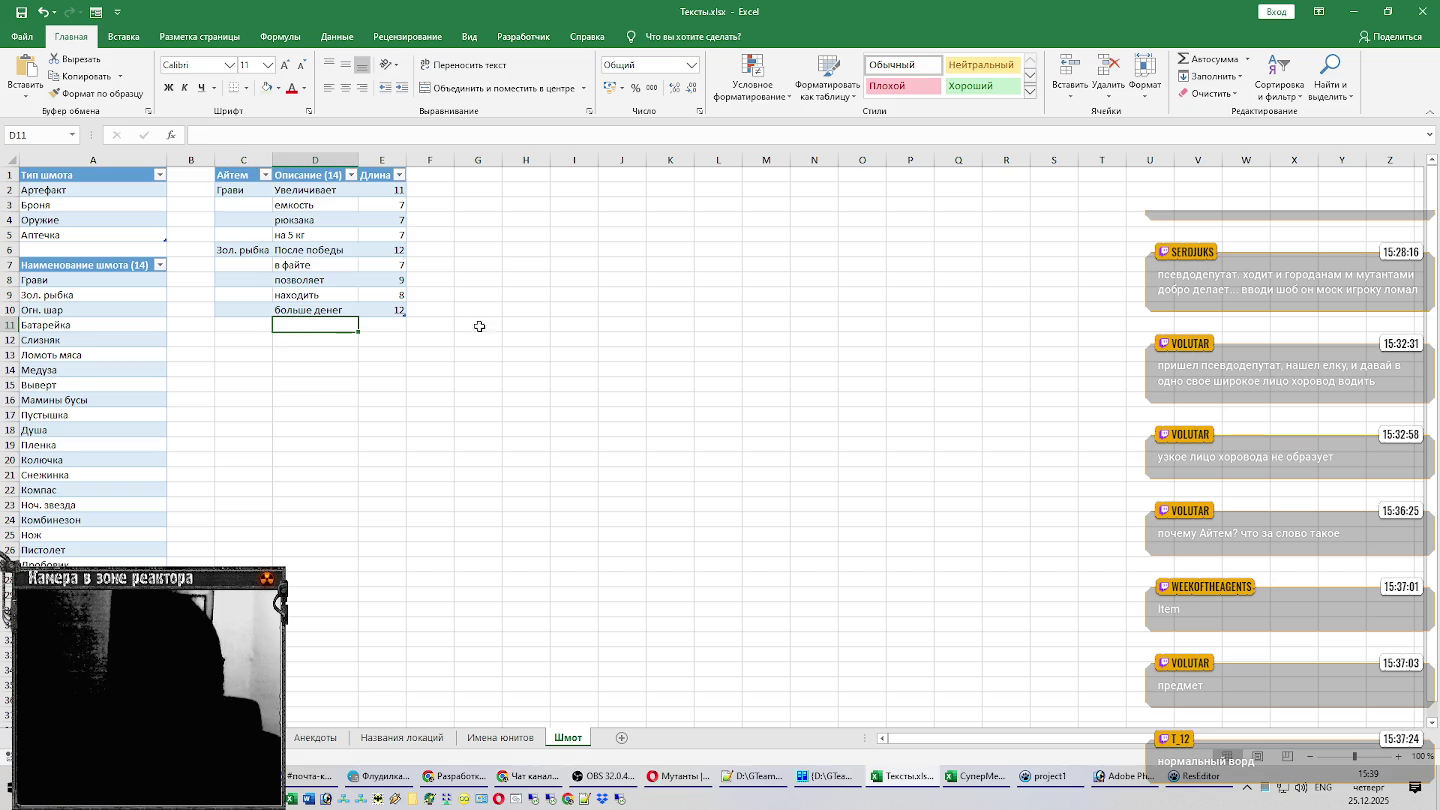
Copy the item name Огн. шар from A10 into C11.
{"action": "left_click", "coordinate": [44, 311]}
{"action": "key", "text": "ctrl+c"}
{"action": "left_click", "coordinate": [241, 324]}
{"action": "key", "text": "ctrl+v"}
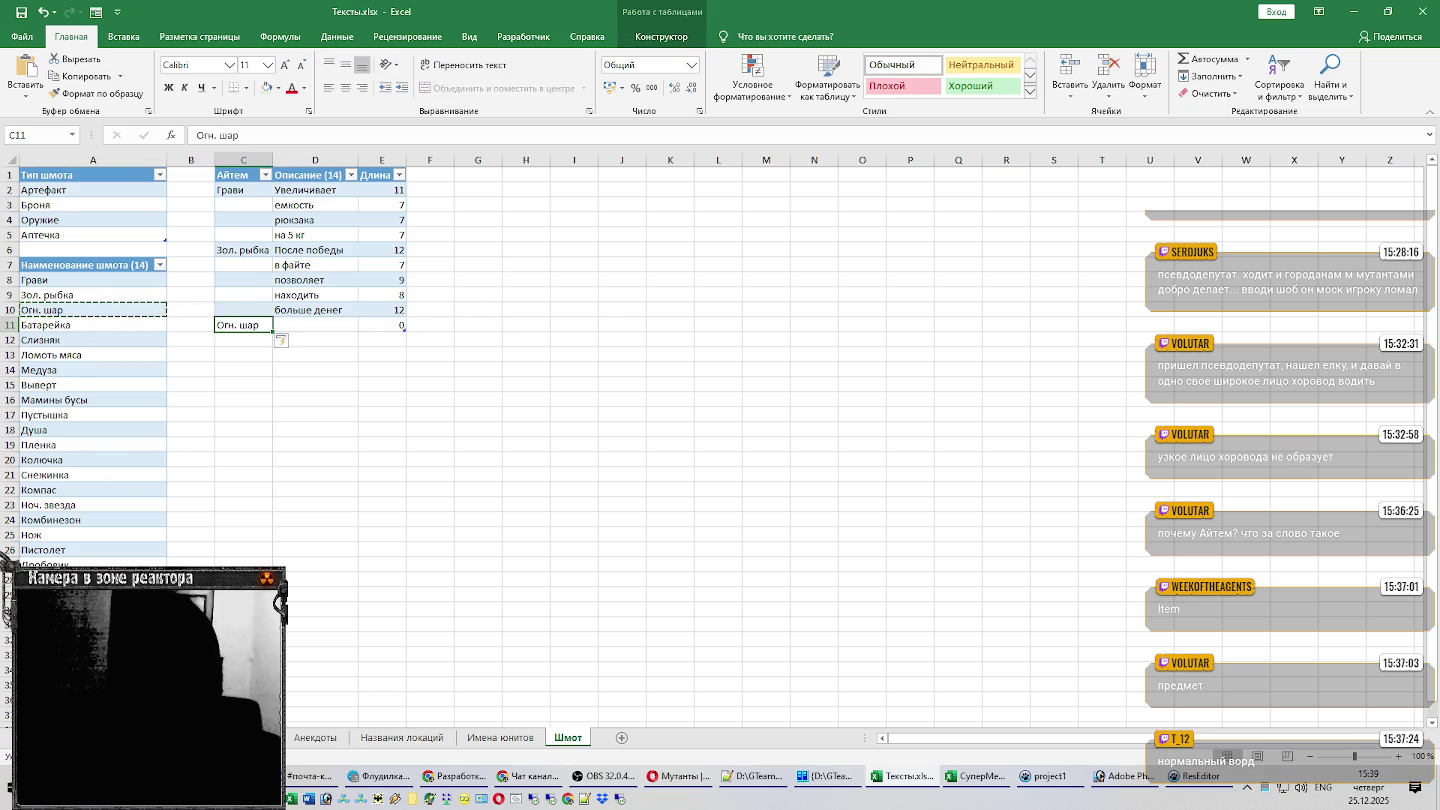
{"action": "key", "text": "Escape"}
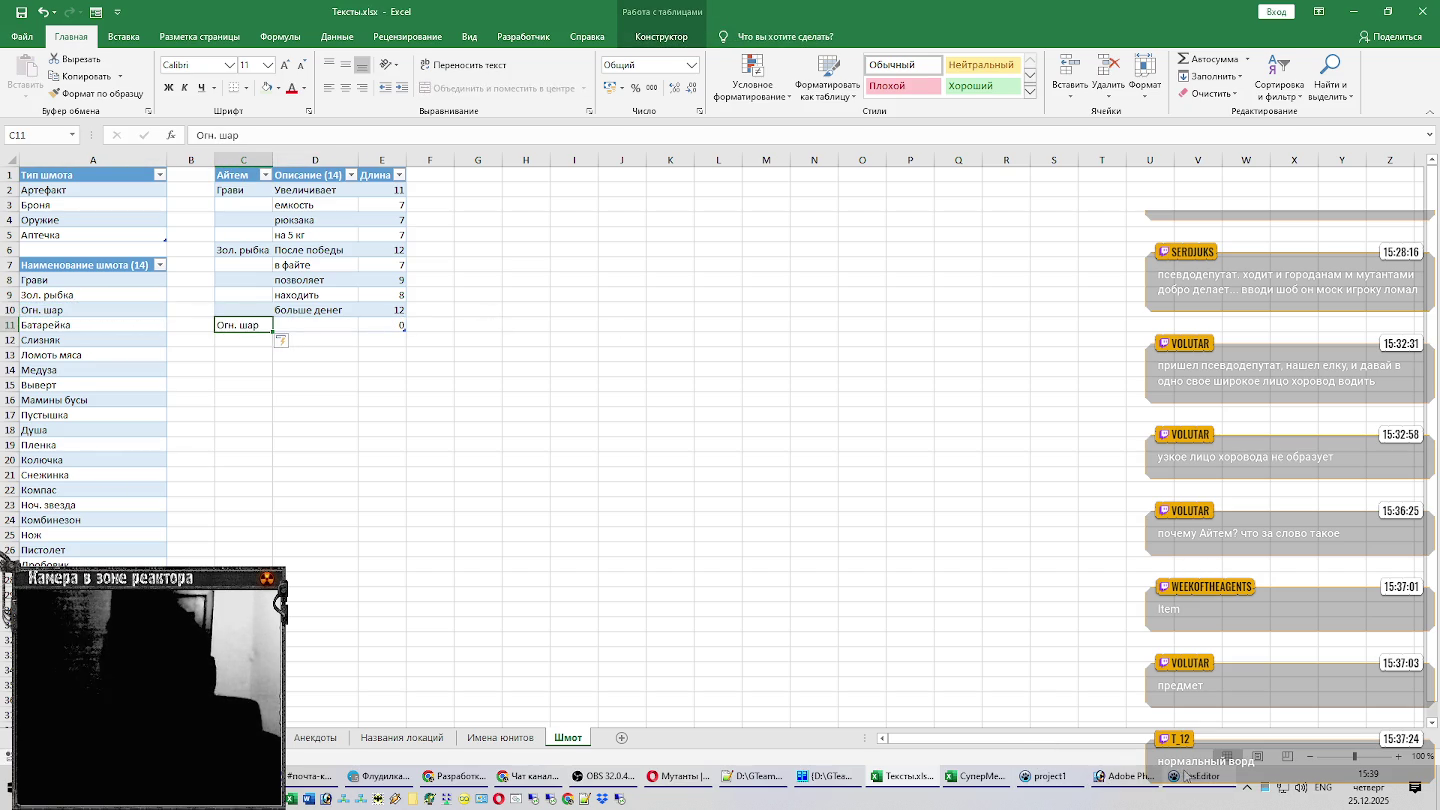
Paste the three Жарка protection description lines from Notepad++ into D11:D13.
{"action": "left_click", "coordinate": [1190, 776]}
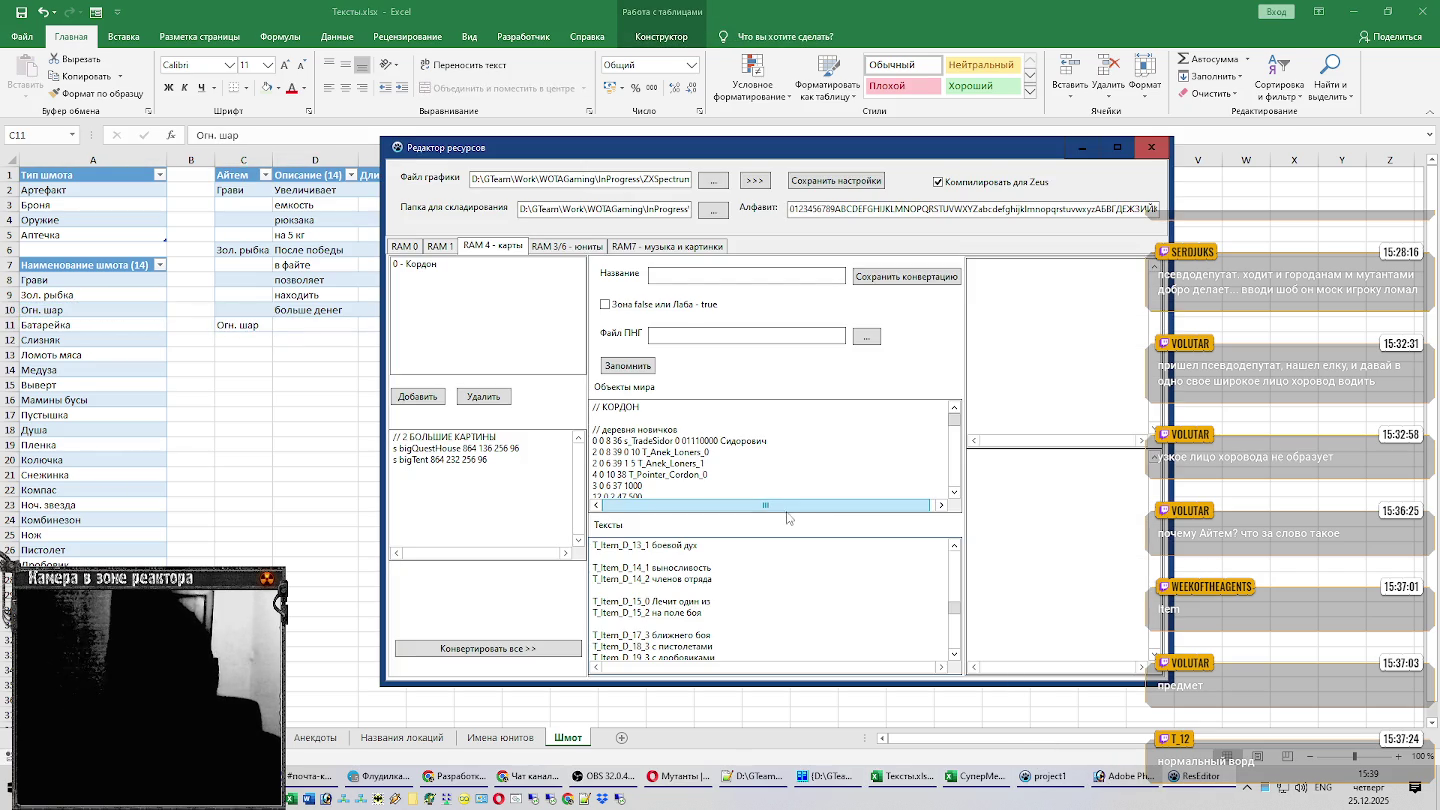
{"action": "left_click", "coordinate": [1205, 777]}
{"action": "left_click", "coordinate": [753, 776]}
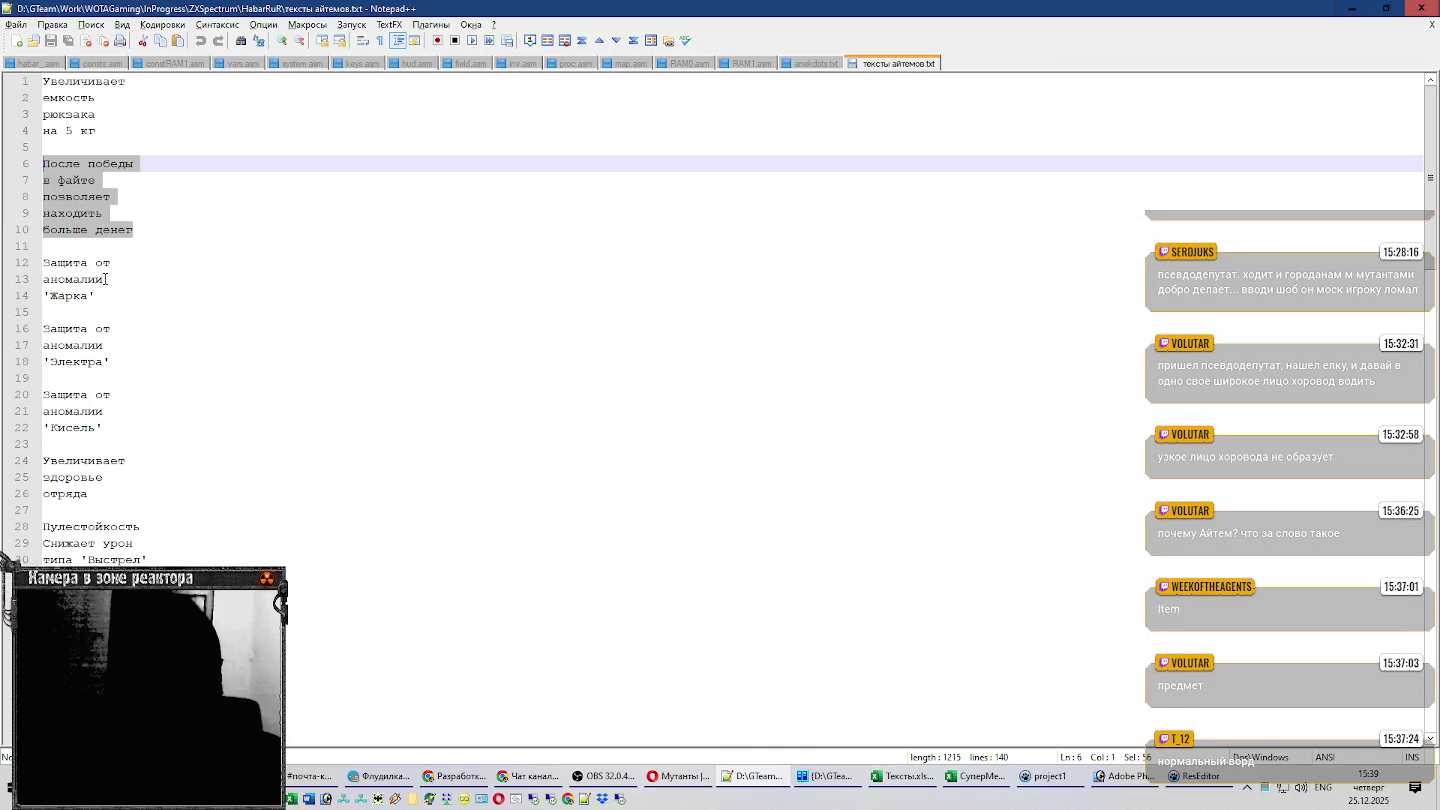
{"action": "left_click_drag", "start_coordinate": [103, 295], "coordinate": [29, 268]}
{"action": "key", "text": "ctrl+c"}
{"action": "key", "text": "alt+Tab"}
{"action": "left_click", "coordinate": [335, 325]}
{"action": "key", "text": "ctrl+v"}
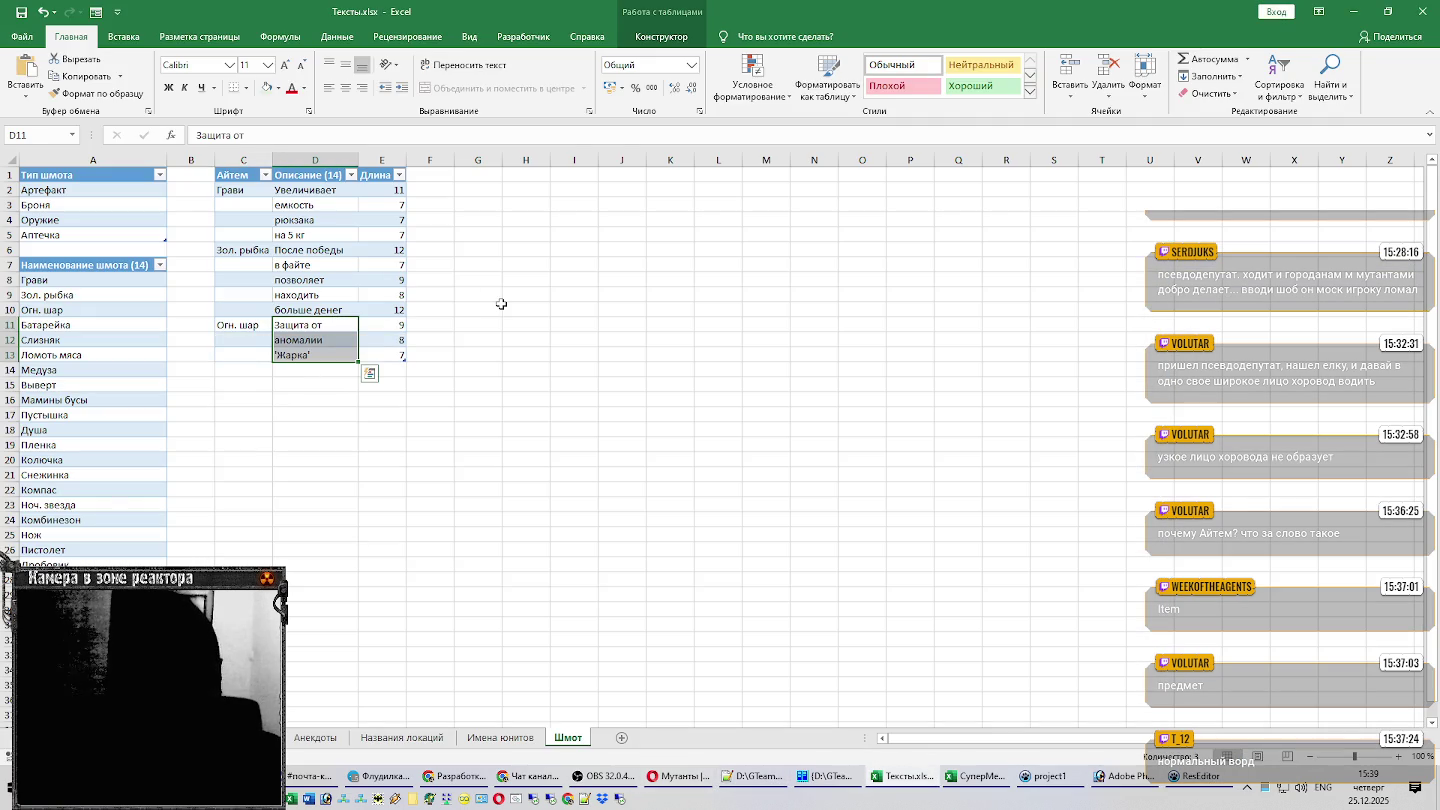
{"action": "left_click", "coordinate": [298, 363]}
Paste the three Электра protection description lines into D14:D16 and check them.
{"action": "key", "text": "alt+Tab"}
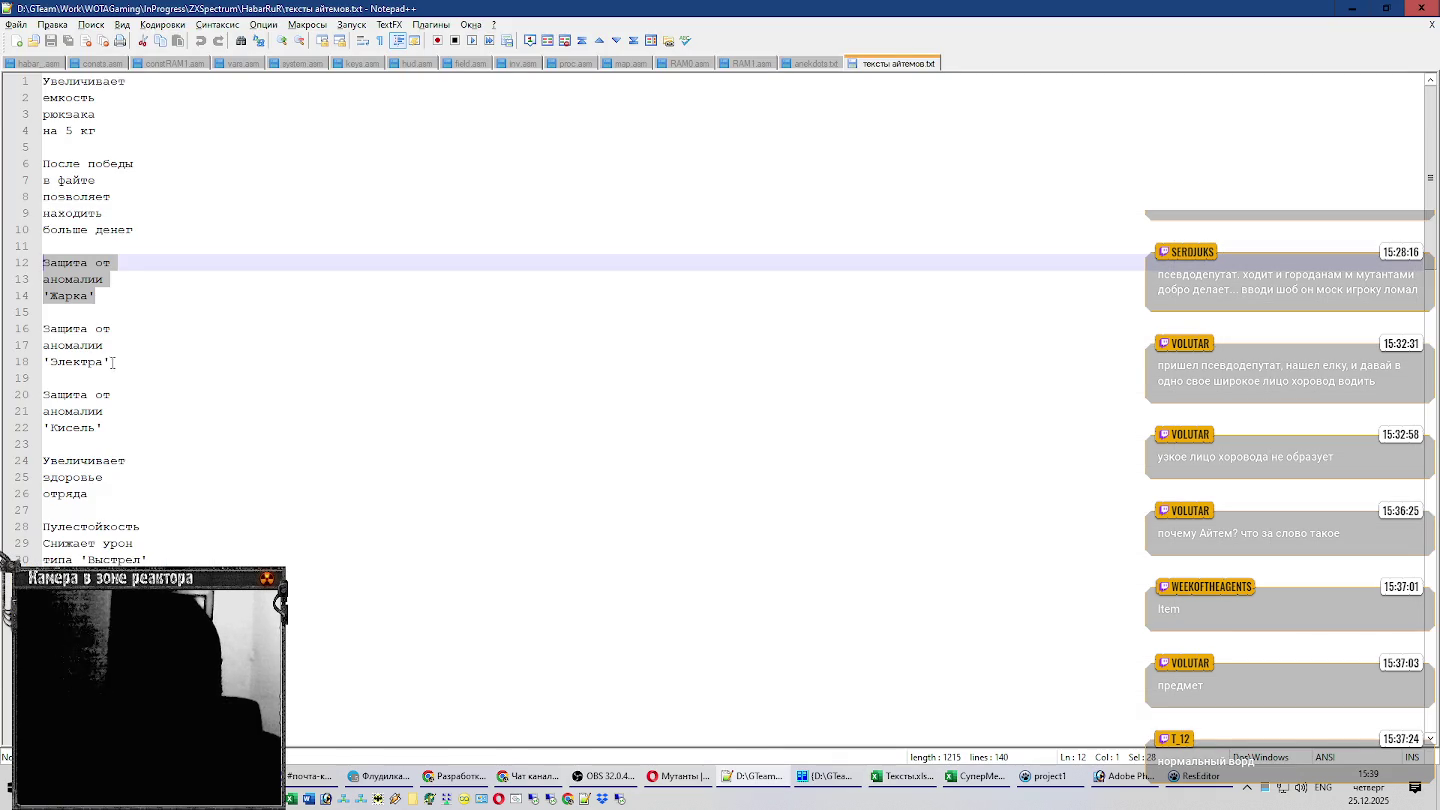
{"action": "left_click_drag", "start_coordinate": [110, 363], "coordinate": [12, 330]}
{"action": "key", "text": "ctrl+c"}
{"action": "key", "text": "alt+Tab"}
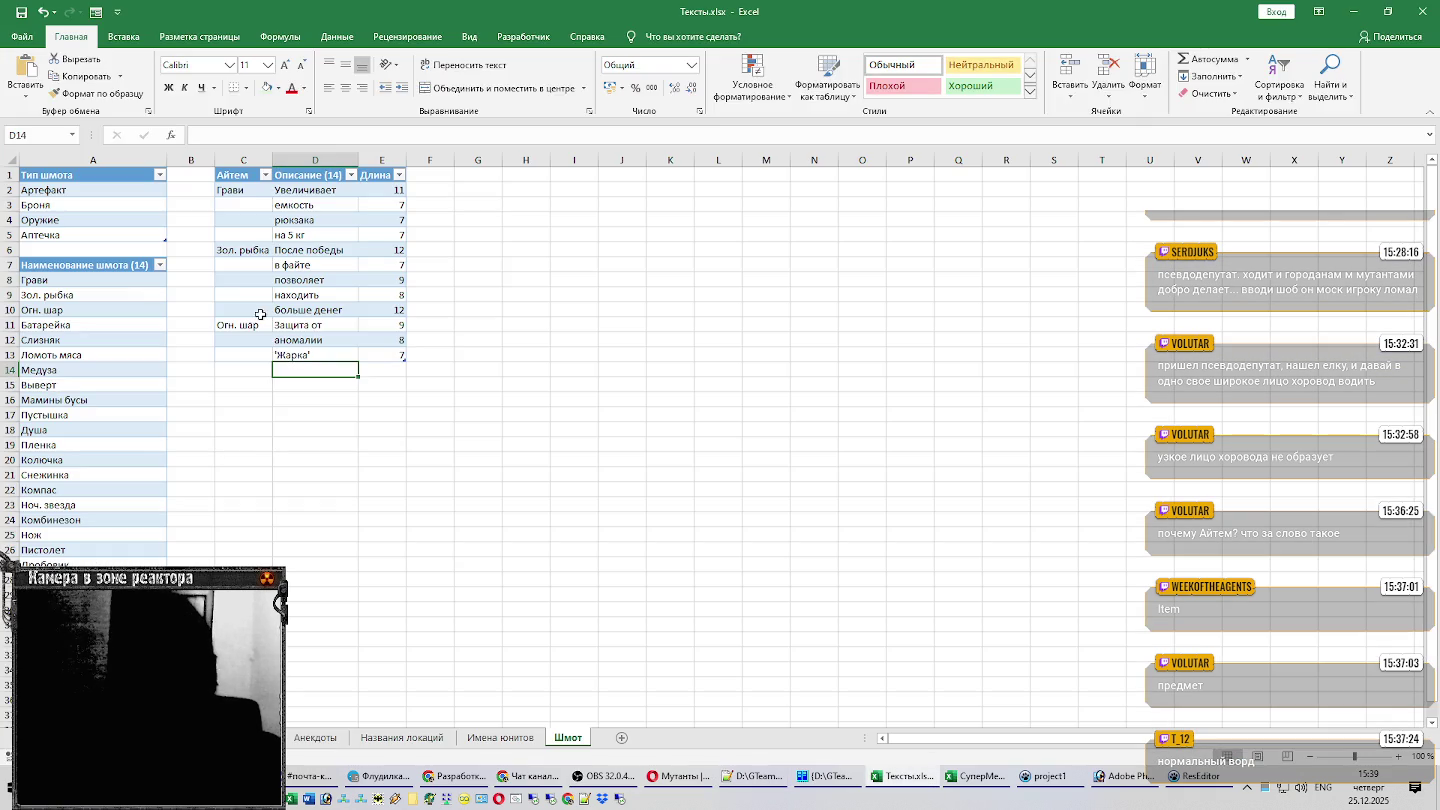
{"action": "key", "text": "ctrl+v"}
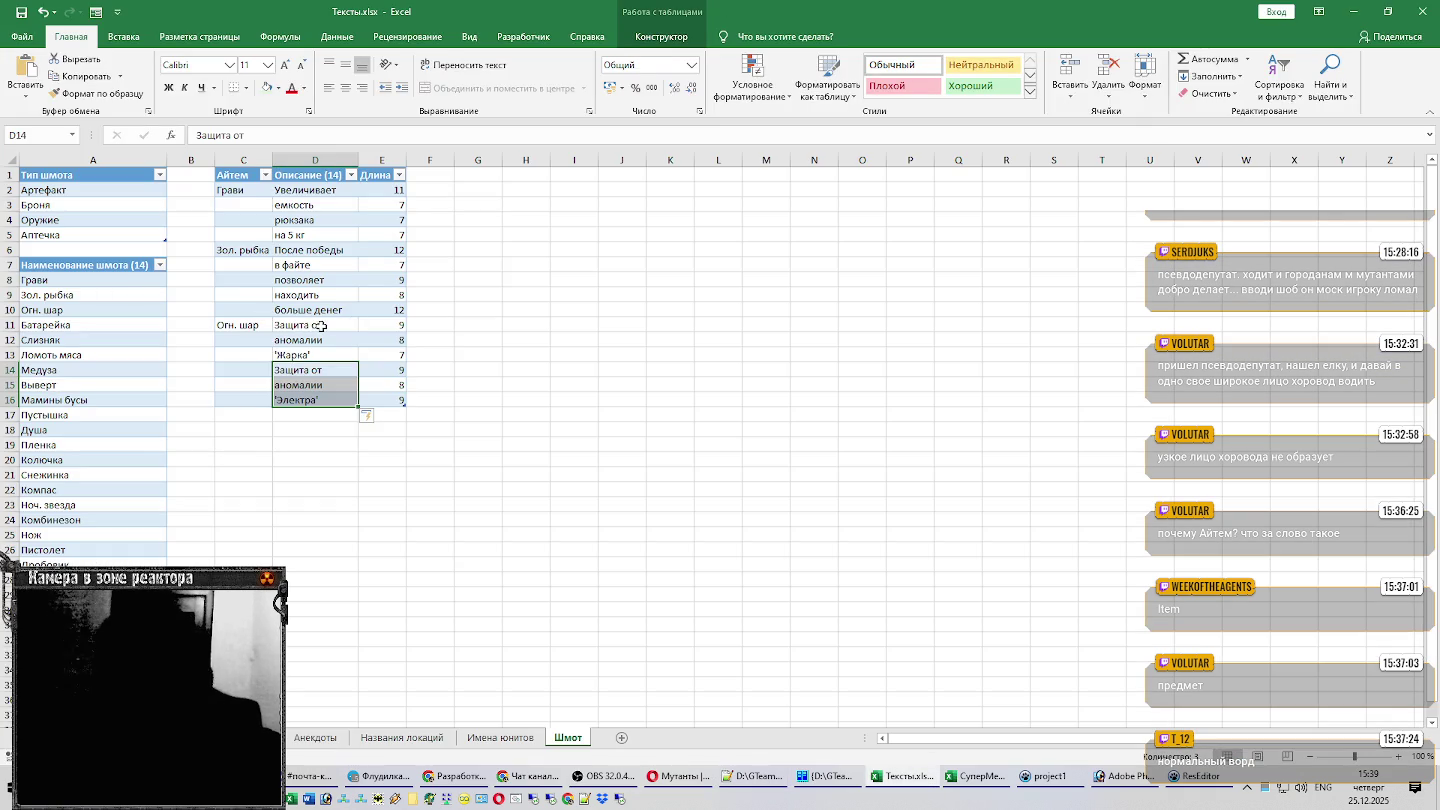
{"action": "left_click", "coordinate": [324, 326]}
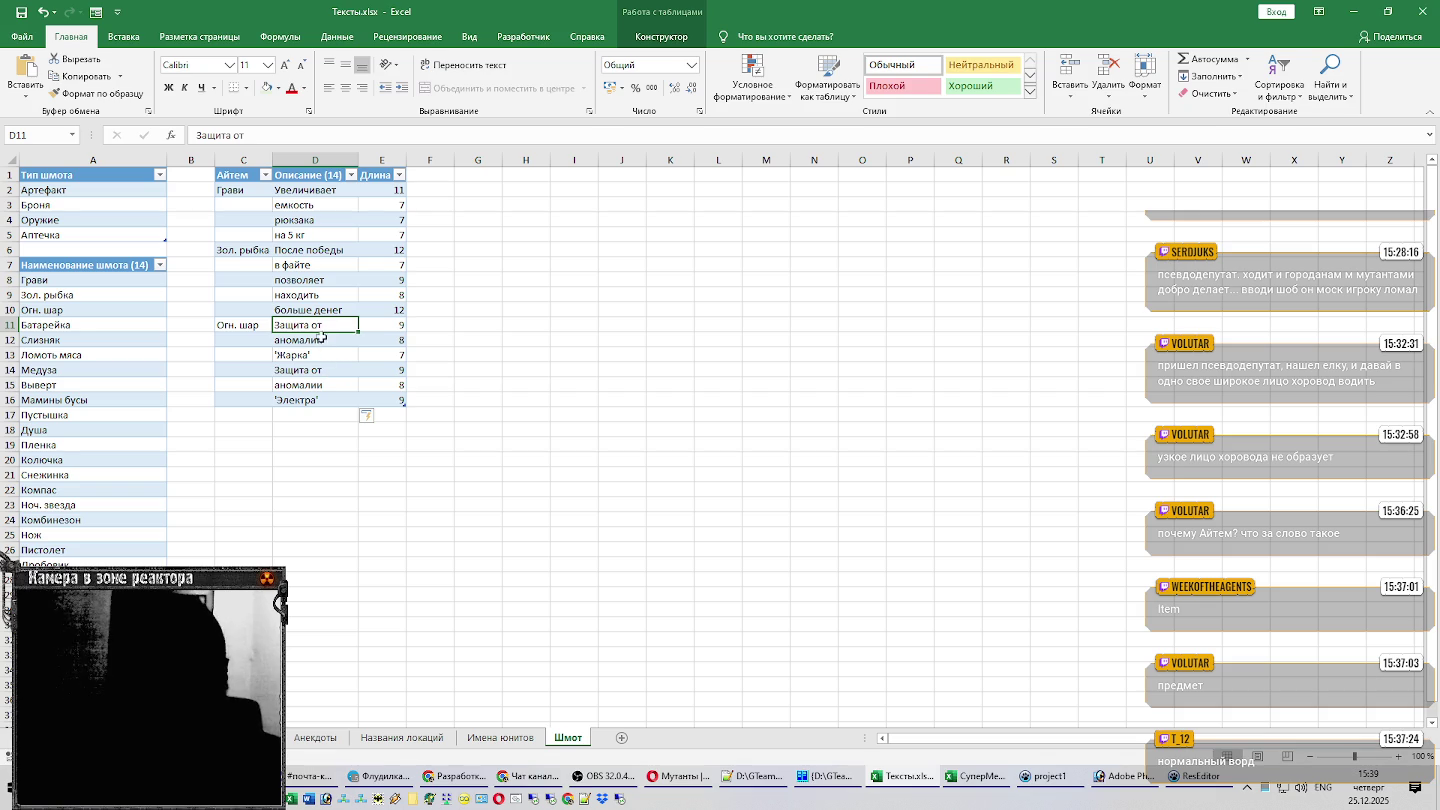
{"action": "left_click", "coordinate": [322, 343]}
{"action": "left_click", "coordinate": [327, 375]}
{"action": "left_click", "coordinate": [331, 410]}
Paste the three Кисель description lines below the table.
{"action": "key", "text": "alt+Tab"}
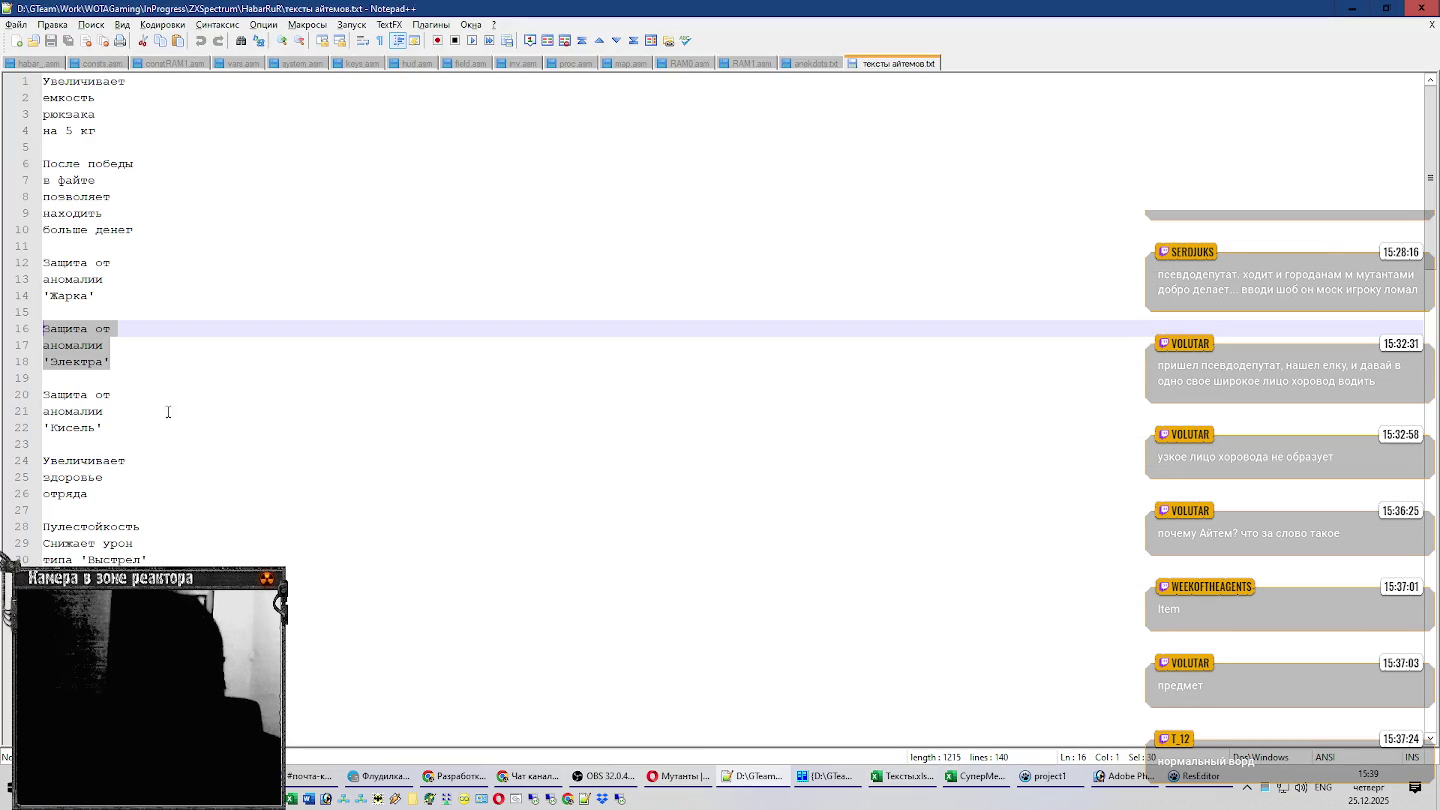
{"action": "left_click_drag", "start_coordinate": [115, 426], "coordinate": [6, 402]}
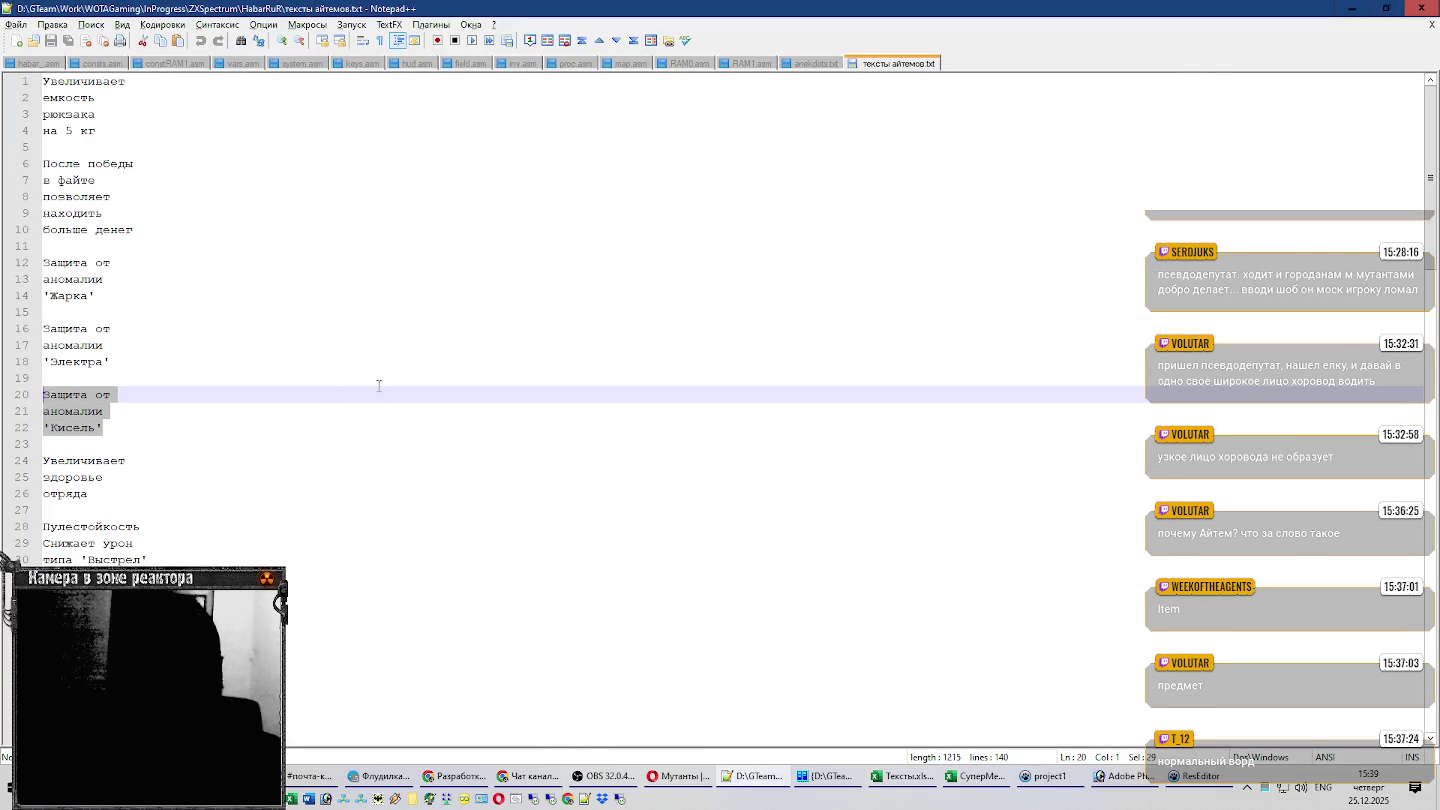
{"action": "key", "text": "ctrl+c"}
{"action": "key", "text": "alt+Tab"}
{"action": "key", "text": "ctrl+v"}
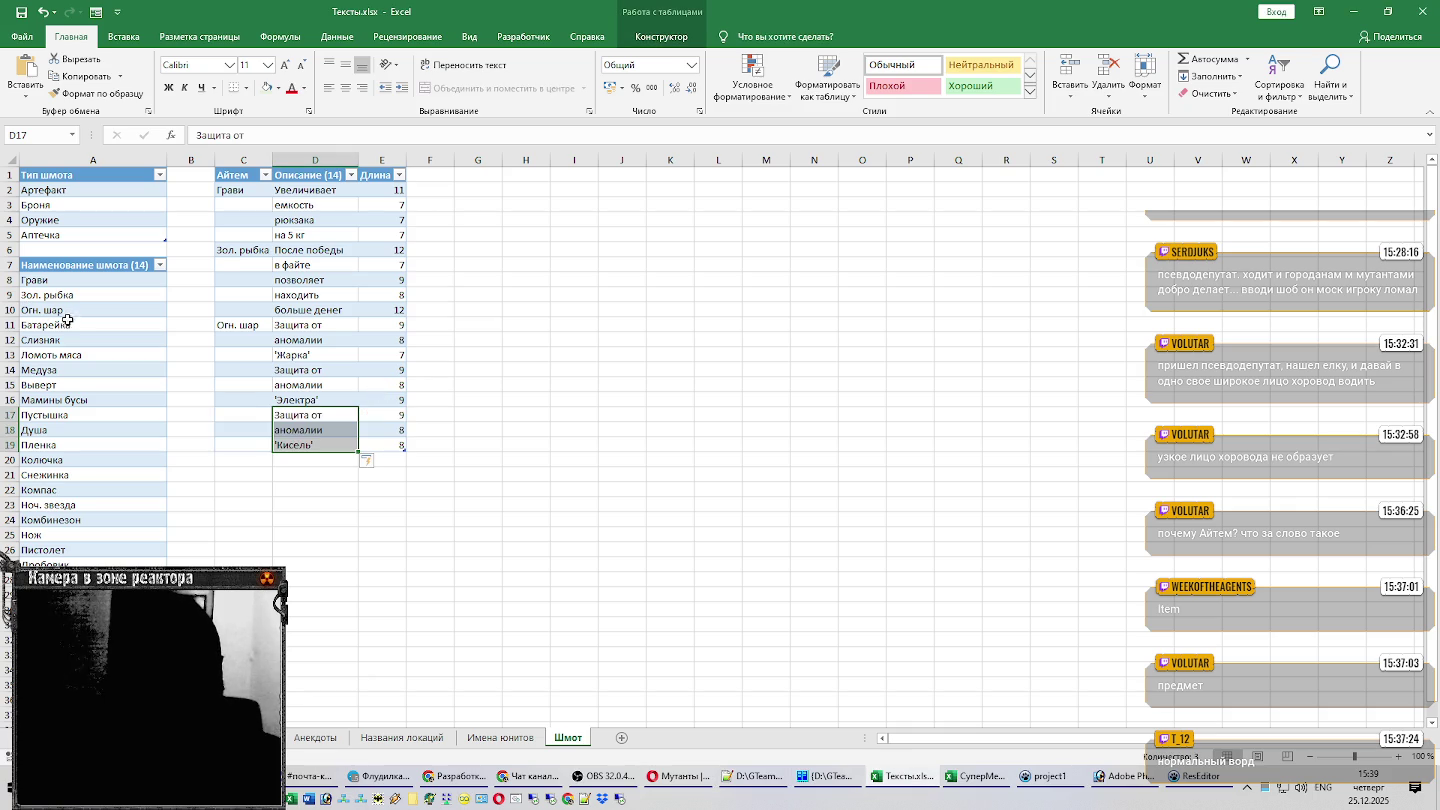
Copy Батарейка into C14 and Слизняк into C17 beside their descriptions.
{"action": "left_click", "coordinate": [66, 324]}
{"action": "key", "text": "ctrl+c"}
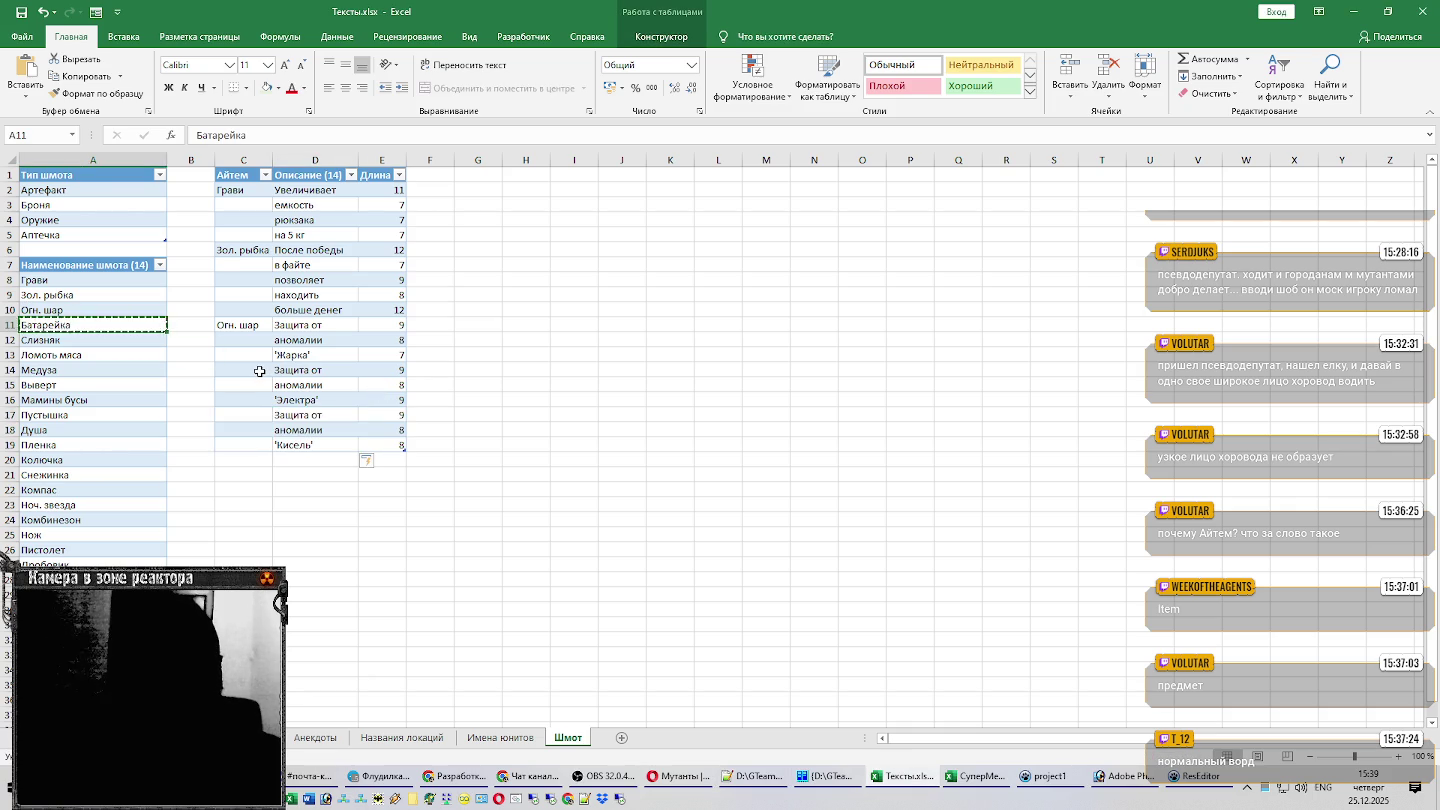
{"action": "left_click", "coordinate": [259, 371]}
{"action": "key", "text": "ctrl+v"}
{"action": "left_click", "coordinate": [90, 341]}
{"action": "key", "text": "ctrl+c"}
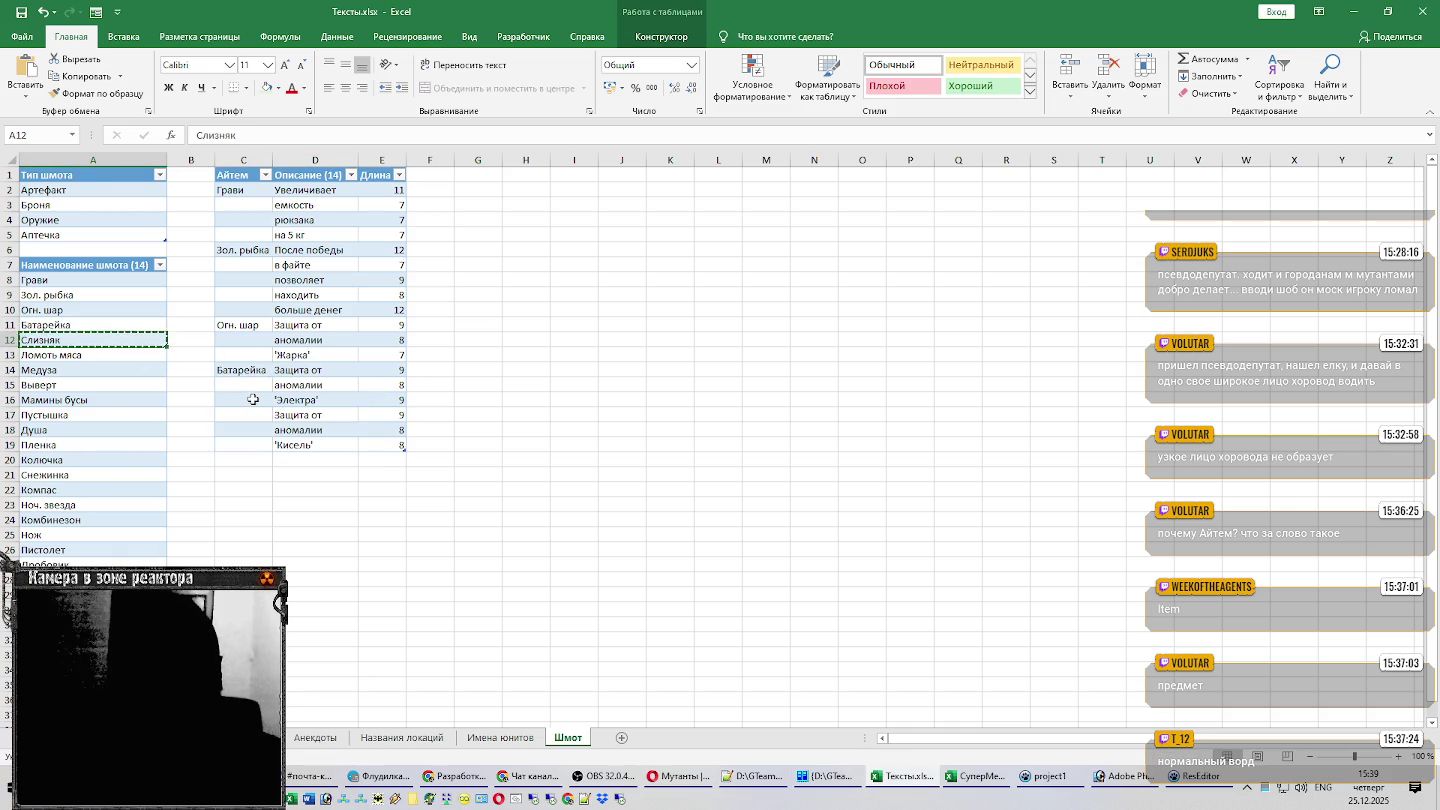
{"action": "left_click", "coordinate": [250, 399]}
{"action": "key", "text": "ctrl+v"}
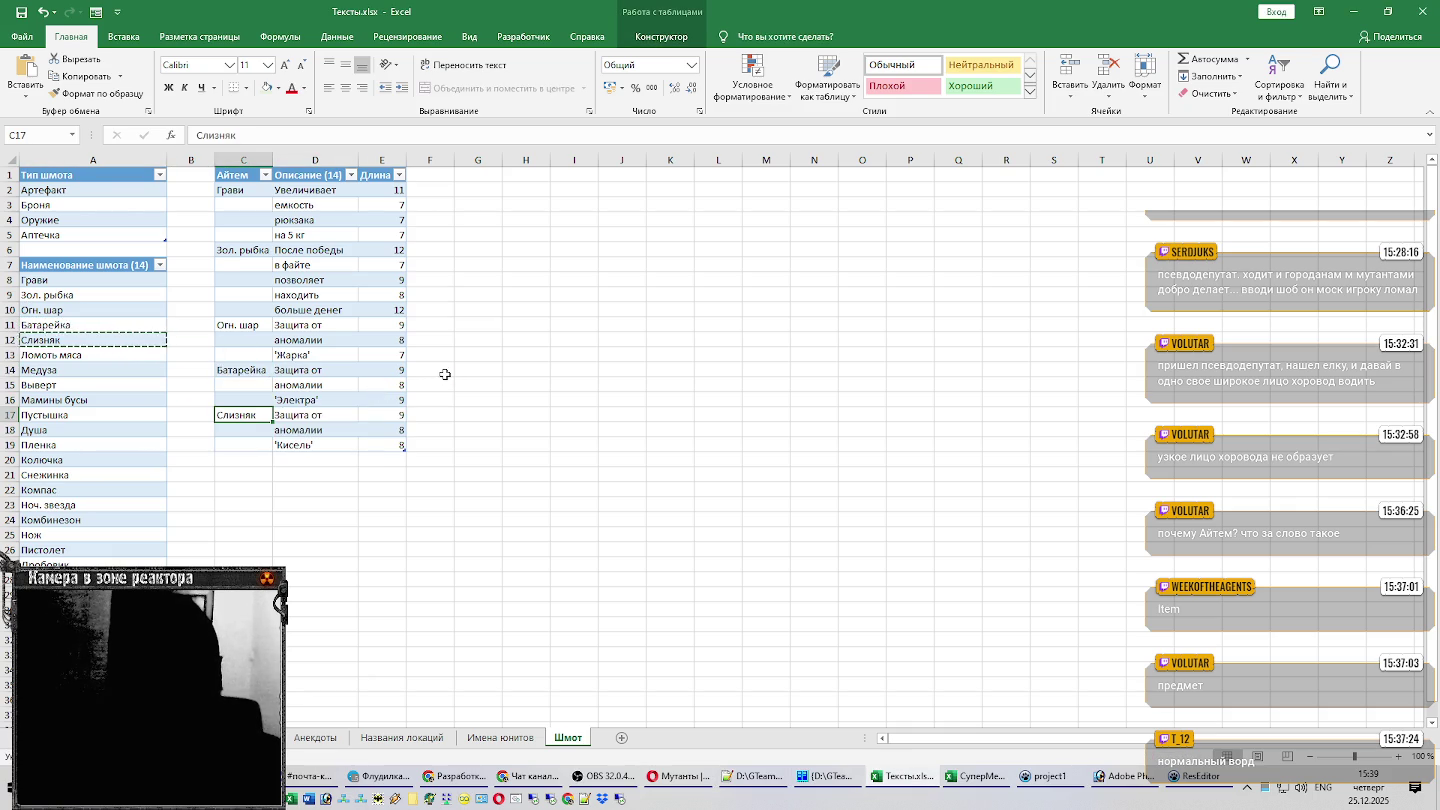
Paste the 'Увеличивает здоровье отряда' lines into D20:D22 and Ломоть мяса into C20.
{"action": "key", "text": "alt+Tab"}
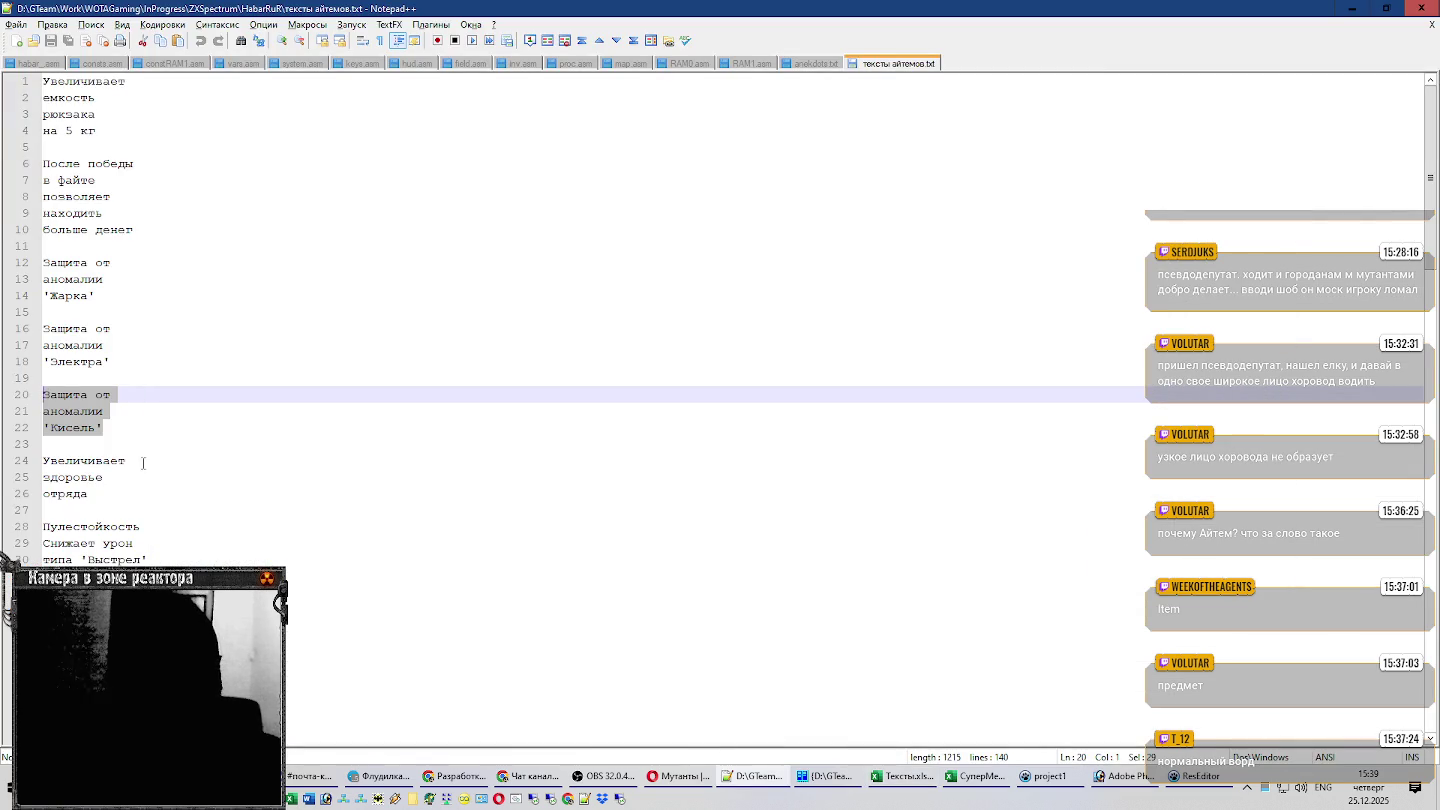
{"action": "left_click_drag", "start_coordinate": [91, 494], "coordinate": [14, 461]}
{"action": "key", "text": "ctrl+c"}
{"action": "key", "text": "alt+Tab"}
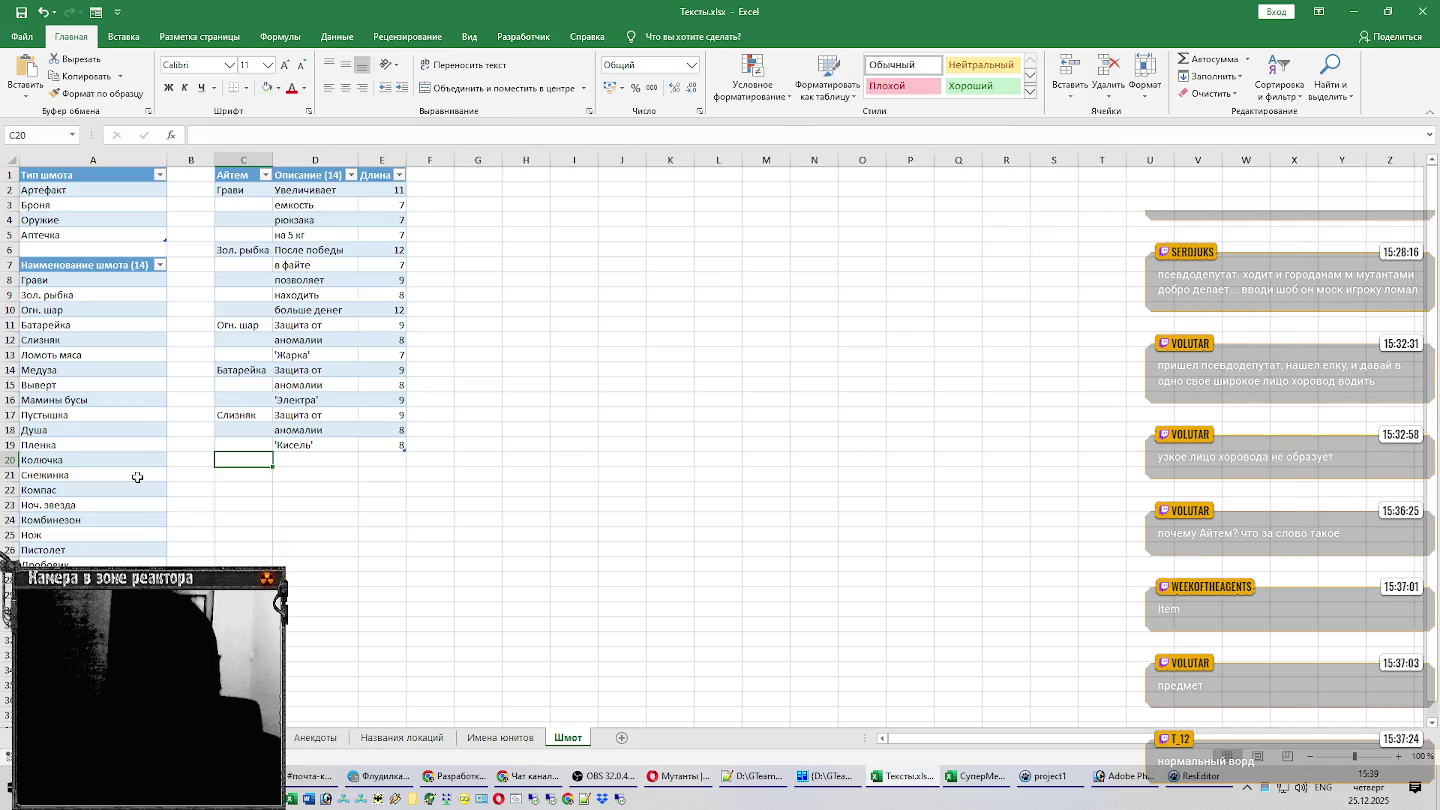
{"action": "left_click", "coordinate": [331, 459]}
{"action": "key", "text": "ctrl+v"}
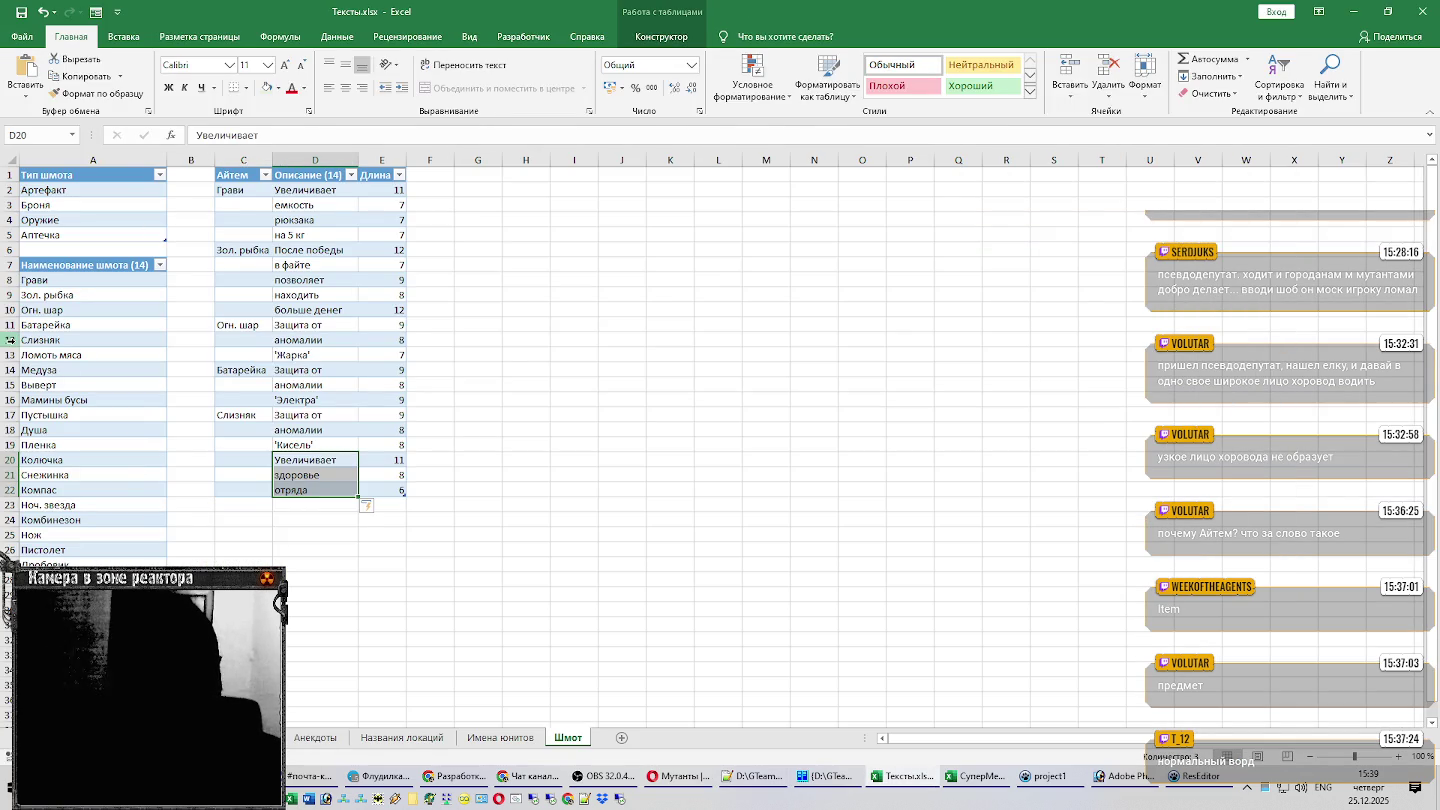
{"action": "left_click", "coordinate": [62, 353]}
{"action": "key", "text": "ctrl+c"}
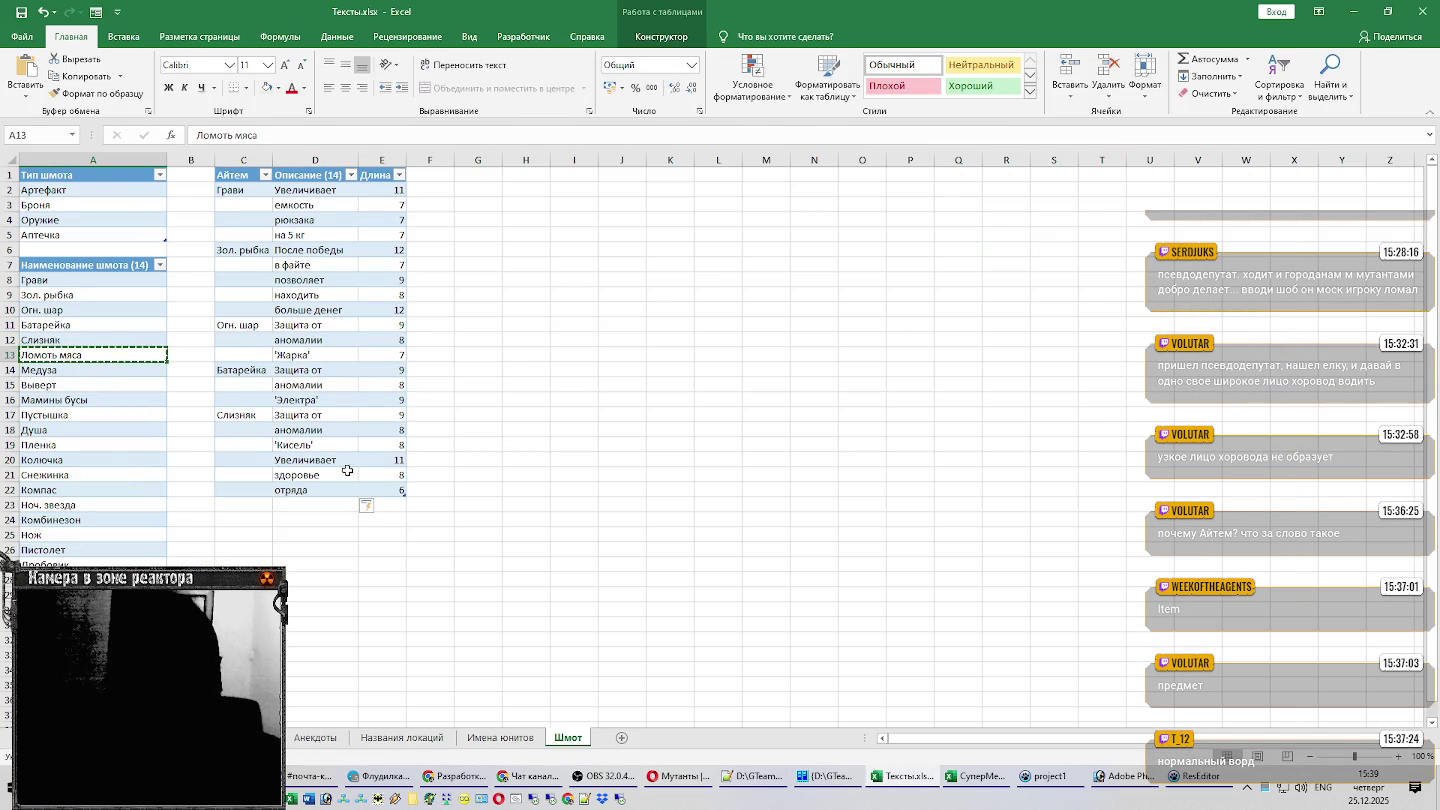
{"action": "left_click", "coordinate": [251, 460]}
{"action": "key", "text": "ctrl+v"}
{"action": "scroll", "coordinate": [415, 446], "scroll_direction": "down", "scroll_amount": 1}
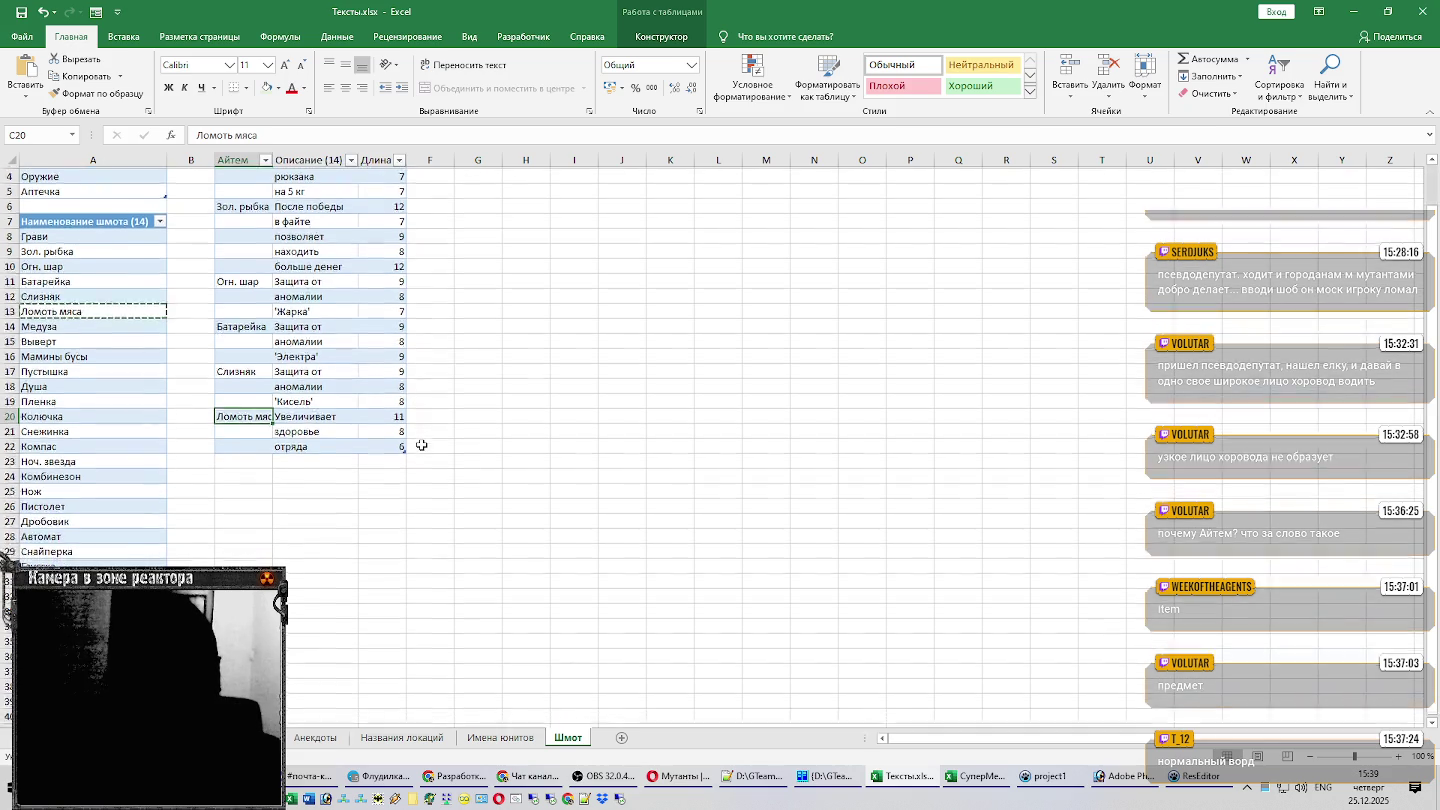
Paste the Пулестойкость description lines into D23:D25 and Медуза into C23.
{"action": "key", "text": "alt+Tab"}
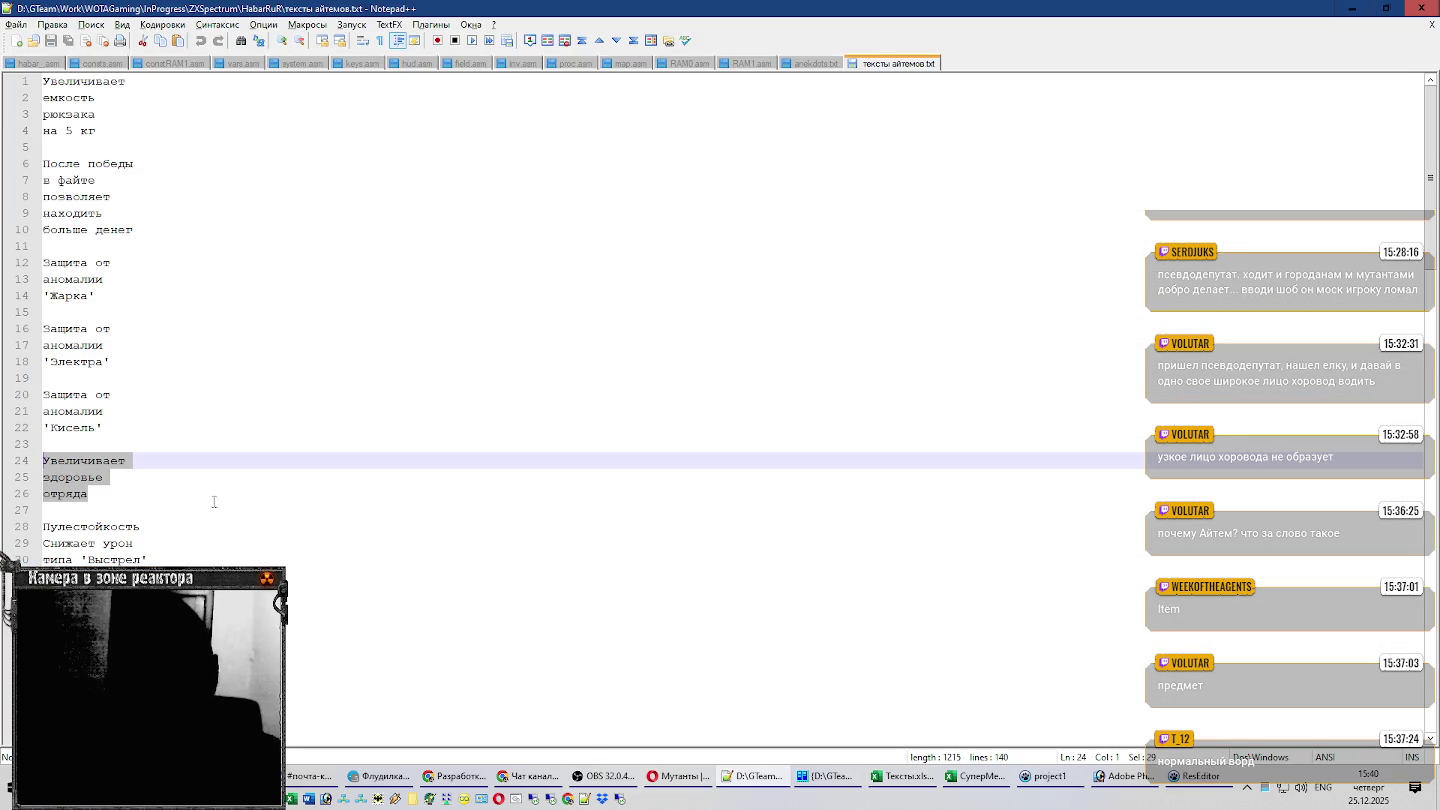
{"action": "left_click_drag", "start_coordinate": [155, 556], "coordinate": [61, 520]}
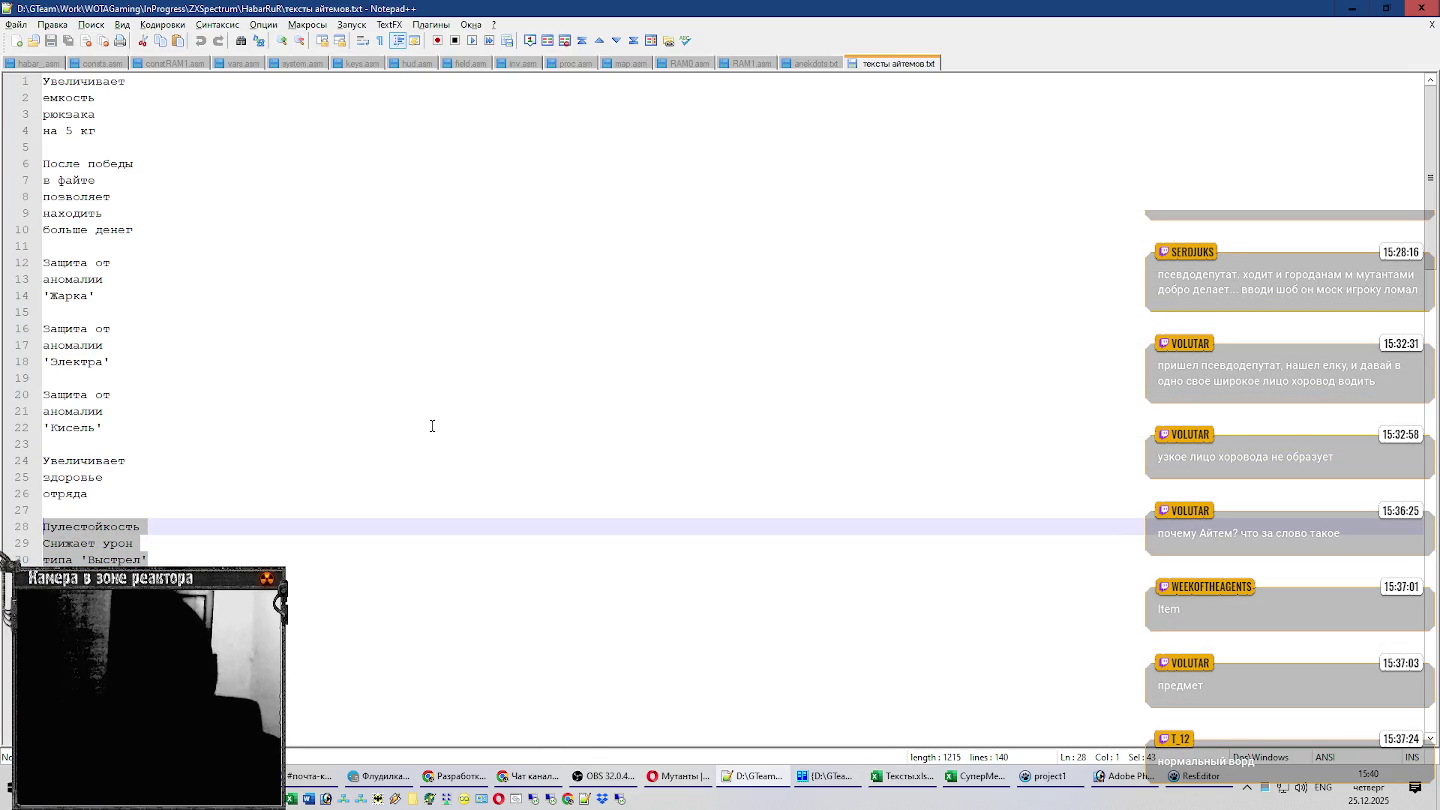
{"action": "key", "text": "ctrl+c"}
{"action": "key", "text": "alt+Tab"}
{"action": "left_click", "coordinate": [332, 462]}
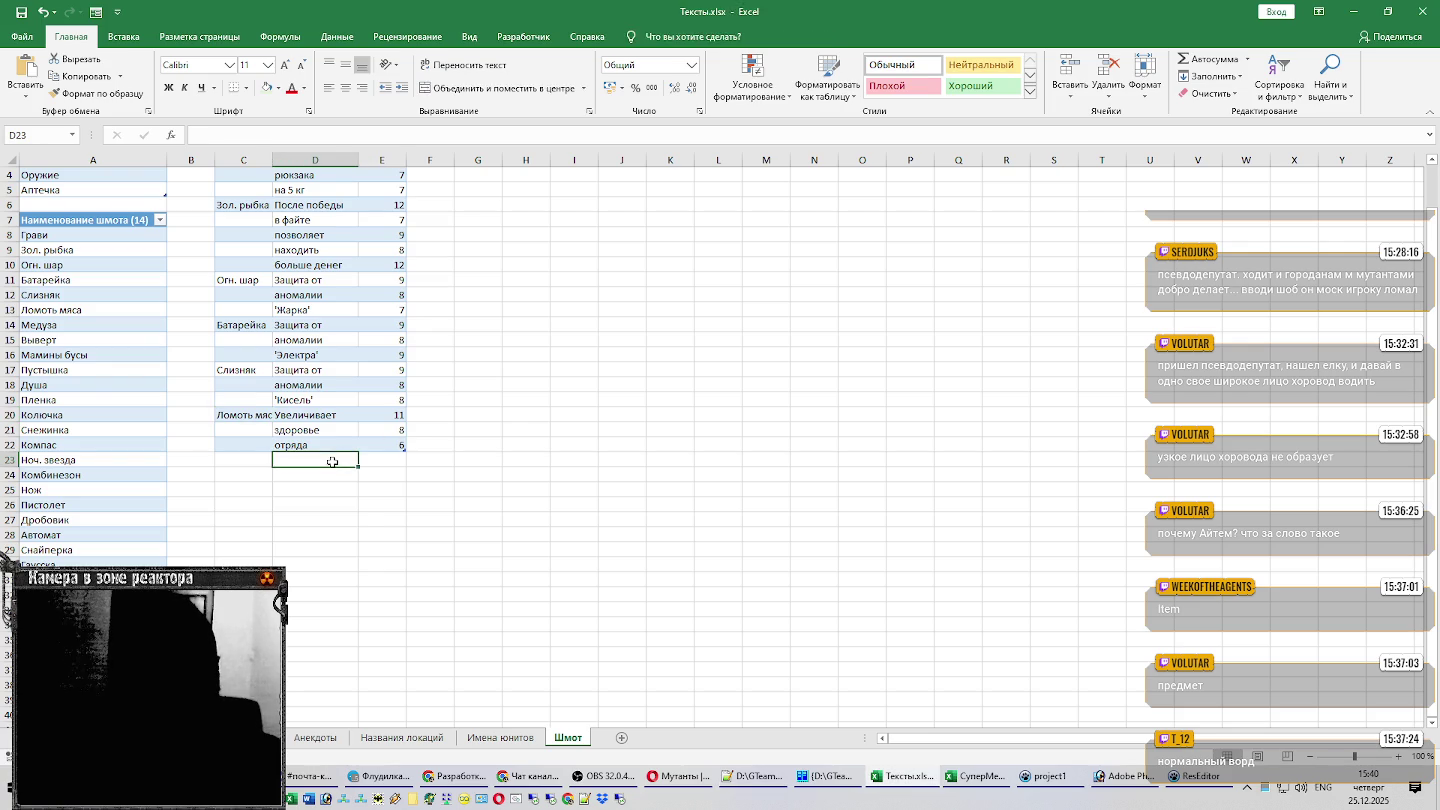
{"action": "key", "text": "ctrl+v"}
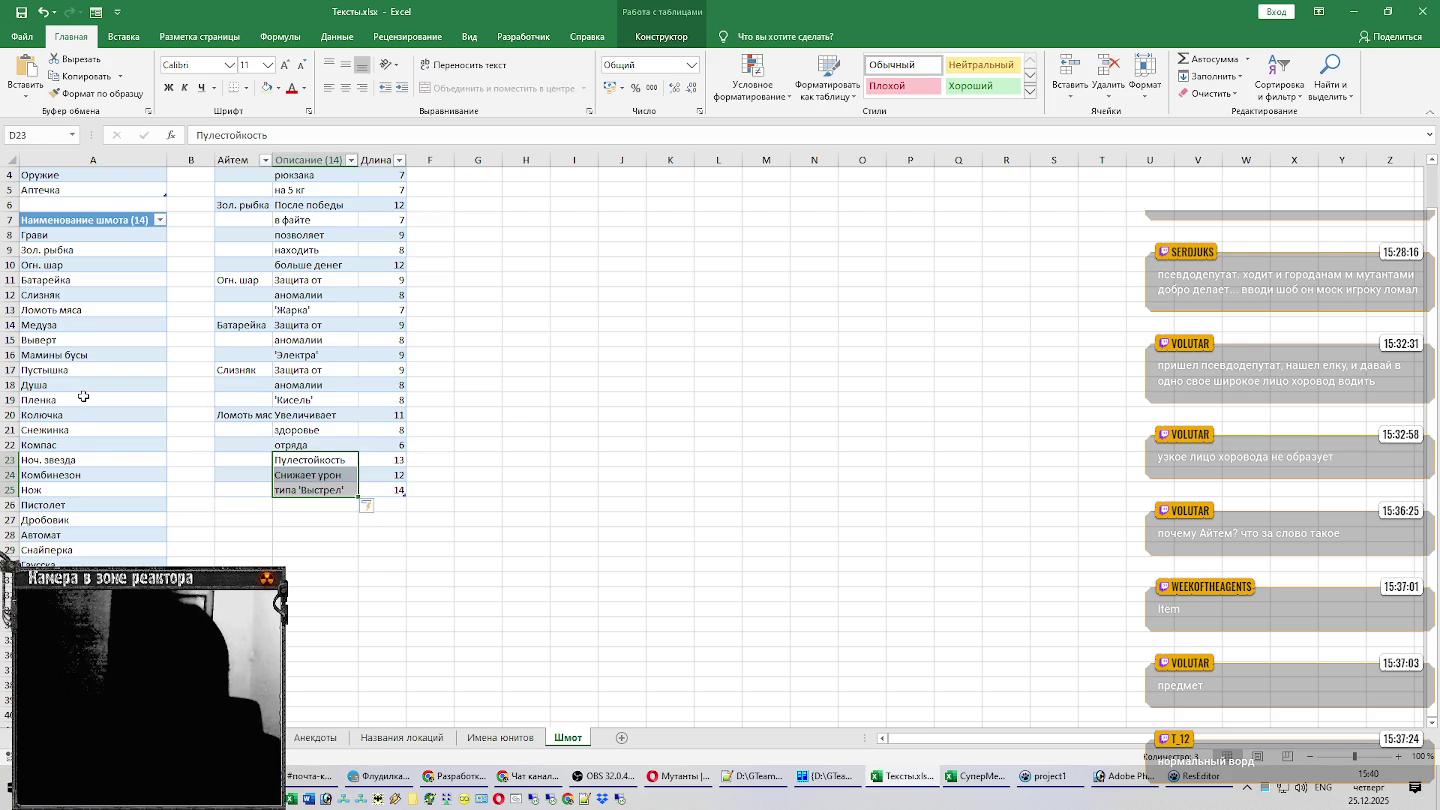
{"action": "left_click", "coordinate": [47, 326]}
{"action": "key", "text": "ctrl+c"}
{"action": "left_click", "coordinate": [250, 457]}
{"action": "key", "text": "ctrl+v"}
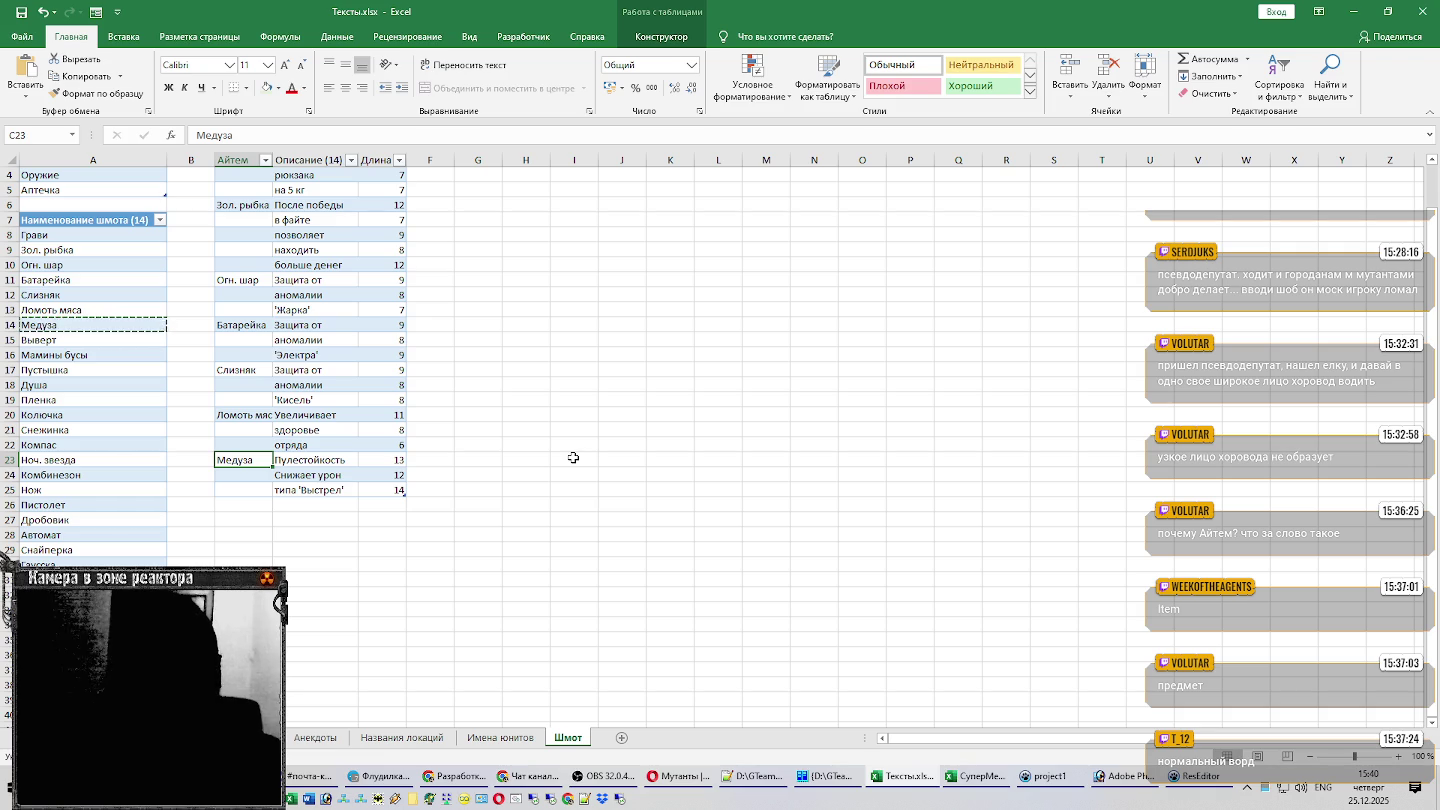
Paste the Разрыв description lines into D26:D28 and Выверт into C26.
{"action": "left_click", "coordinate": [253, 505]}
{"action": "key", "text": "alt+Tab"}
{"action": "scroll", "coordinate": [367, 435], "scroll_direction": "down", "scroll_amount": 6}
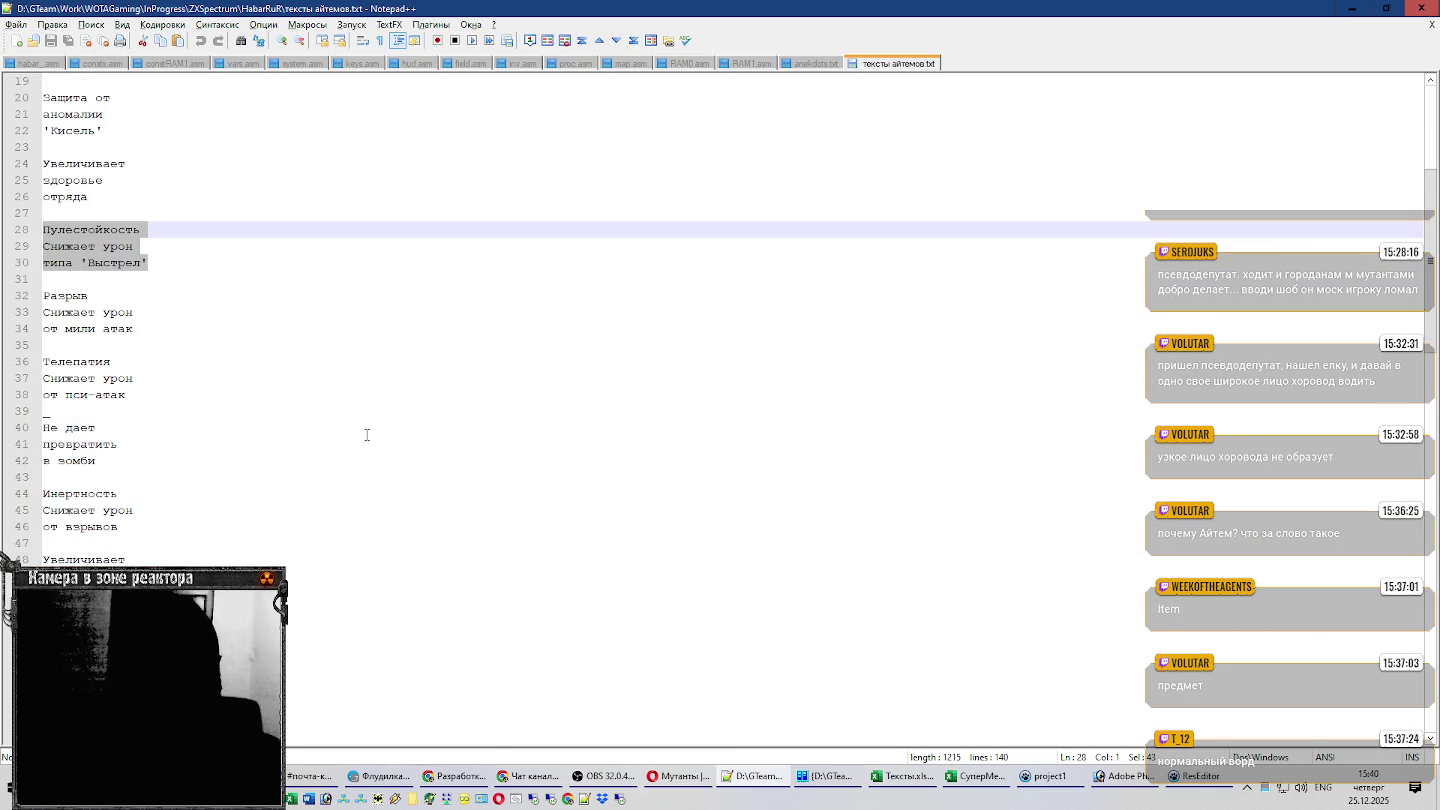
{"action": "left_click_drag", "start_coordinate": [141, 330], "coordinate": [18, 296]}
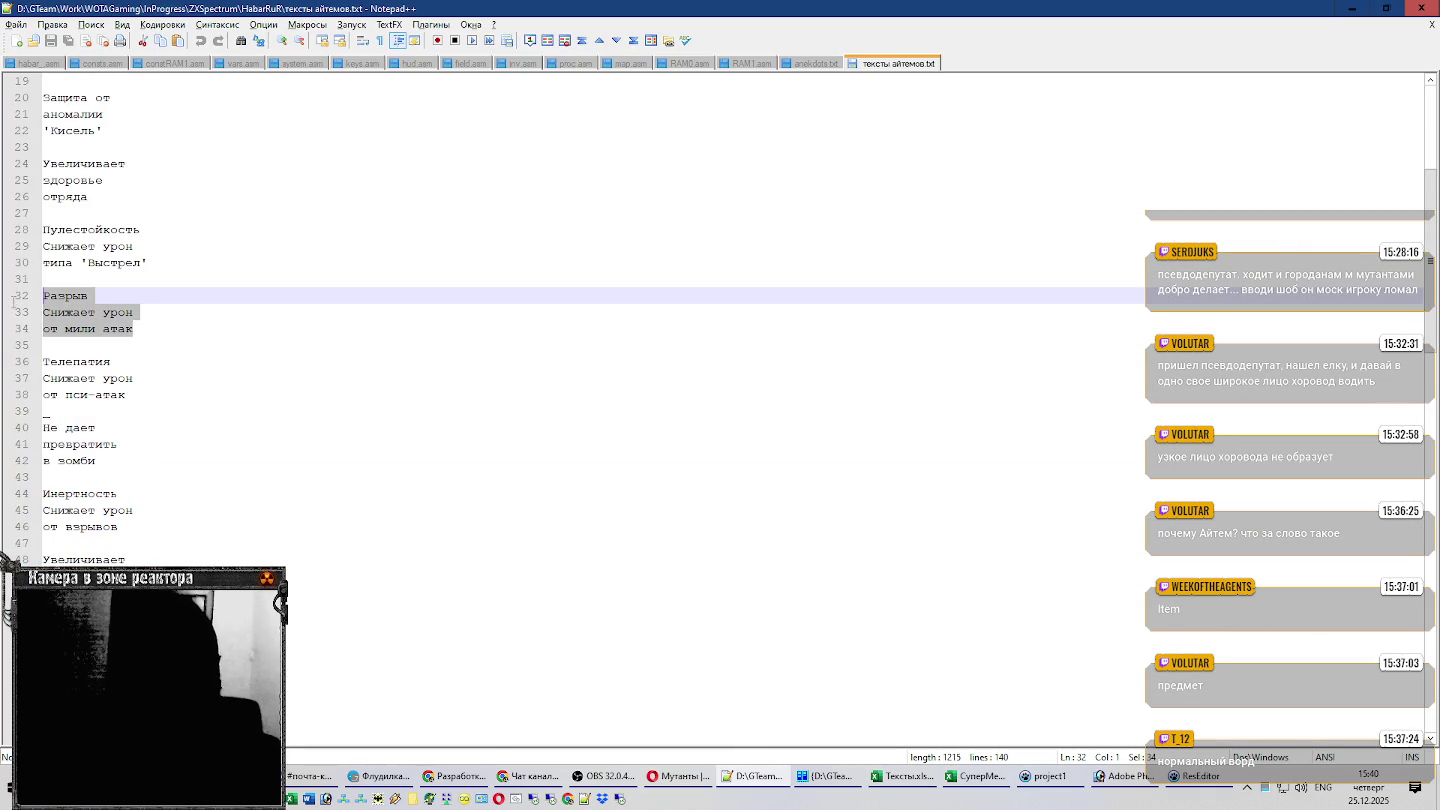
{"action": "key", "text": "alt+Tab"}
{"action": "left_click", "coordinate": [324, 505]}
{"action": "key", "text": "ctrl+v"}
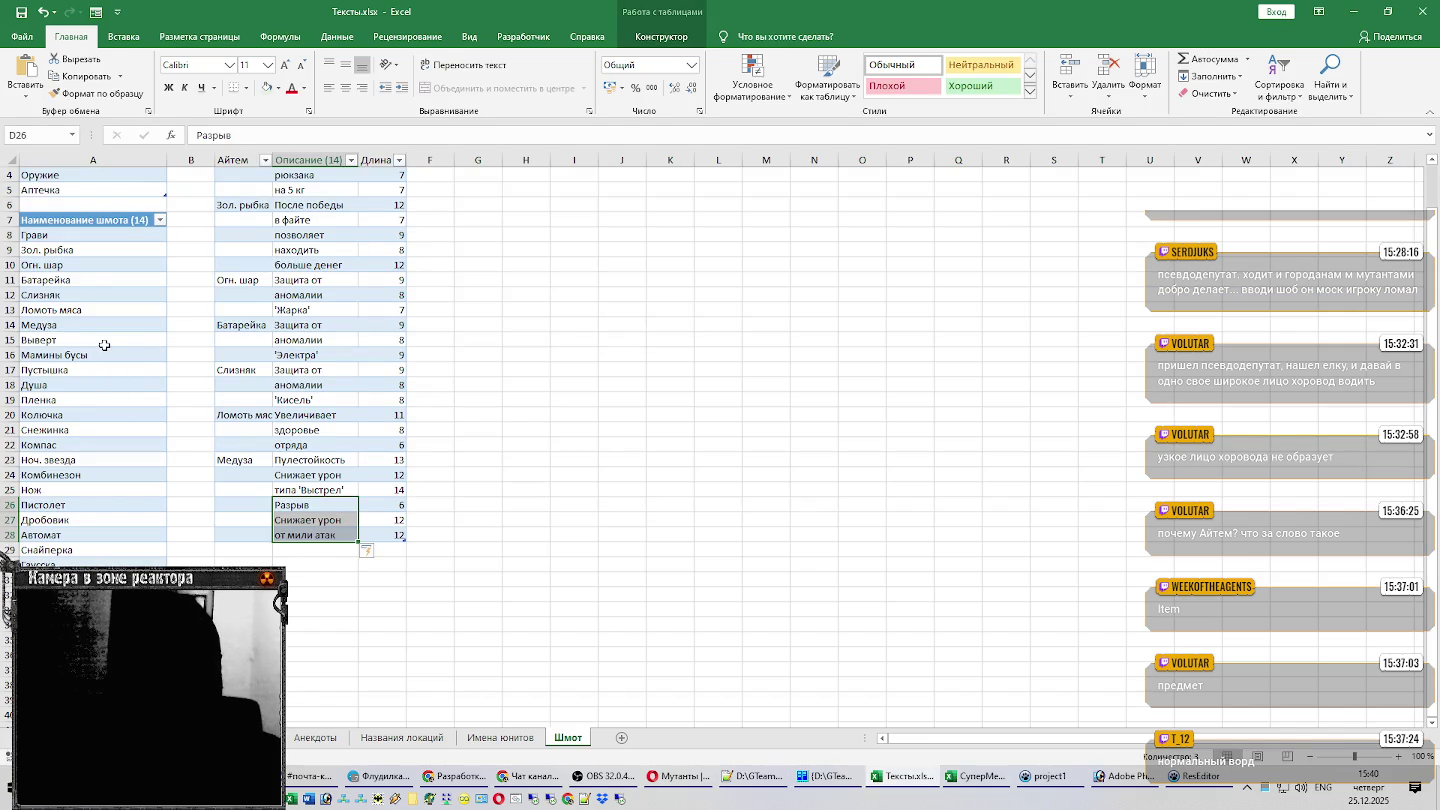
{"action": "left_click", "coordinate": [104, 342]}
{"action": "key", "text": "ctrl+c"}
{"action": "left_click", "coordinate": [240, 505]}
{"action": "key", "text": "ctrl+v"}
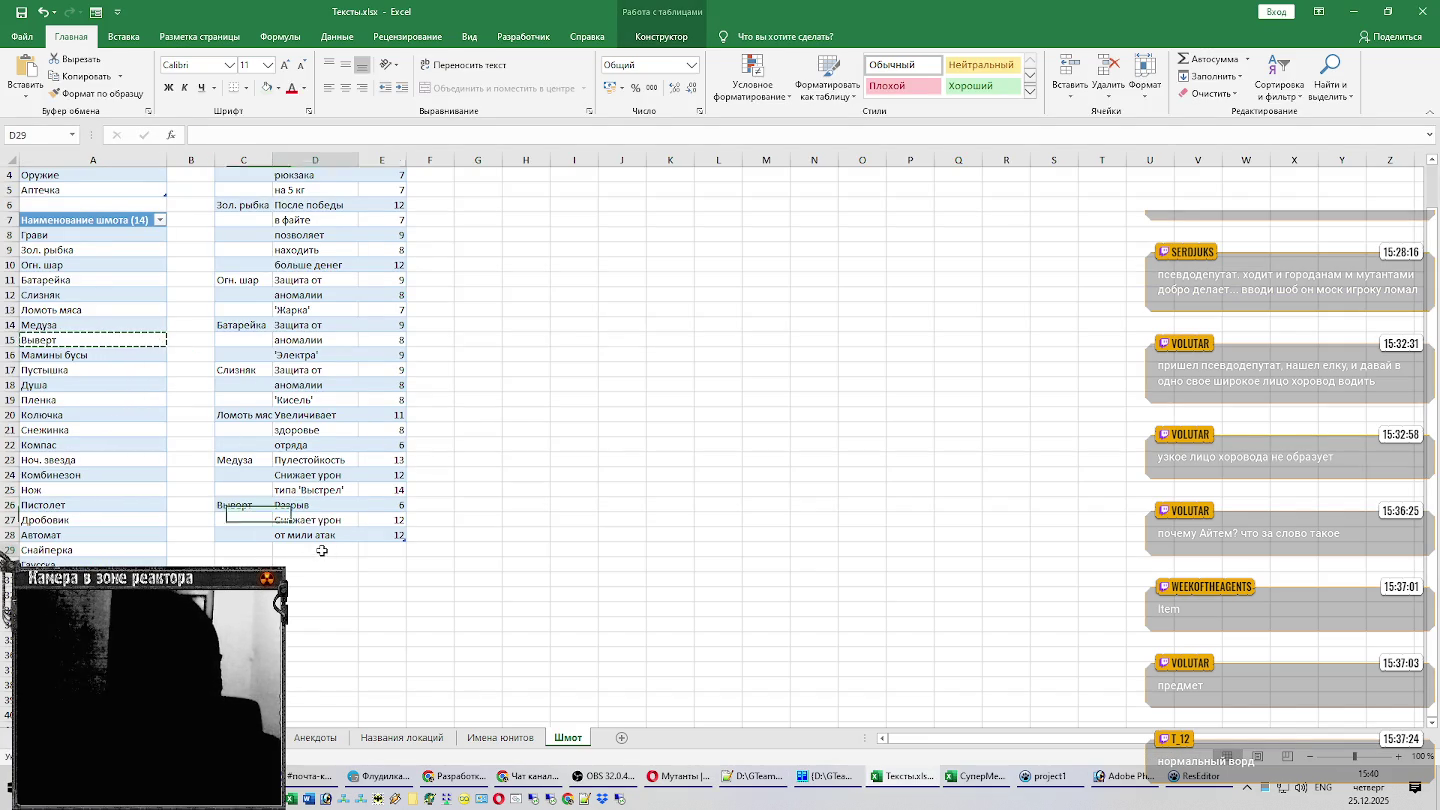
Add Мамины бусы in C29 with its Телепатия lines in D29:D35, then autofit column C.
{"action": "left_click", "coordinate": [60, 355]}
{"action": "key", "text": "ctrl+c"}
{"action": "left_click", "coordinate": [240, 550]}
{"action": "key", "text": "ctrl+v"}
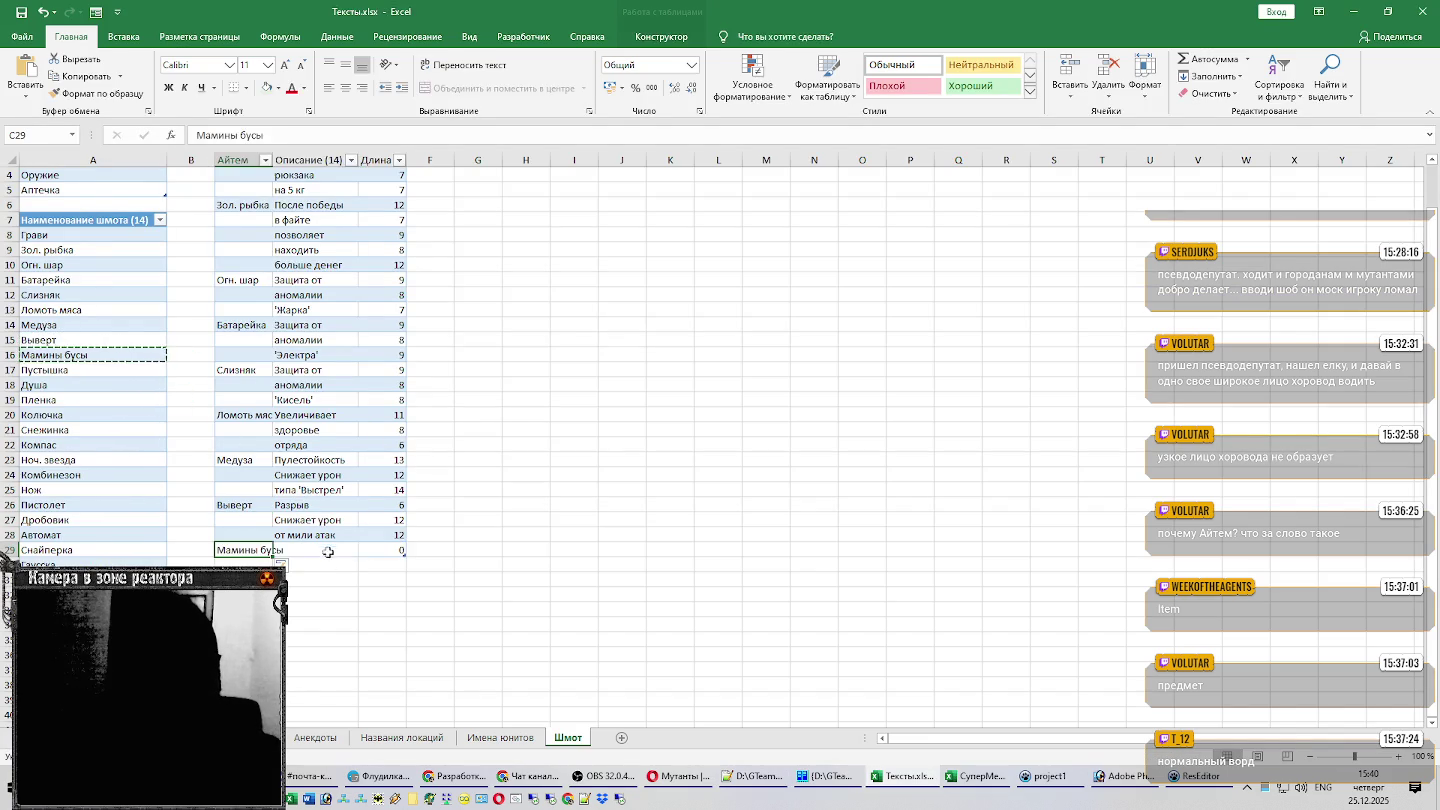
{"action": "key", "text": "alt+Tab"}
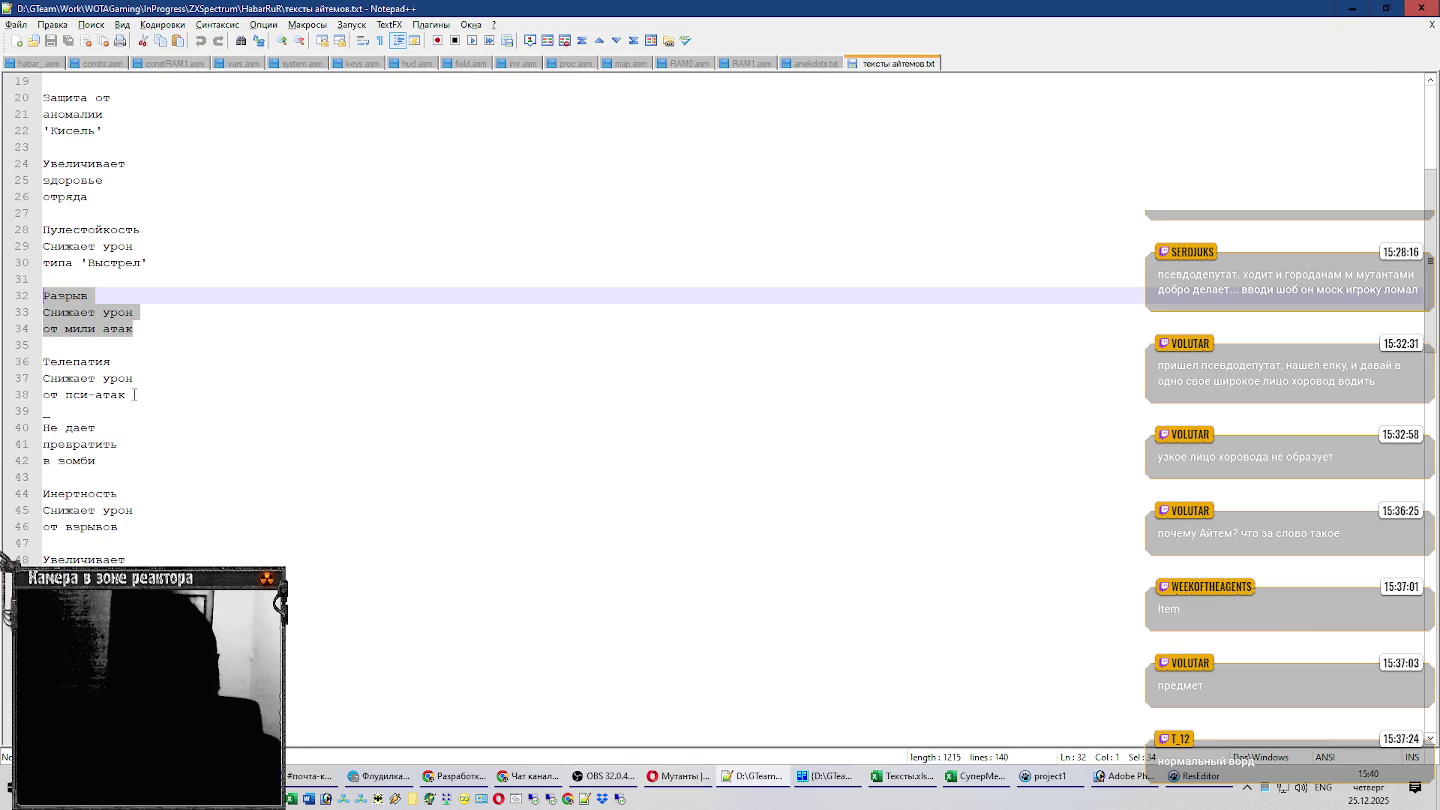
{"action": "left_click_drag", "start_coordinate": [96, 461], "coordinate": [2, 368]}
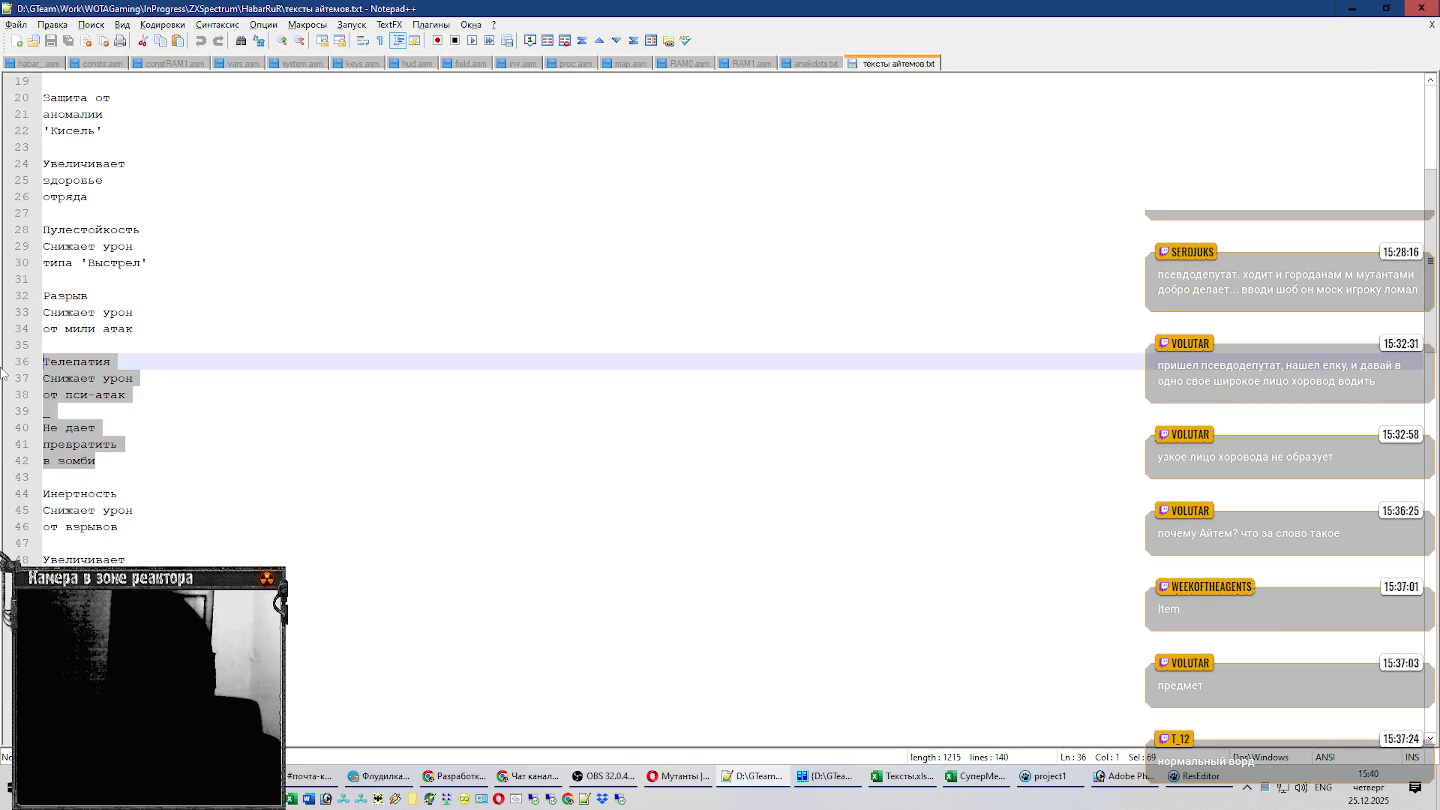
{"action": "key", "text": "alt+Tab"}
{"action": "key", "text": "ctrl+v"}
{"action": "scroll", "coordinate": [449, 463], "scroll_direction": "down", "scroll_amount": 3}
{"action": "left_click", "coordinate": [300, 474]}
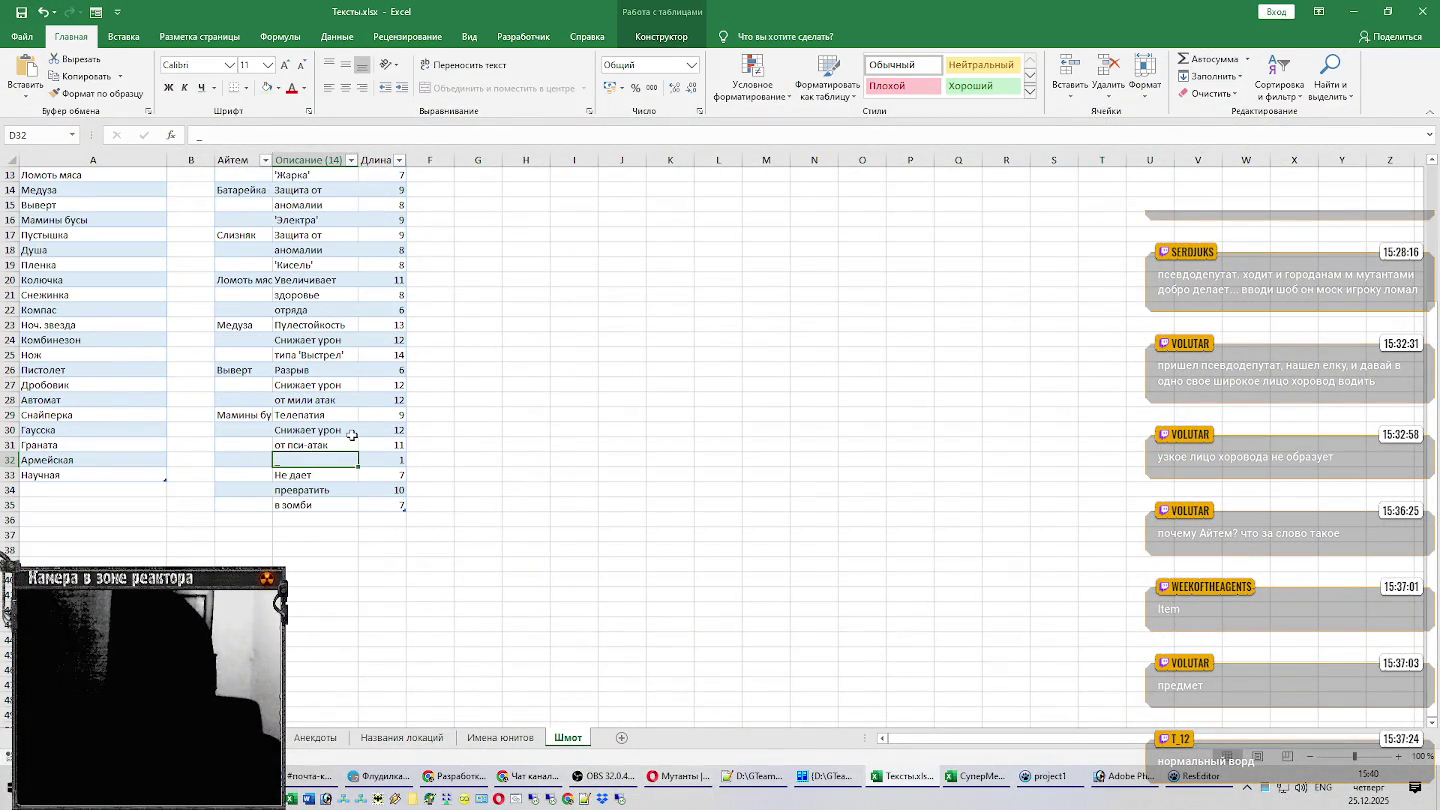
{"action": "double_click", "coordinate": [273, 160]}
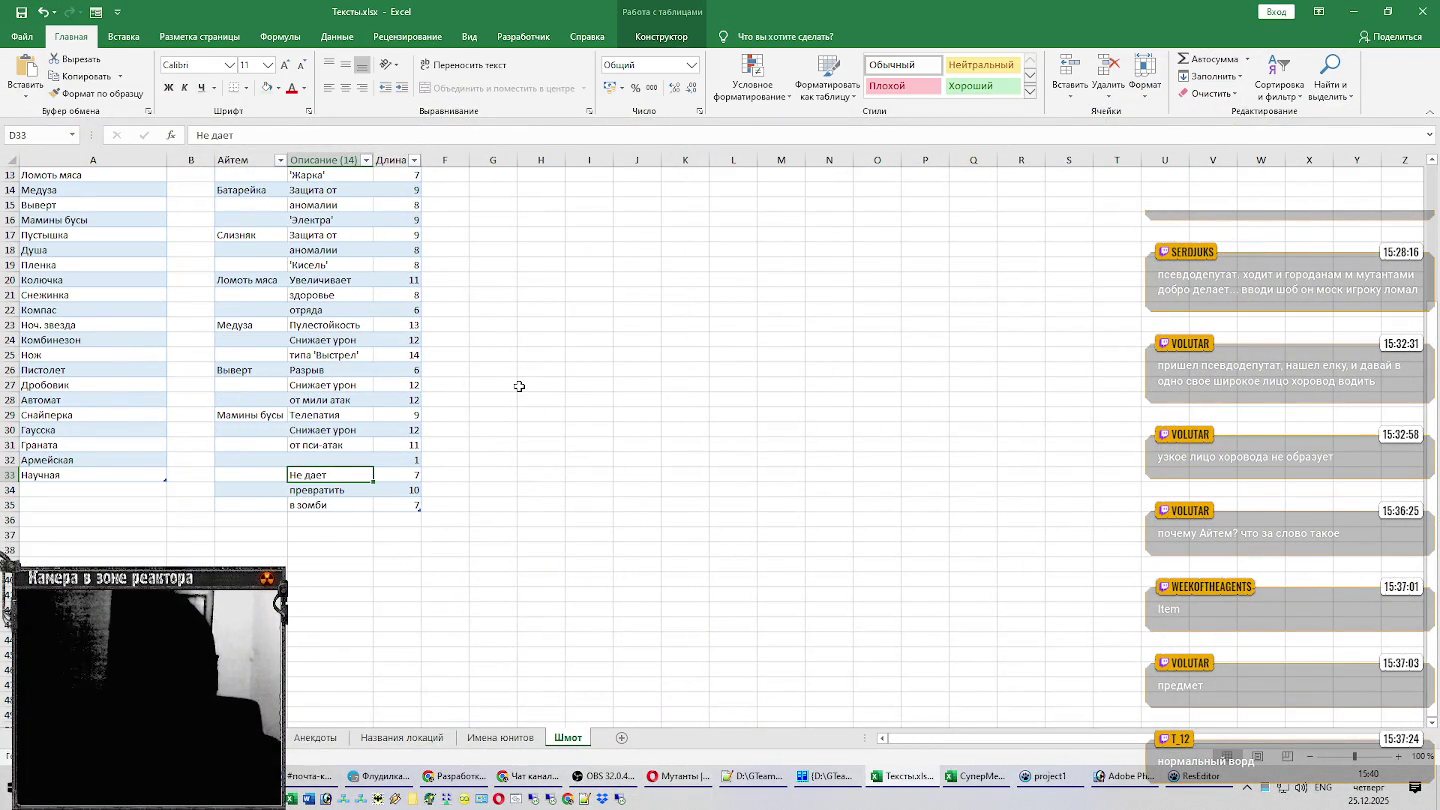
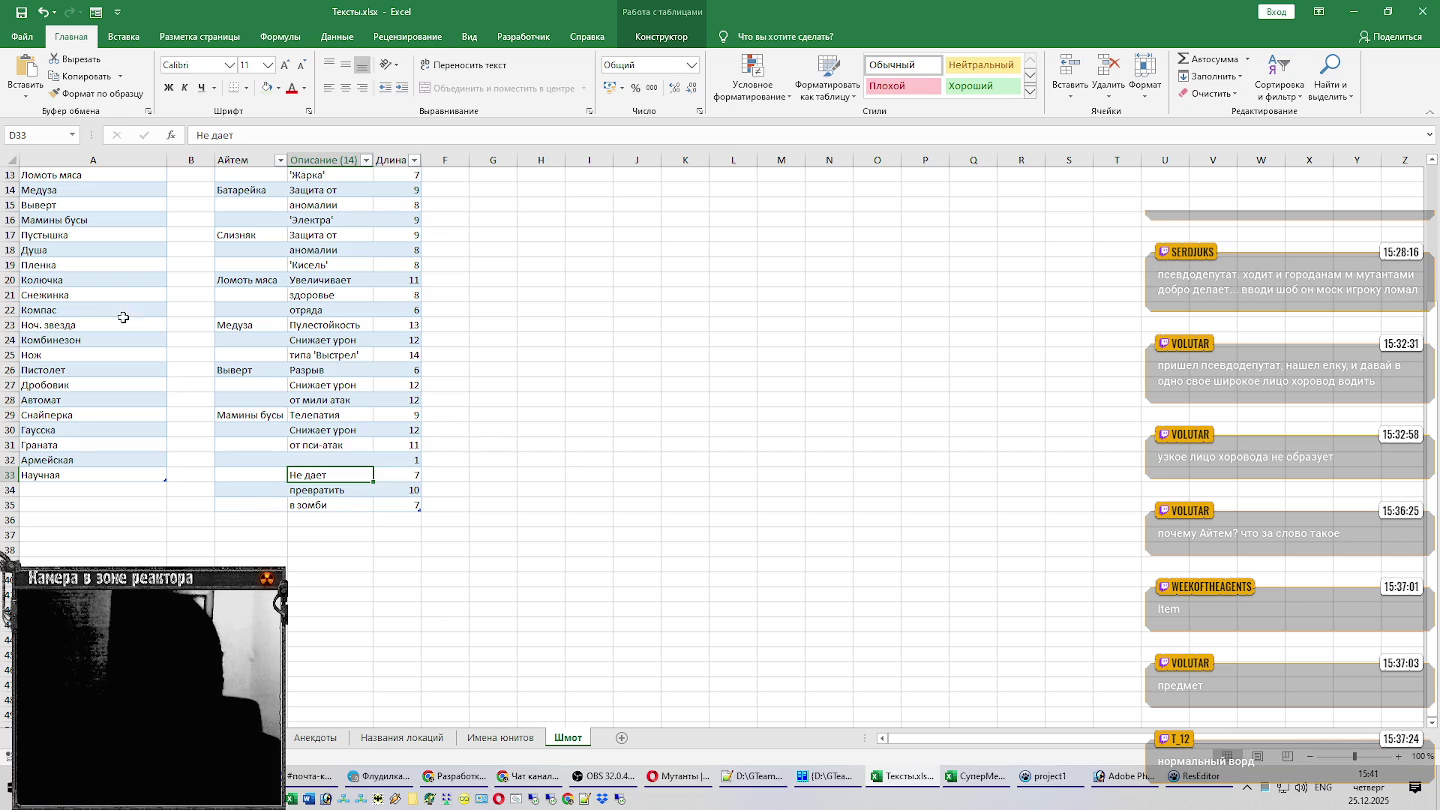
Copy Пустышка into C36 and paste its Инертность description lines into D36:D38.
{"action": "left_click", "coordinate": [55, 235]}
{"action": "key", "text": "ctrl+c"}
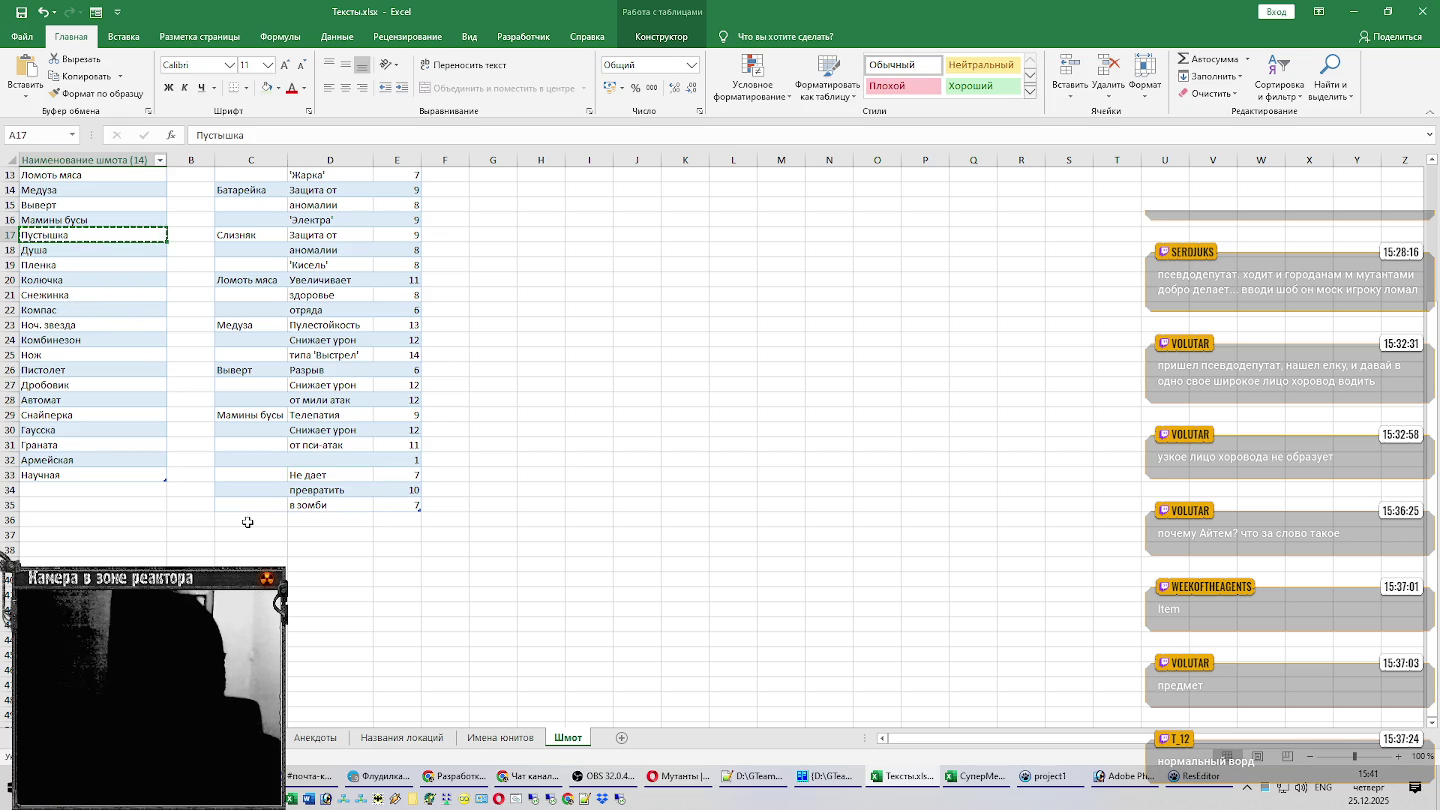
{"action": "left_click", "coordinate": [247, 518]}
{"action": "key", "text": "ctrl+v"}
{"action": "key", "text": "alt+Tab"}
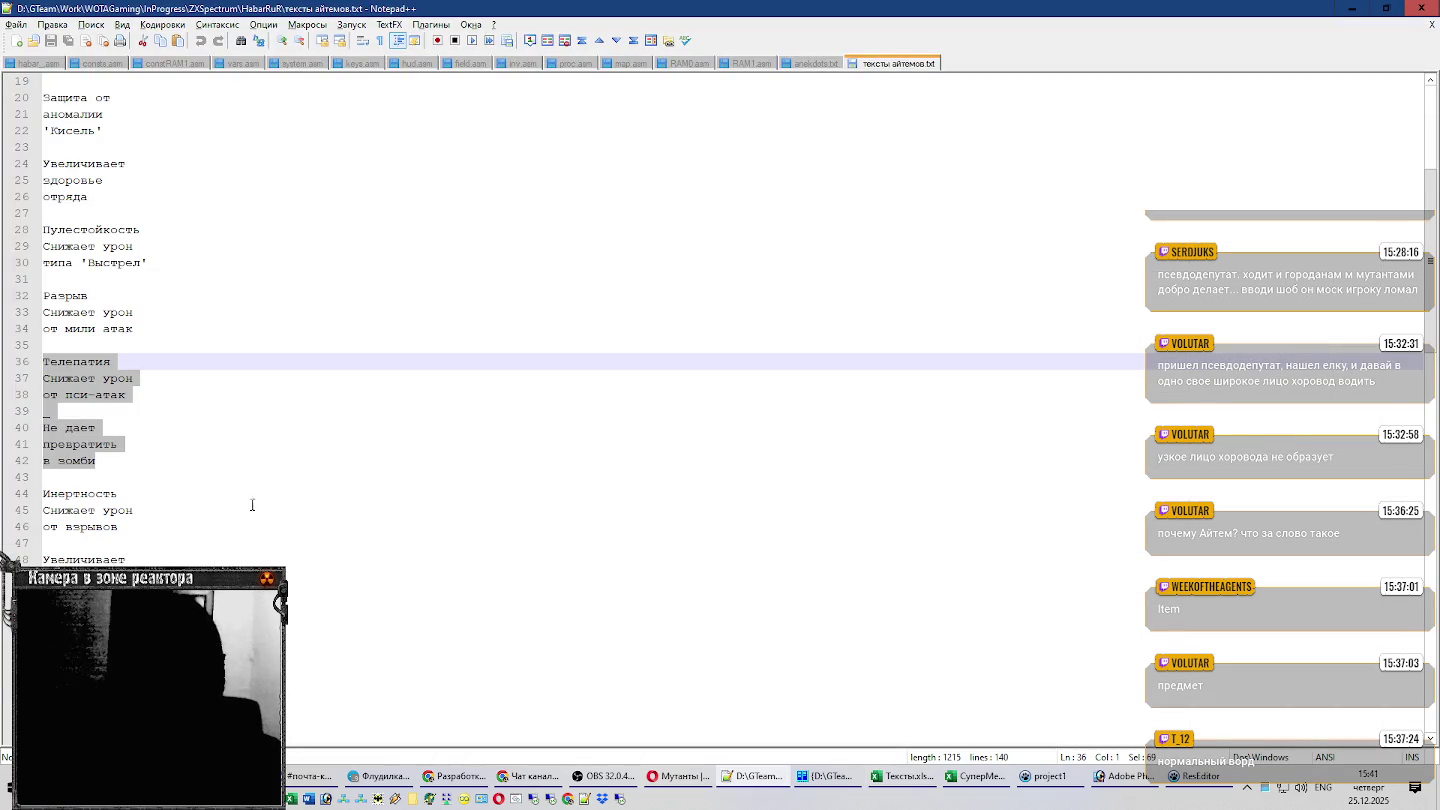
{"action": "scroll", "coordinate": [220, 460], "scroll_direction": "down", "scroll_amount": 2}
{"action": "left_click_drag", "start_coordinate": [147, 328], "coordinate": [21, 296]}
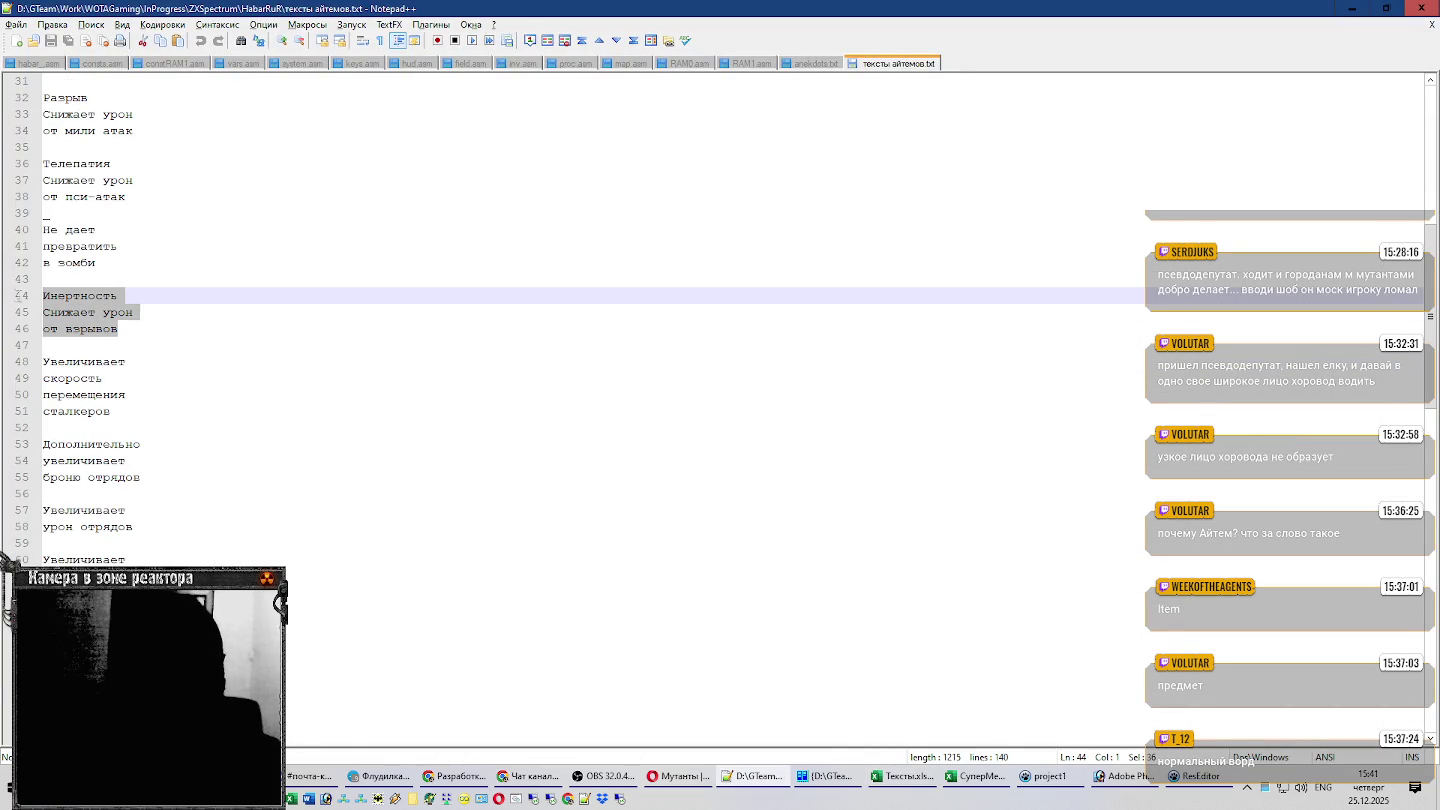
{"action": "key", "text": "ctrl+c"}
{"action": "key", "text": "alt+Tab"}
{"action": "key", "text": "ctrl+v"}
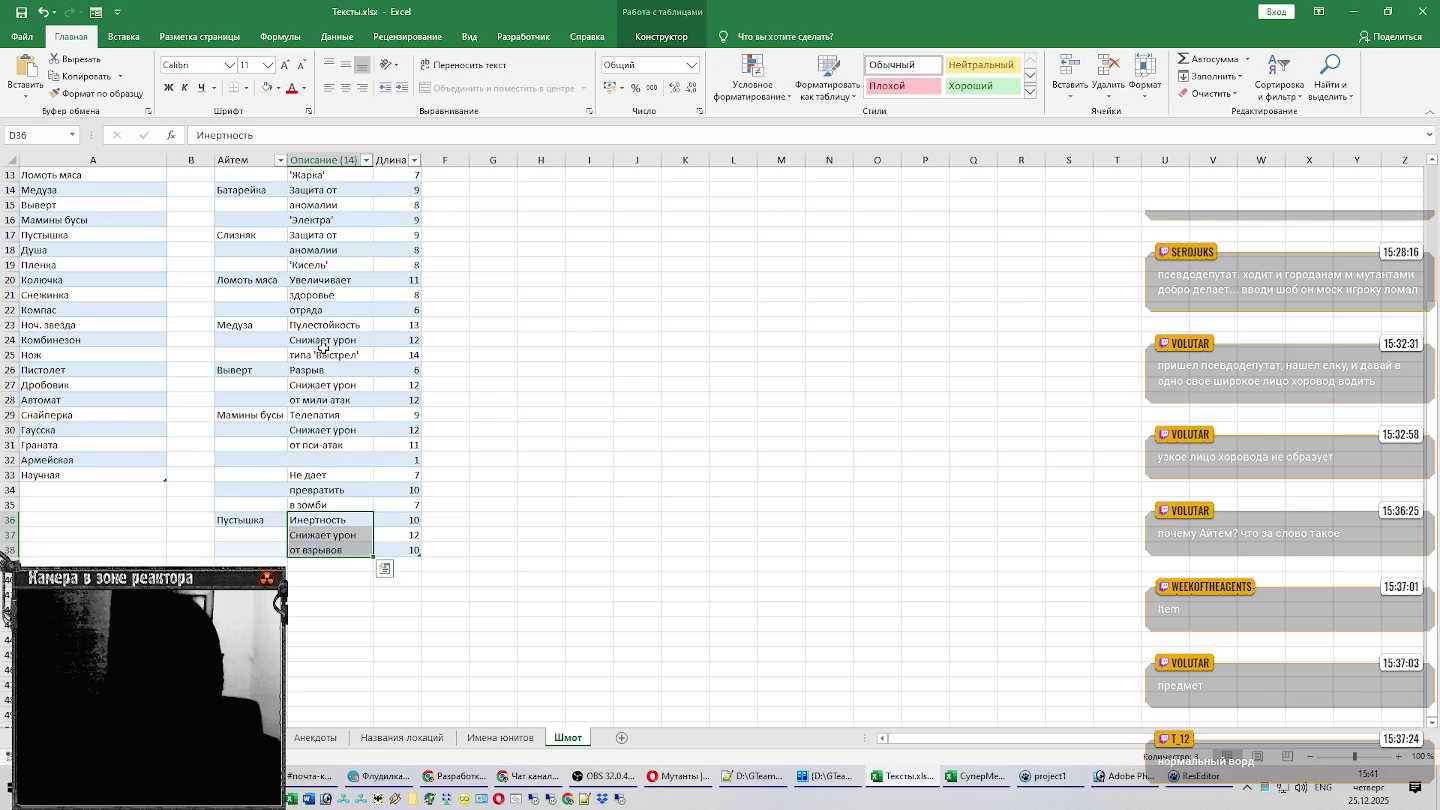
Copy Душа into C39 and paste its four-line speed description into D39:D42.
{"action": "left_click", "coordinate": [60, 250]}
{"action": "key", "text": "ctrl+c"}
{"action": "left_click", "coordinate": [245, 565]}
{"action": "key", "text": "ctrl+v"}
{"action": "left_click", "coordinate": [311, 566]}
{"action": "key", "text": "alt+Tab"}
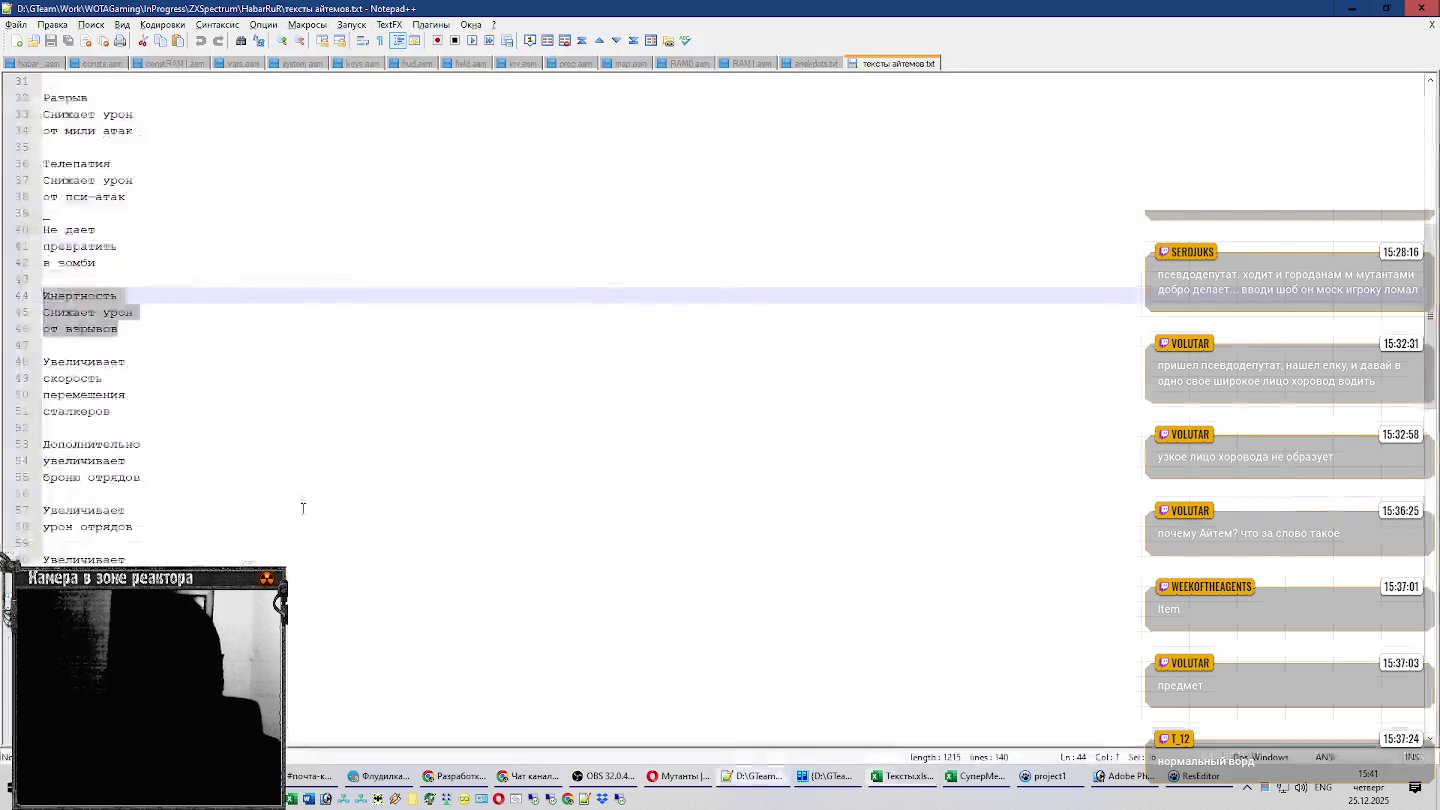
{"action": "left_click_drag", "start_coordinate": [128, 408], "coordinate": [20, 364]}
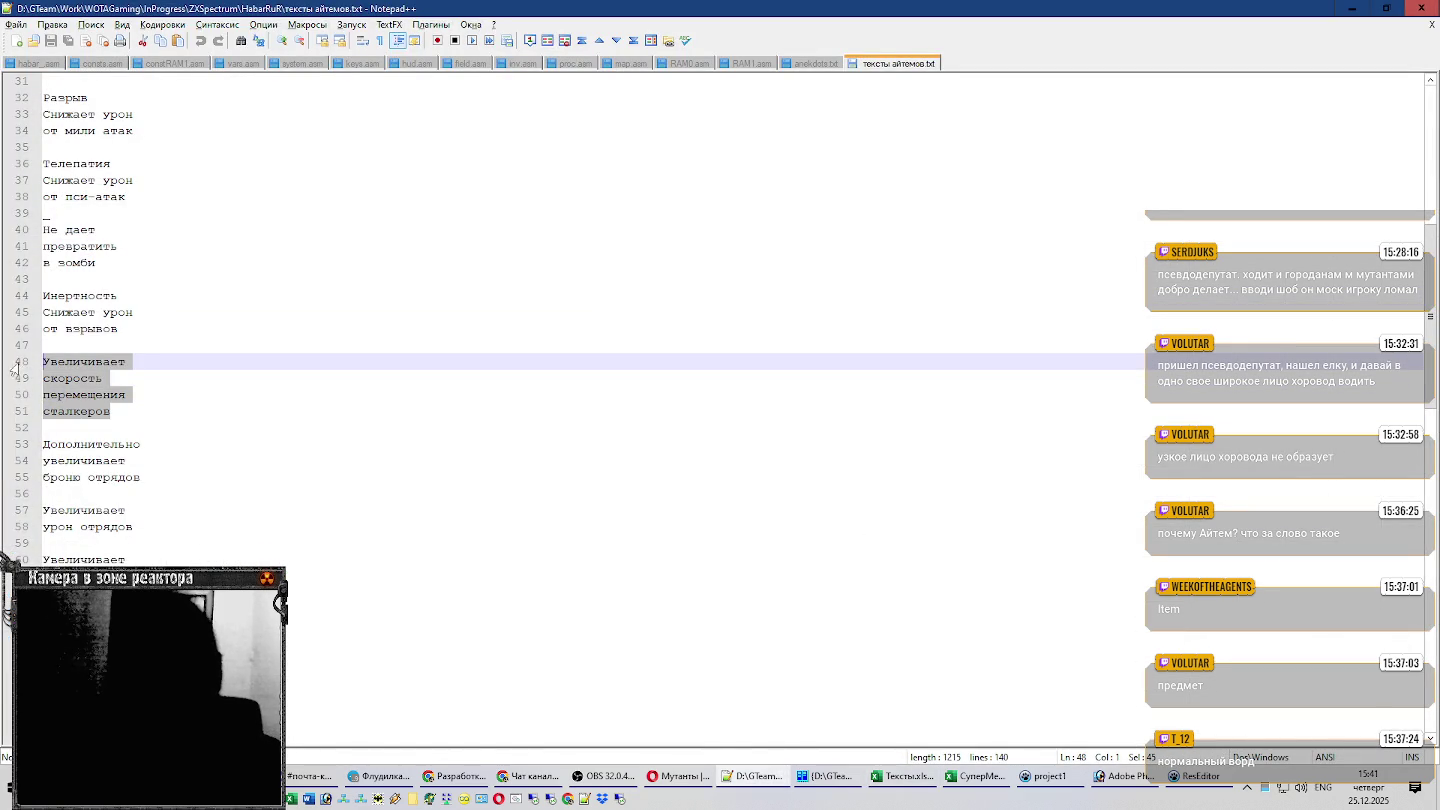
{"action": "key", "text": "ctrl+c"}
{"action": "key", "text": "alt+Tab"}
{"action": "key", "text": "ctrl+v"}
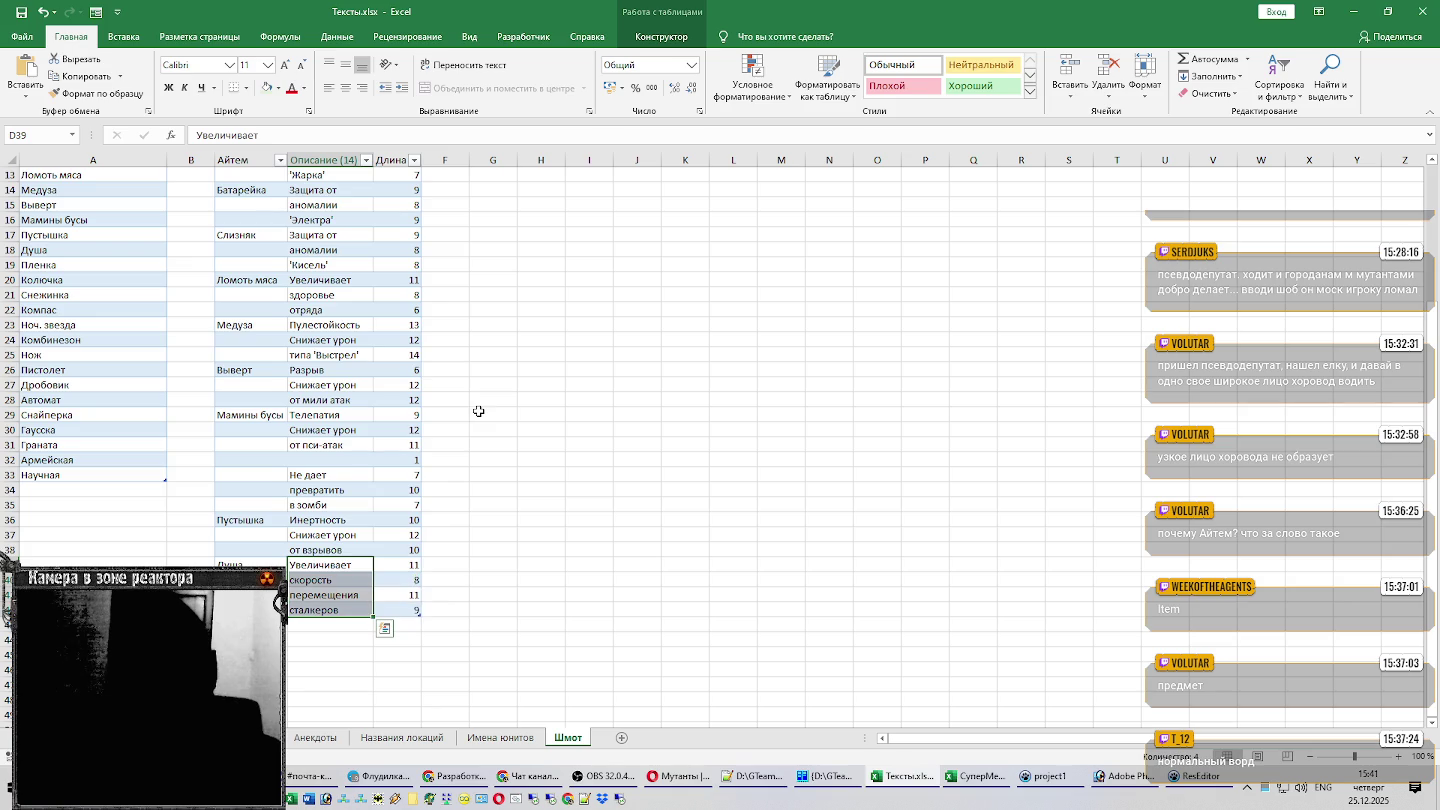
Scroll down to check the Душа entry in C39 and the cell below its description.
{"action": "scroll", "coordinate": [495, 426], "scroll_direction": "down", "scroll_amount": 3}
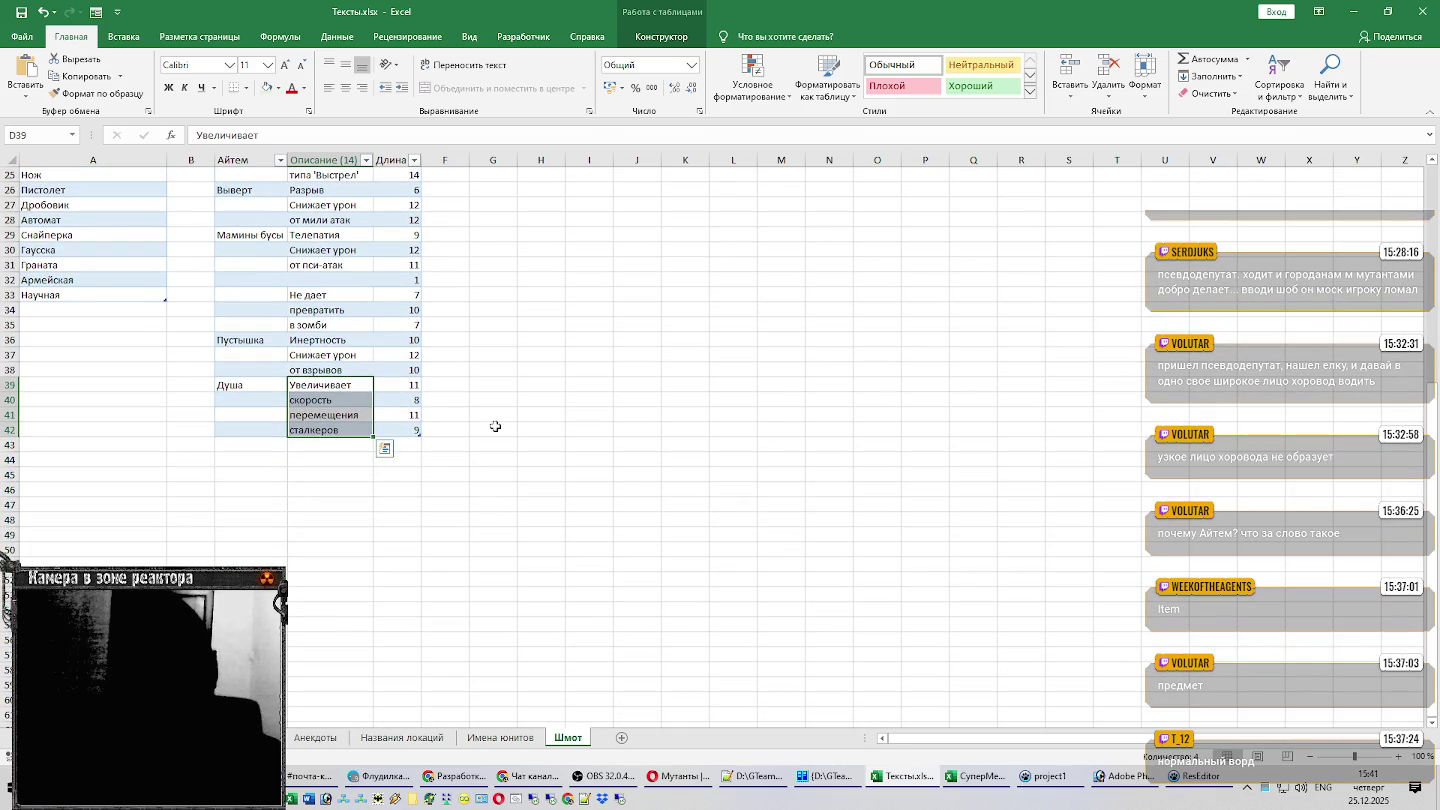
{"action": "scroll", "coordinate": [495, 426], "scroll_direction": "down", "scroll_amount": 1}
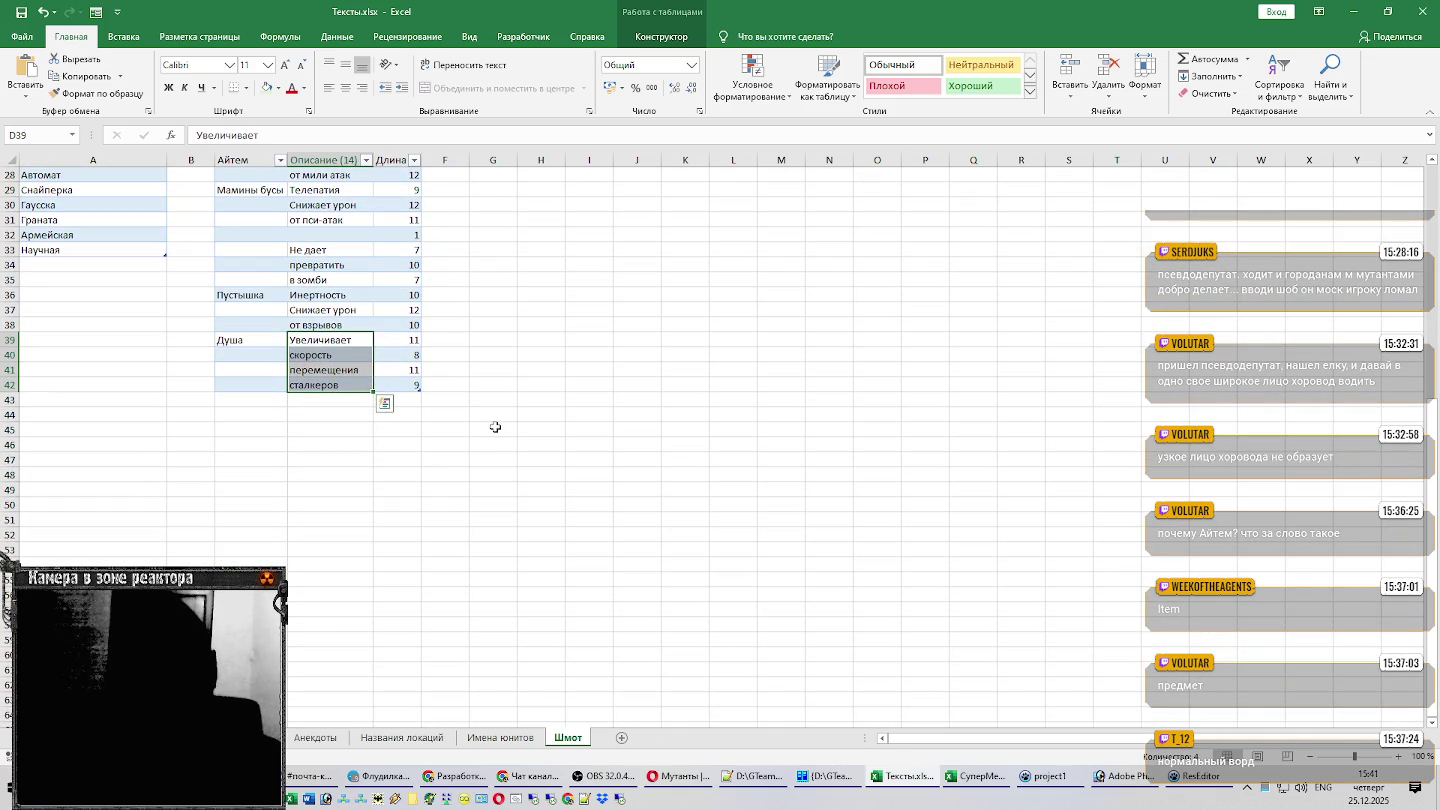
{"action": "left_click", "coordinate": [252, 342]}
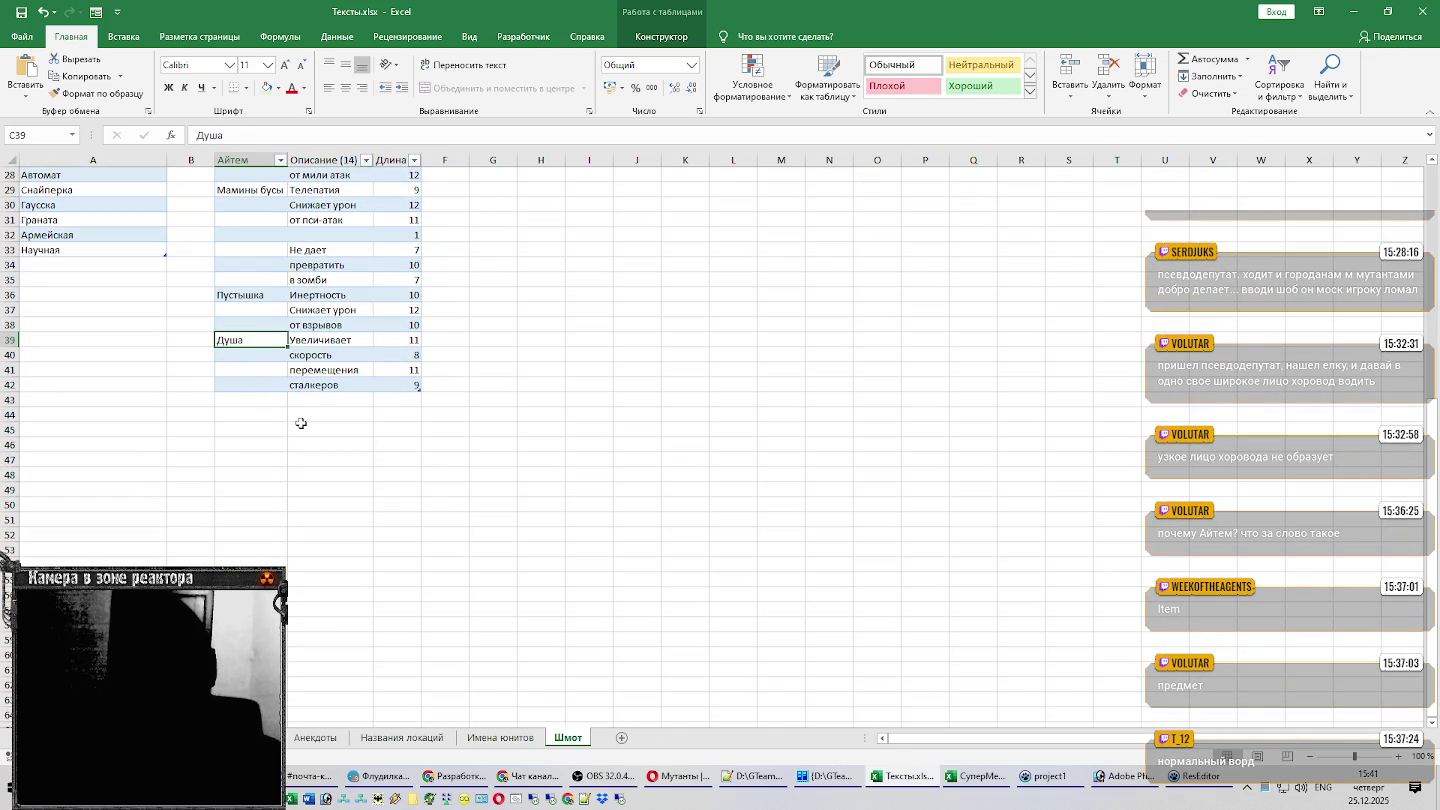
{"action": "left_click", "coordinate": [314, 398]}
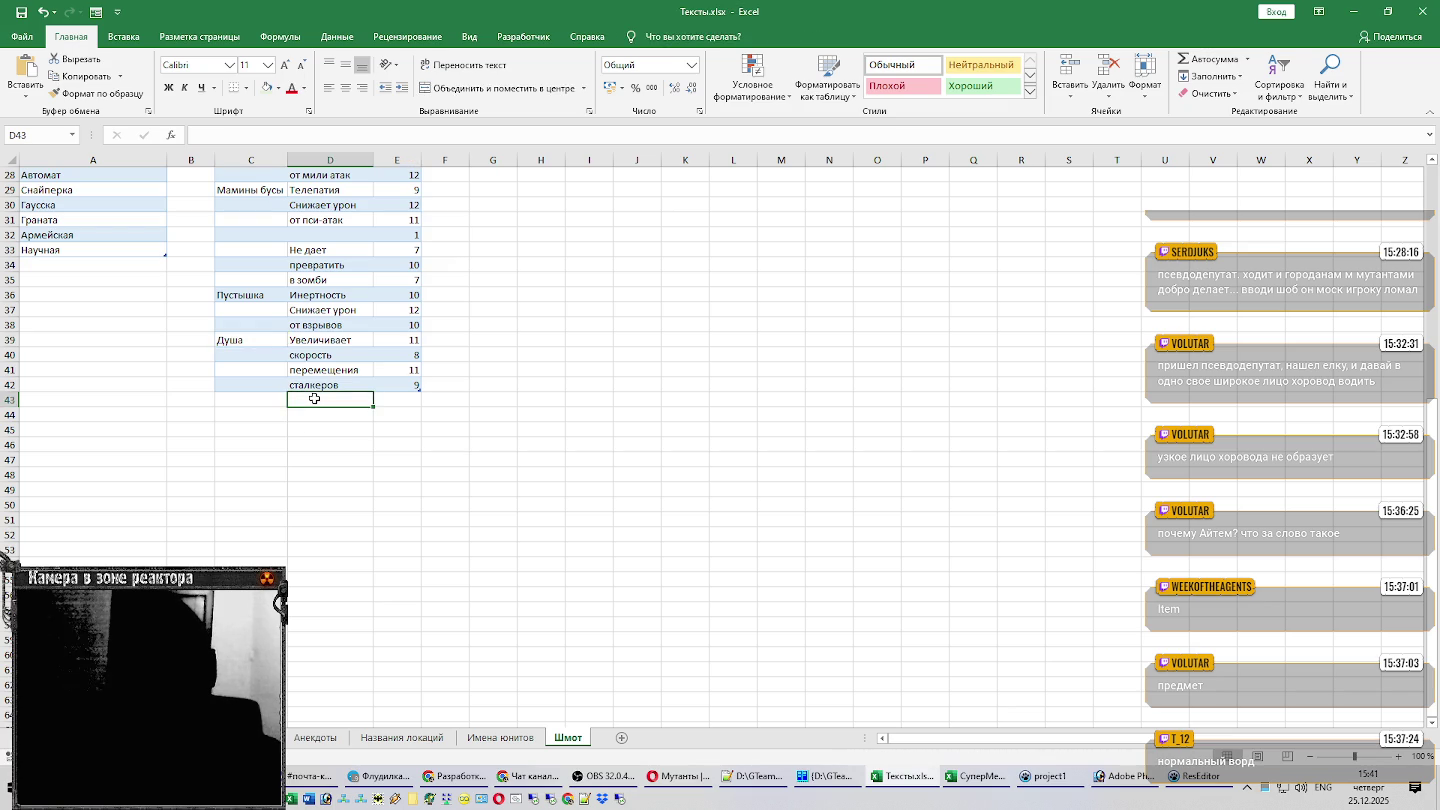
{"action": "scroll", "coordinate": [231, 396], "scroll_direction": "up", "scroll_amount": 3}
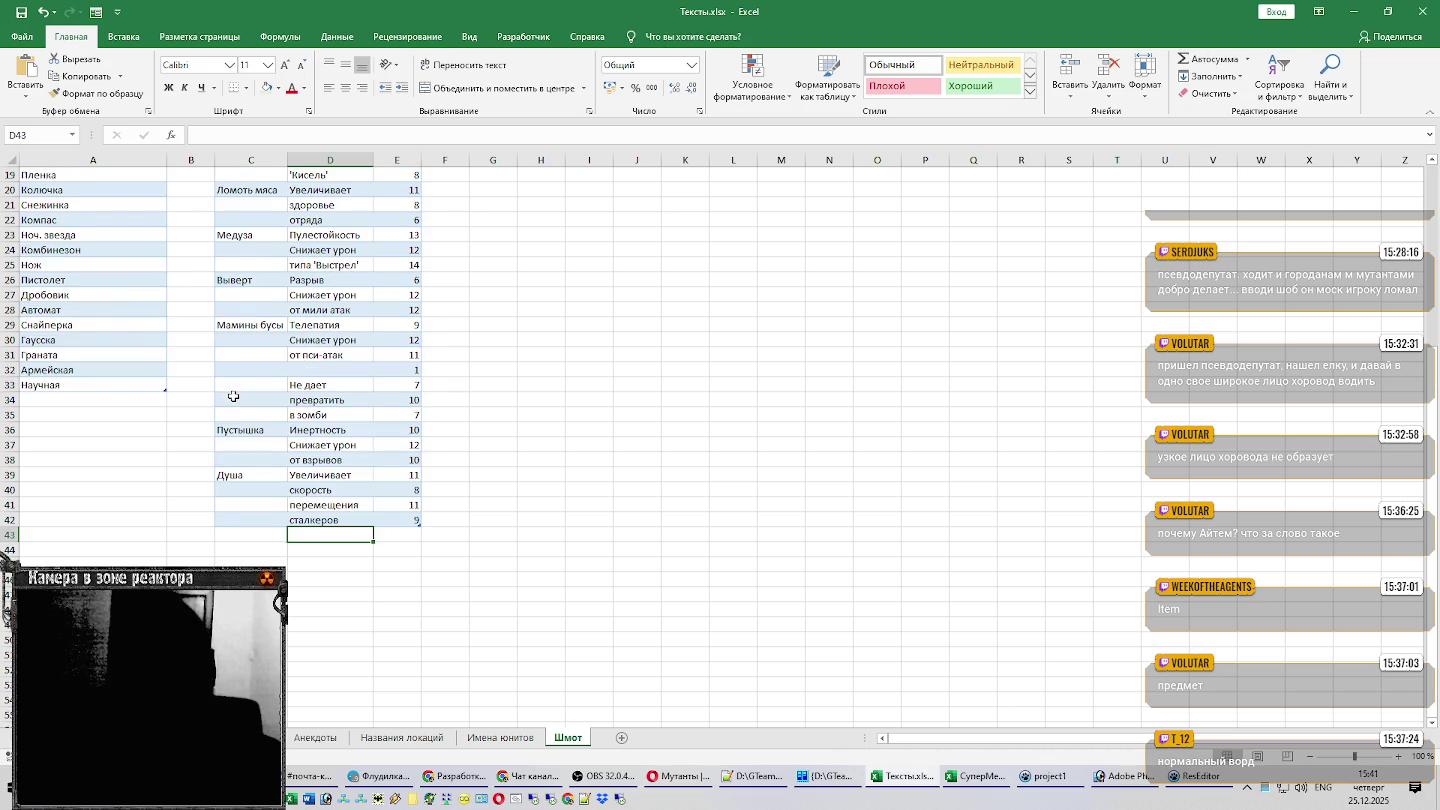
{"action": "scroll", "coordinate": [143, 331], "scroll_direction": "up", "scroll_amount": 1}
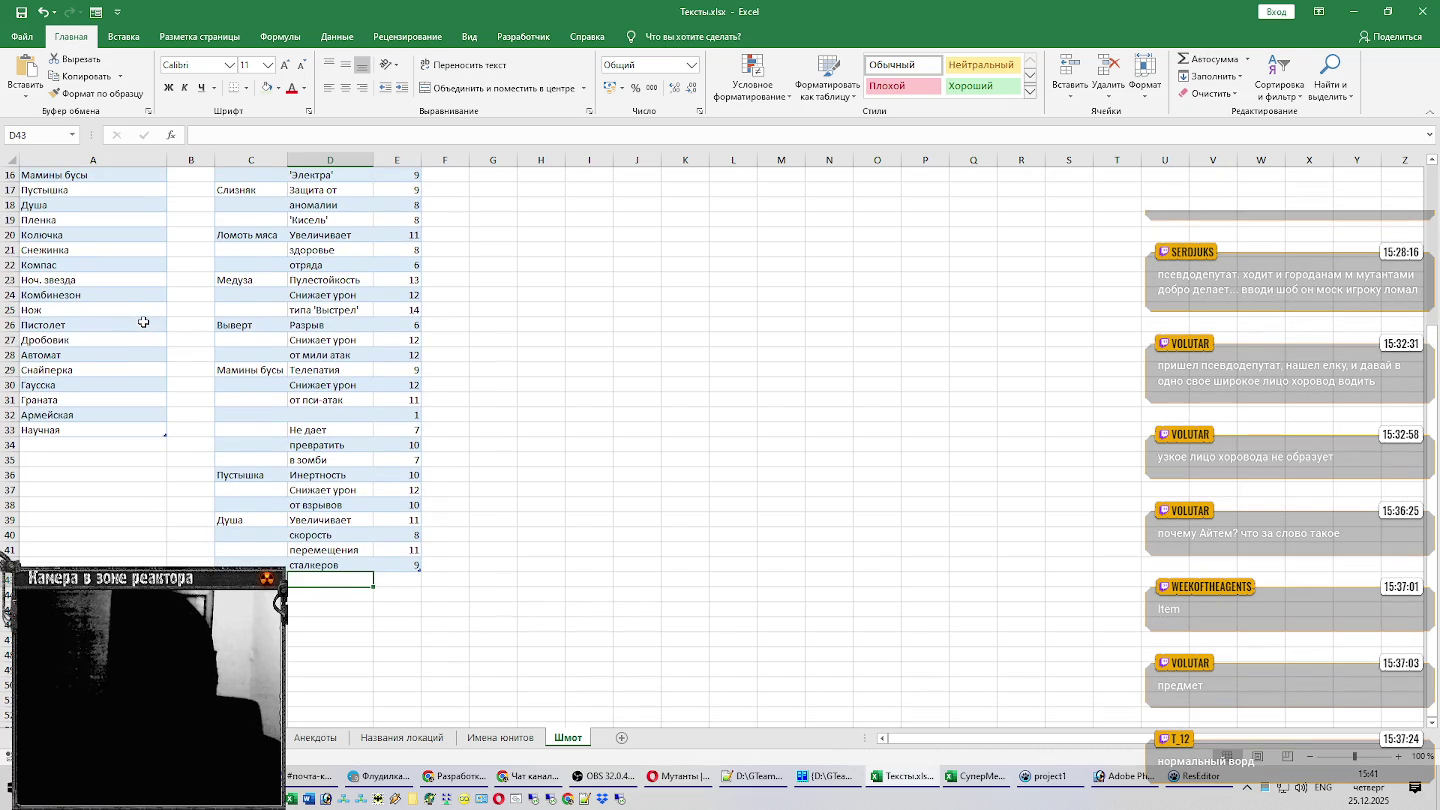
Copy Пленка into C43 and paste its 'Дополнительно увеличивает броню отрядов' description into D43:D45.
{"action": "left_click", "coordinate": [63, 220]}
{"action": "key", "text": "ctrl+c"}
{"action": "left_click", "coordinate": [265, 581]}
{"action": "key", "text": "ctrl+v"}
{"action": "key", "text": "alt+Tab"}
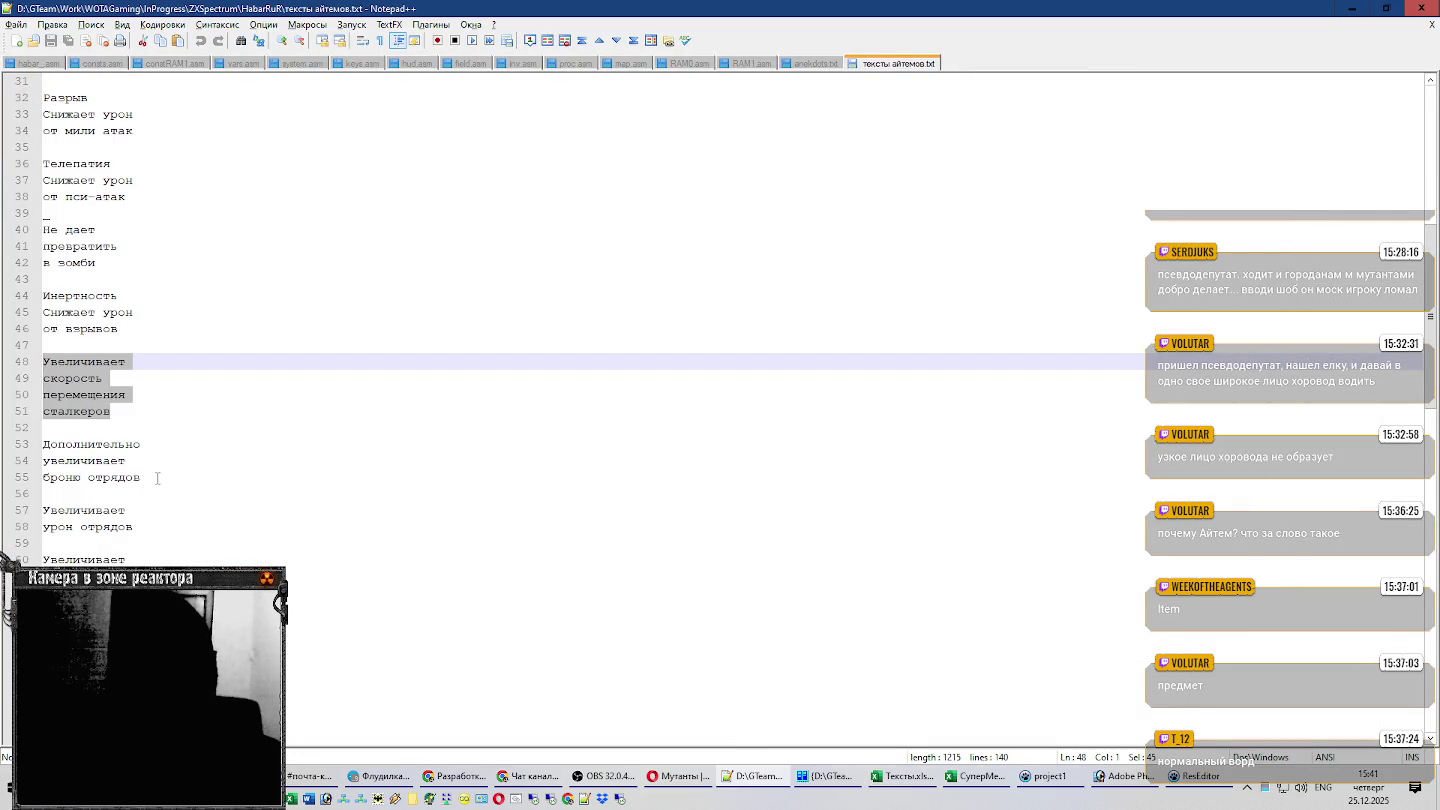
{"action": "left_click_drag", "start_coordinate": [157, 478], "coordinate": [32, 445]}
{"action": "key", "text": "alt+Tab"}
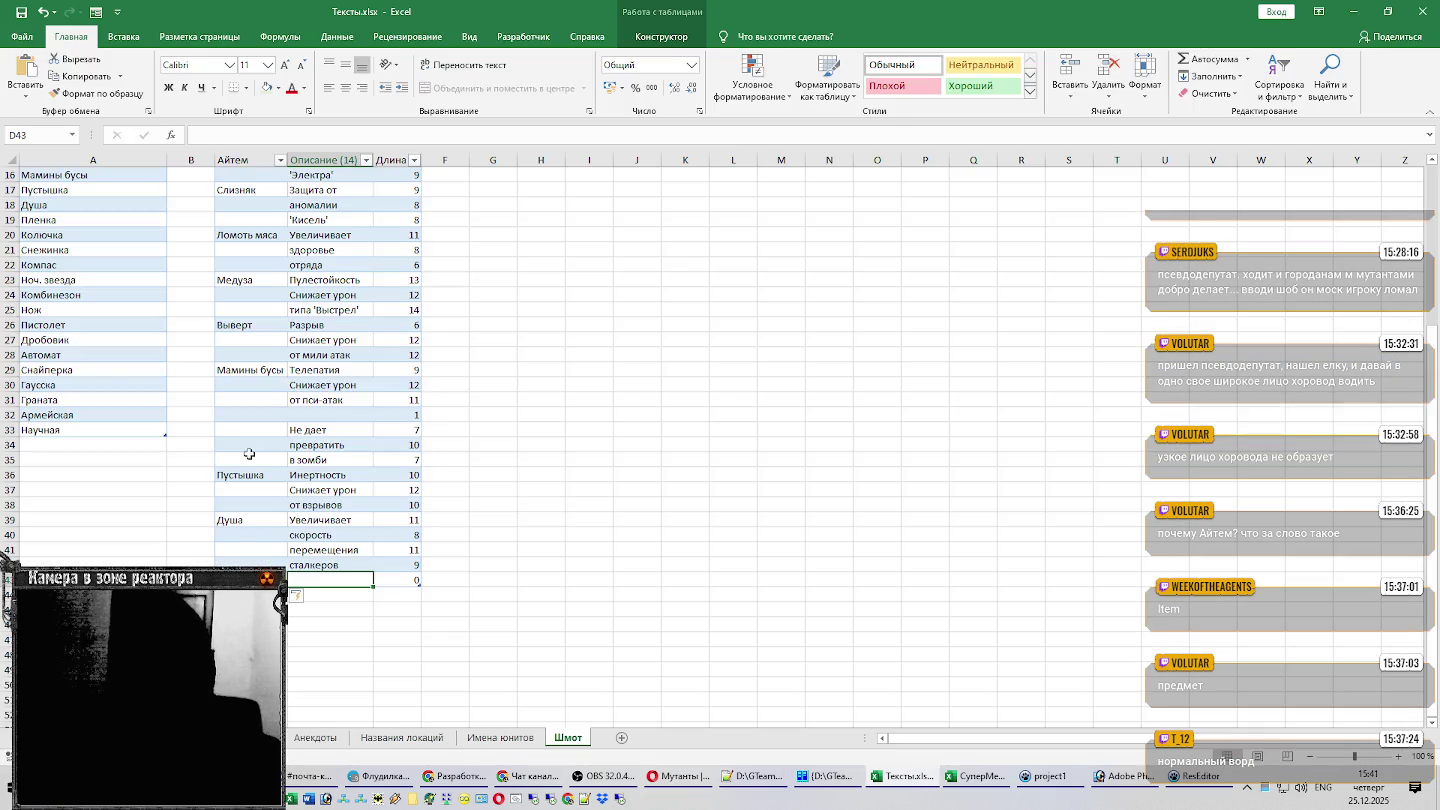
{"action": "key", "text": "ctrl+v"}
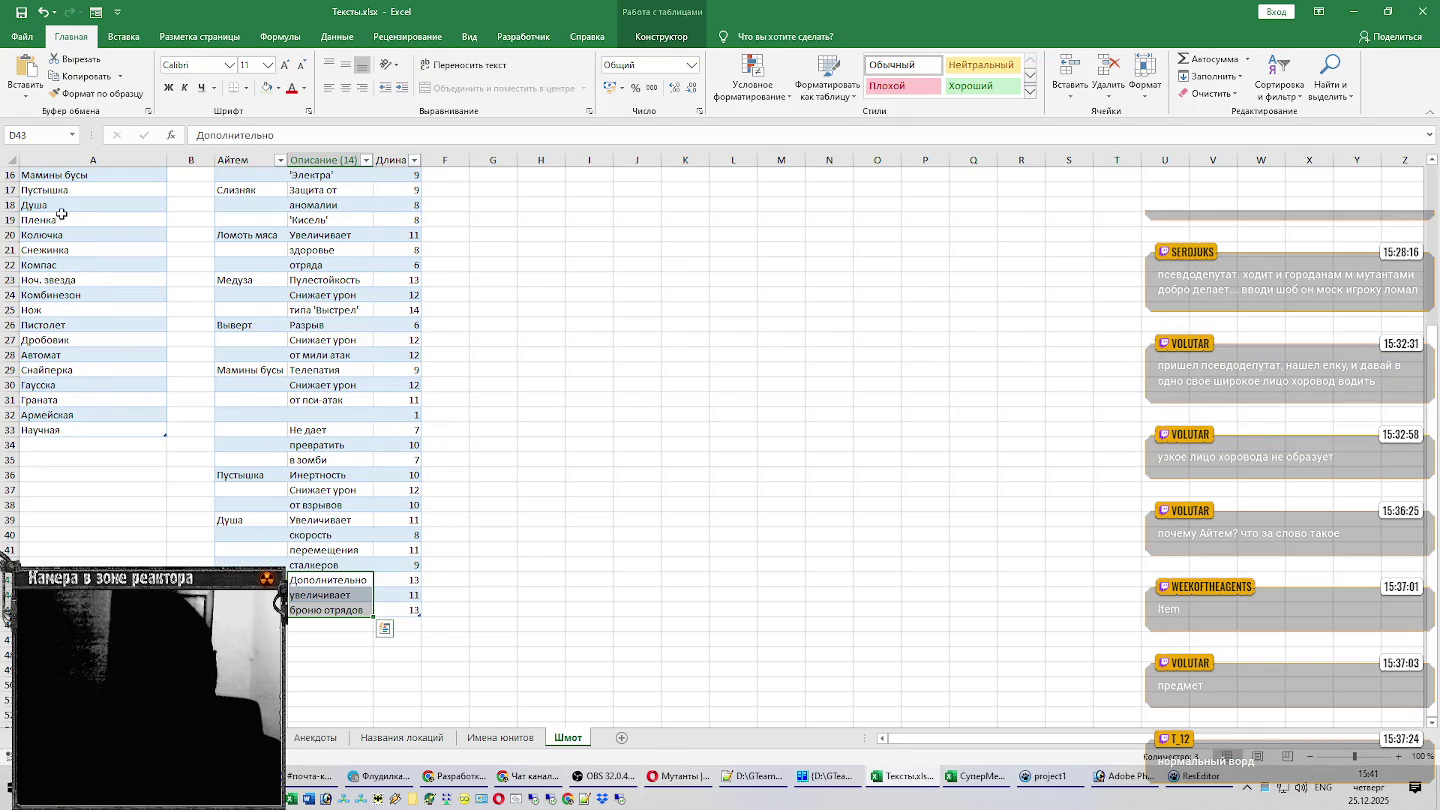
{"action": "left_click", "coordinate": [61, 233]}
{"action": "scroll", "coordinate": [463, 405], "scroll_direction": "down", "scroll_amount": 3}
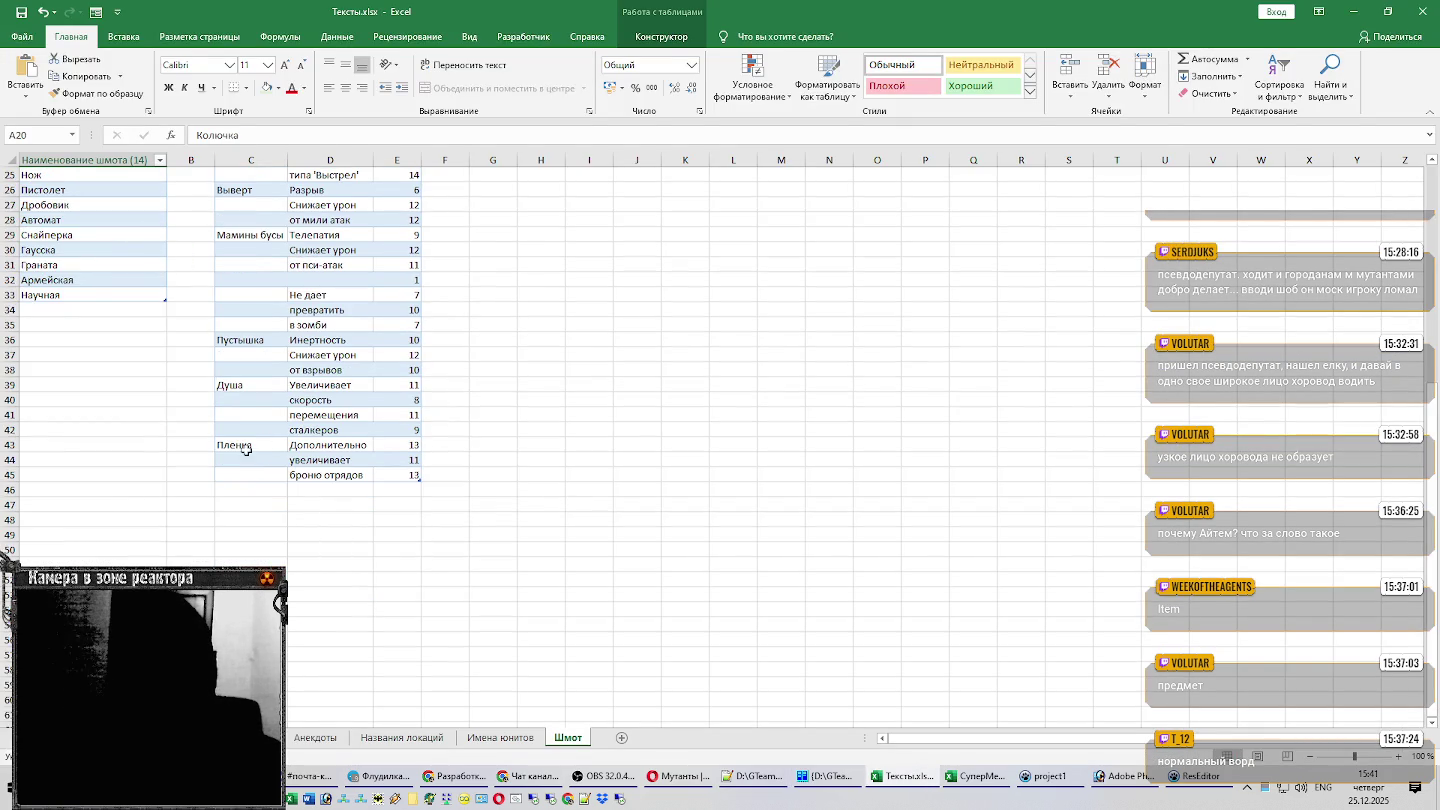
Paste the two-line squad damage description for Колочка into D46:D47.
{"action": "key", "text": "alt+Tab"}
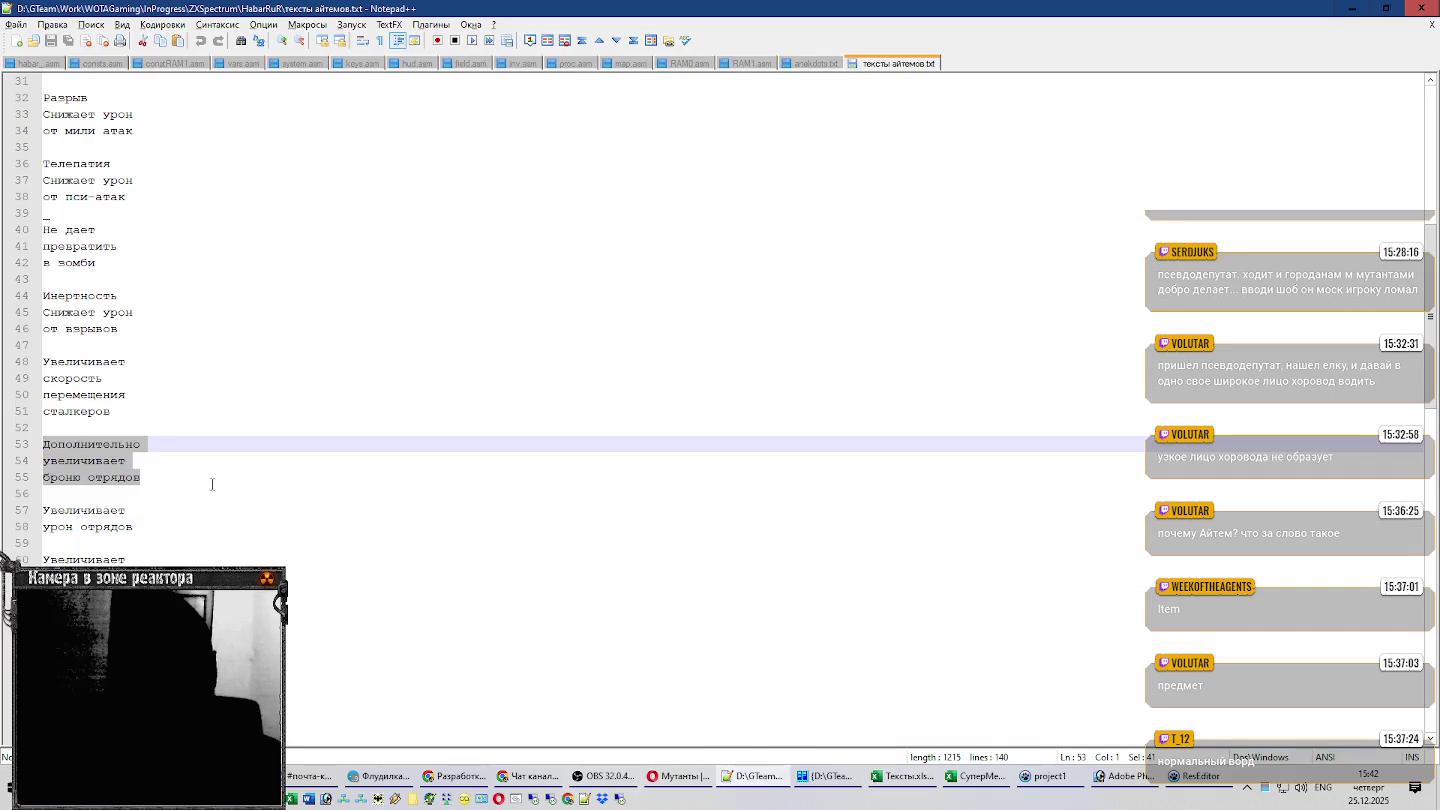
{"action": "left_click_drag", "start_coordinate": [141, 526], "coordinate": [20, 514]}
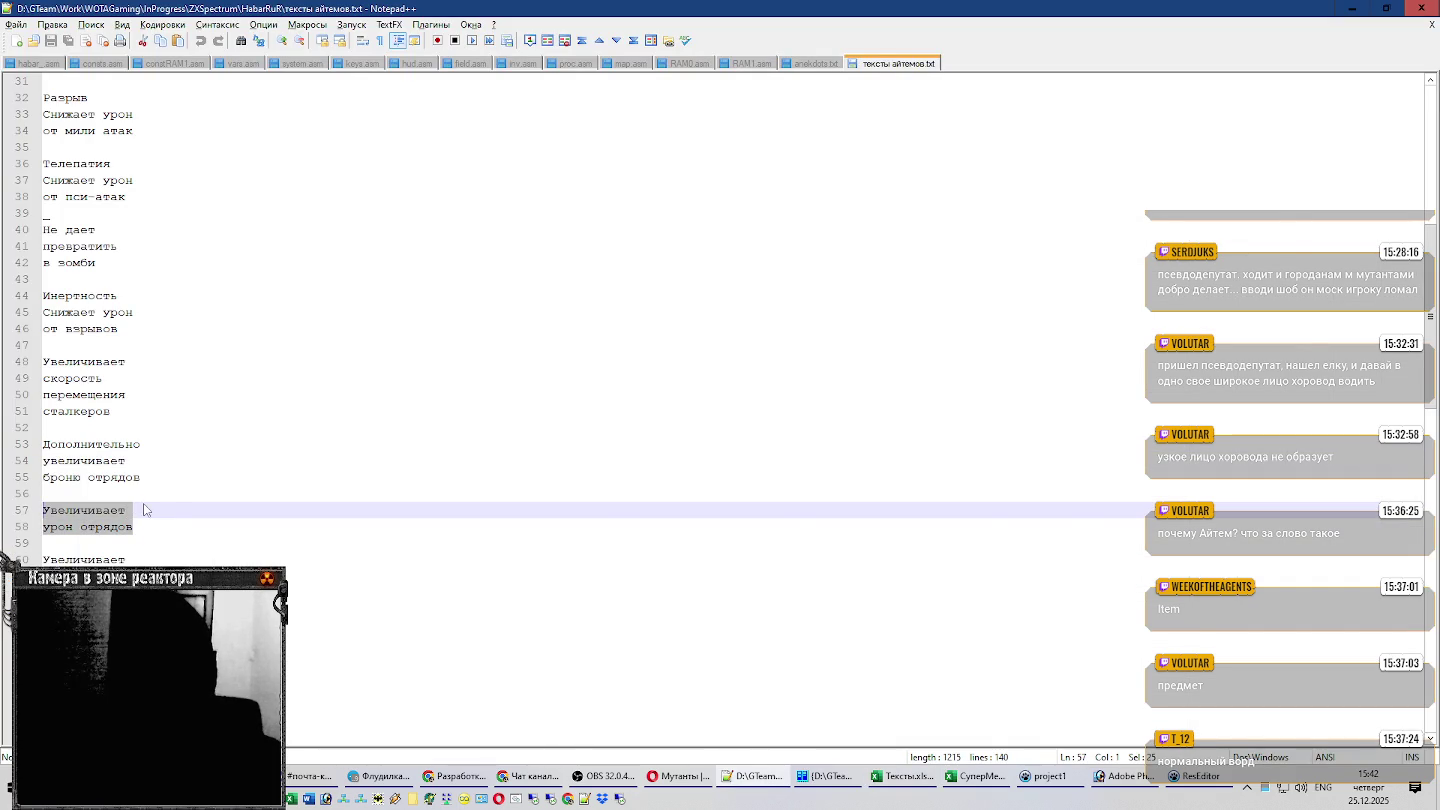
{"action": "key", "text": "ctrl+c"}
{"action": "key", "text": "alt+Tab"}
{"action": "key", "text": "ctrl+v"}
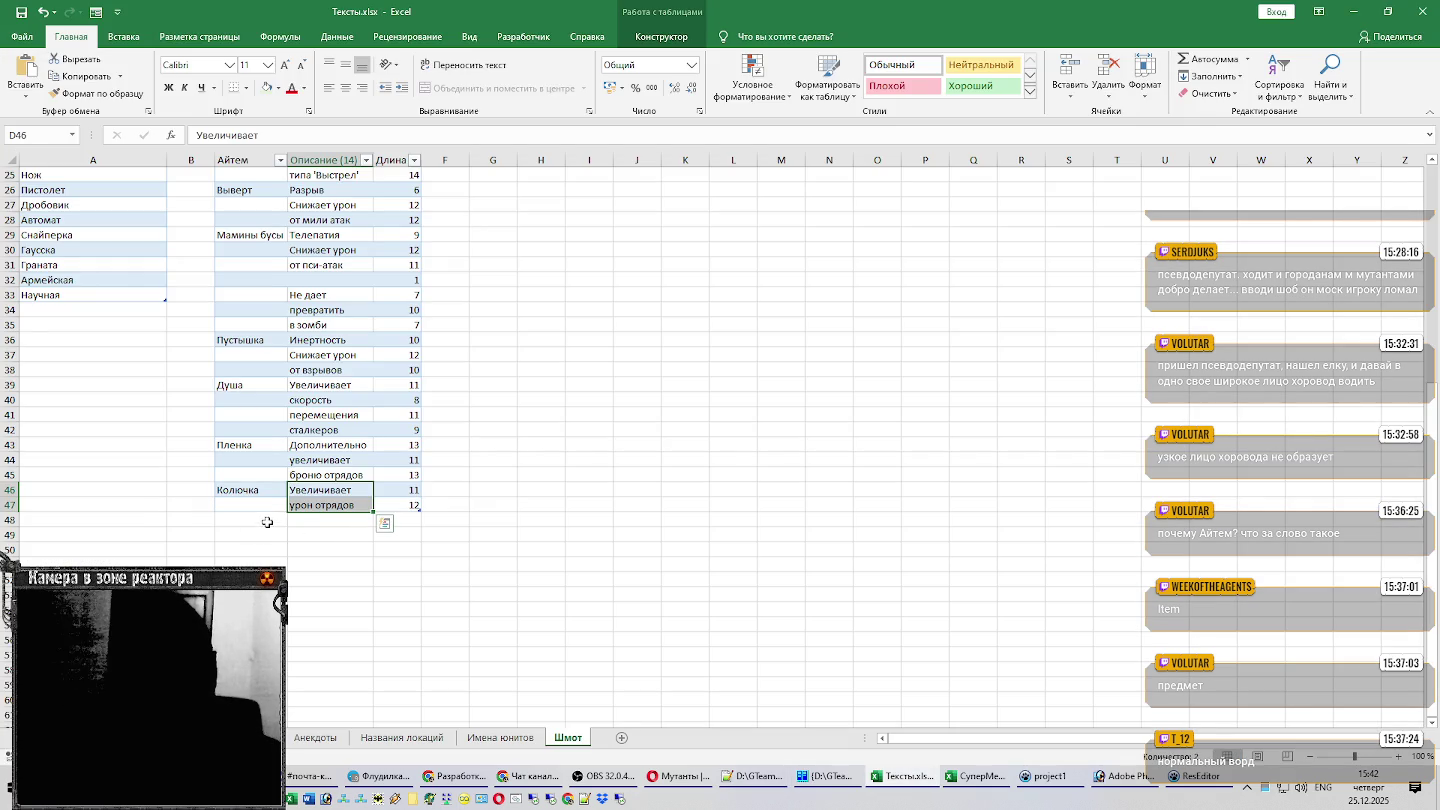
Copy the item name Снежинка into cell C48.
{"action": "left_click", "coordinate": [275, 519]}
{"action": "scroll", "coordinate": [101, 292], "scroll_direction": "up", "scroll_amount": 1}
{"action": "scroll", "coordinate": [101, 305], "scroll_direction": "up", "scroll_amount": 1}
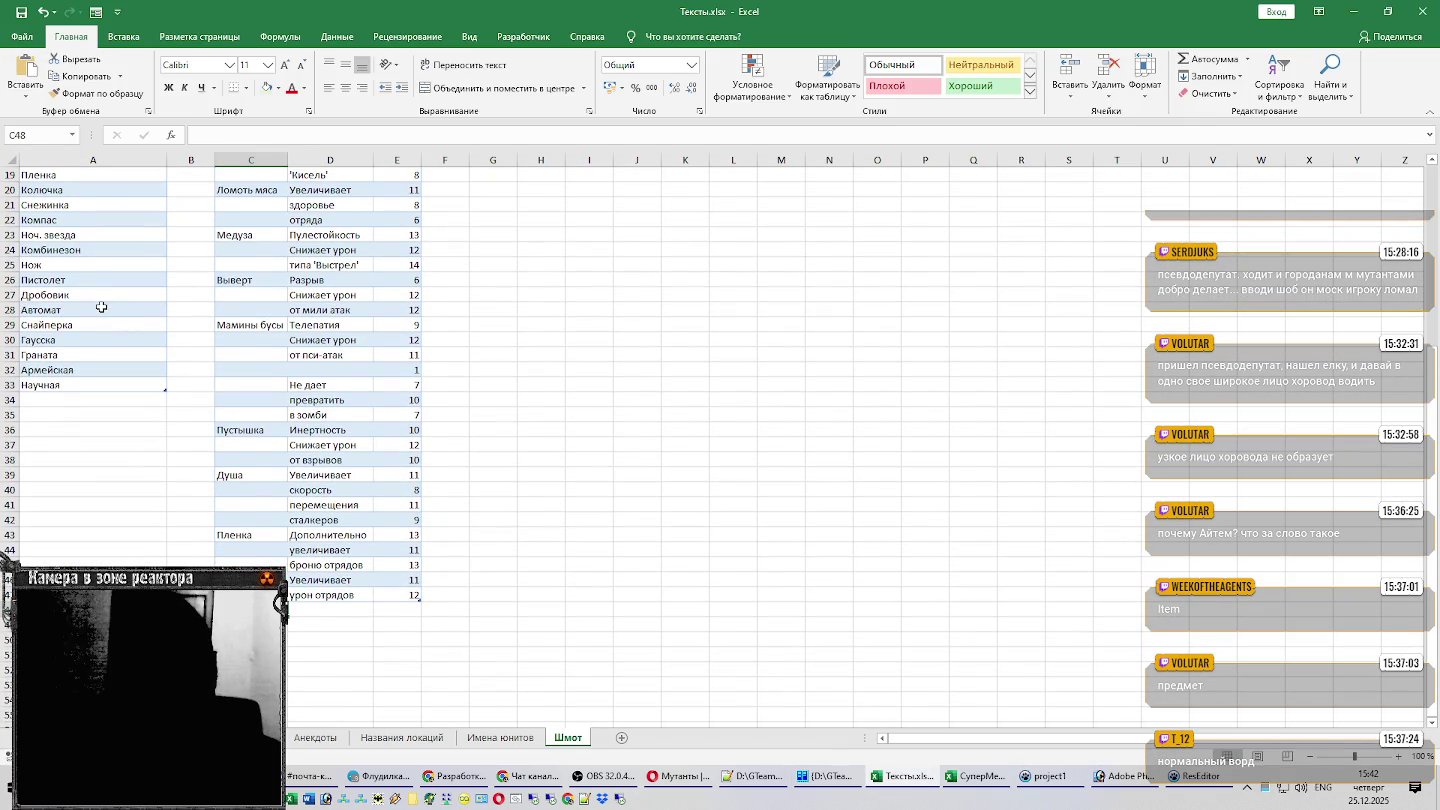
{"action": "left_click", "coordinate": [76, 202]}
{"action": "key", "text": "ctrl+c"}
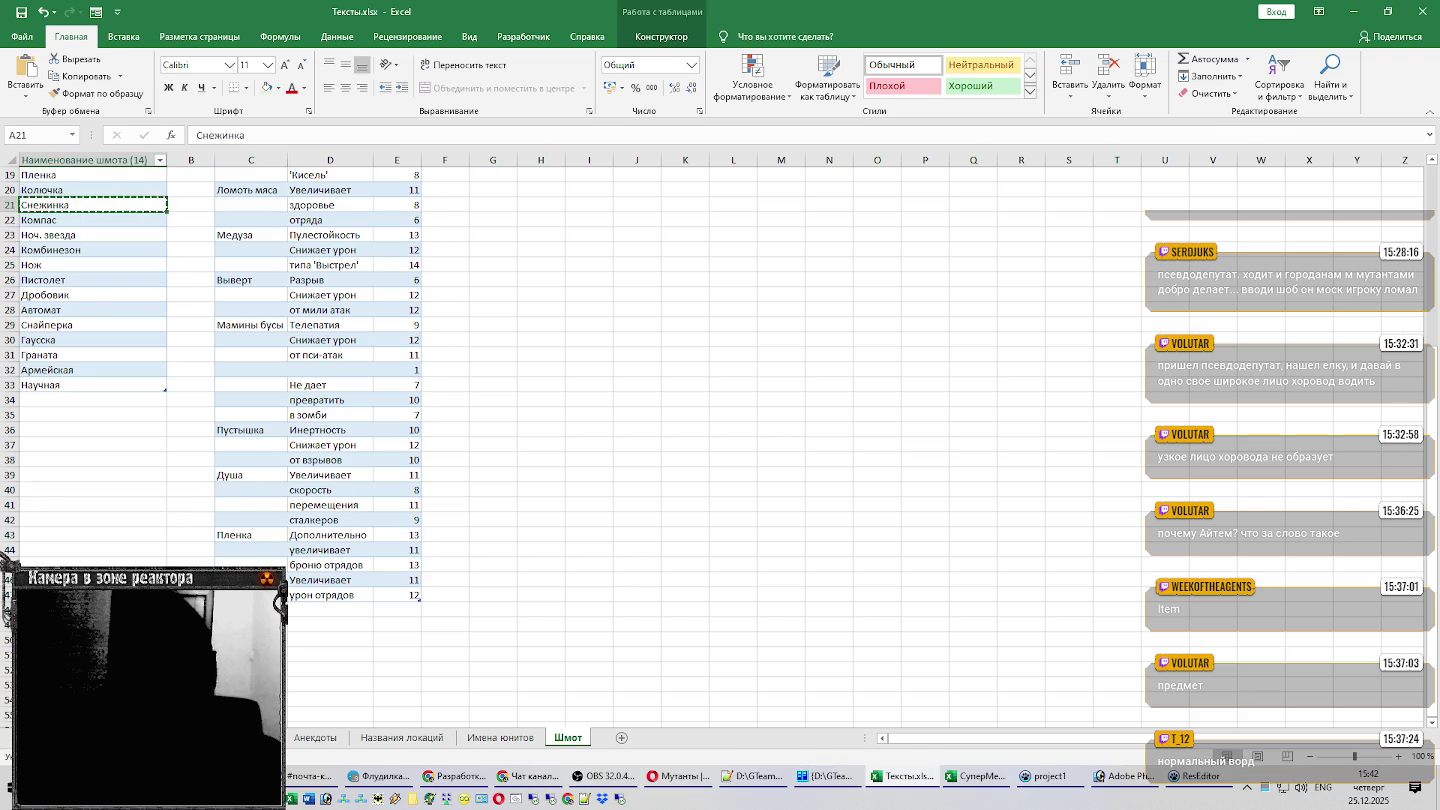
{"action": "left_click", "coordinate": [329, 609]}
{"action": "key", "text": "ctrl+v"}
Paste Снежинка's description lines from the text file into D48:D50.
{"action": "key", "text": "alt+Tab"}
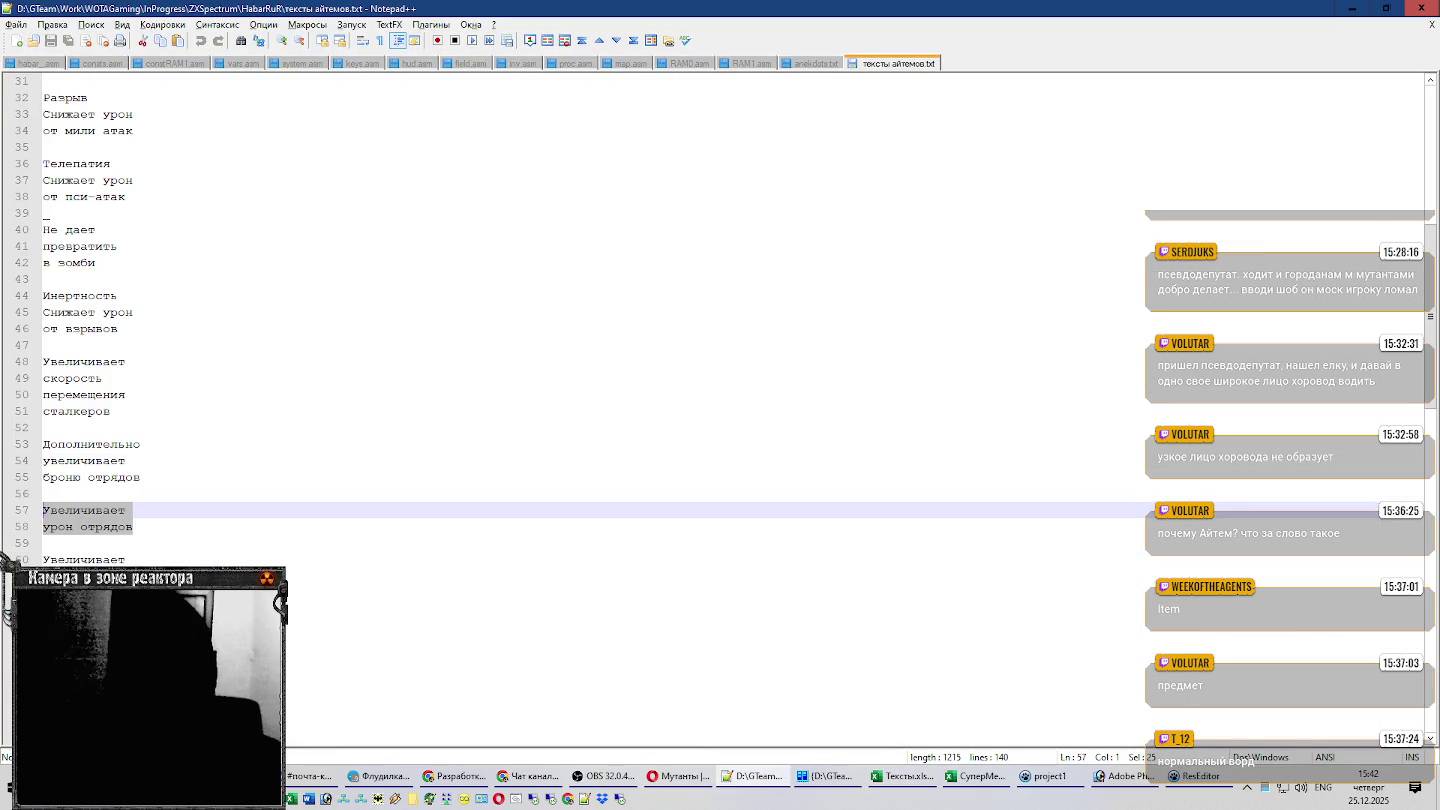
{"action": "key", "text": "Down"}
{"action": "key", "text": "Down"}
{"action": "key", "text": "Down"}
{"action": "key", "text": "shift+Up"}
{"action": "key", "text": "shift+Up"}
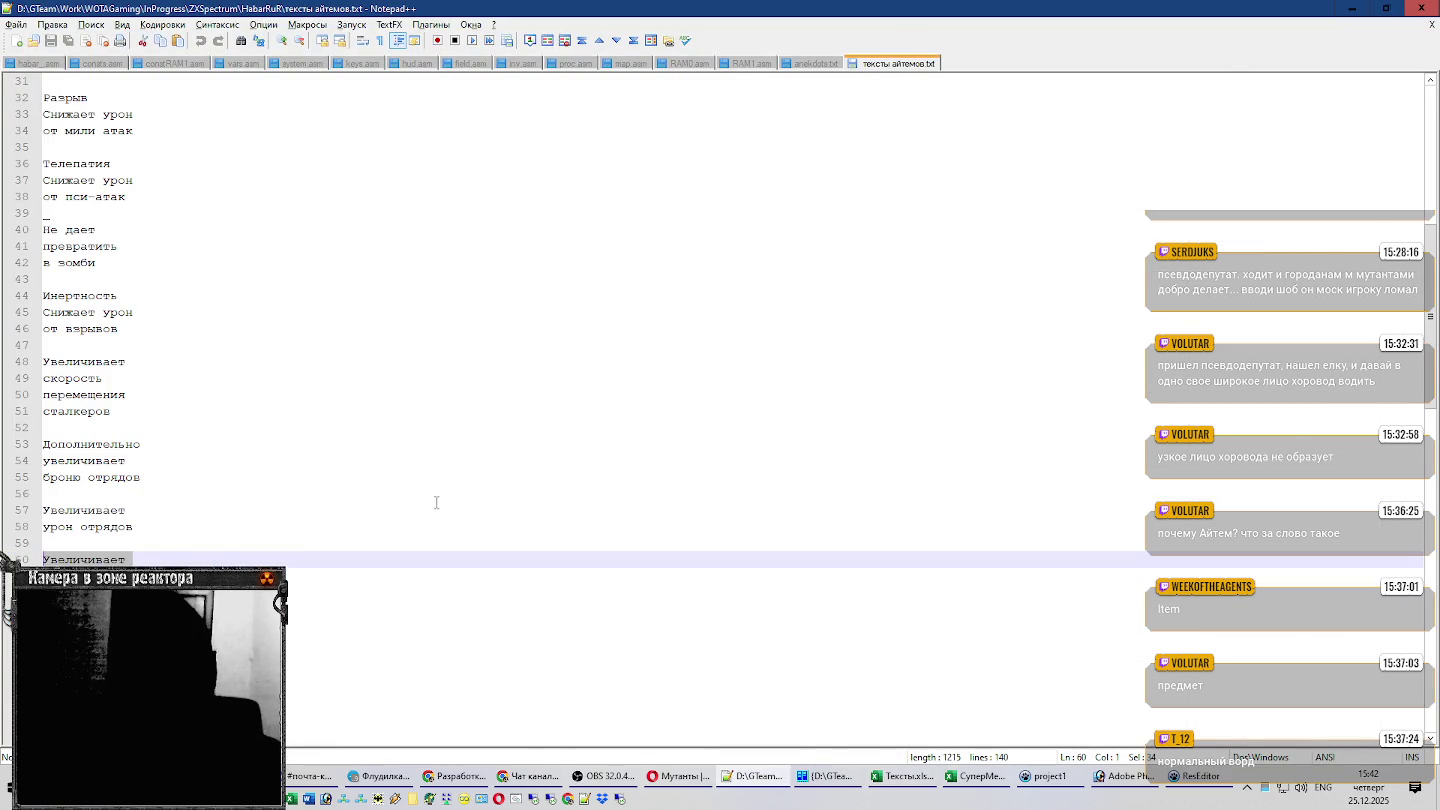
{"action": "key", "text": "ctrl+c"}
{"action": "key", "text": "alt+Tab"}
{"action": "scroll", "coordinate": [459, 488], "scroll_direction": "down", "scroll_amount": 3}
{"action": "scroll", "coordinate": [459, 488], "scroll_direction": "down", "scroll_amount": 1}
{"action": "key", "text": "ctrl+v"}
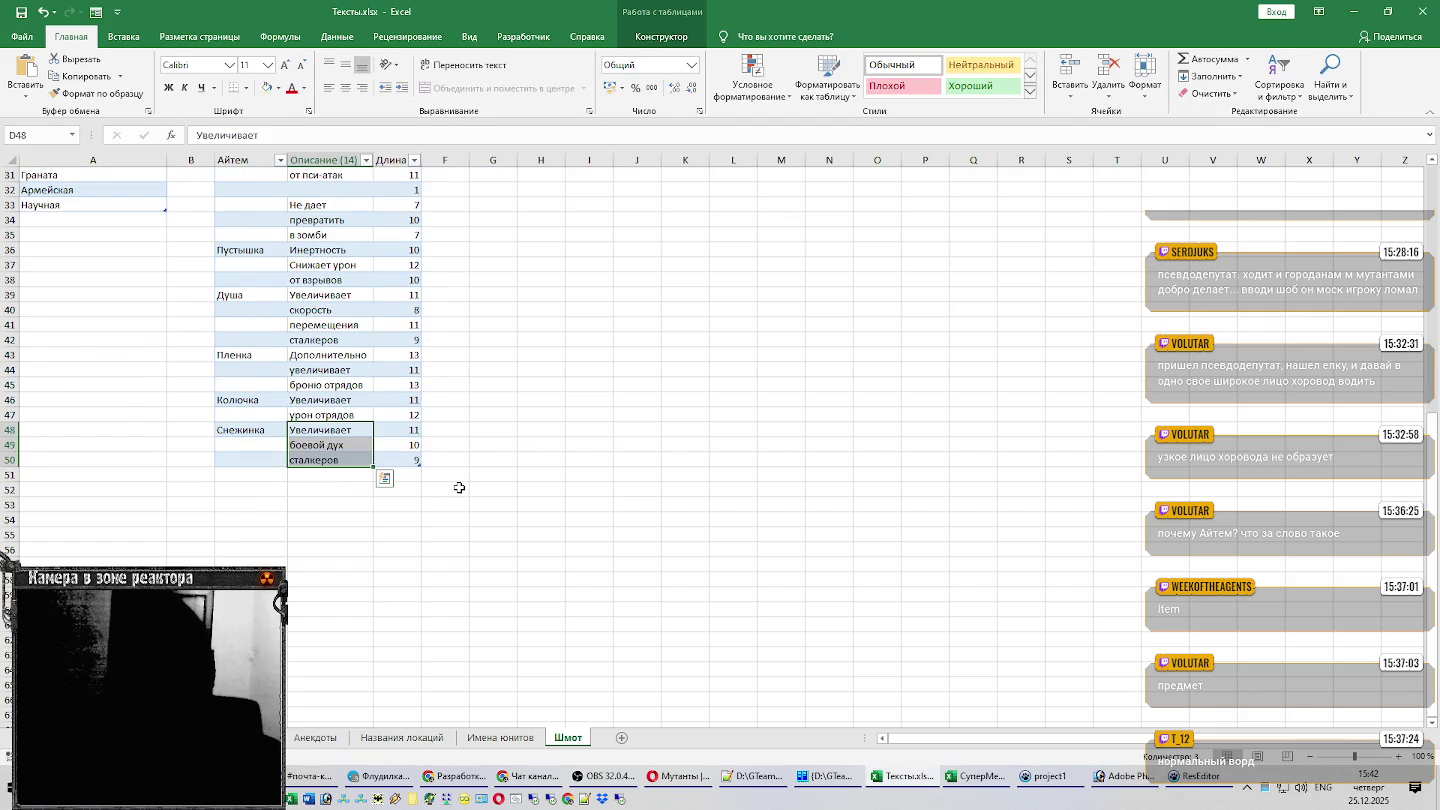
Paste the three-line endurance description into D51:D53.
{"action": "left_click", "coordinate": [265, 476]}
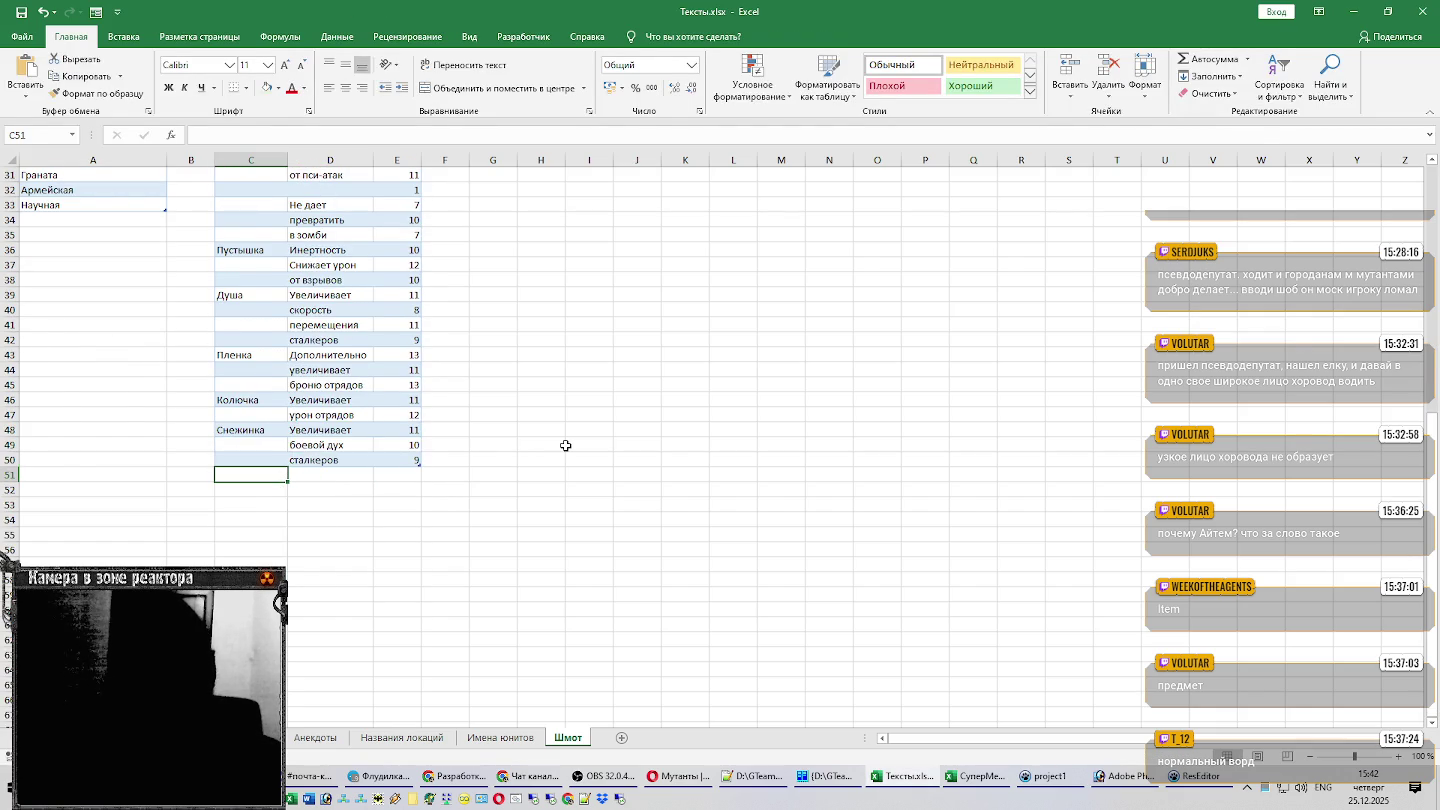
{"action": "key", "text": "alt+Tab"}
{"action": "scroll", "coordinate": [528, 414], "scroll_direction": "down", "scroll_amount": 2}
{"action": "scroll", "coordinate": [306, 441], "scroll_direction": "down", "scroll_amount": 2}
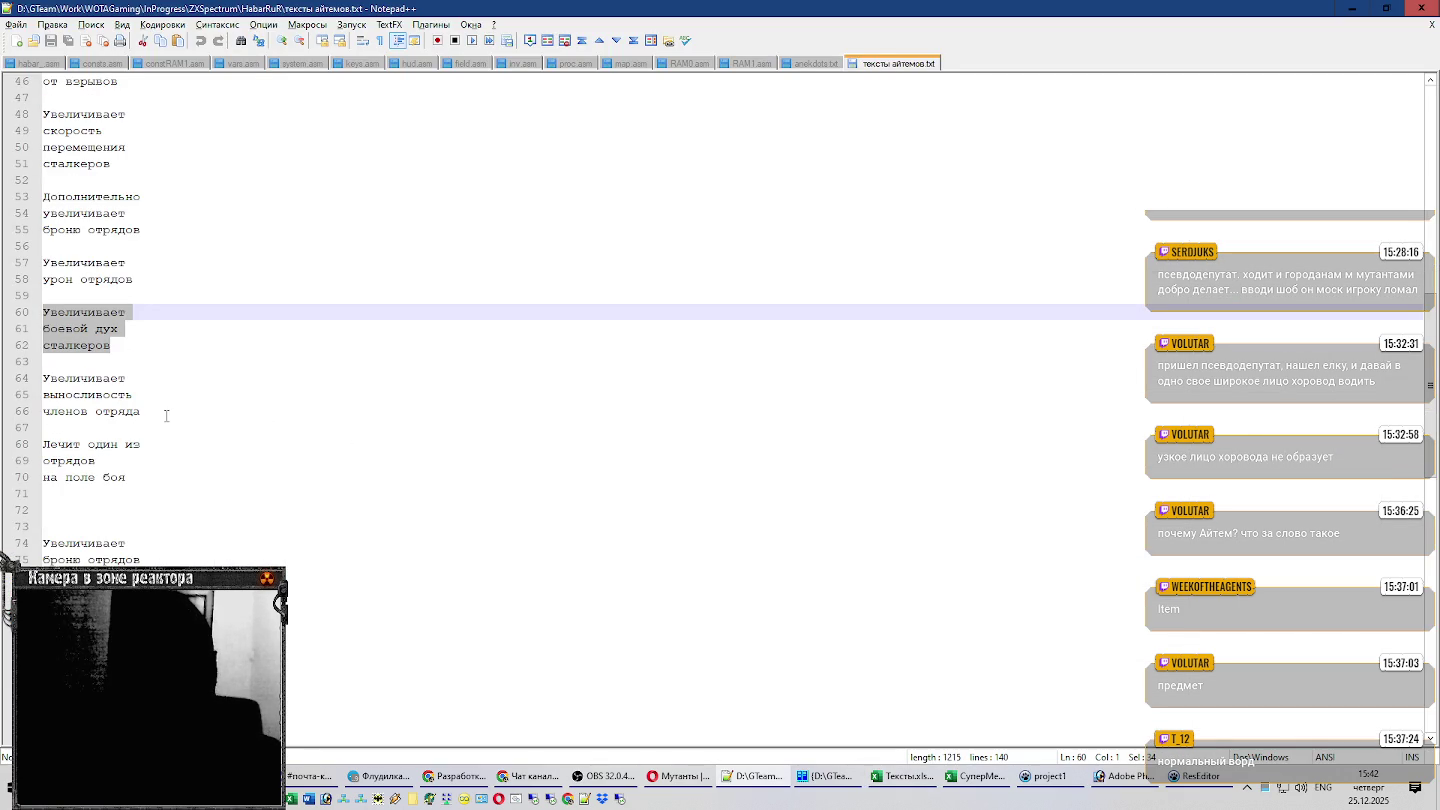
{"action": "left_click_drag", "start_coordinate": [163, 411], "coordinate": [24, 379]}
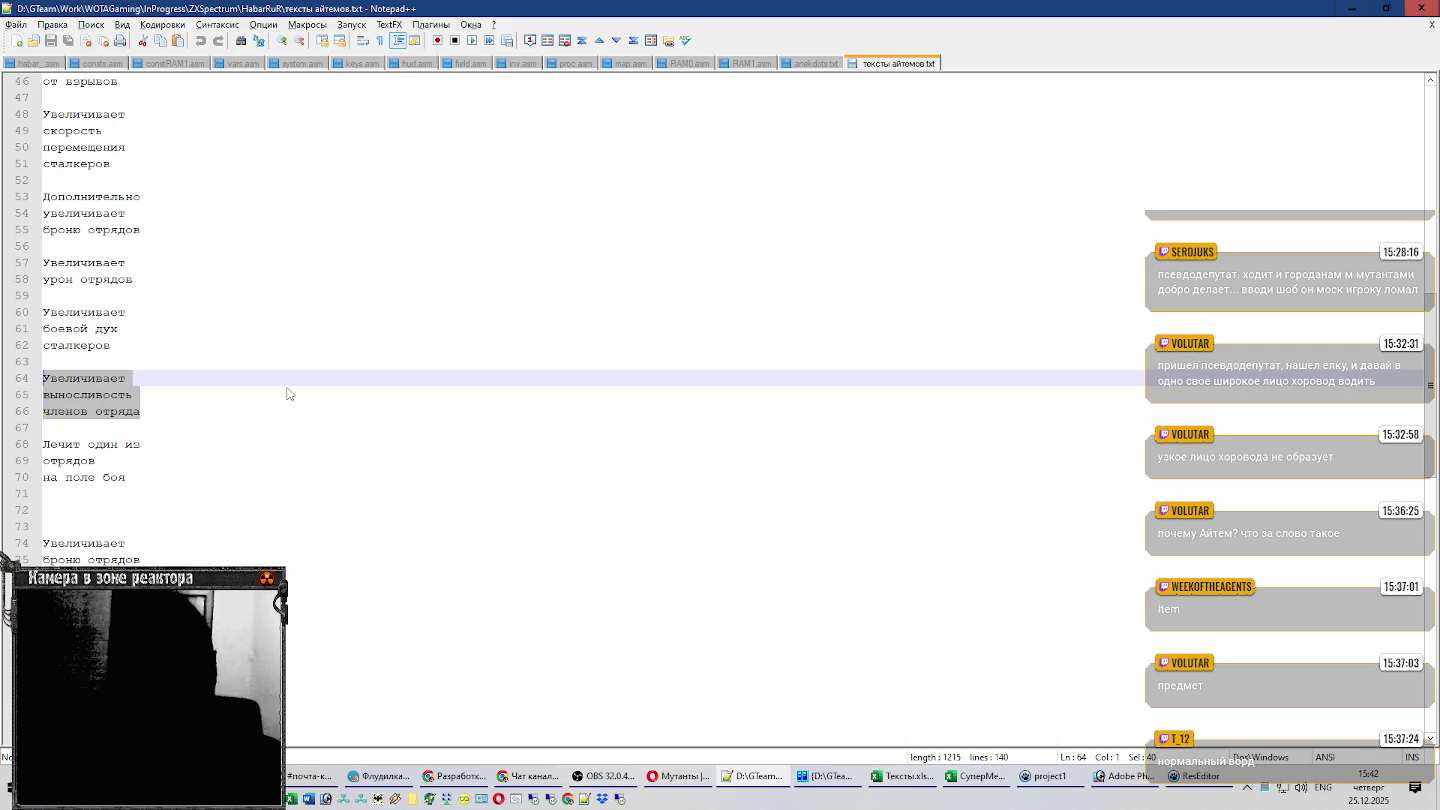
{"action": "key", "text": "alt+Tab"}
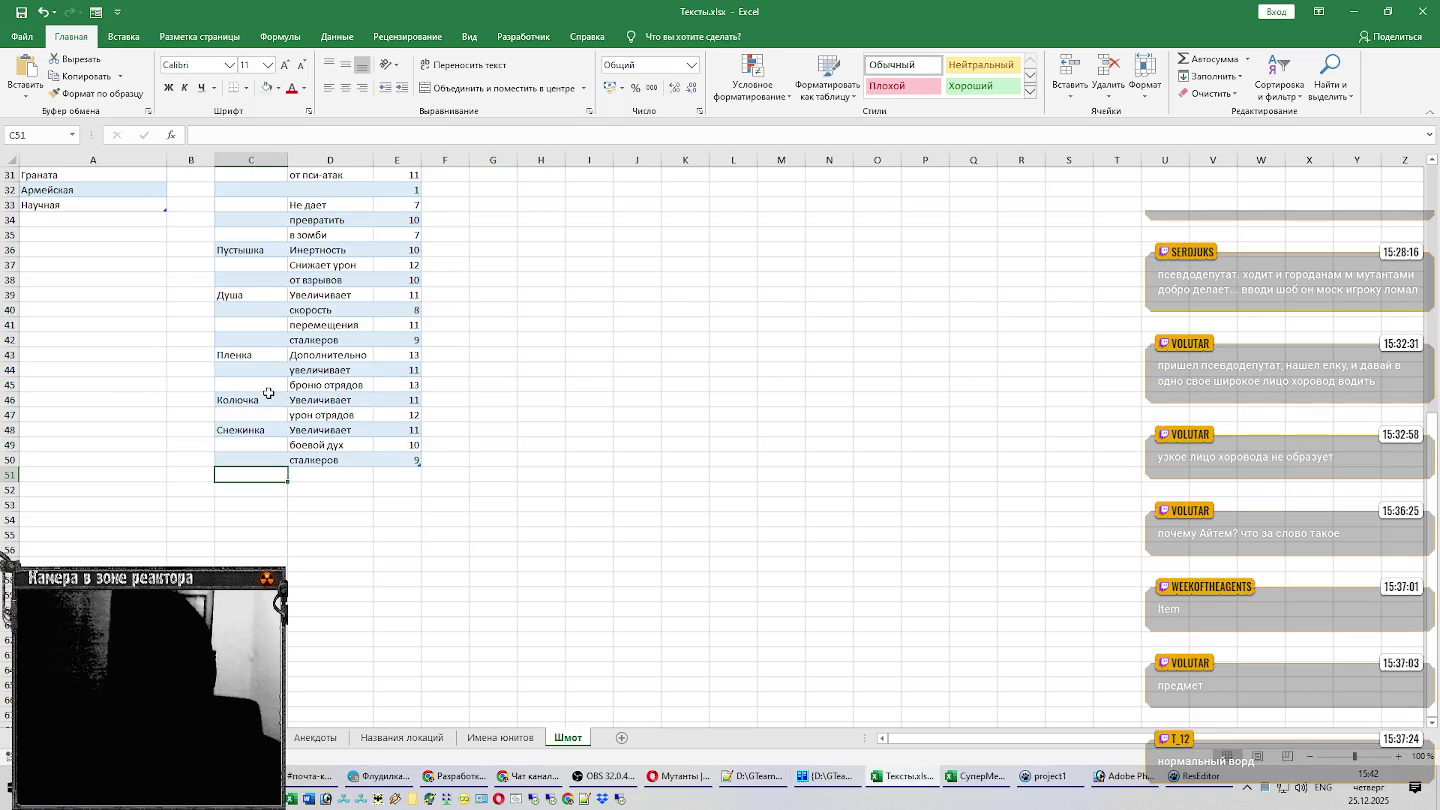
{"action": "left_click", "coordinate": [335, 472]}
{"action": "key", "text": "ctrl+v"}
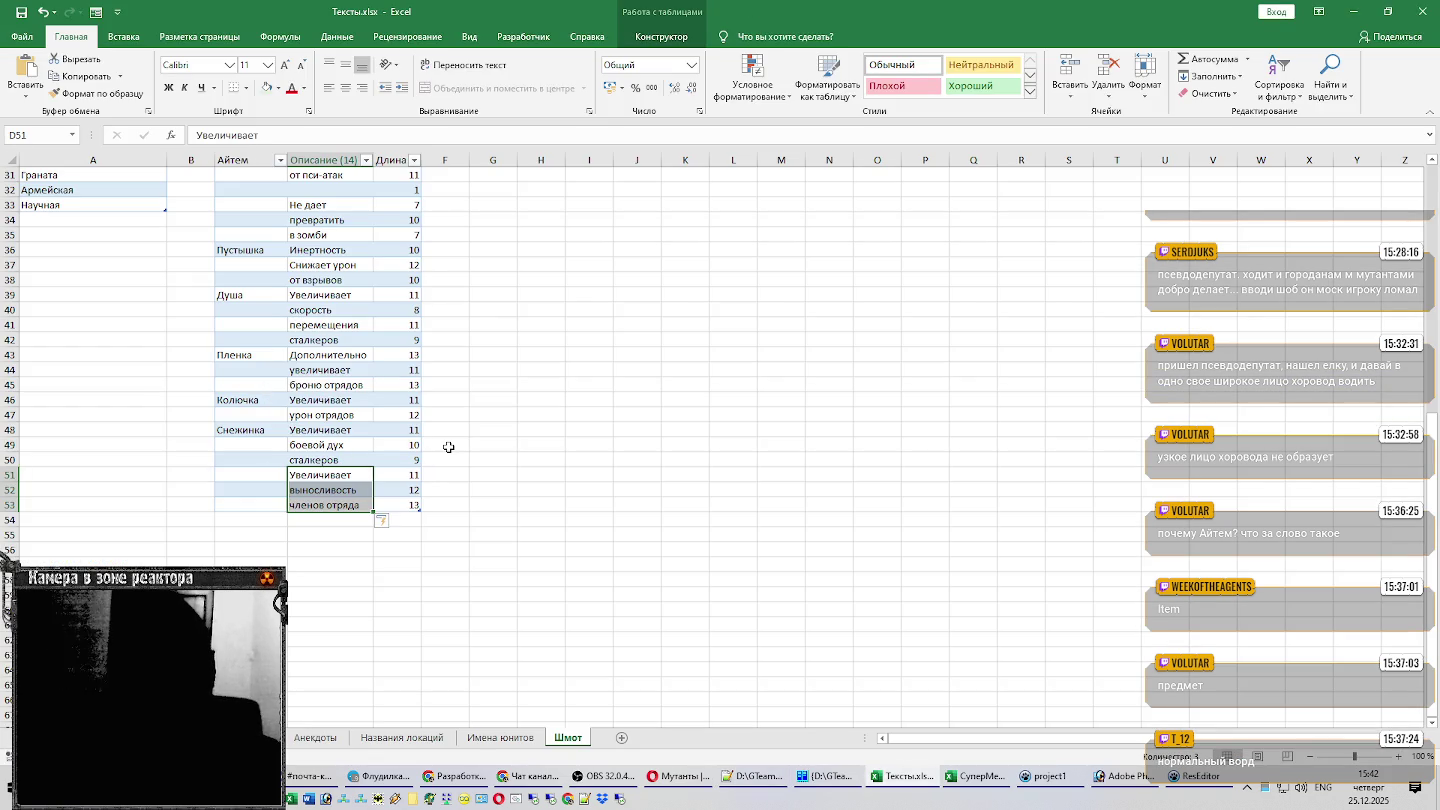
Copy the item name Компас into cell C51.
{"action": "left_click", "coordinate": [266, 474]}
{"action": "scroll", "coordinate": [403, 395], "scroll_direction": "up", "scroll_amount": 4}
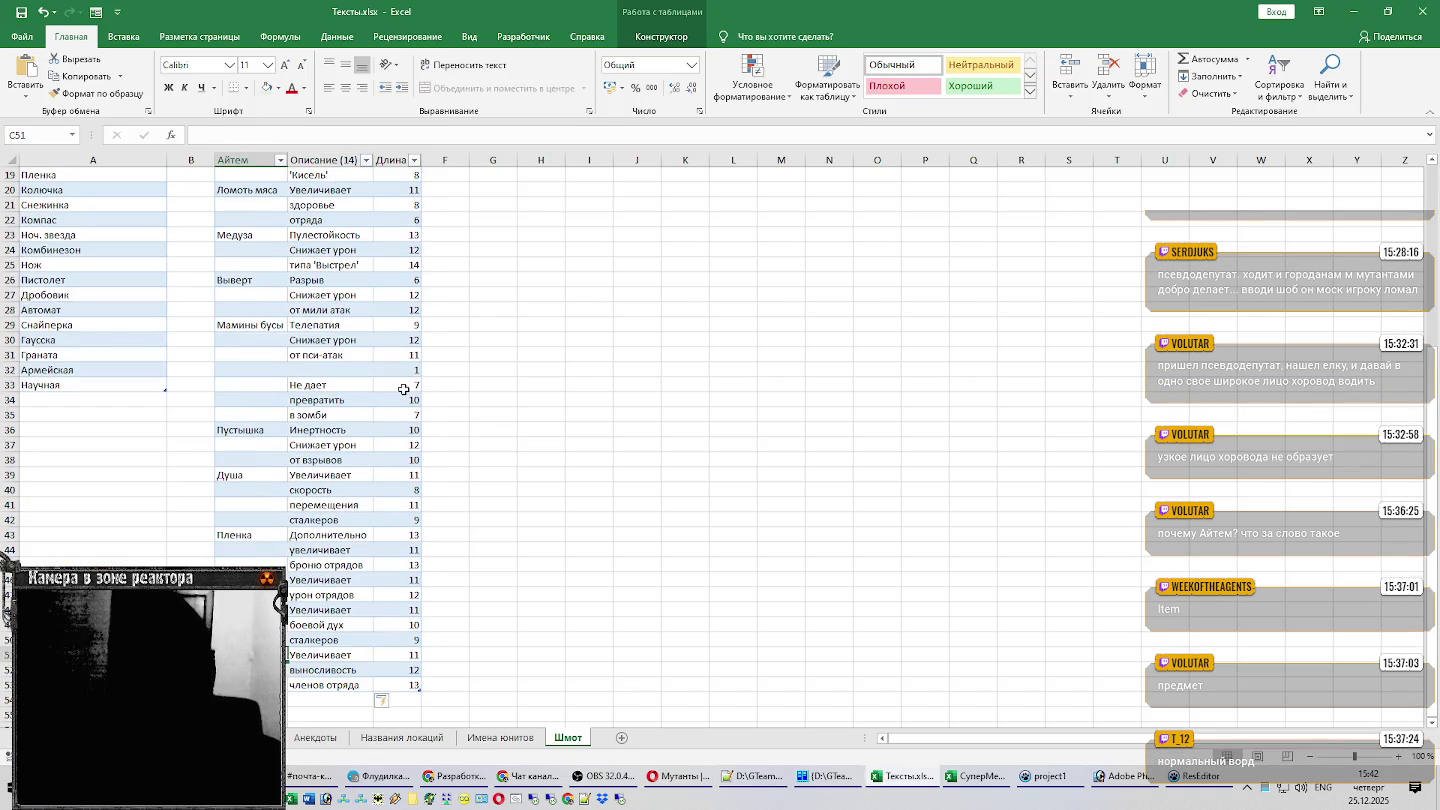
{"action": "left_click", "coordinate": [90, 220]}
{"action": "key", "text": "ctrl+c"}
{"action": "scroll", "coordinate": [300, 320], "scroll_direction": "down", "scroll_amount": 5}
{"action": "left_click", "coordinate": [276, 432]}
{"action": "key", "text": "ctrl+v"}
Paste the healing description from lines 68–70 into D54:D56.
{"action": "left_click", "coordinate": [341, 476]}
{"action": "key", "text": "alt+Tab"}
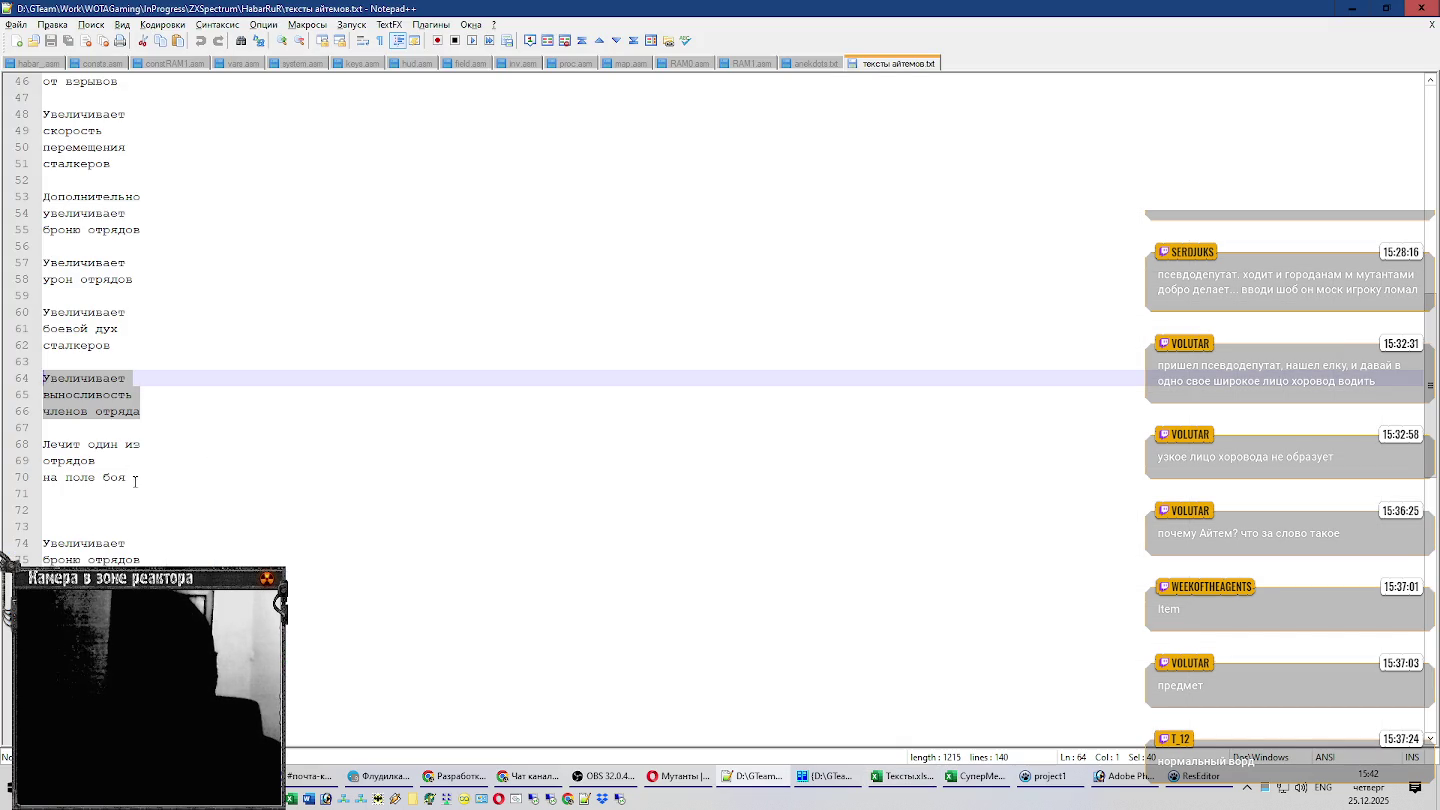
{"action": "left_click_drag", "start_coordinate": [150, 481], "coordinate": [12, 446]}
{"action": "key", "text": "alt+Tab"}
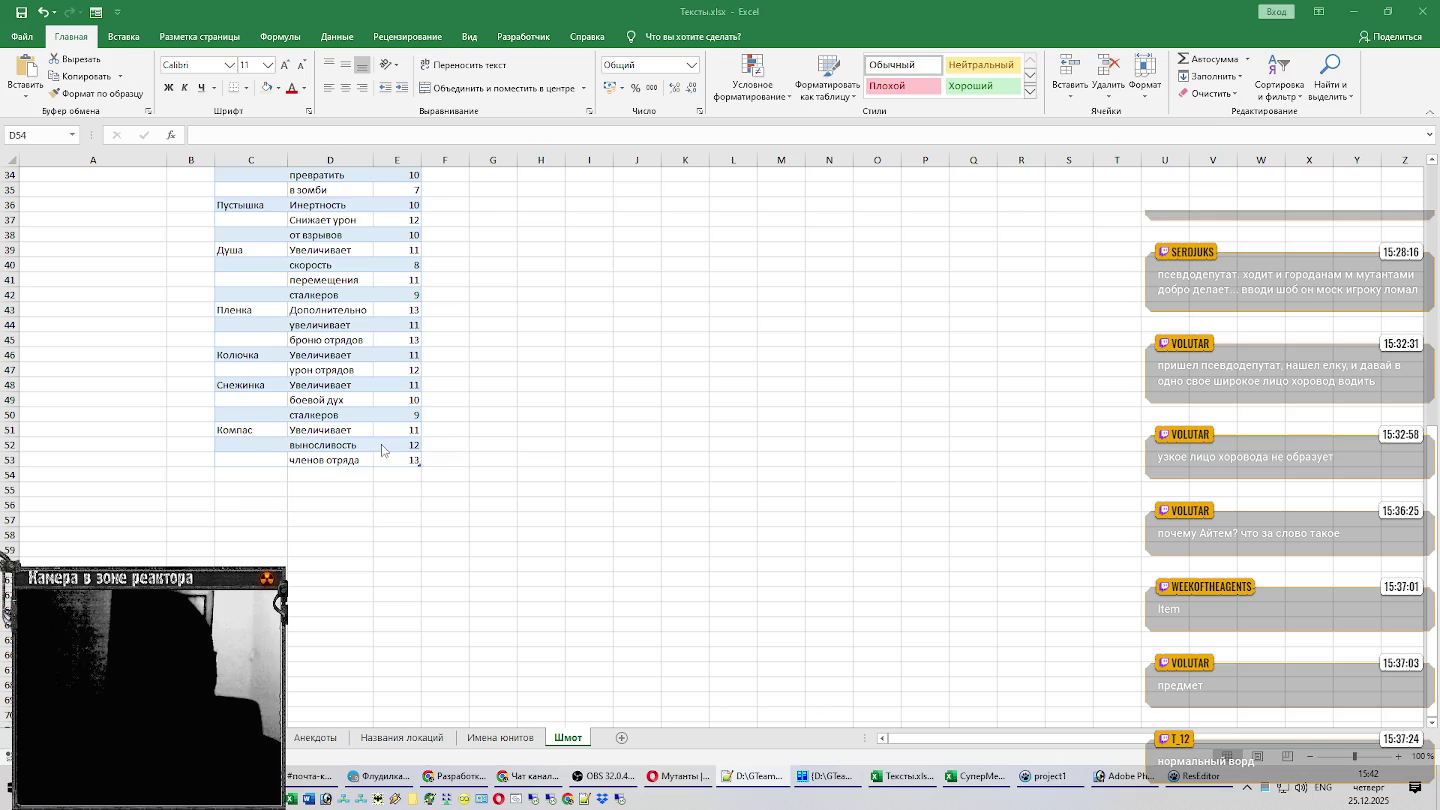
{"action": "key", "text": "ctrl+v"}
Put the item name Ноч. звезда into cell C54.
{"action": "scroll", "coordinate": [370, 447], "scroll_direction": "up", "scroll_amount": 6}
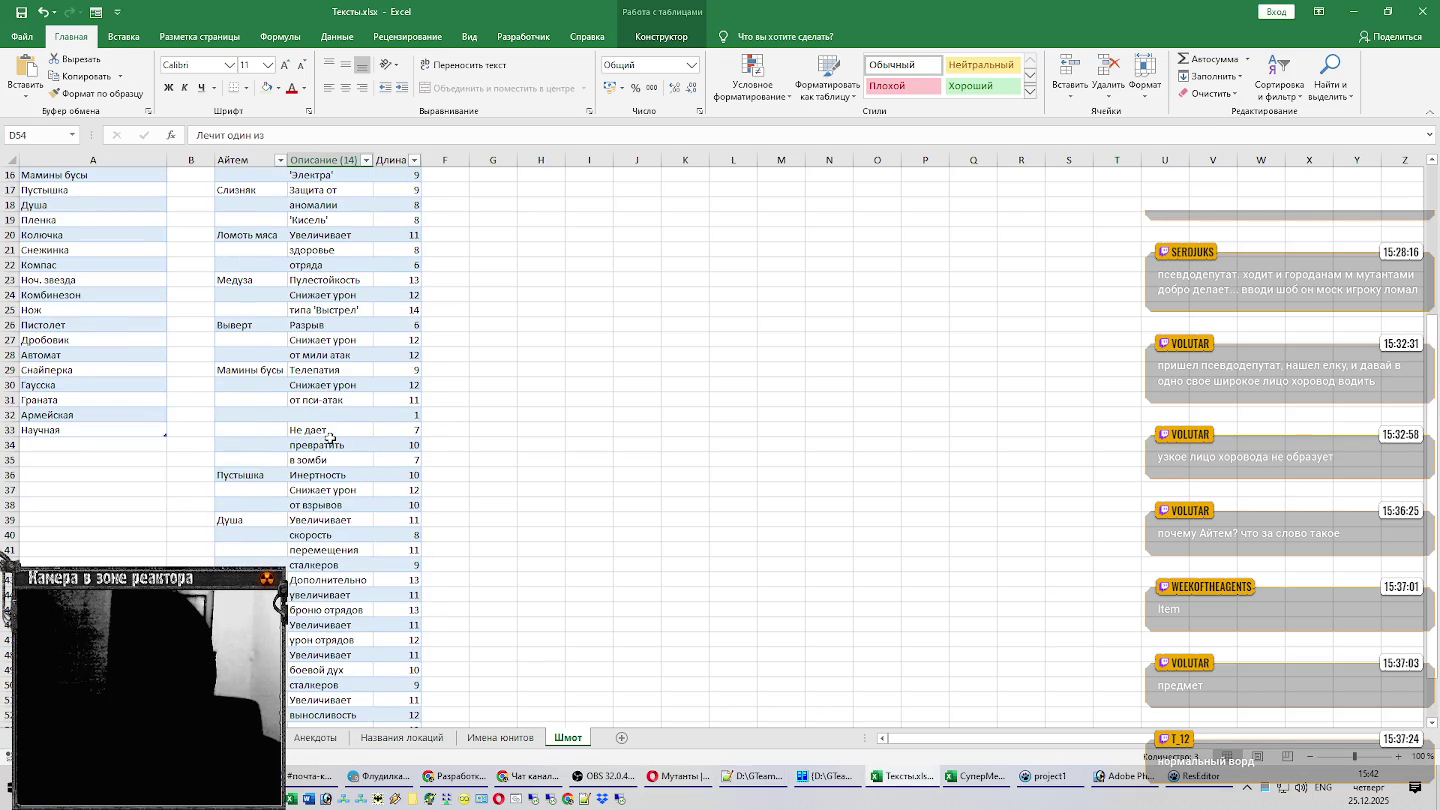
{"action": "left_click", "coordinate": [123, 275]}
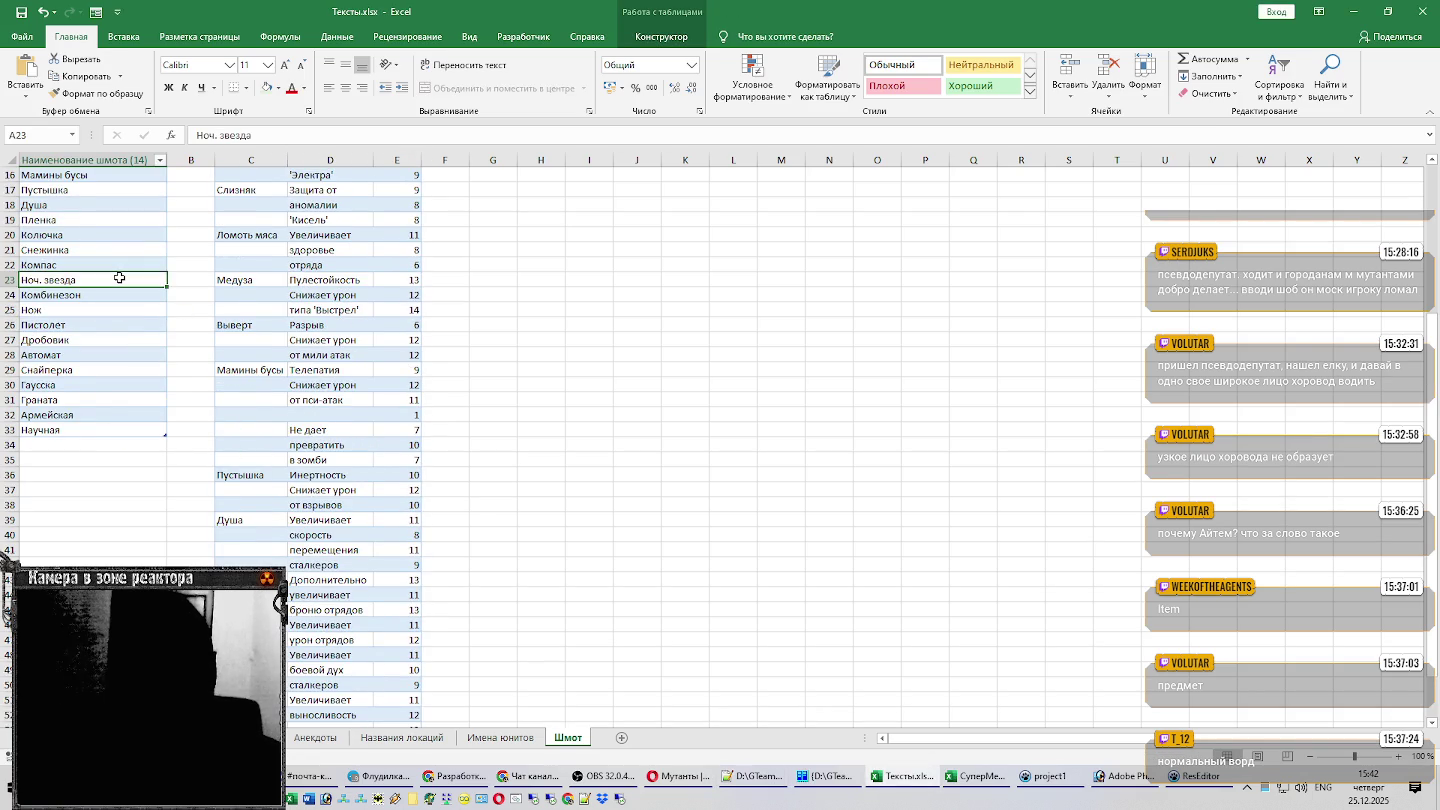
{"action": "scroll", "coordinate": [236, 313], "scroll_direction": "down", "scroll_amount": 6}
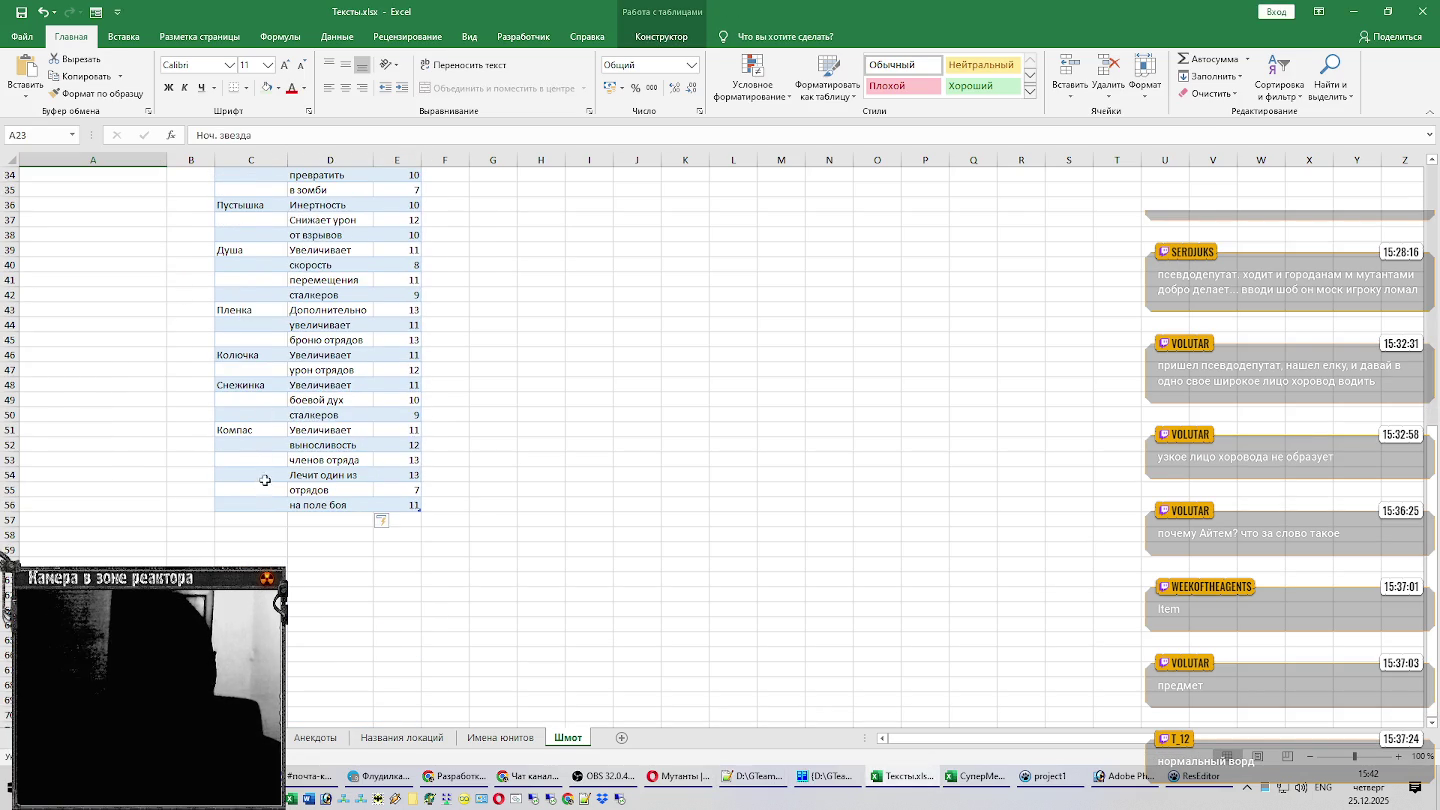
{"action": "left_click", "coordinate": [262, 476]}
{"action": "key", "text": "ctrl+v"}
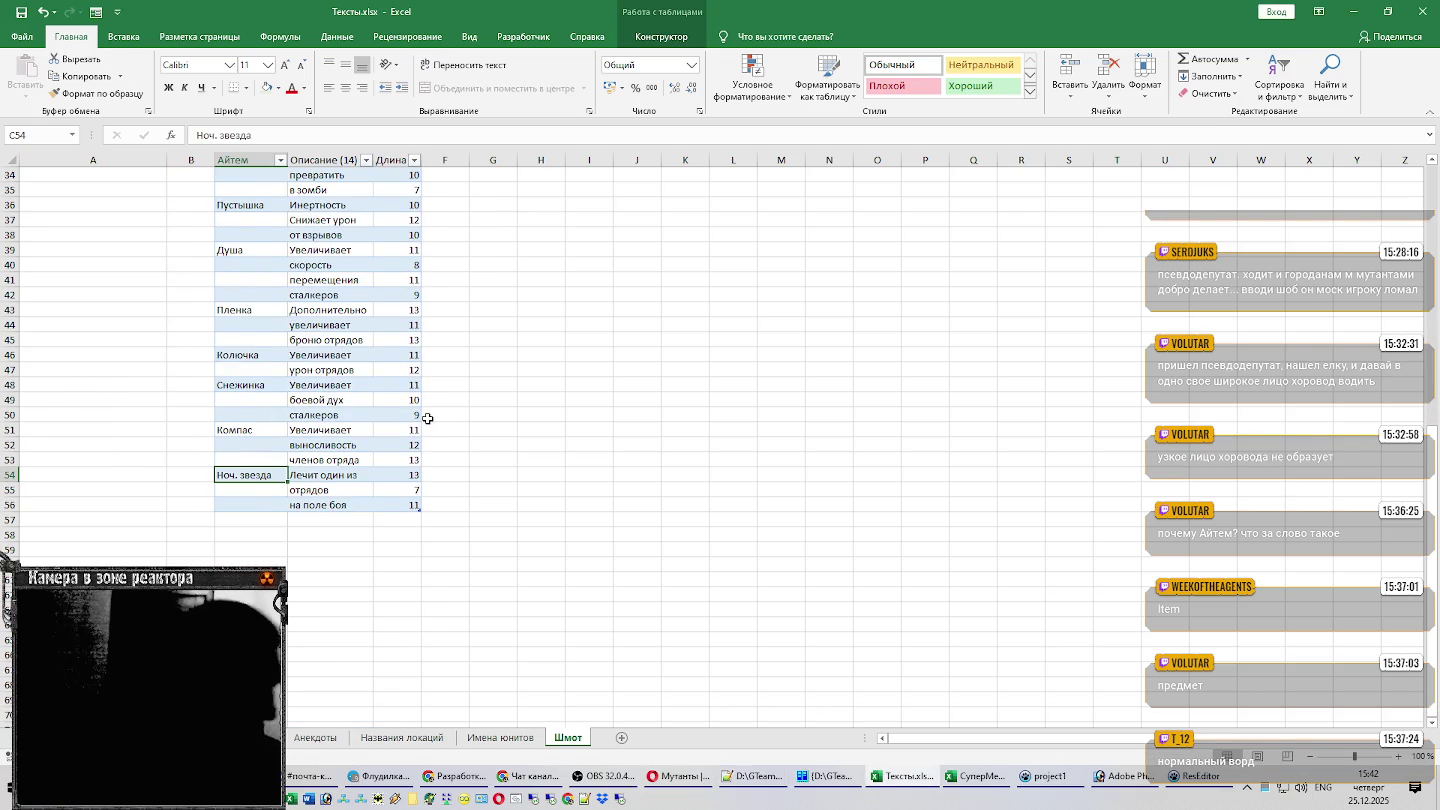
Paste the two-line armour description into D57:D58.
{"action": "scroll", "coordinate": [319, 487], "scroll_direction": "down", "scroll_amount": 1}
{"action": "left_click", "coordinate": [319, 487]}
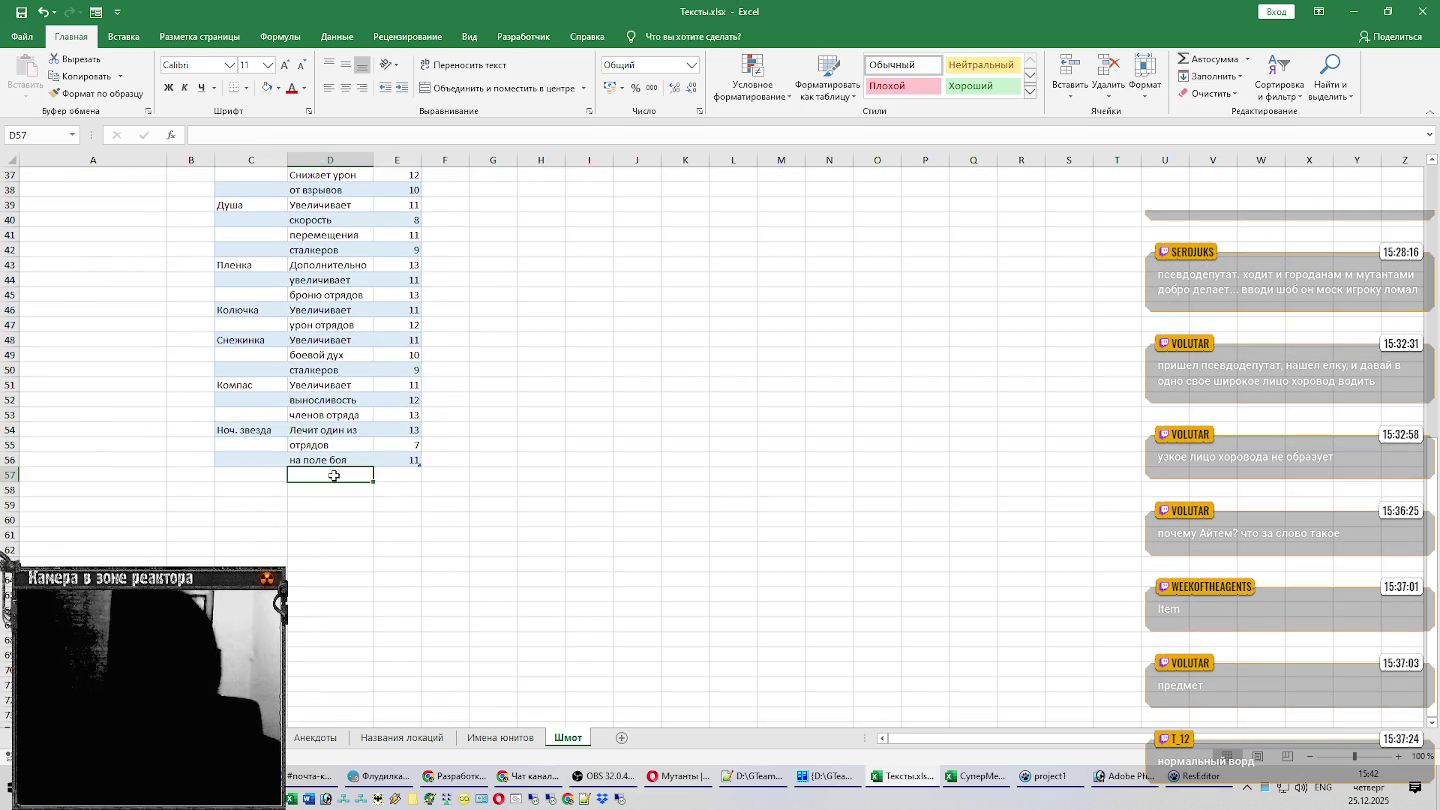
{"action": "key", "text": "alt+Tab"}
{"action": "scroll", "coordinate": [187, 460], "scroll_direction": "down", "scroll_amount": 5}
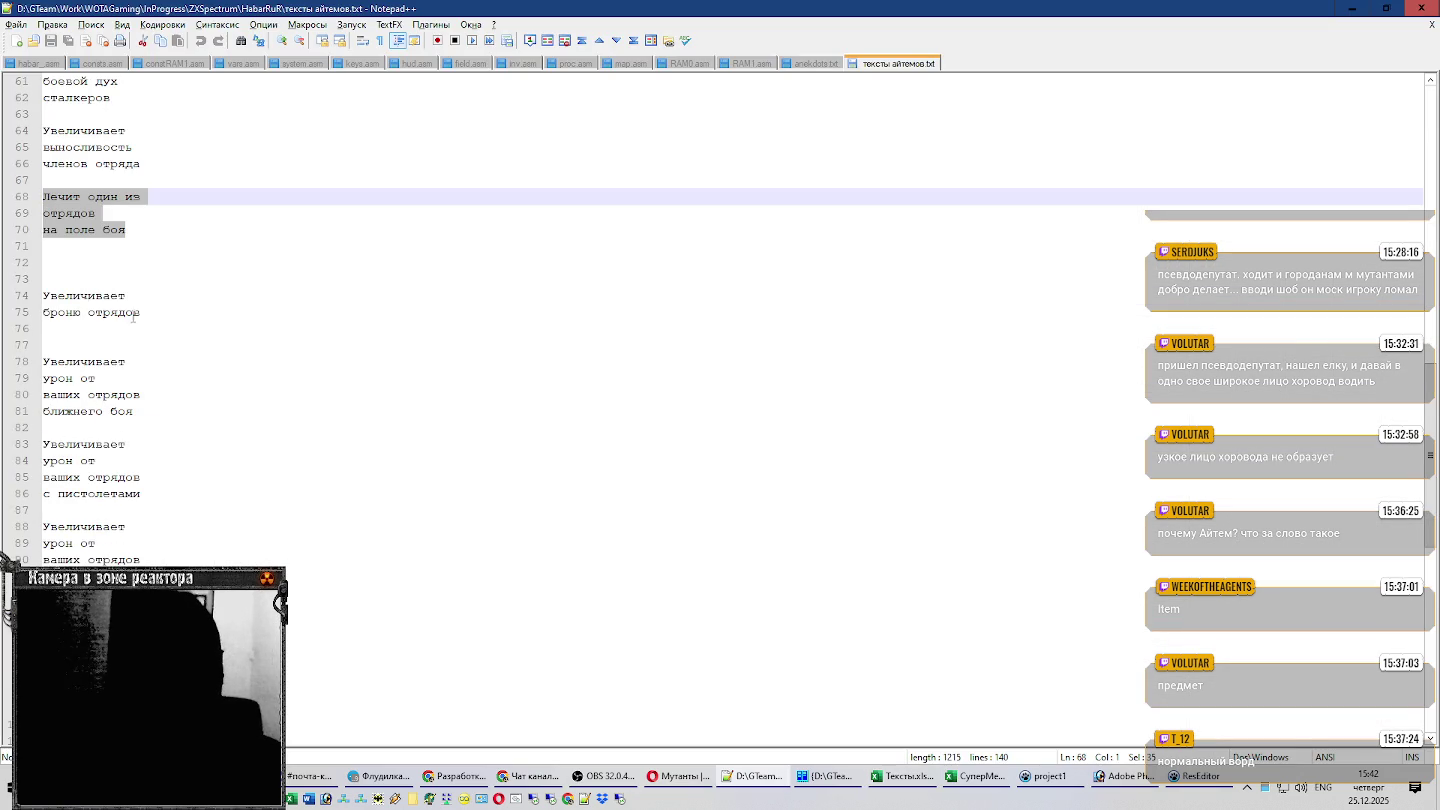
{"action": "left_click_drag", "start_coordinate": [155, 313], "coordinate": [12, 300]}
{"action": "key", "text": "ctrl+c"}
{"action": "key", "text": "alt+Tab"}
{"action": "key", "text": "ctrl+v"}
Scroll back to the item list and copy the name Комбинезон for row 57.
{"action": "scroll", "coordinate": [297, 313], "scroll_direction": "up", "scroll_amount": 2}
{"action": "scroll", "coordinate": [297, 313], "scroll_direction": "up", "scroll_amount": 3}
{"action": "scroll", "coordinate": [250, 325], "scroll_direction": "up", "scroll_amount": 1}
{"action": "scroll", "coordinate": [250, 325], "scroll_direction": "up", "scroll_amount": 1}
{"action": "scroll", "coordinate": [250, 325], "scroll_direction": "up", "scroll_amount": 1}
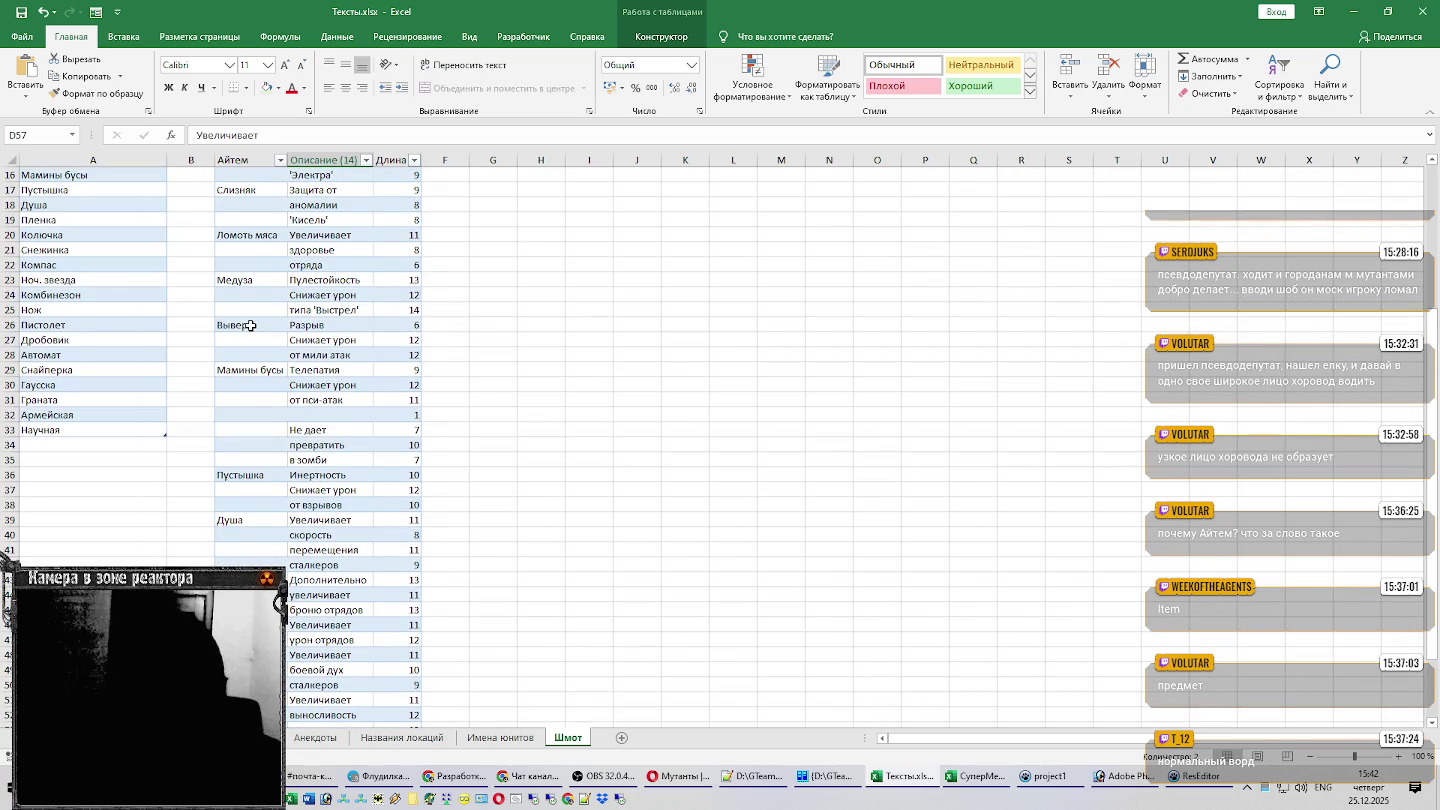
{"action": "scroll", "coordinate": [250, 325], "scroll_direction": "up", "scroll_amount": 1}
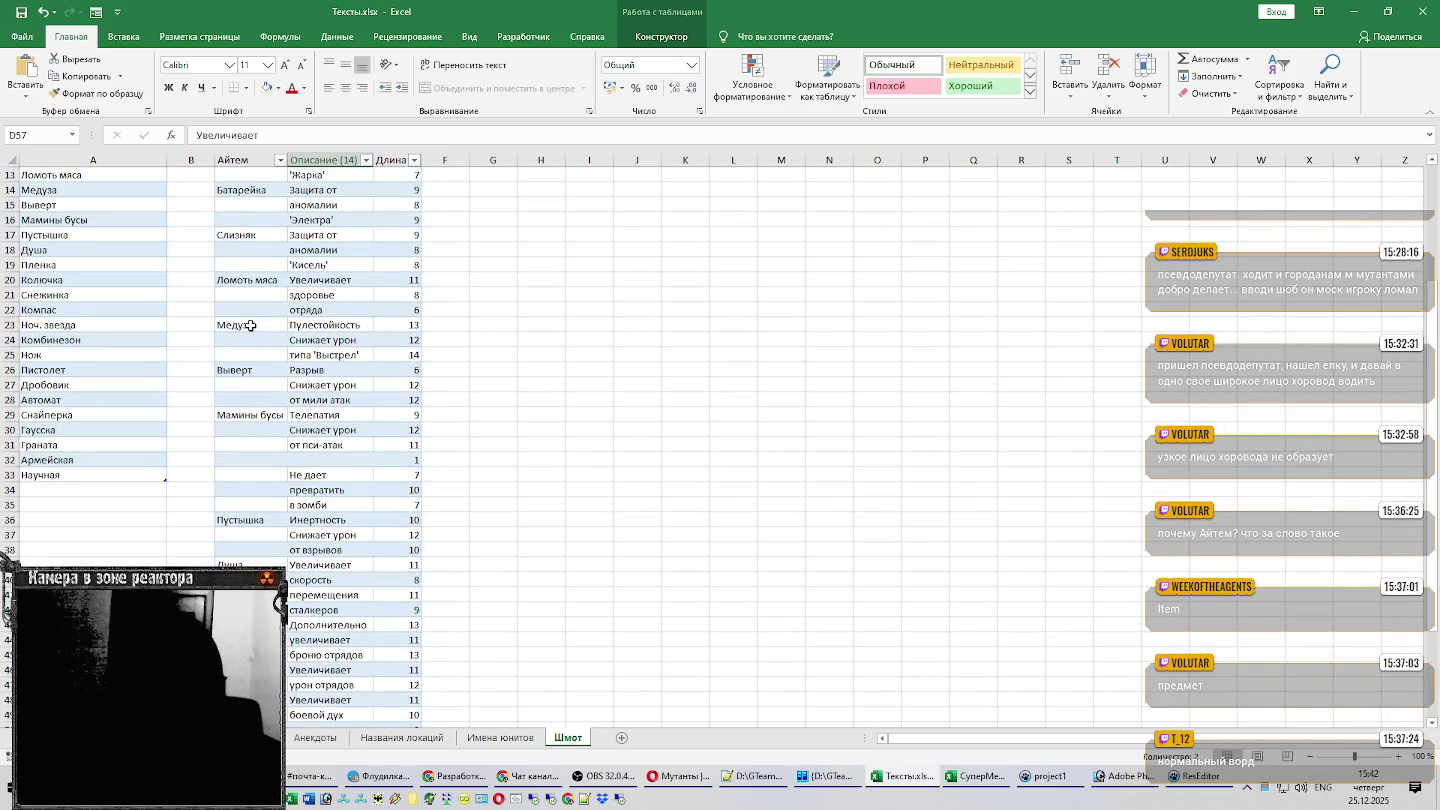
{"action": "scroll", "coordinate": [250, 325], "scroll_direction": "up", "scroll_amount": 2}
{"action": "scroll", "coordinate": [250, 325], "scroll_direction": "up", "scroll_amount": 1}
{"action": "scroll", "coordinate": [250, 325], "scroll_direction": "up", "scroll_amount": 1}
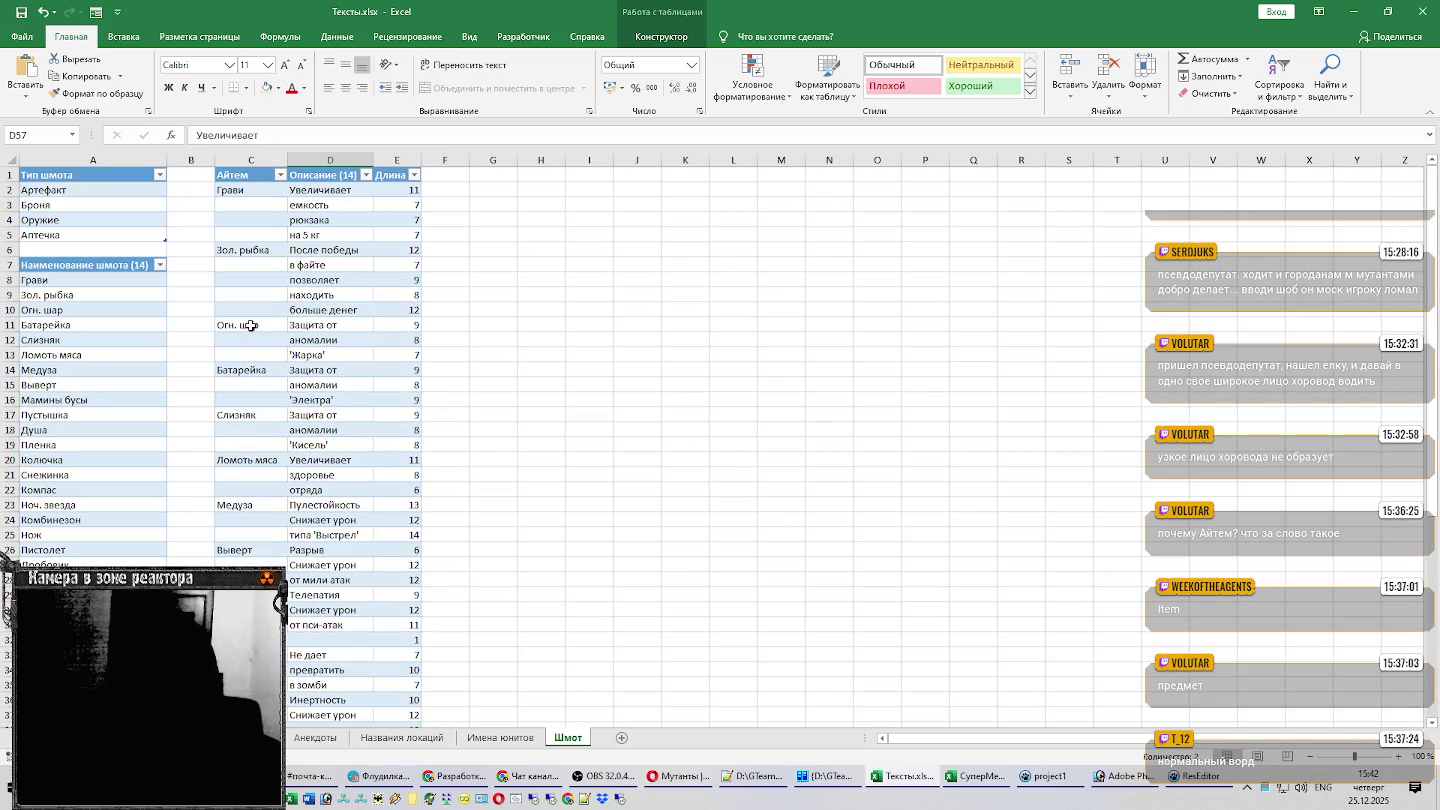
{"action": "scroll", "coordinate": [250, 325], "scroll_direction": "down", "scroll_amount": 2}
{"action": "scroll", "coordinate": [250, 325], "scroll_direction": "down", "scroll_amount": 2}
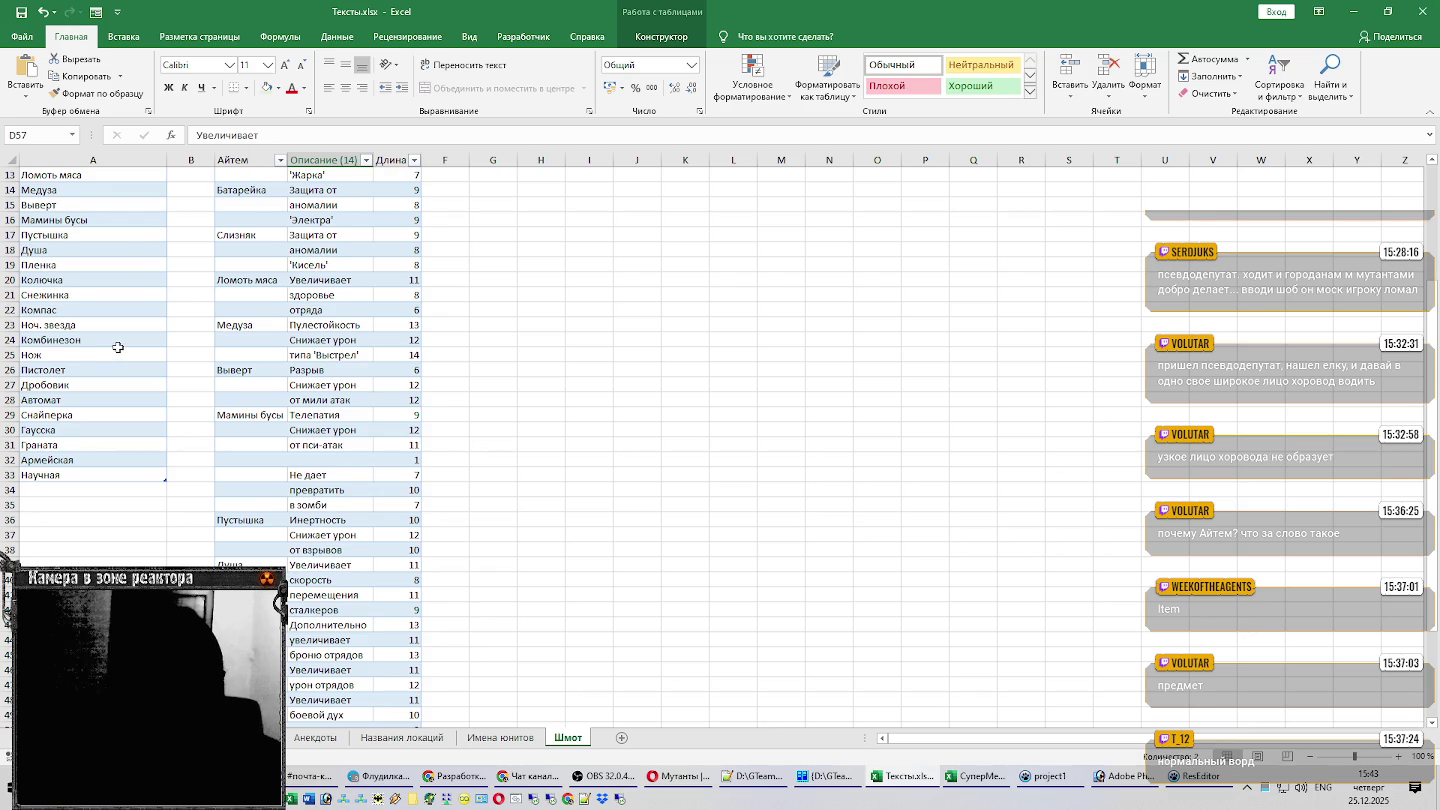
{"action": "scroll", "coordinate": [112, 350], "scroll_direction": "down", "scroll_amount": 5}
{"action": "scroll", "coordinate": [105, 350], "scroll_direction": "up", "scroll_amount": 3}
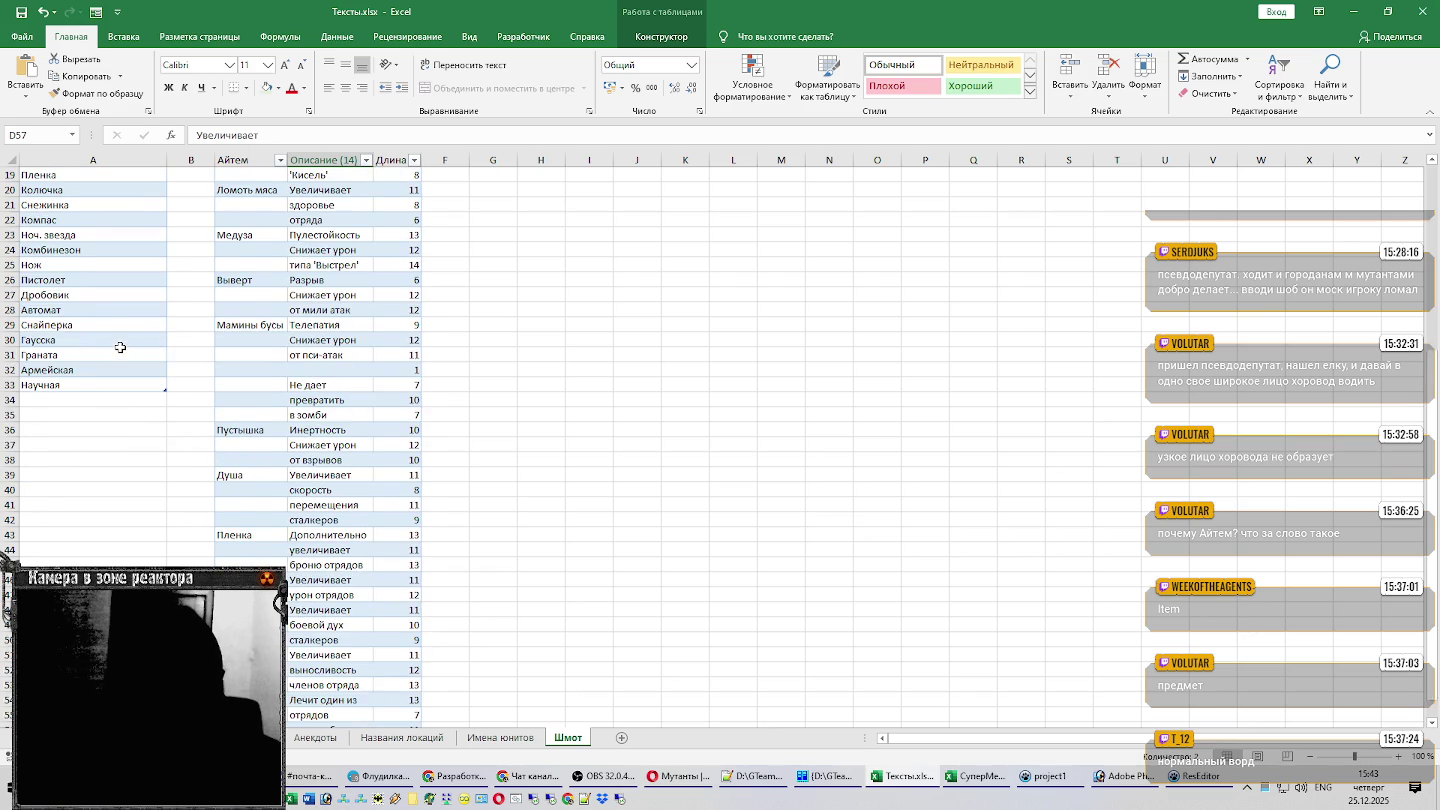
{"action": "left_click", "coordinate": [68, 249]}
{"action": "scroll", "coordinate": [308, 318], "scroll_direction": "down", "scroll_amount": 3}
{"action": "key", "text": "ctrl+c"}
Copy the item name Нож into cell C59.
{"action": "scroll", "coordinate": [87, 330], "scroll_direction": "up", "scroll_amount": 3}
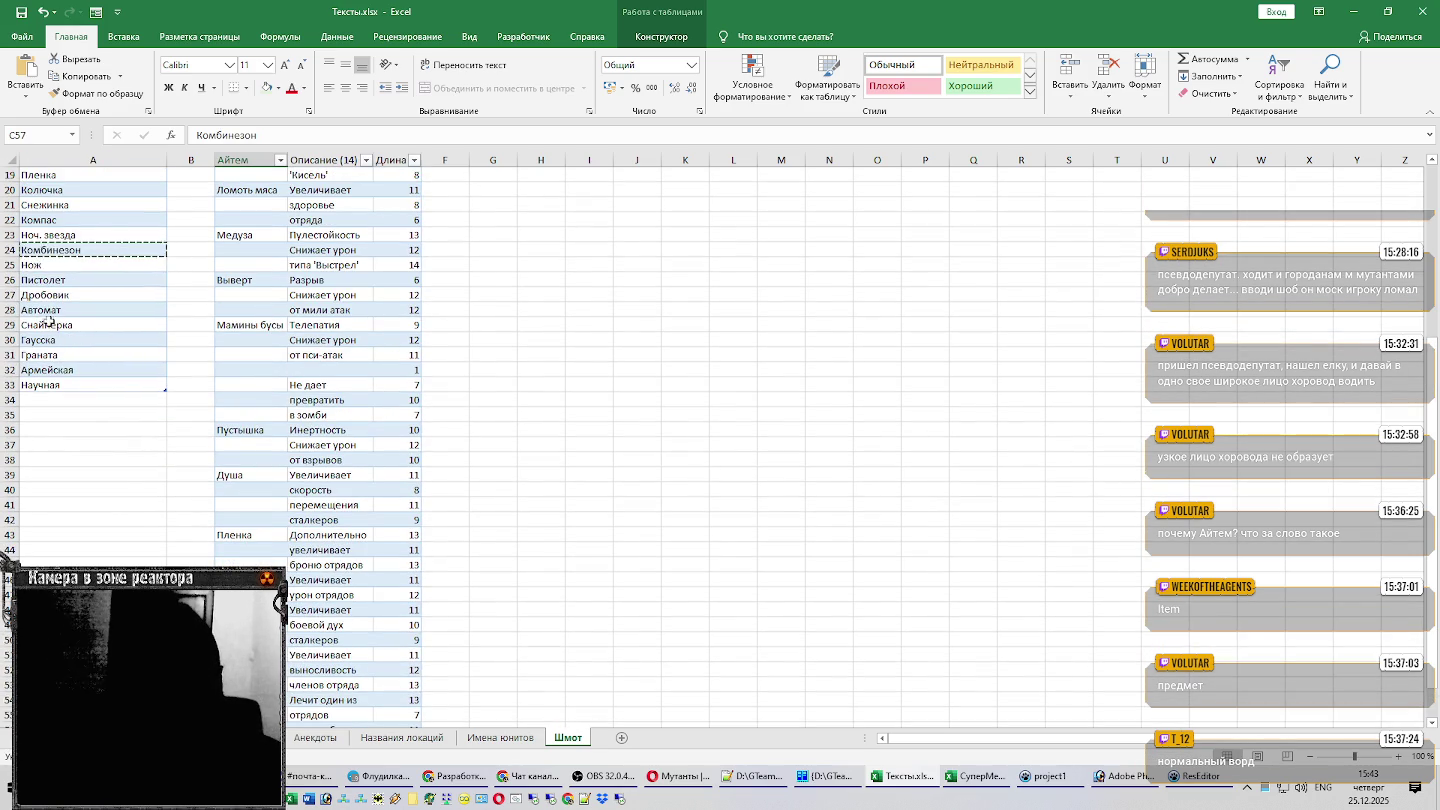
{"action": "left_click", "coordinate": [45, 265]}
{"action": "key", "text": "ctrl+c"}
{"action": "scroll", "coordinate": [256, 324], "scroll_direction": "down", "scroll_amount": 6}
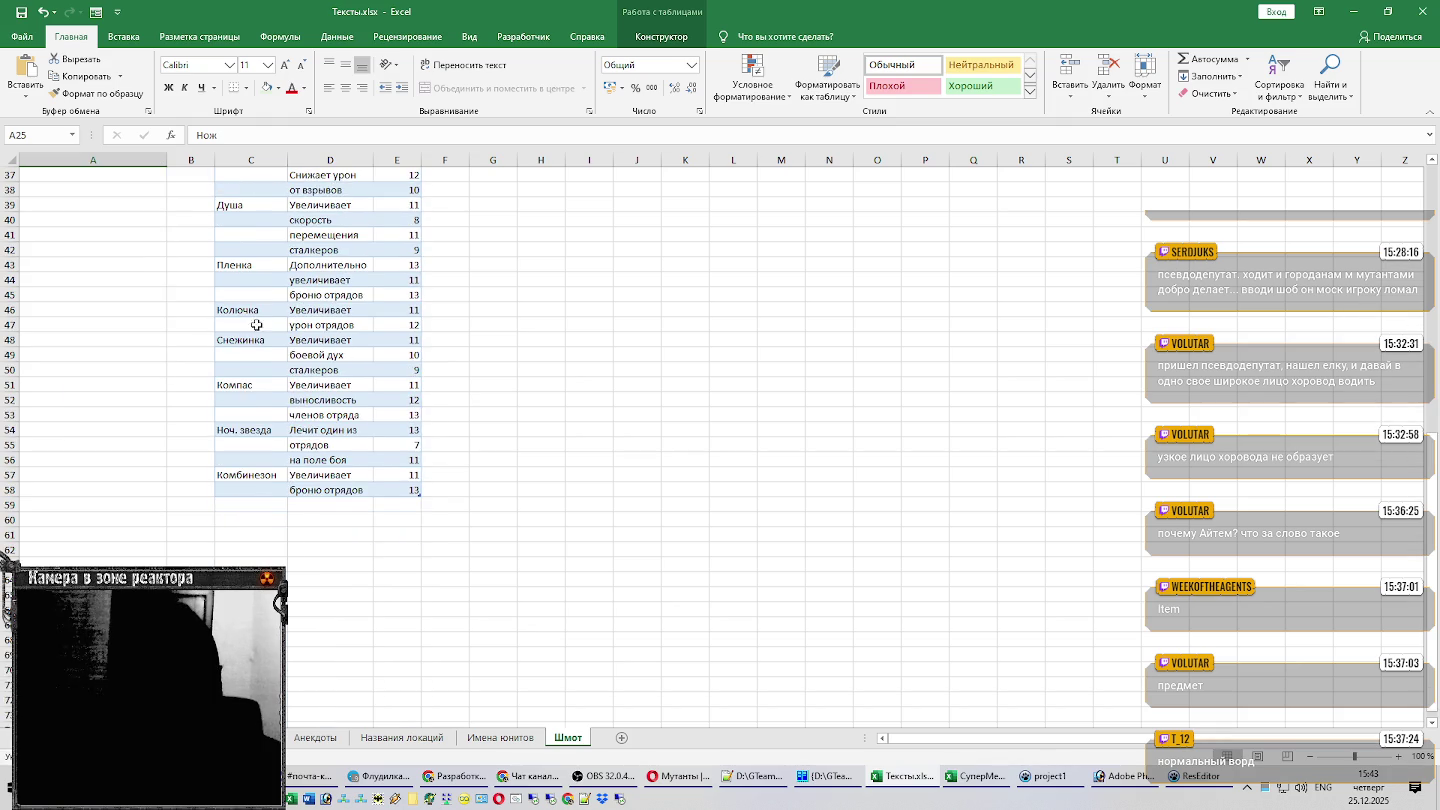
{"action": "left_click", "coordinate": [261, 507]}
{"action": "key", "text": "ctrl+v"}
Paste the melee damage description into D59:D62.
{"action": "key", "text": "alt+Tab"}
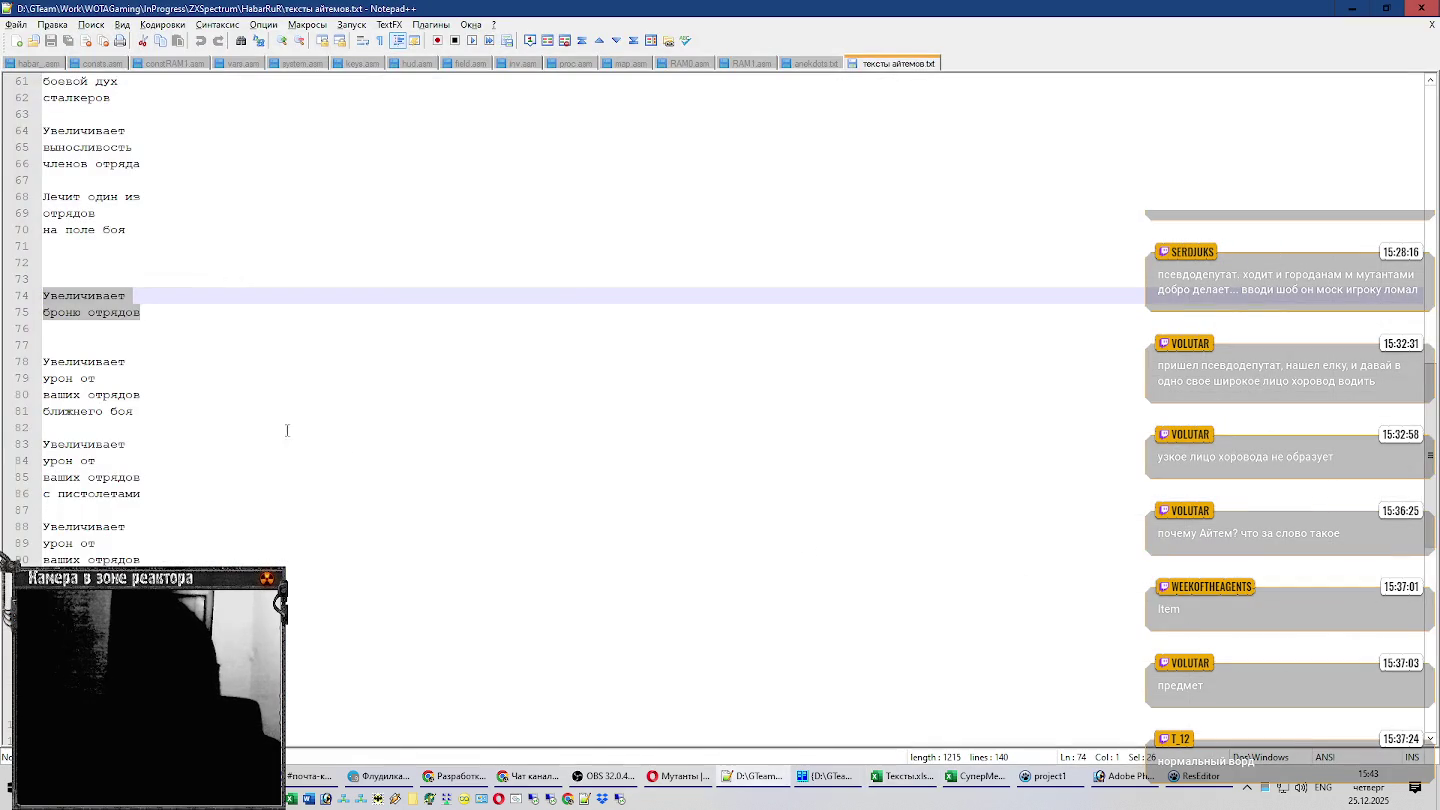
{"action": "left_click_drag", "start_coordinate": [145, 410], "coordinate": [14, 365]}
{"action": "key", "text": "ctrl+c"}
{"action": "key", "text": "alt+Tab"}
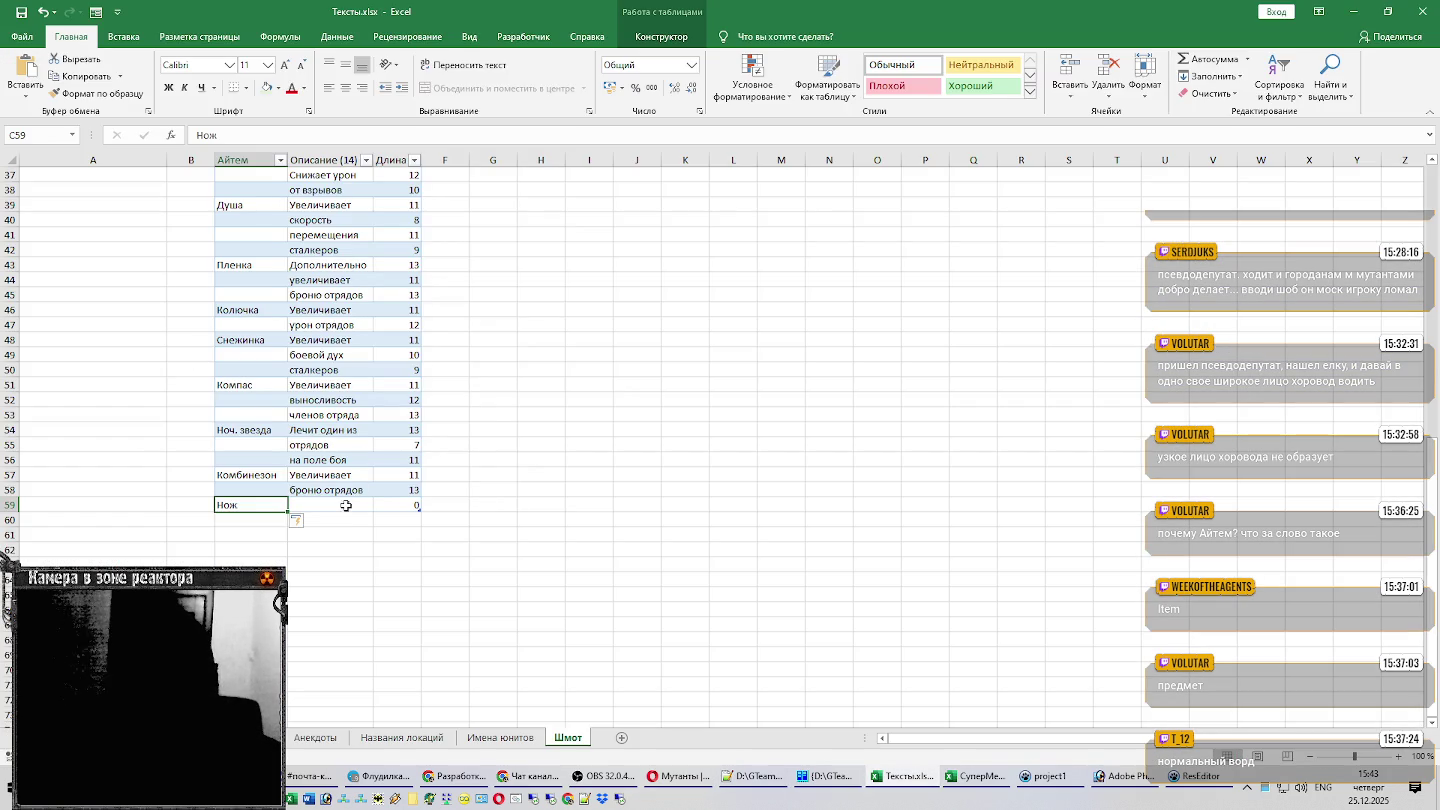
{"action": "left_click", "coordinate": [349, 506]}
{"action": "key", "text": "ctrl+v"}
Paste the pistol damage description from lines 83–86 into D63:D66.
{"action": "scroll", "coordinate": [584, 404], "scroll_direction": "down", "scroll_amount": 2}
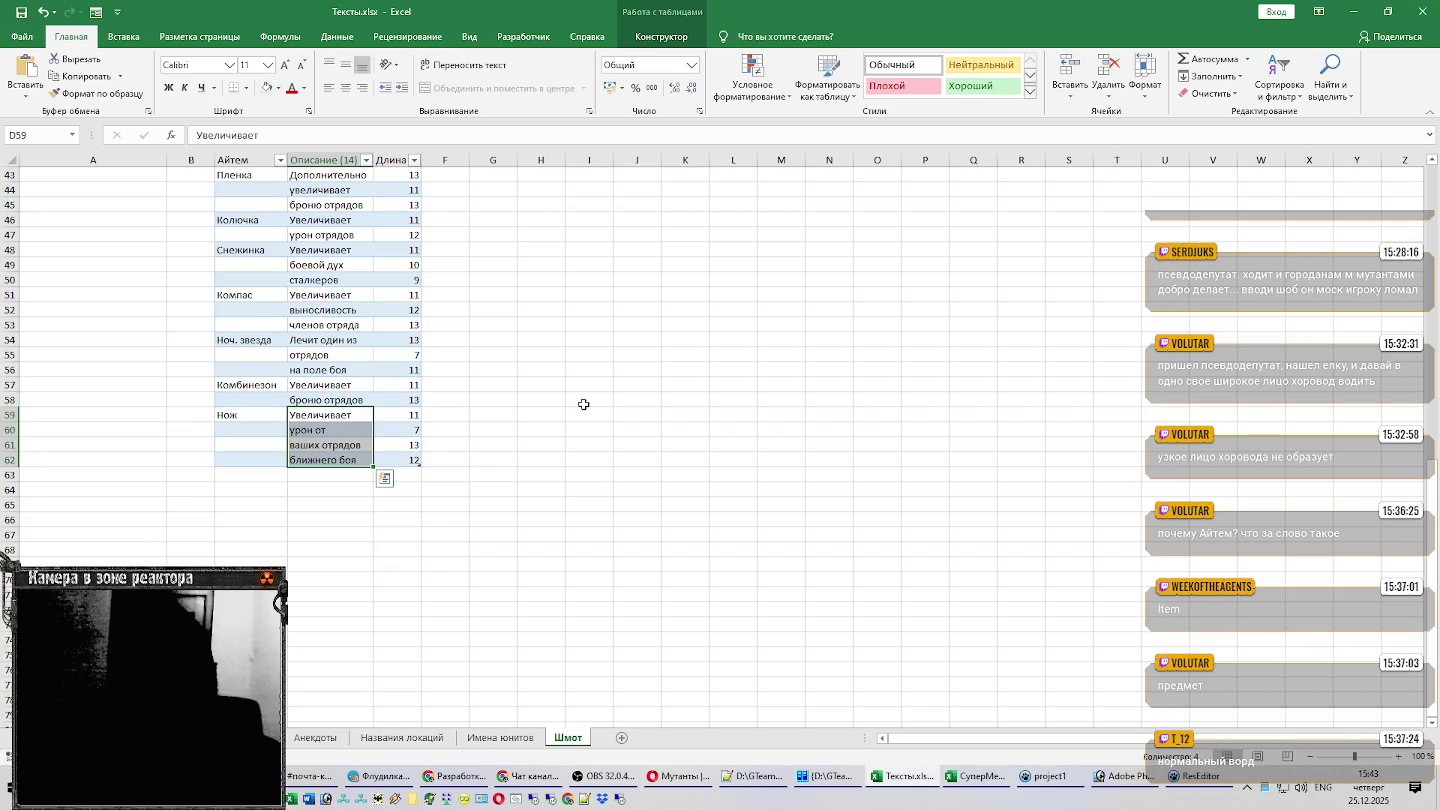
{"action": "key", "text": "alt+Tab"}
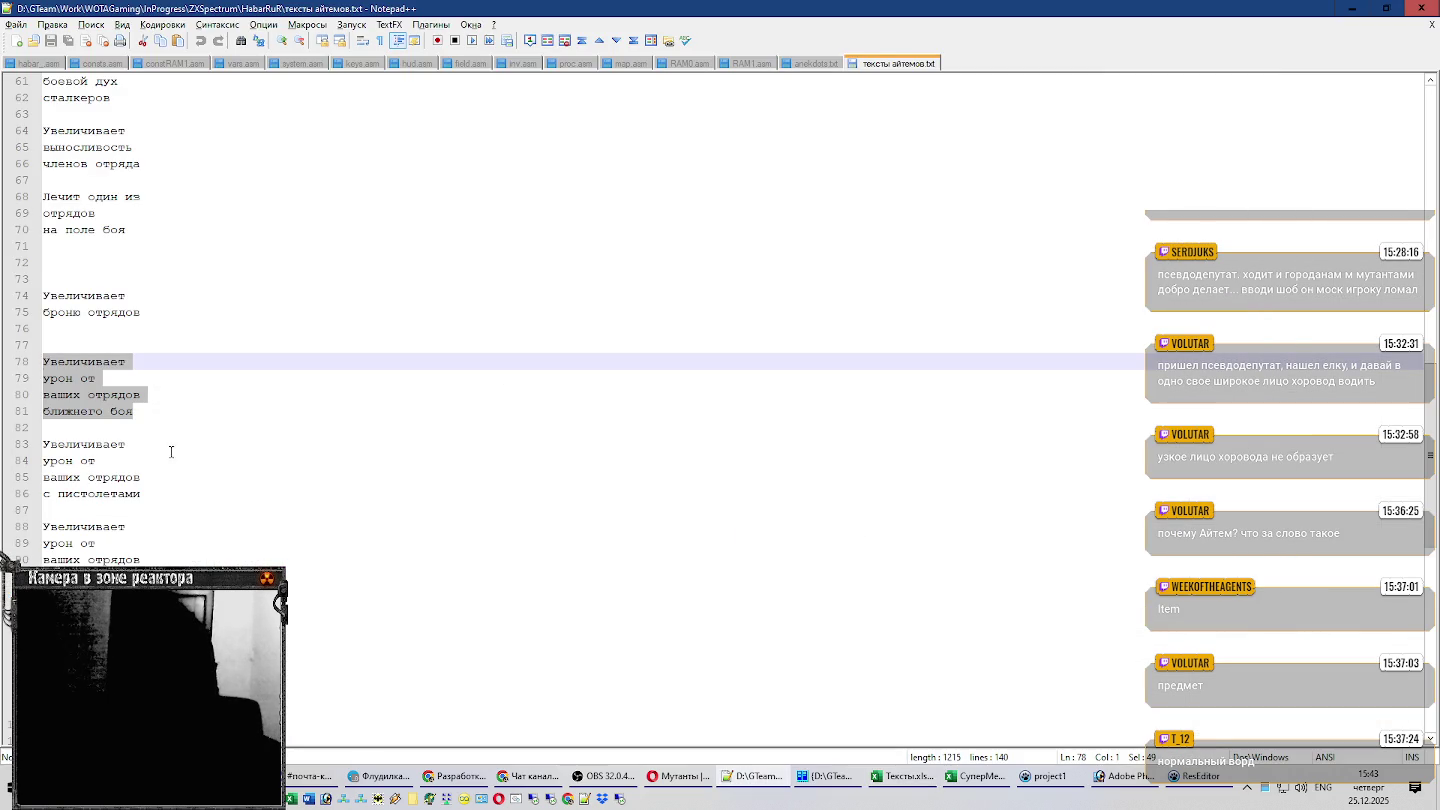
{"action": "left_click_drag", "start_coordinate": [166, 494], "coordinate": [15, 452]}
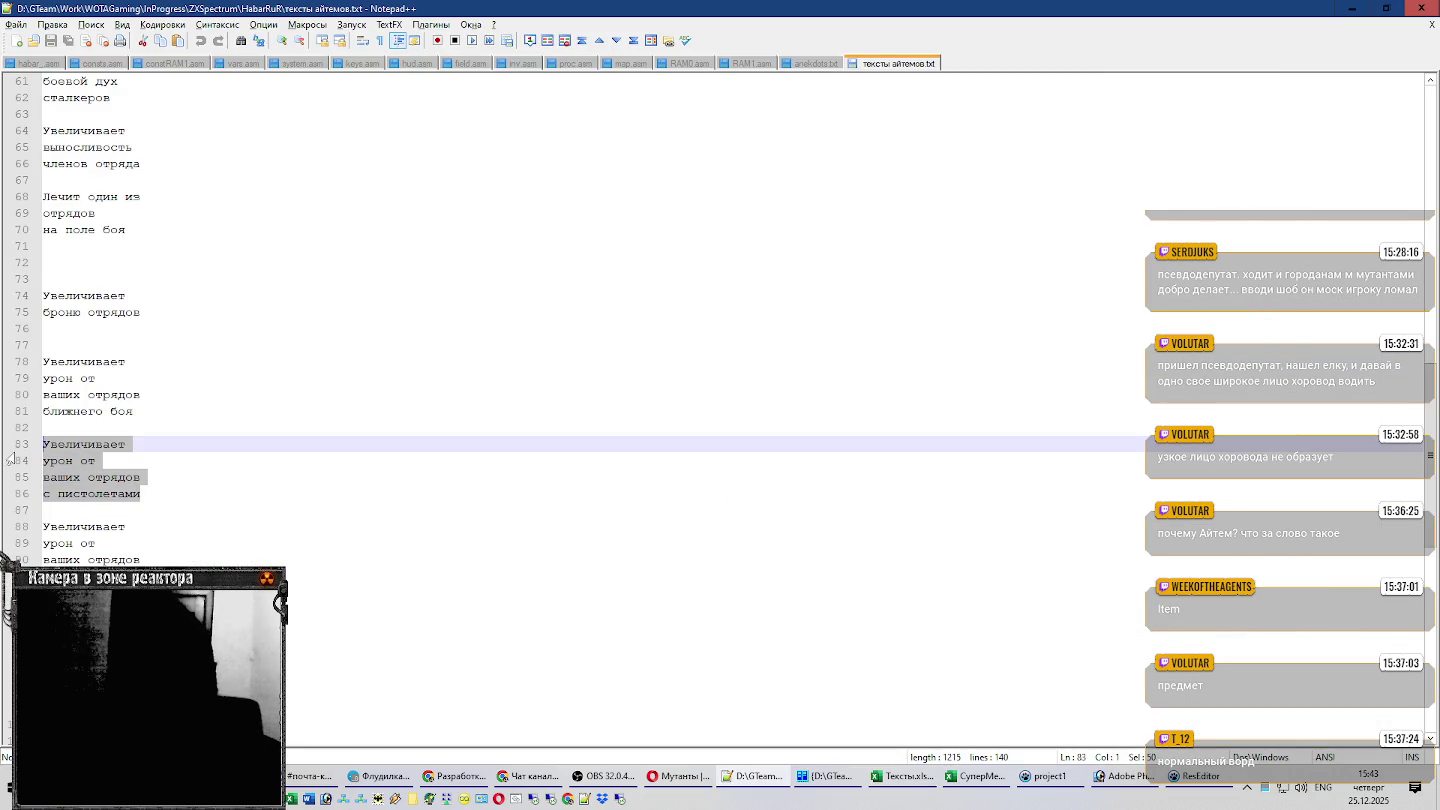
{"action": "key", "text": "alt+Tab"}
{"action": "left_click", "coordinate": [385, 479]}
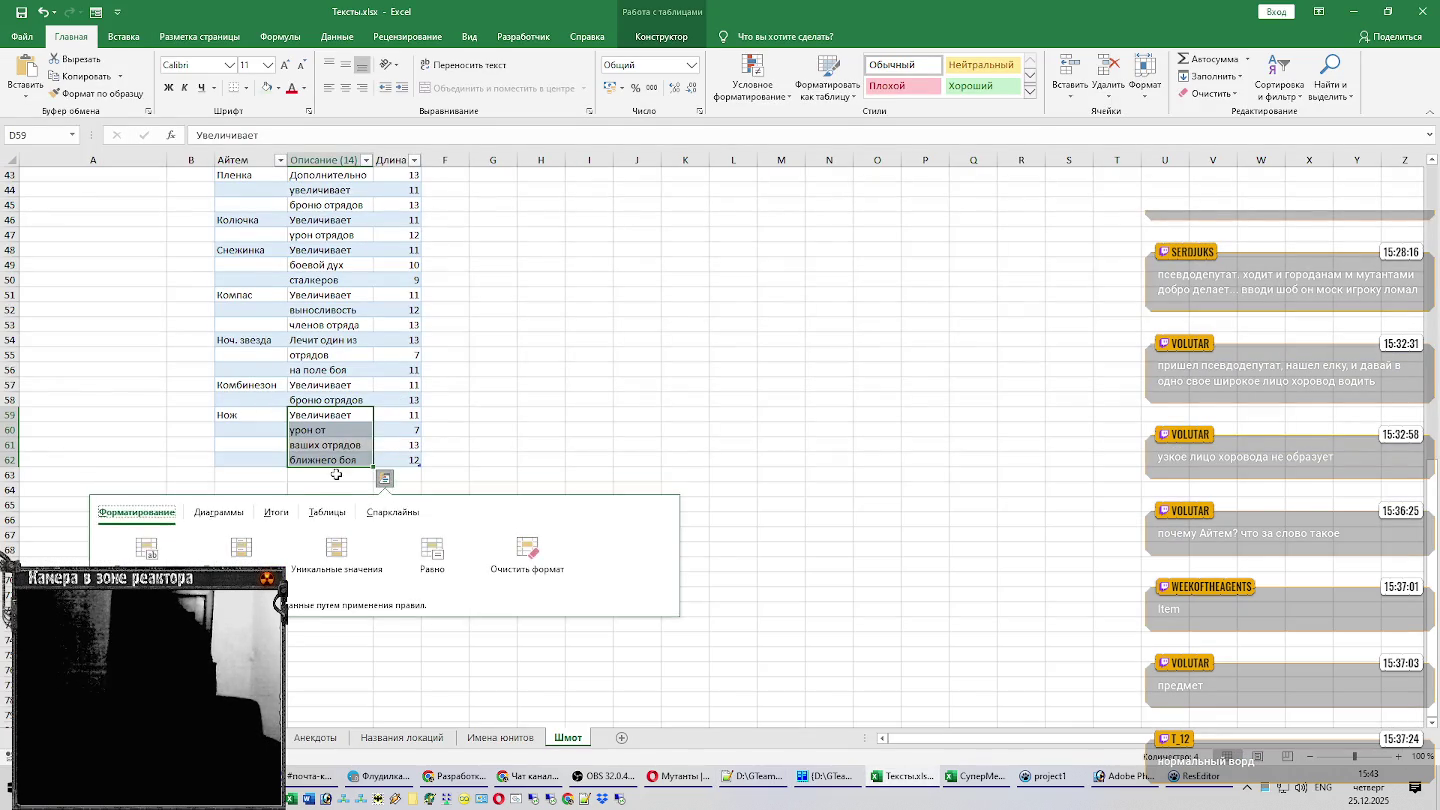
{"action": "left_click", "coordinate": [330, 474]}
{"action": "key", "text": "ctrl+v"}
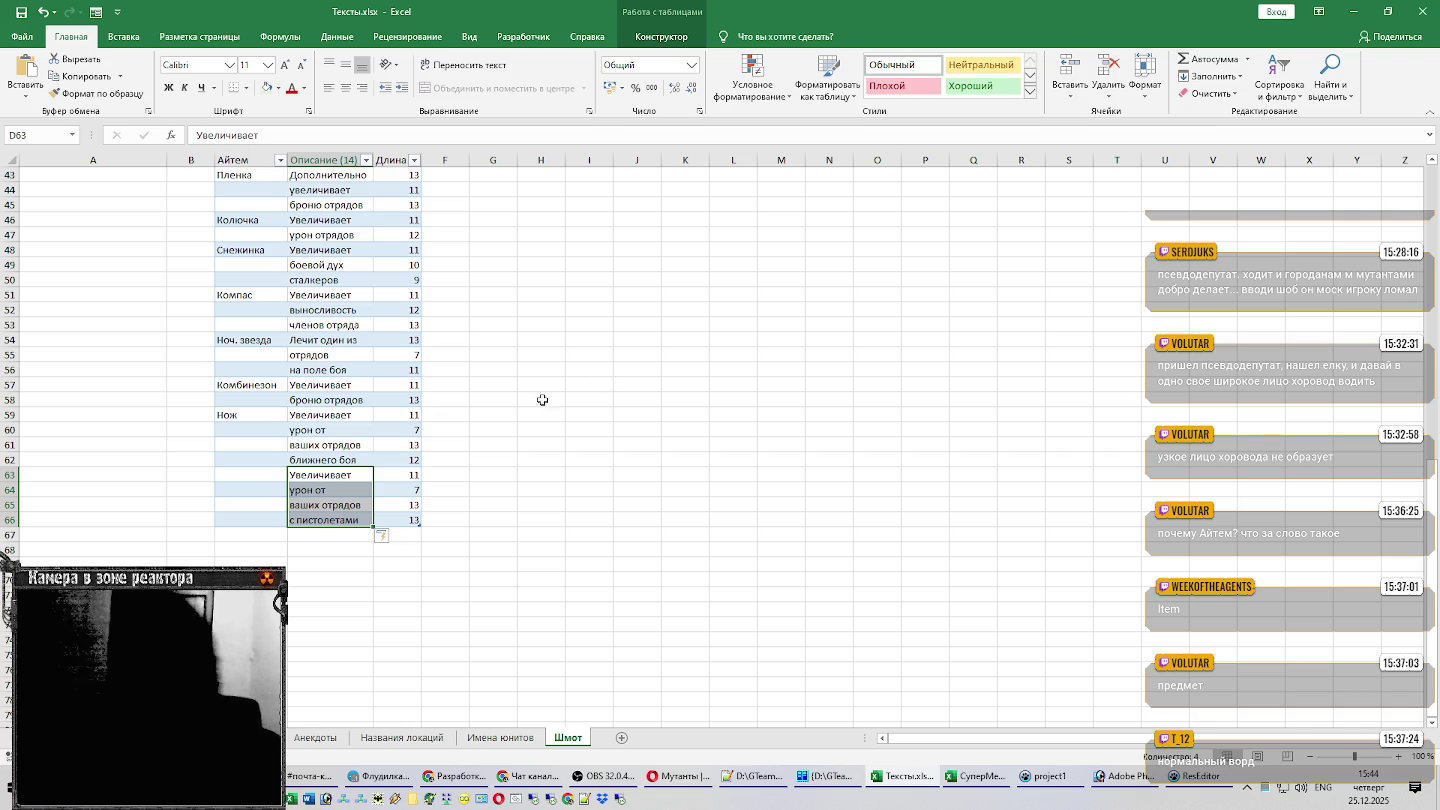
Scroll up the Шмот sheet to review the pasted rows 63–66.
{"action": "scroll", "coordinate": [122, 315], "scroll_direction": "up", "scroll_amount": 6}
Enter Пистолет as the item name in cell C63.
{"action": "scroll", "coordinate": [150, 314], "scroll_direction": "up", "scroll_amount": 2}
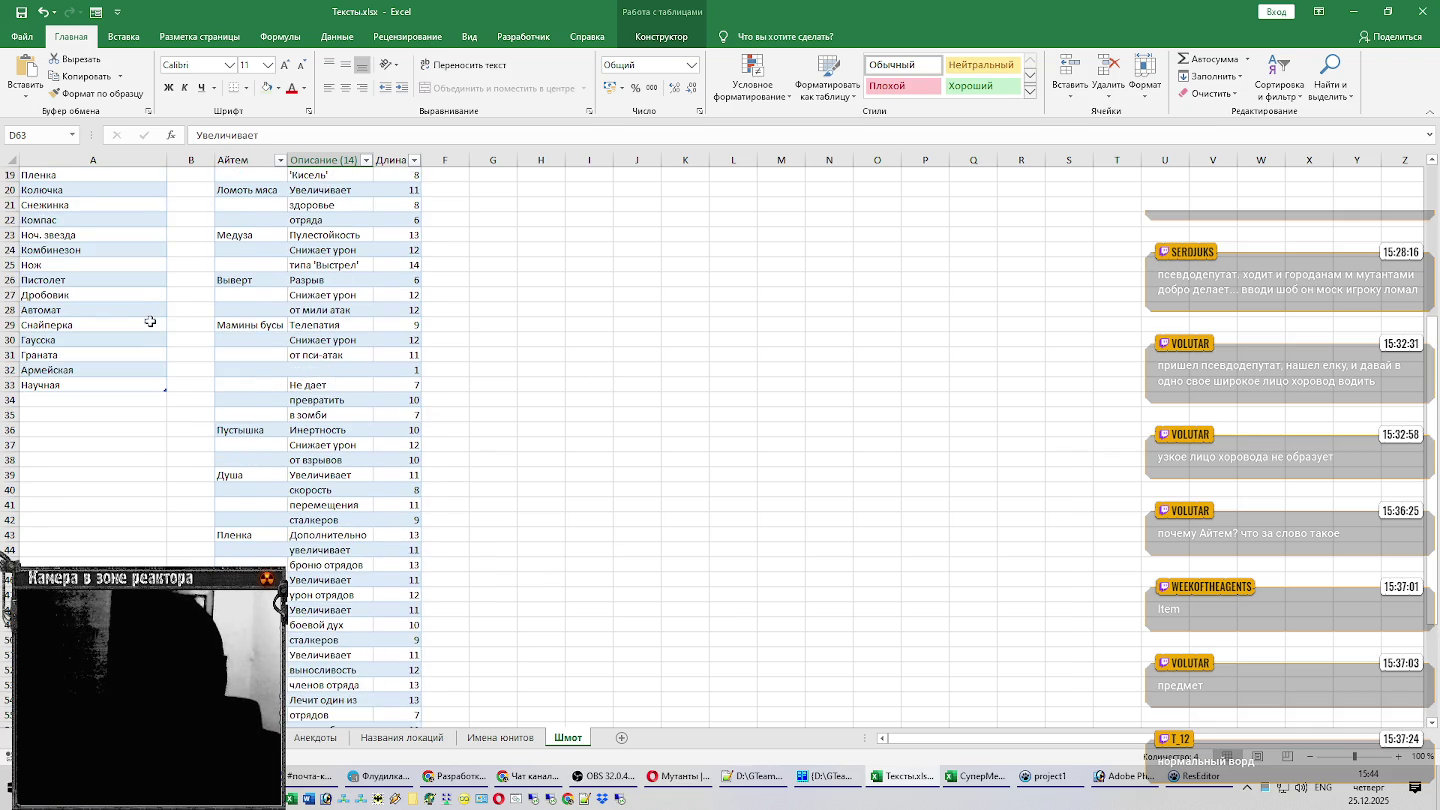
{"action": "scroll", "coordinate": [150, 318], "scroll_direction": "down", "scroll_amount": 6}
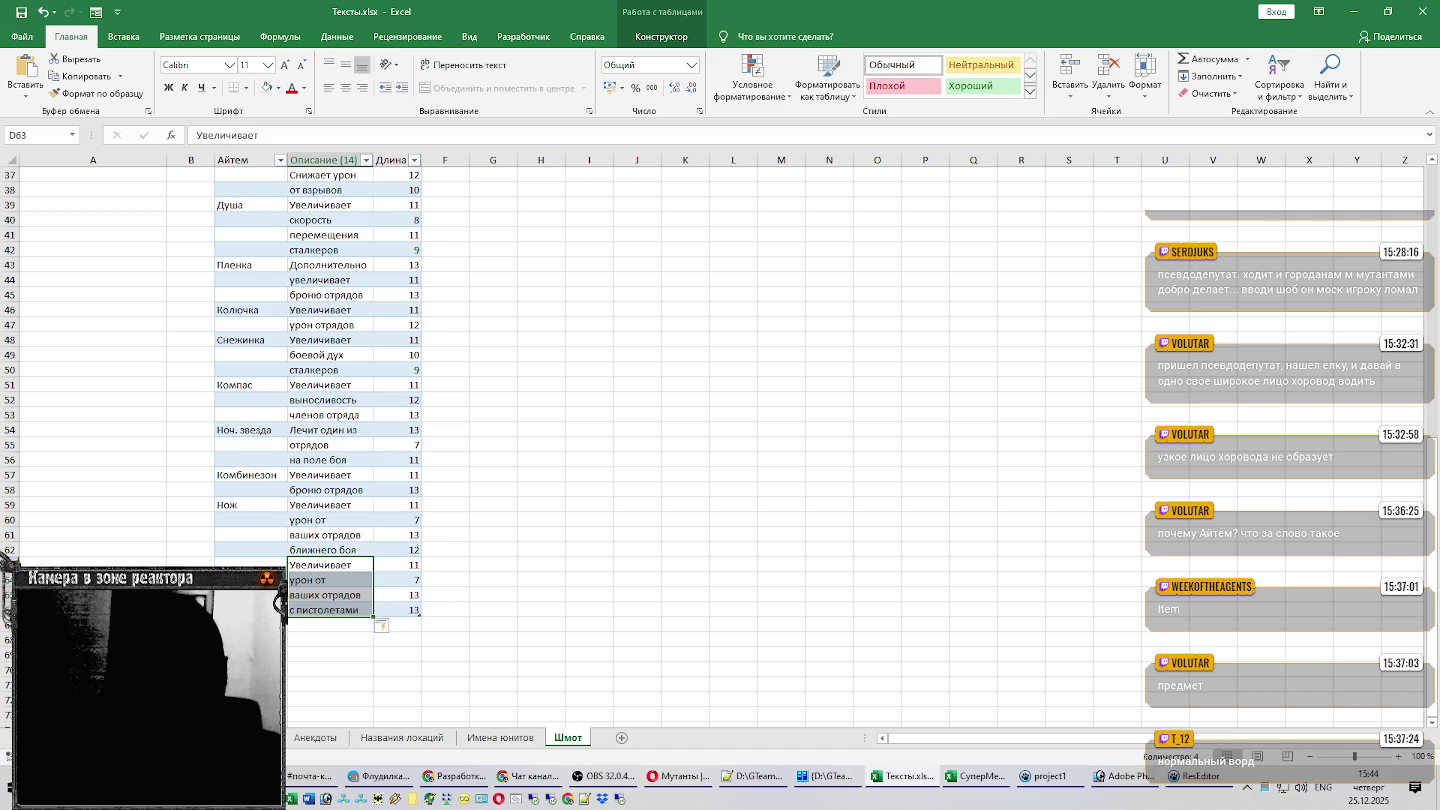
{"action": "left_click", "coordinate": [254, 562]}
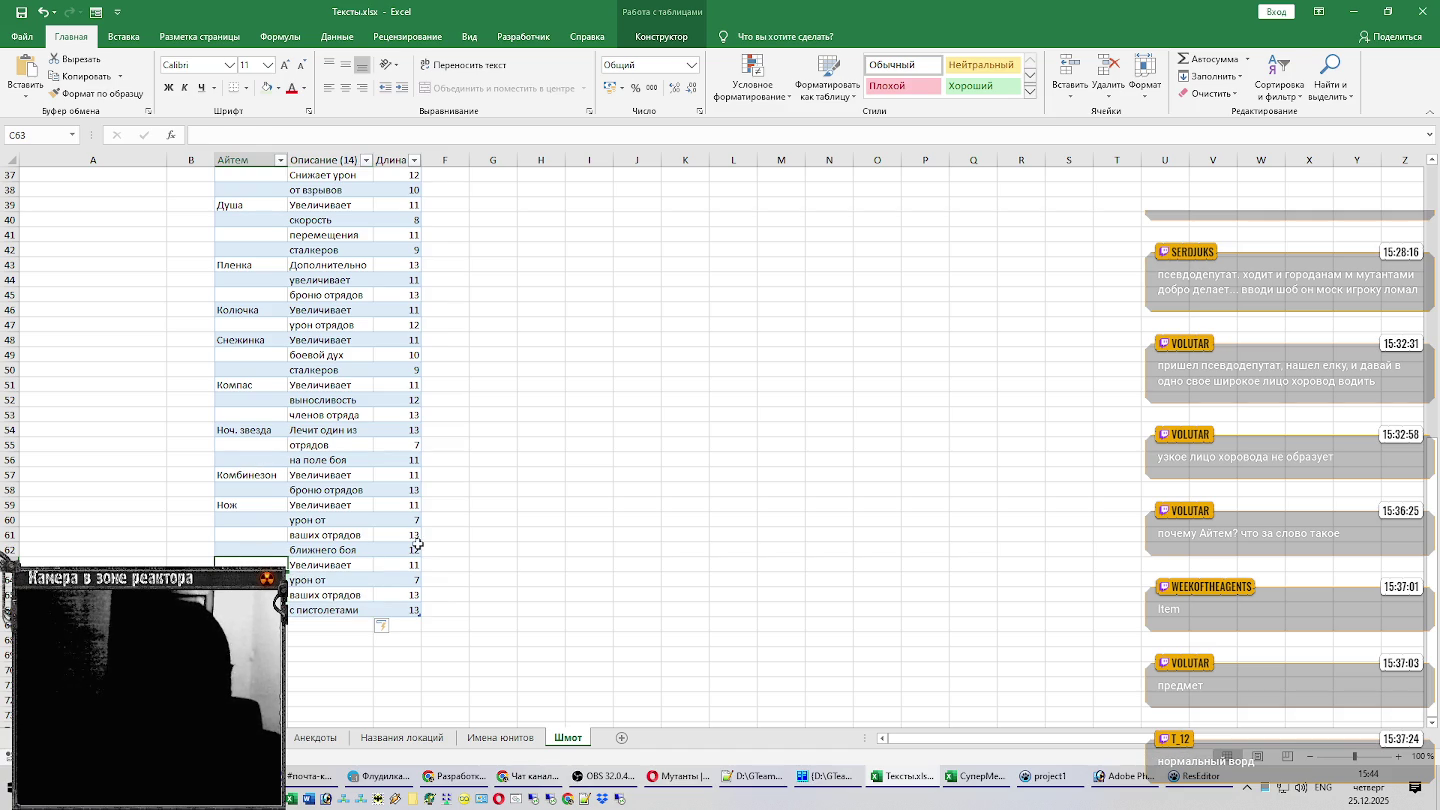
{"action": "scroll", "coordinate": [313, 486], "scroll_direction": "up", "scroll_amount": 3}
{"action": "scroll", "coordinate": [313, 486], "scroll_direction": "up", "scroll_amount": 4}
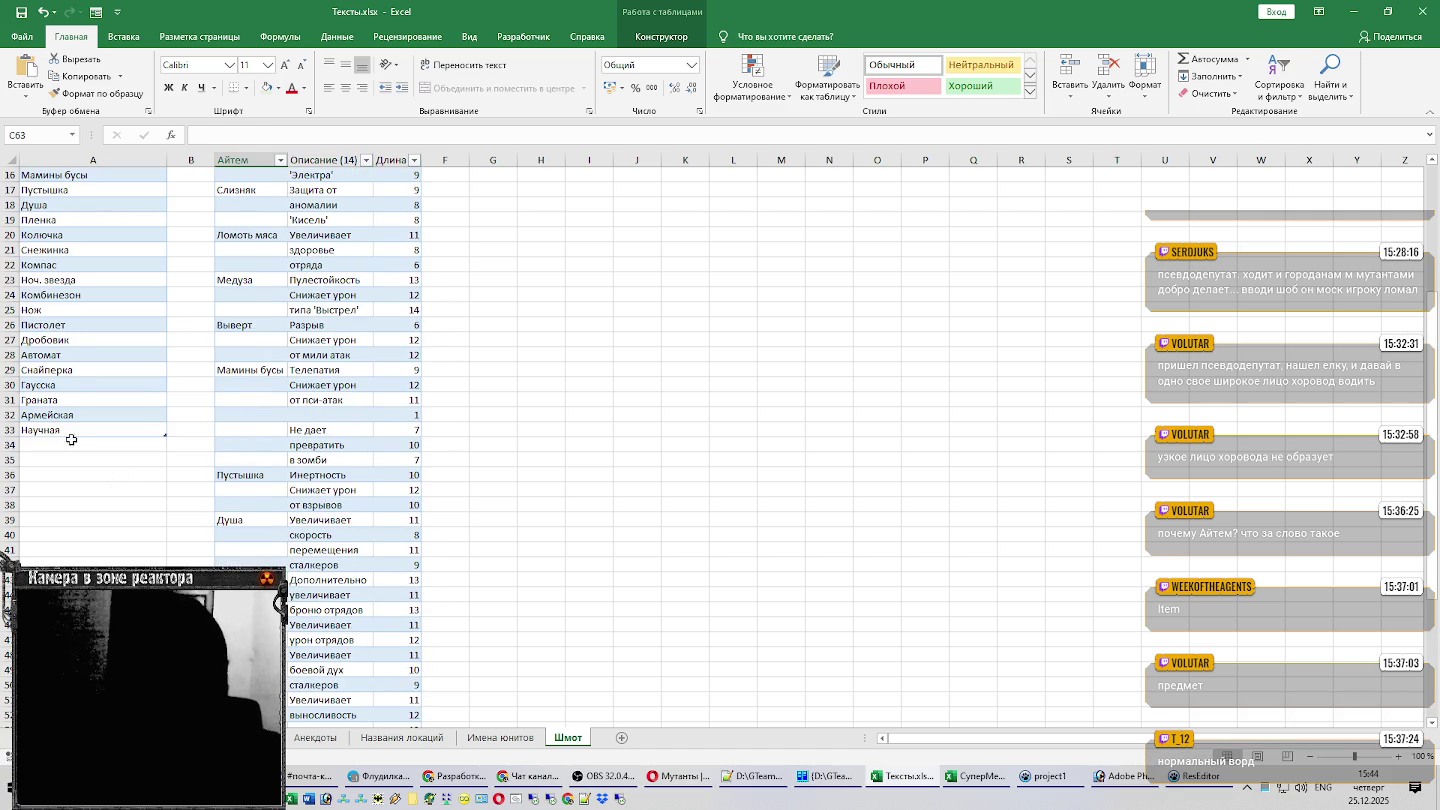
{"action": "left_click", "coordinate": [71, 327]}
{"action": "scroll", "coordinate": [376, 551], "scroll_direction": "down", "scroll_amount": 6}
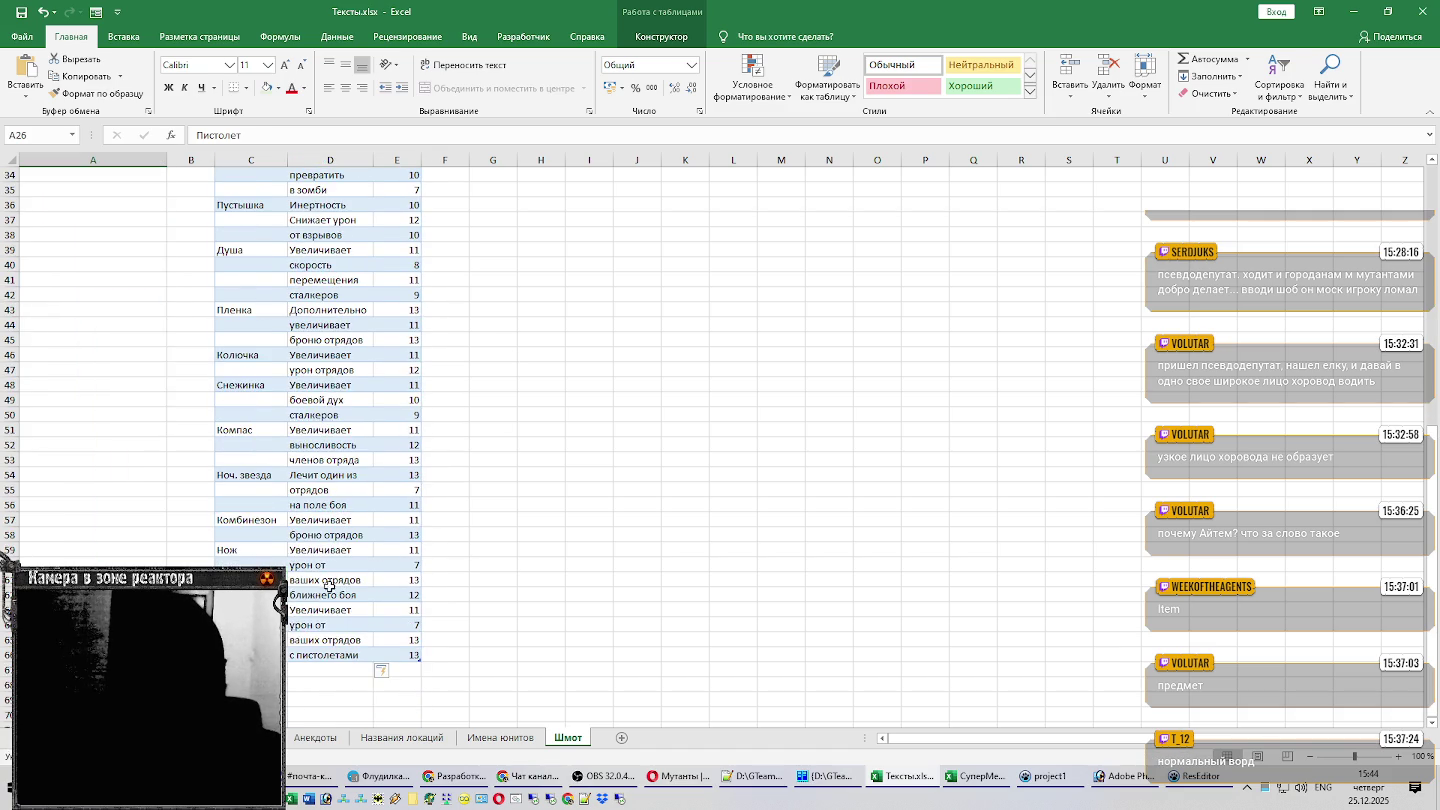
{"action": "left_click", "coordinate": [250, 609]}
{"action": "key", "text": "Return"}
Paste the four-line shotgun description from Notepad++ into D67:D70.
{"action": "scroll", "coordinate": [464, 528], "scroll_direction": "down", "scroll_amount": 6}
{"action": "key", "text": "alt+Tab"}
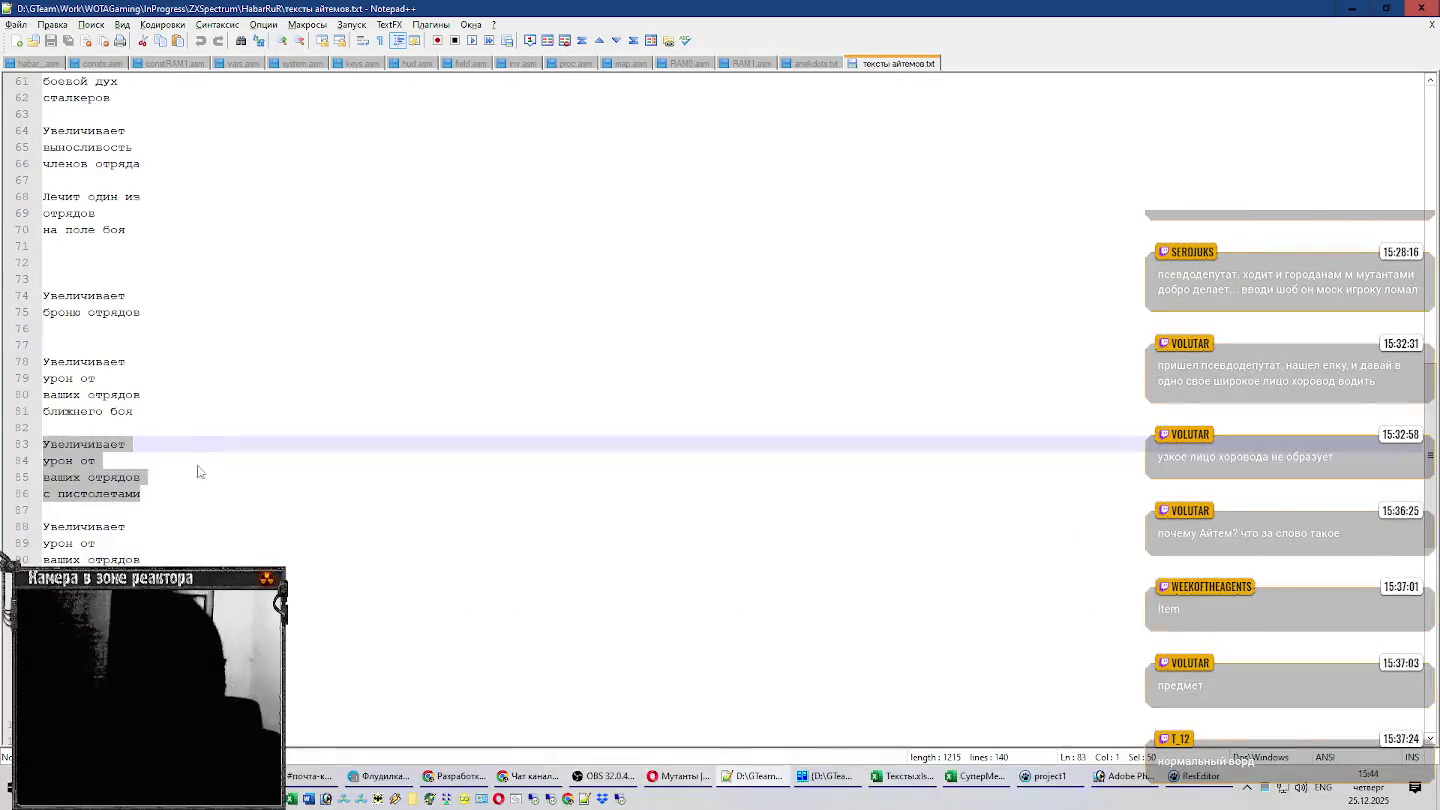
{"action": "left_click", "coordinate": [48, 556]}
{"action": "left_click_drag", "start_coordinate": [48, 556], "coordinate": [12, 530]}
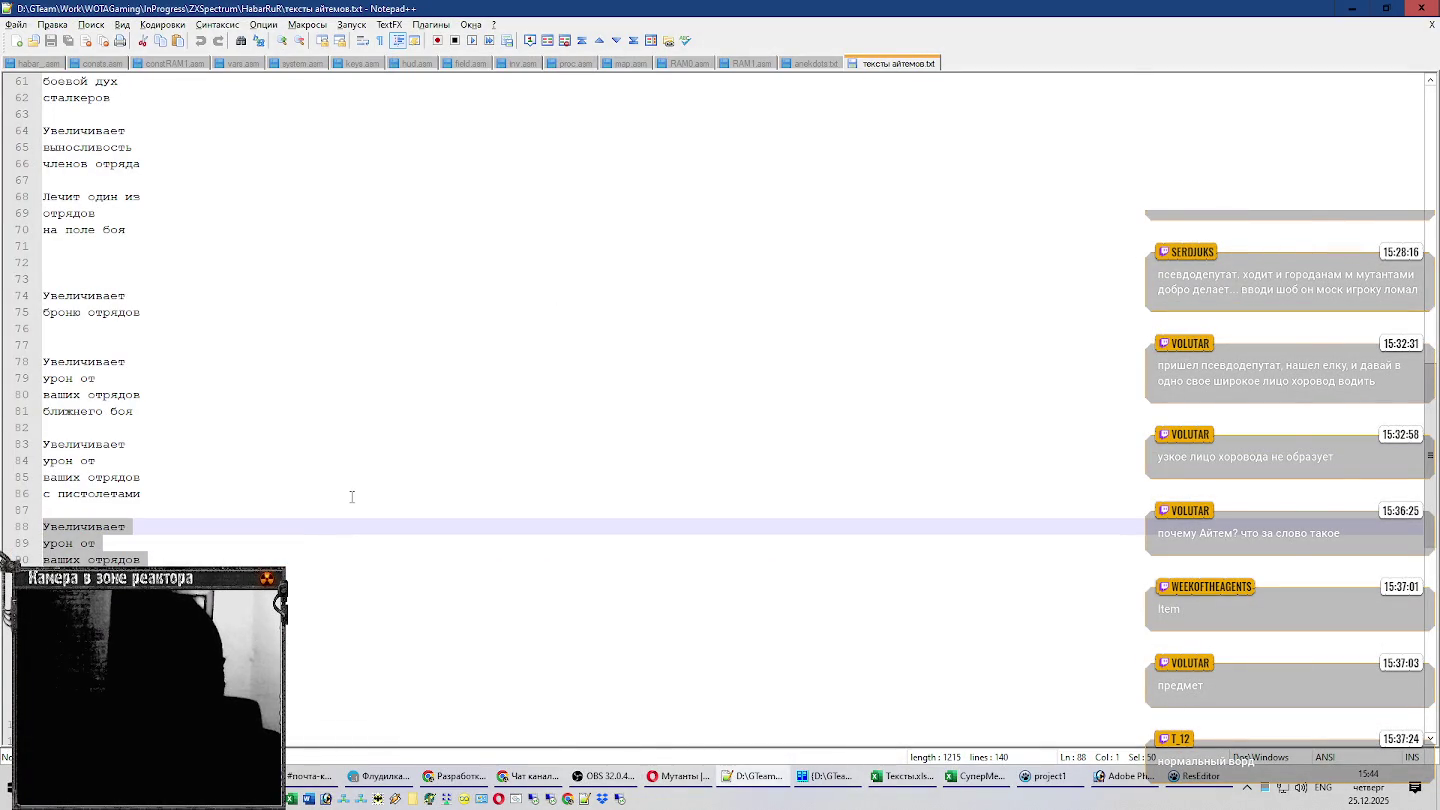
{"action": "key", "text": "ctrl+c"}
{"action": "key", "text": "alt+Tab"}
{"action": "left_click", "coordinate": [330, 400]}
{"action": "key", "text": "ctrl+v"}
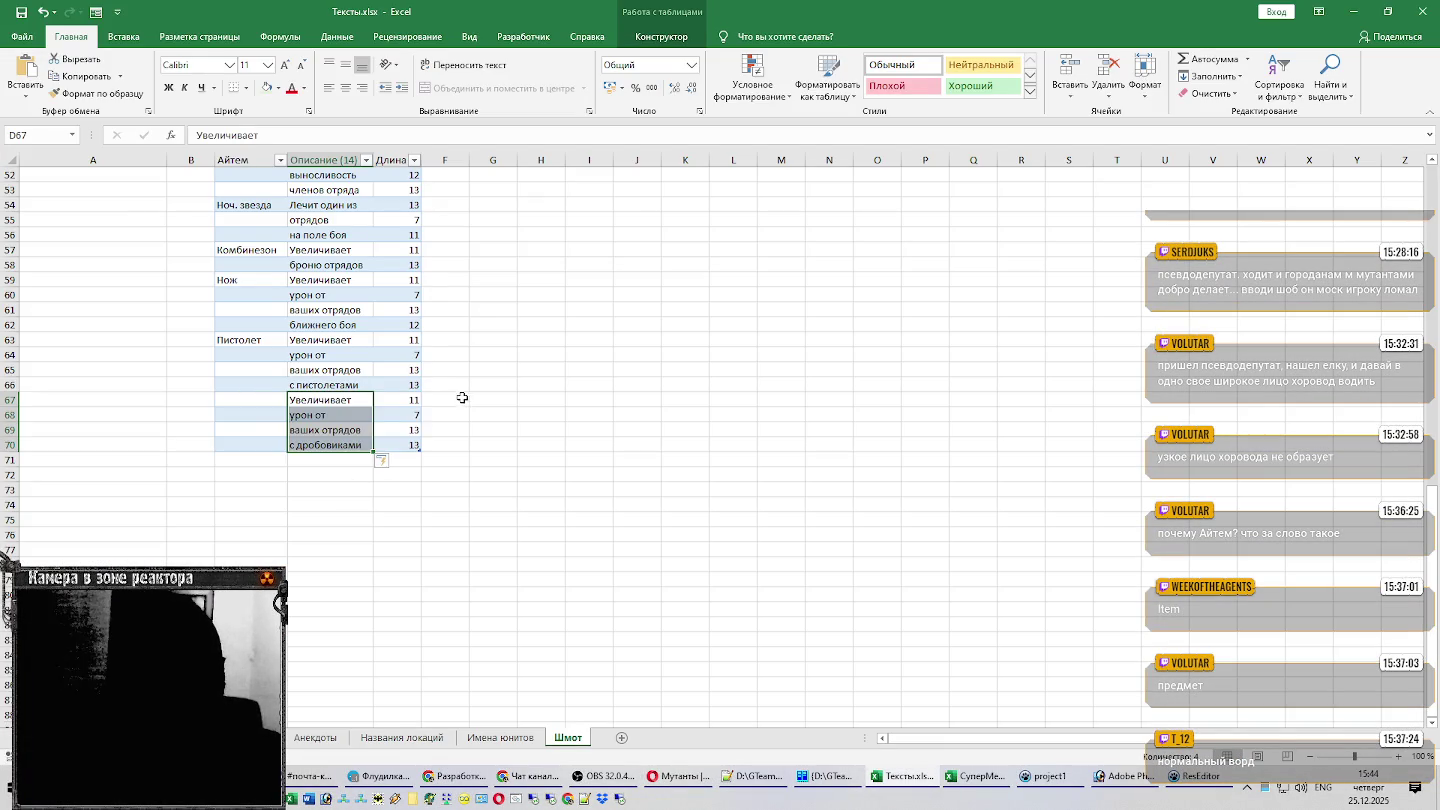
Copy Дробовик from the item list into item cell C67.
{"action": "scroll", "coordinate": [275, 407], "scroll_direction": "up", "scroll_amount": 6}
{"action": "scroll", "coordinate": [273, 406], "scroll_direction": "up", "scroll_amount": 5}
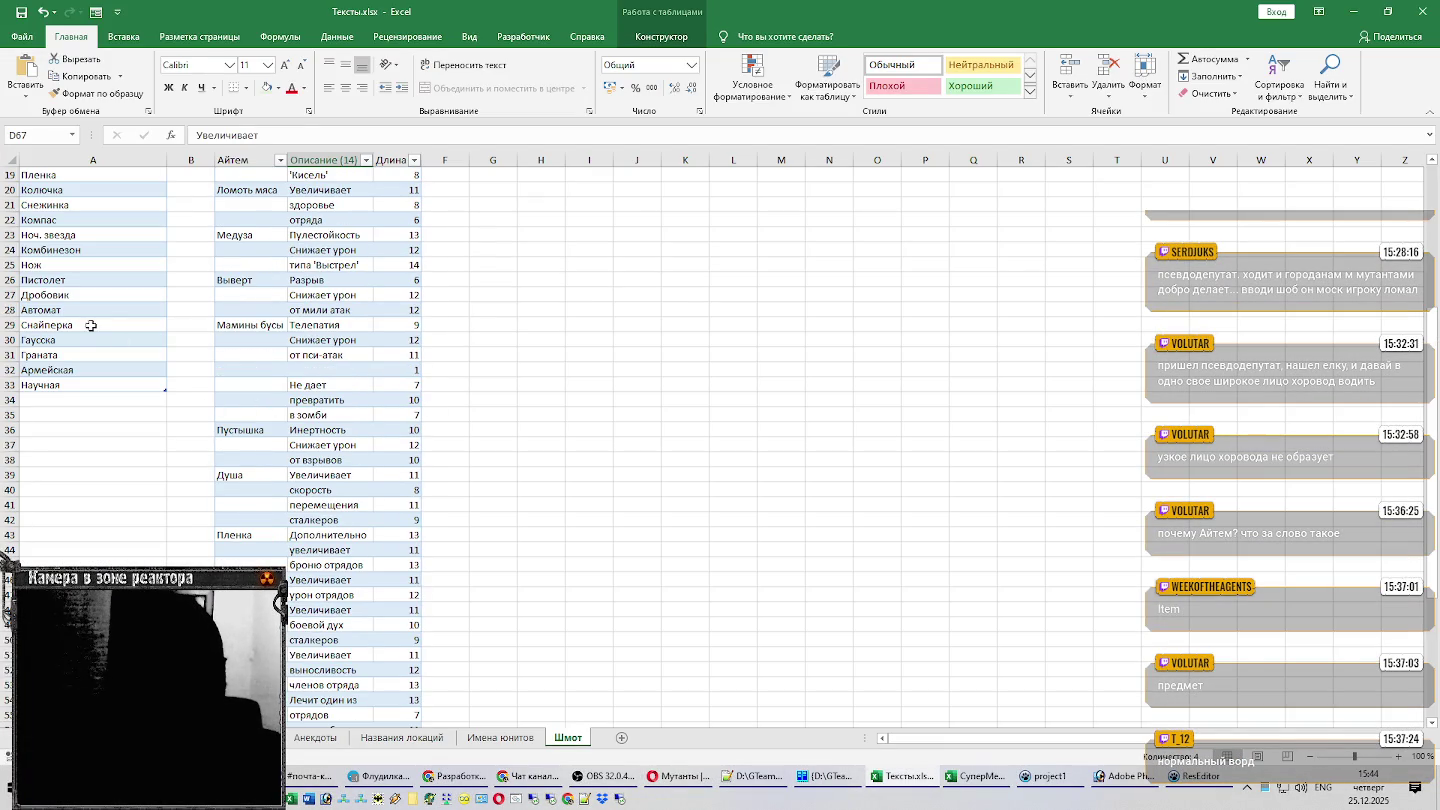
{"action": "left_click", "coordinate": [84, 294]}
{"action": "key", "text": "ctrl+c"}
{"action": "scroll", "coordinate": [251, 341], "scroll_direction": "down", "scroll_amount": 1}
{"action": "scroll", "coordinate": [251, 341], "scroll_direction": "down", "scroll_amount": 10}
{"action": "left_click", "coordinate": [260, 445]}
{"action": "key", "text": "ctrl+v"}
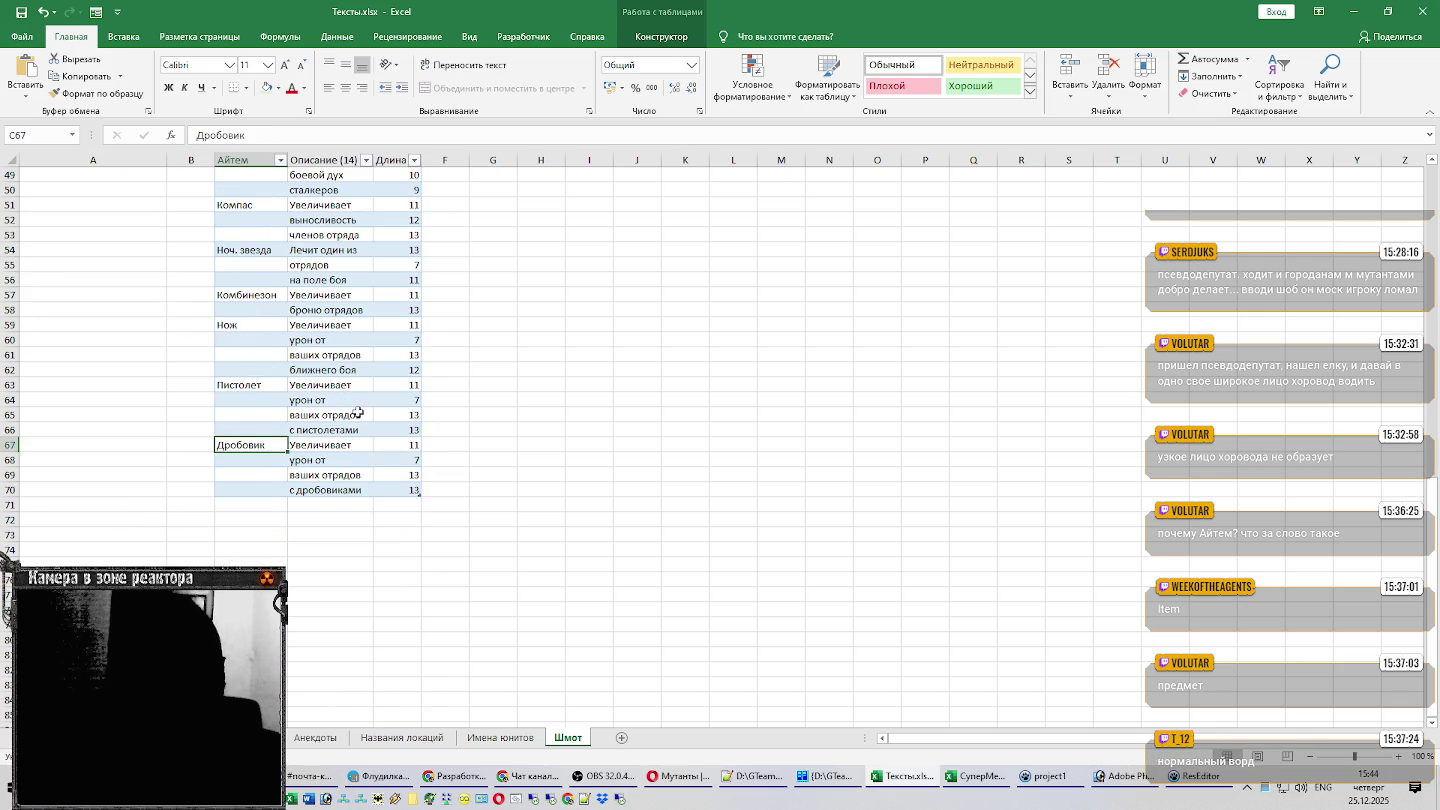
{"action": "left_click", "coordinate": [341, 503]}
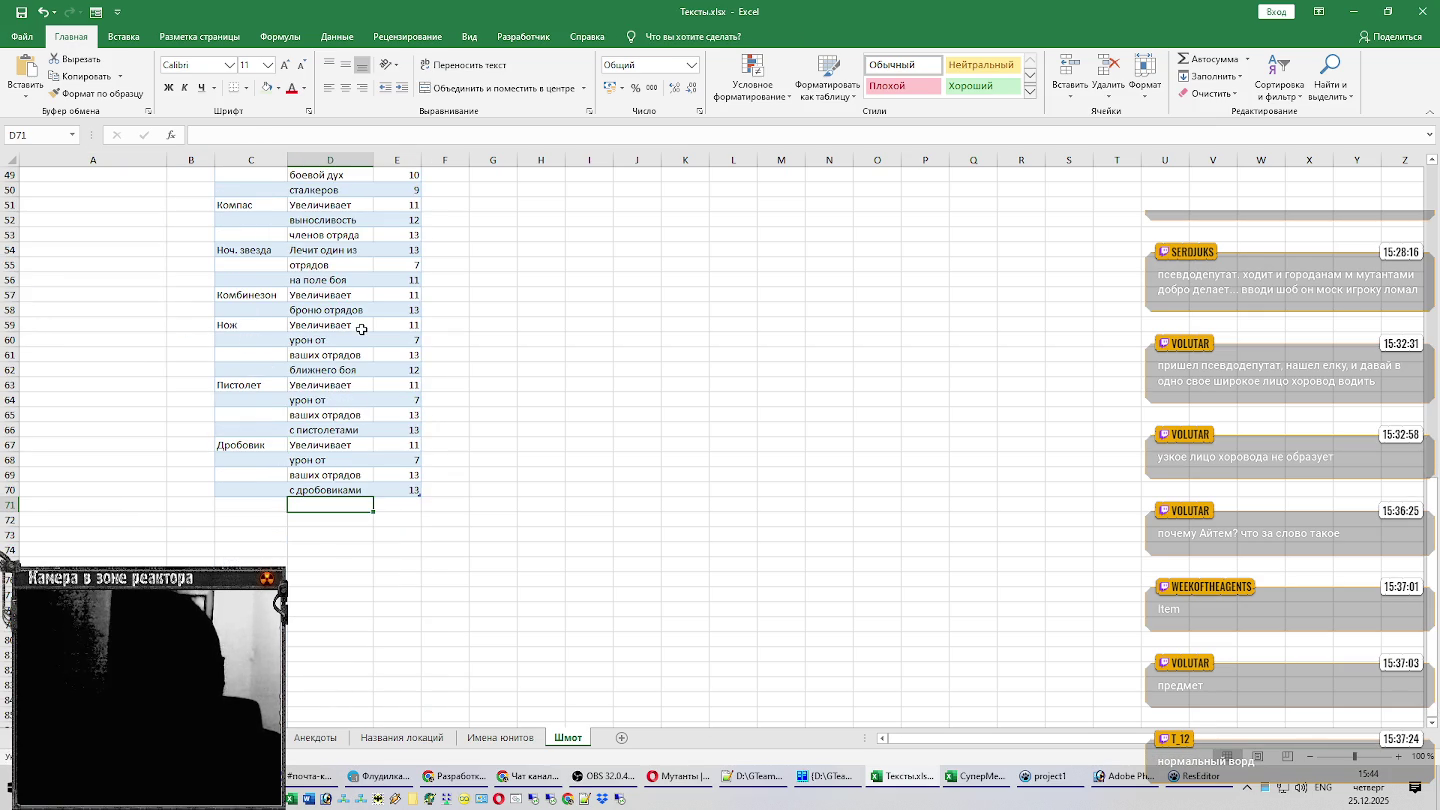
Enter Автомат as the item name in cell C71.
{"action": "scroll", "coordinate": [361, 329], "scroll_direction": "up", "scroll_amount": 6}
{"action": "scroll", "coordinate": [361, 329], "scroll_direction": "up", "scroll_amount": 5}
{"action": "left_click", "coordinate": [106, 355]}
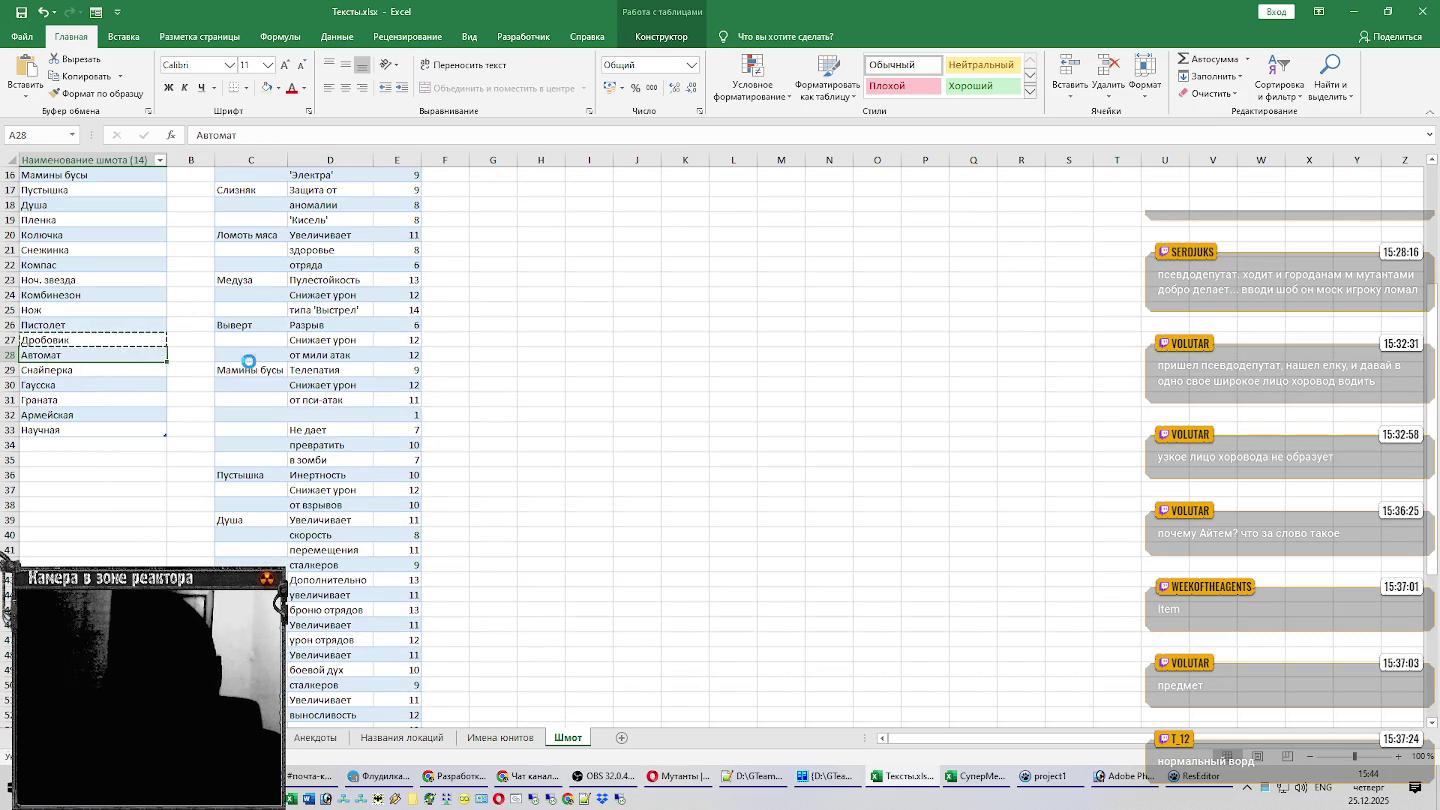
{"action": "scroll", "coordinate": [245, 365], "scroll_direction": "down", "scroll_amount": 6}
{"action": "scroll", "coordinate": [250, 380], "scroll_direction": "down", "scroll_amount": 7}
{"action": "left_click", "coordinate": [265, 414]}
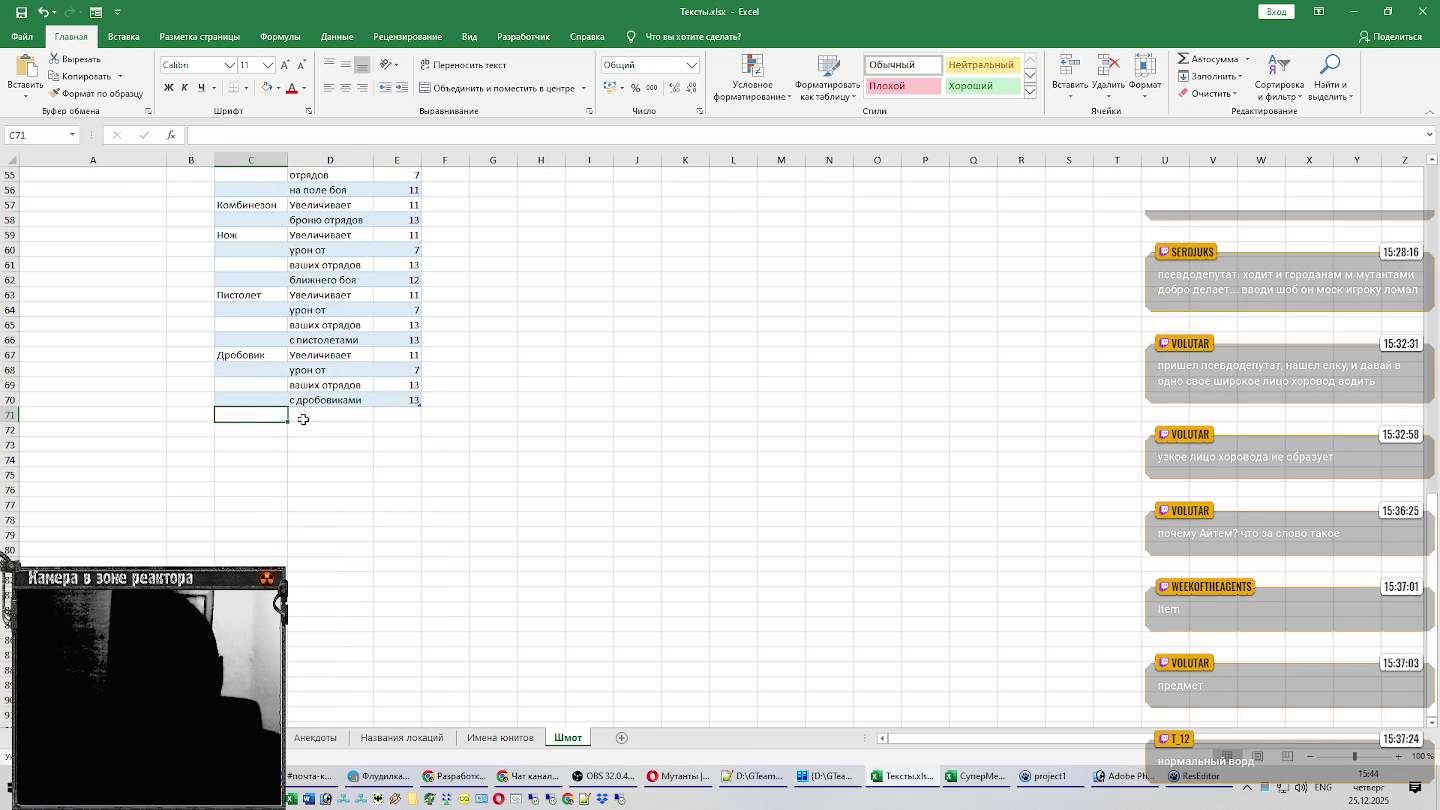
{"action": "type", "text": "Автомат"}
{"action": "key", "text": "Tab"}
Paste the four-line assault rifle description from Notepad++ into D71:D74.
{"action": "key", "text": "alt+Tab"}
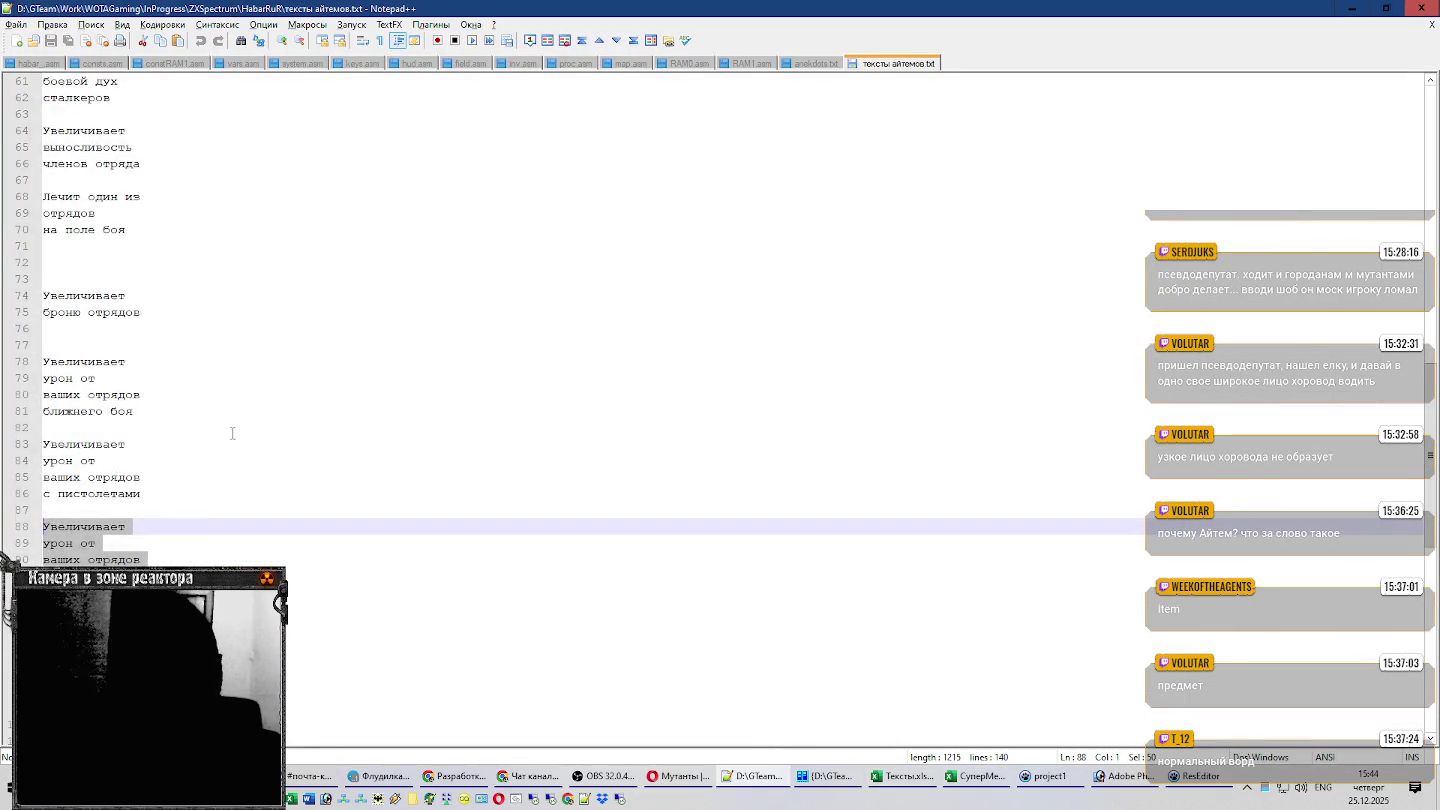
{"action": "scroll", "coordinate": [232, 433], "scroll_direction": "down", "scroll_amount": 5}
{"action": "left_click_drag", "start_coordinate": [150, 412], "coordinate": [14, 368]}
{"action": "key", "text": "ctrl+c"}
{"action": "key", "text": "alt+Tab"}
{"action": "key", "text": "ctrl+v"}
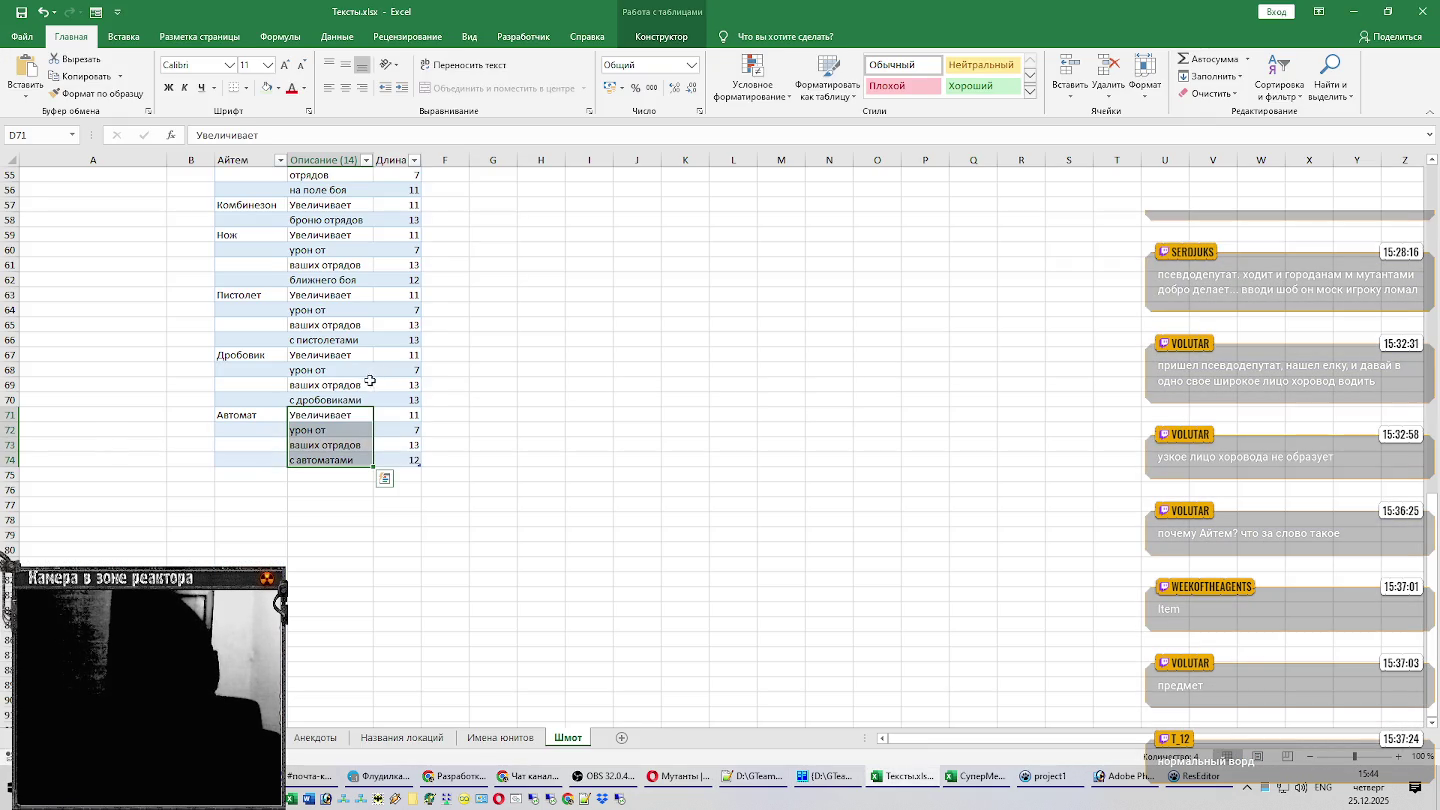
{"action": "left_click", "coordinate": [260, 473]}
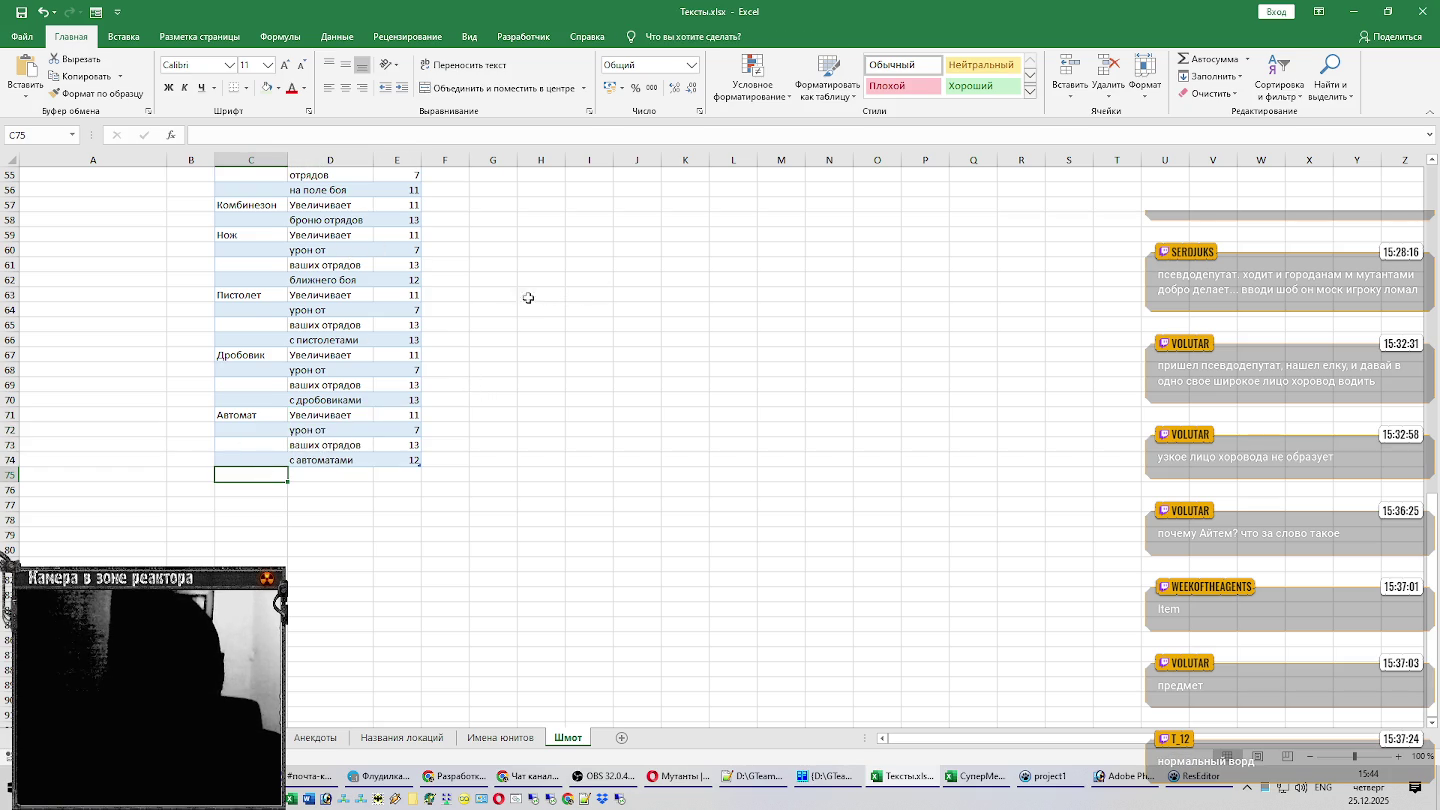
Paste Снайперка as the item name in cell C75.
{"action": "scroll", "coordinate": [264, 311], "scroll_direction": "up", "scroll_amount": 5}
{"action": "scroll", "coordinate": [264, 311], "scroll_direction": "up", "scroll_amount": 7}
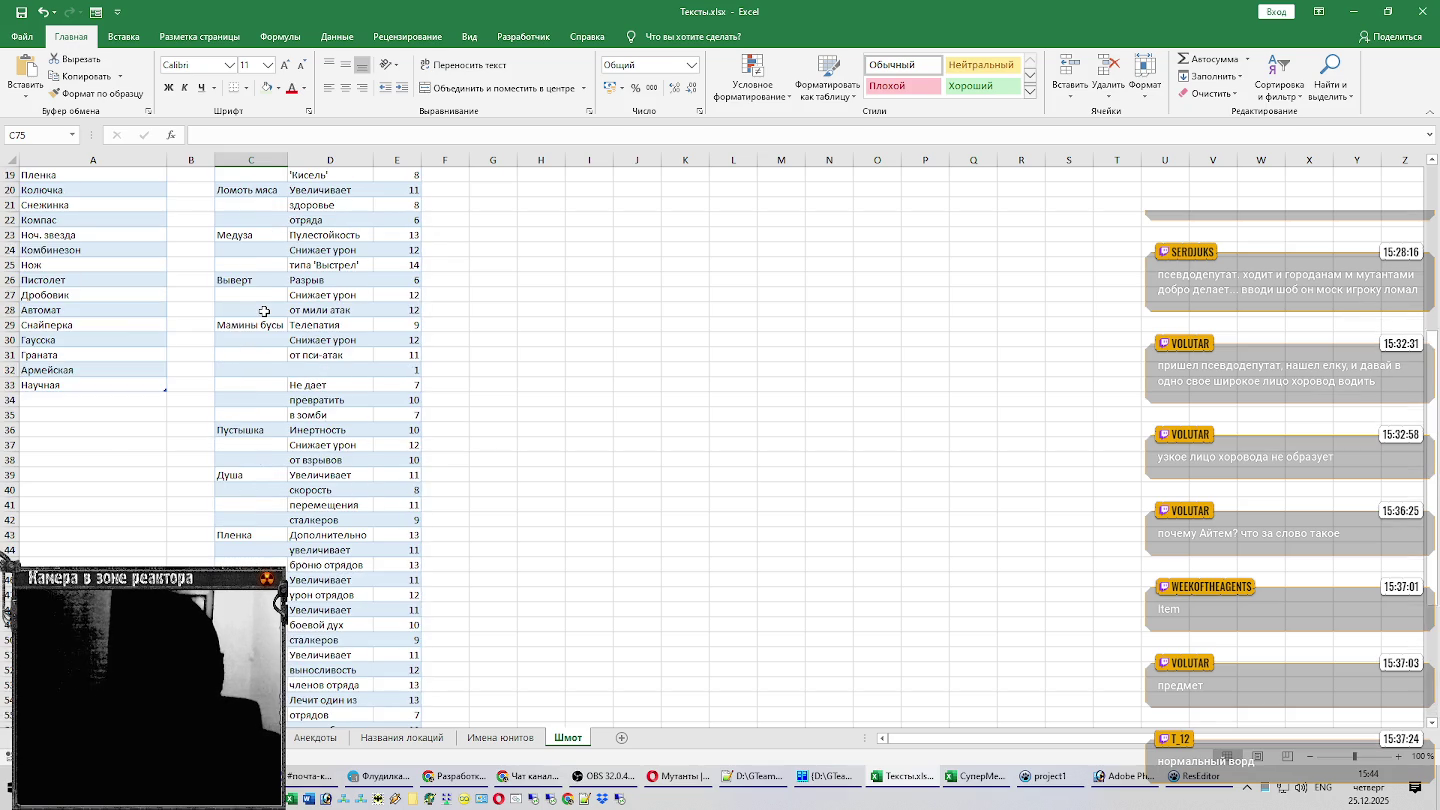
{"action": "left_click", "coordinate": [70, 325]}
{"action": "scroll", "coordinate": [276, 331], "scroll_direction": "down", "scroll_amount": 7}
{"action": "scroll", "coordinate": [276, 331], "scroll_direction": "down", "scroll_amount": 6}
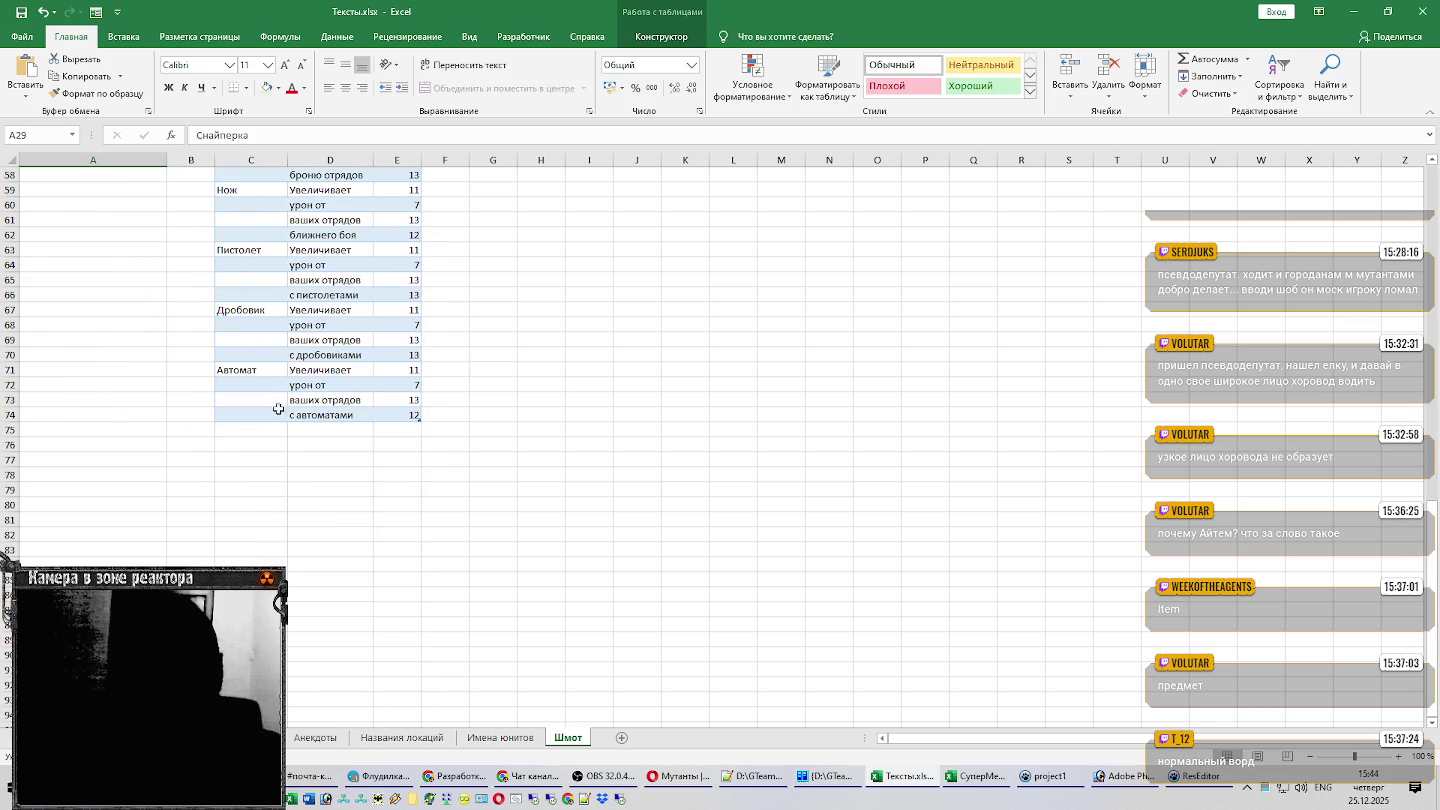
{"action": "left_click", "coordinate": [264, 430]}
{"action": "key", "text": "ctrl+v"}
{"action": "key", "text": "Tab"}
Paste the four-line sniper rifle description from Notepad++ into D75:D78.
{"action": "key", "text": "alt+Tab"}
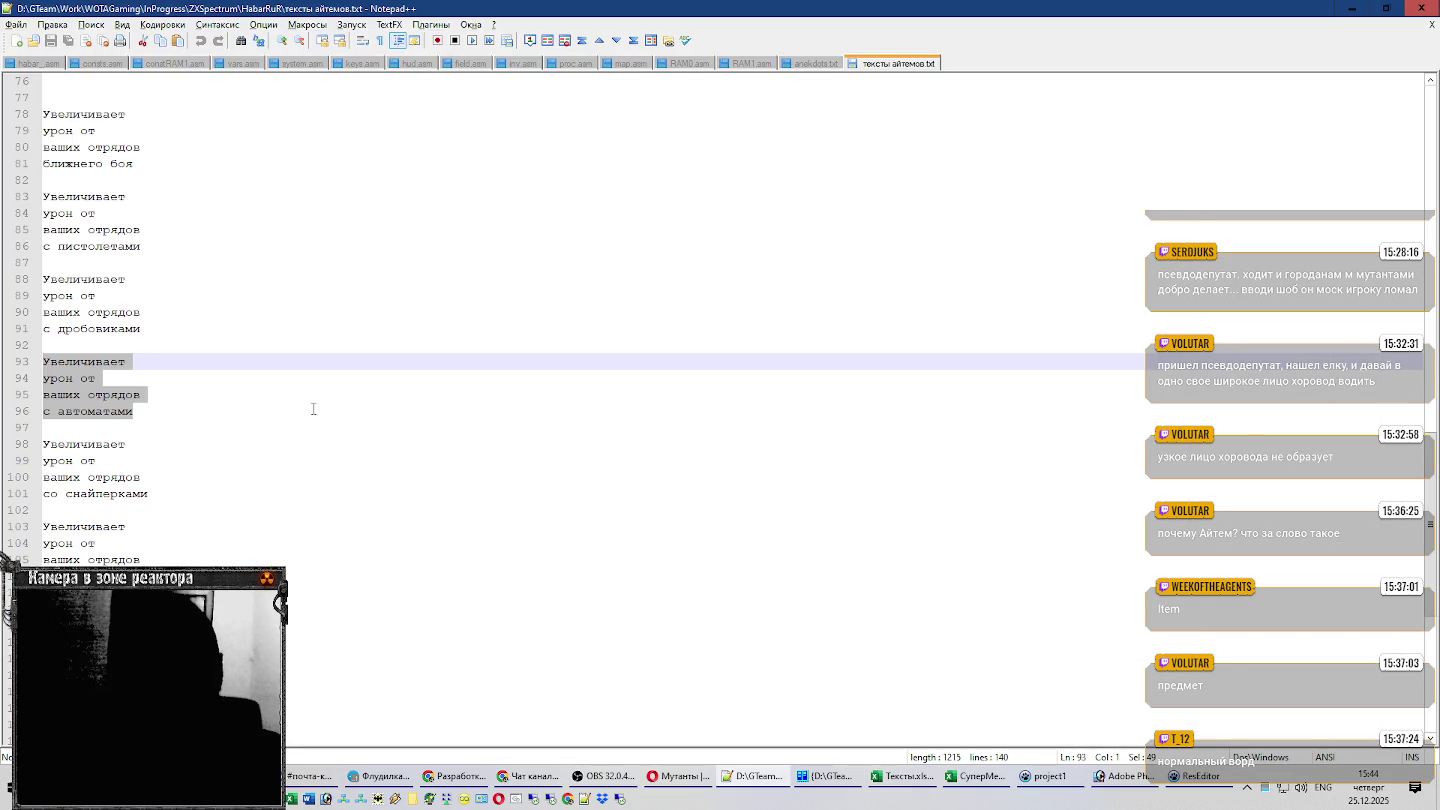
{"action": "left_click_drag", "start_coordinate": [155, 493], "coordinate": [24, 450]}
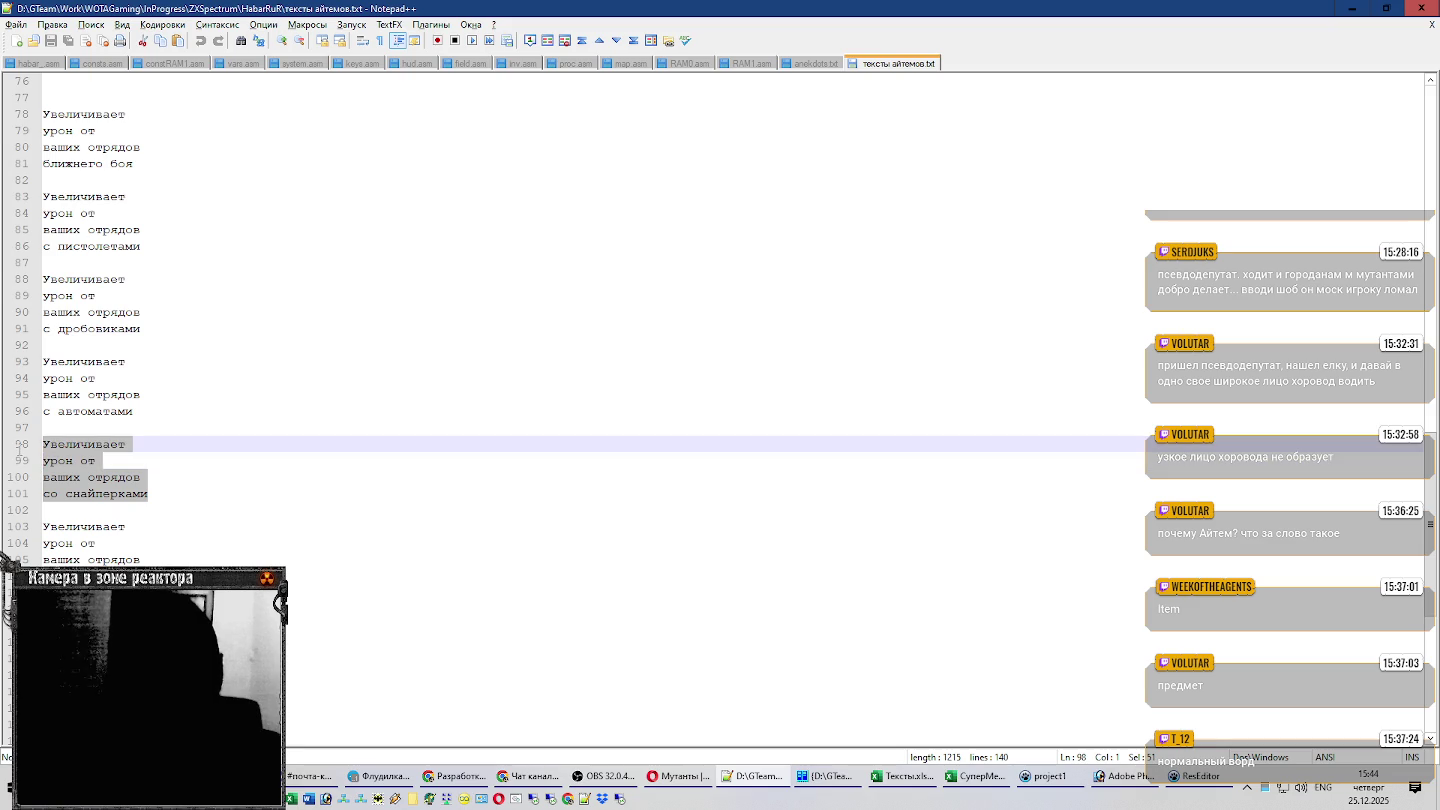
{"action": "key", "text": "ctrl+c"}
{"action": "key", "text": "alt+Tab"}
{"action": "key", "text": "ctrl+v"}
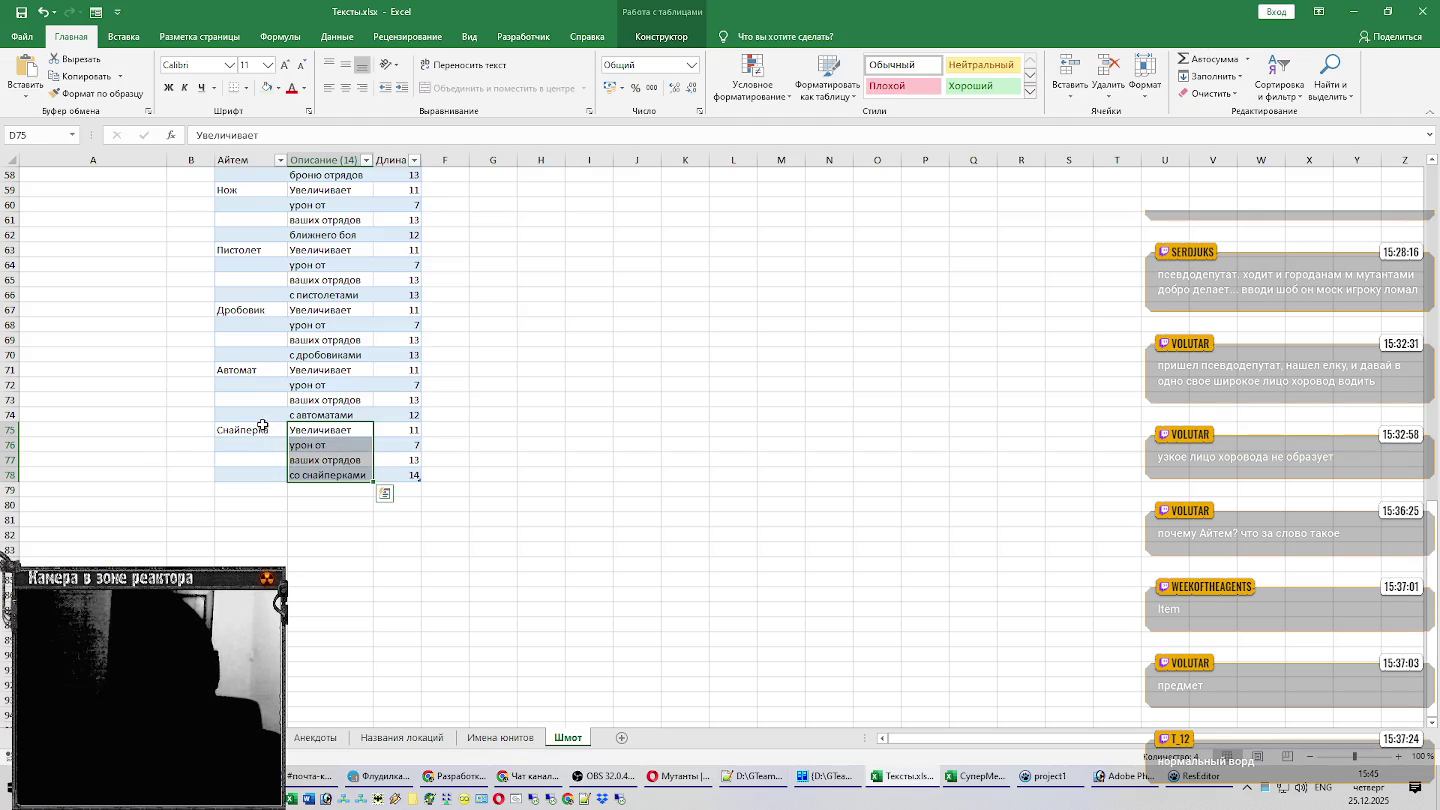
{"action": "left_click", "coordinate": [281, 488]}
Paste the four-line Gauss gun description from Notepad++ into D79:D82.
{"action": "key", "text": "alt+Tab"}
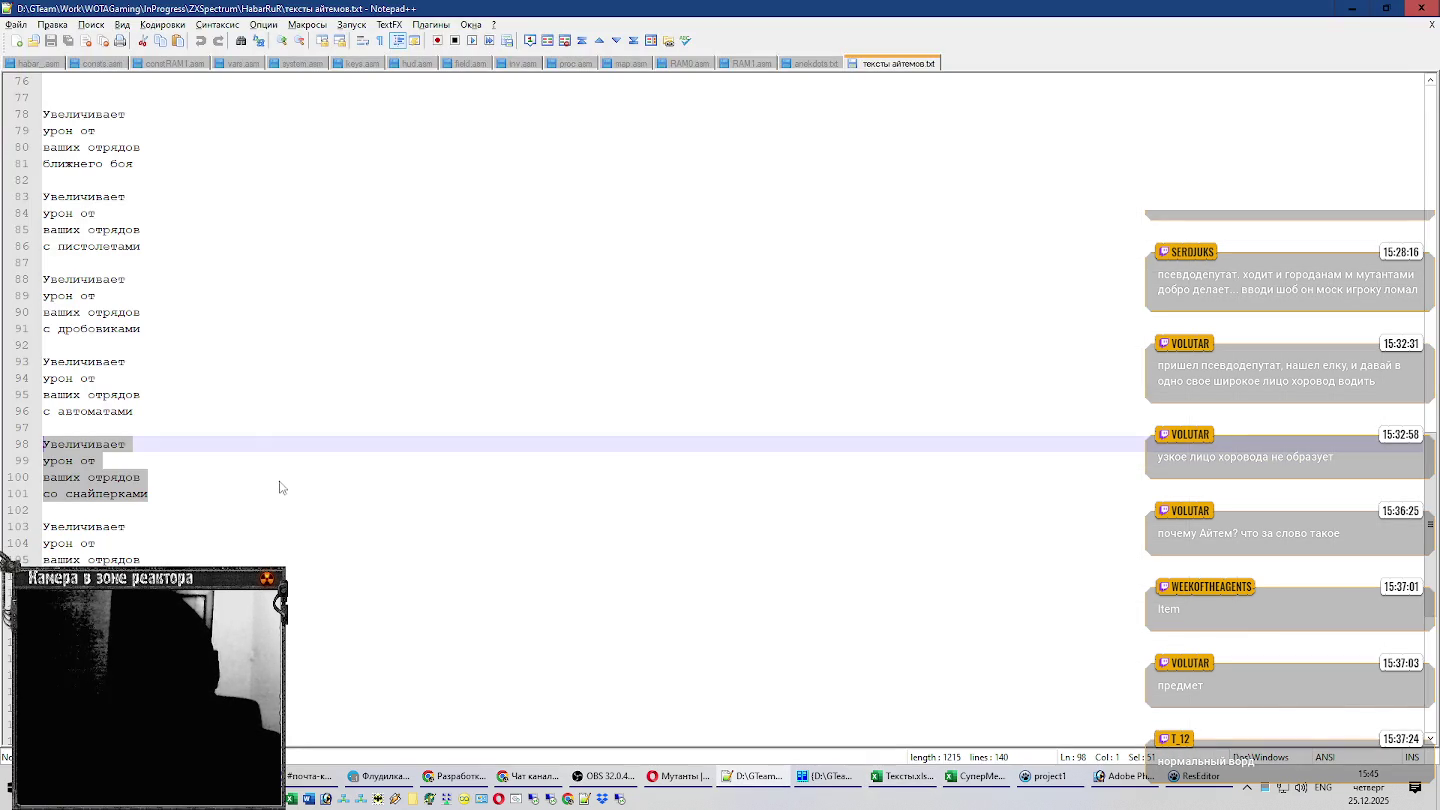
{"action": "left_click_drag", "start_coordinate": [43, 592], "coordinate": [38, 527]}
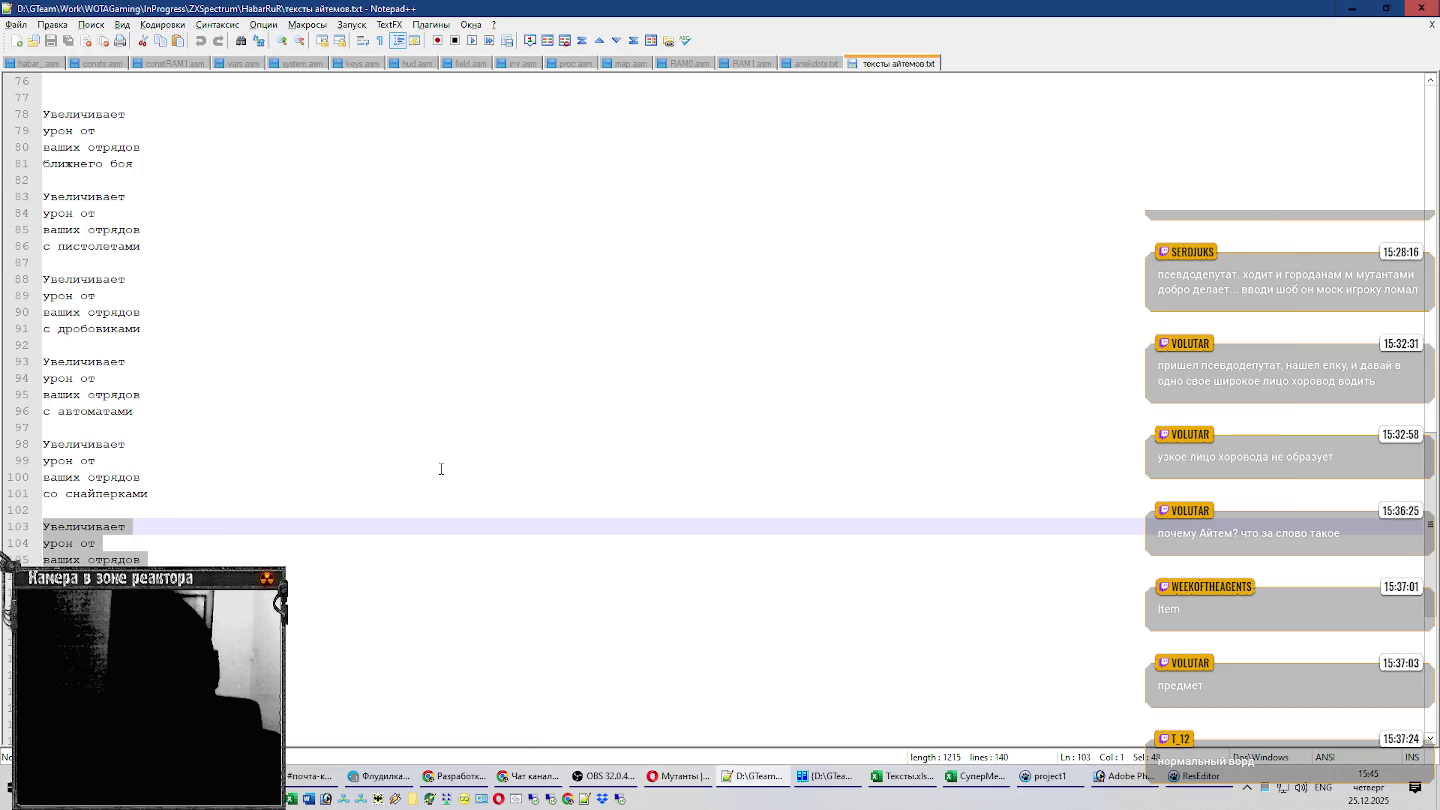
{"action": "key", "text": "alt+Tab"}
{"action": "left_click", "coordinate": [347, 490]}
{"action": "key", "text": "ctrl+v"}
Paste Гаусска as the item name in cell C79.
{"action": "scroll", "coordinate": [76, 360], "scroll_direction": "up", "scroll_amount": 2}
{"action": "scroll", "coordinate": [76, 360], "scroll_direction": "up", "scroll_amount": 5}
{"action": "scroll", "coordinate": [76, 360], "scroll_direction": "up", "scroll_amount": 5}
{"action": "scroll", "coordinate": [76, 360], "scroll_direction": "up", "scroll_amount": 1}
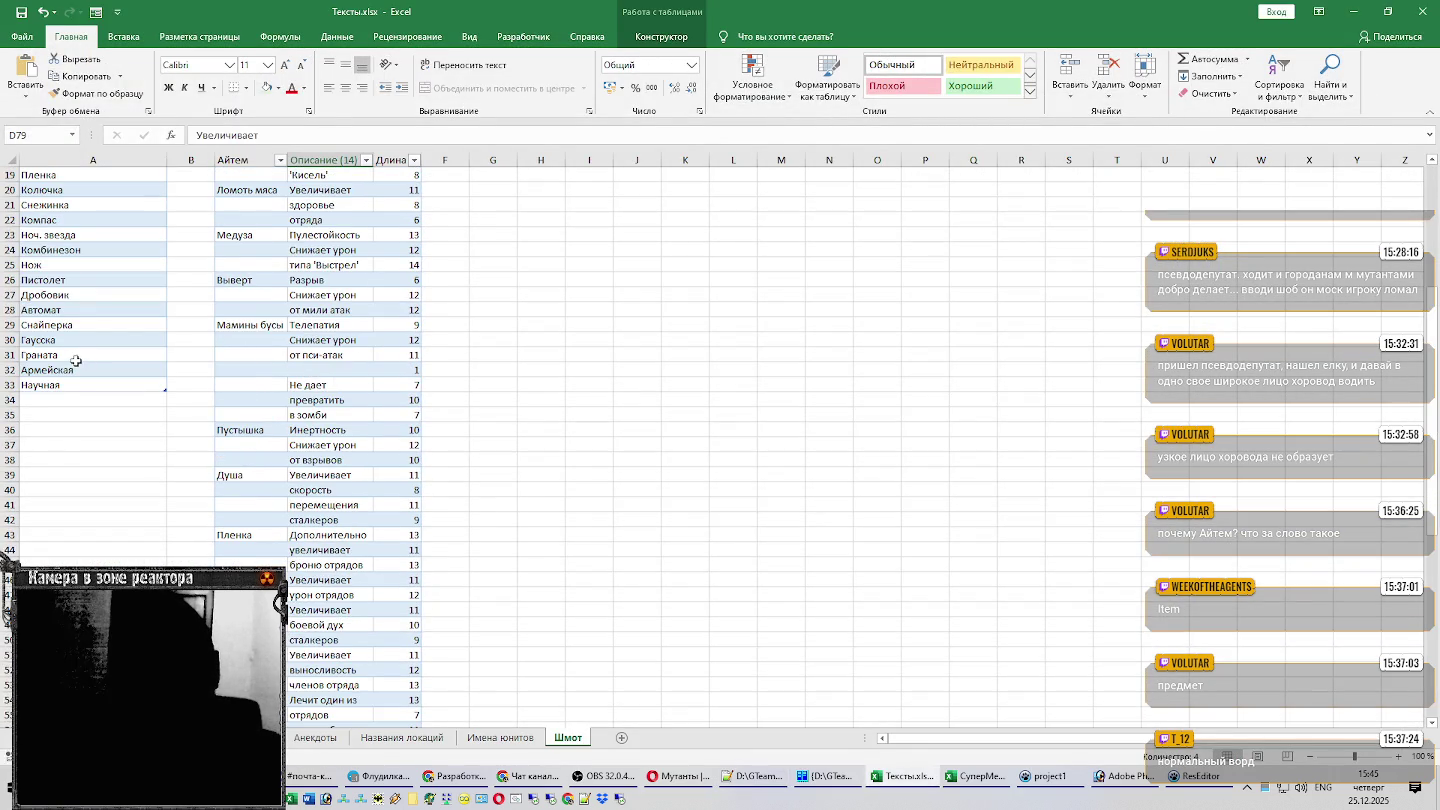
{"action": "left_click", "coordinate": [77, 357]}
{"action": "left_click", "coordinate": [93, 342]}
{"action": "scroll", "coordinate": [420, 342], "scroll_direction": "down", "scroll_amount": 6}
{"action": "scroll", "coordinate": [420, 342], "scroll_direction": "down", "scroll_amount": 7}
{"action": "left_click", "coordinate": [255, 488]}
{"action": "key", "text": "ctrl+v"}
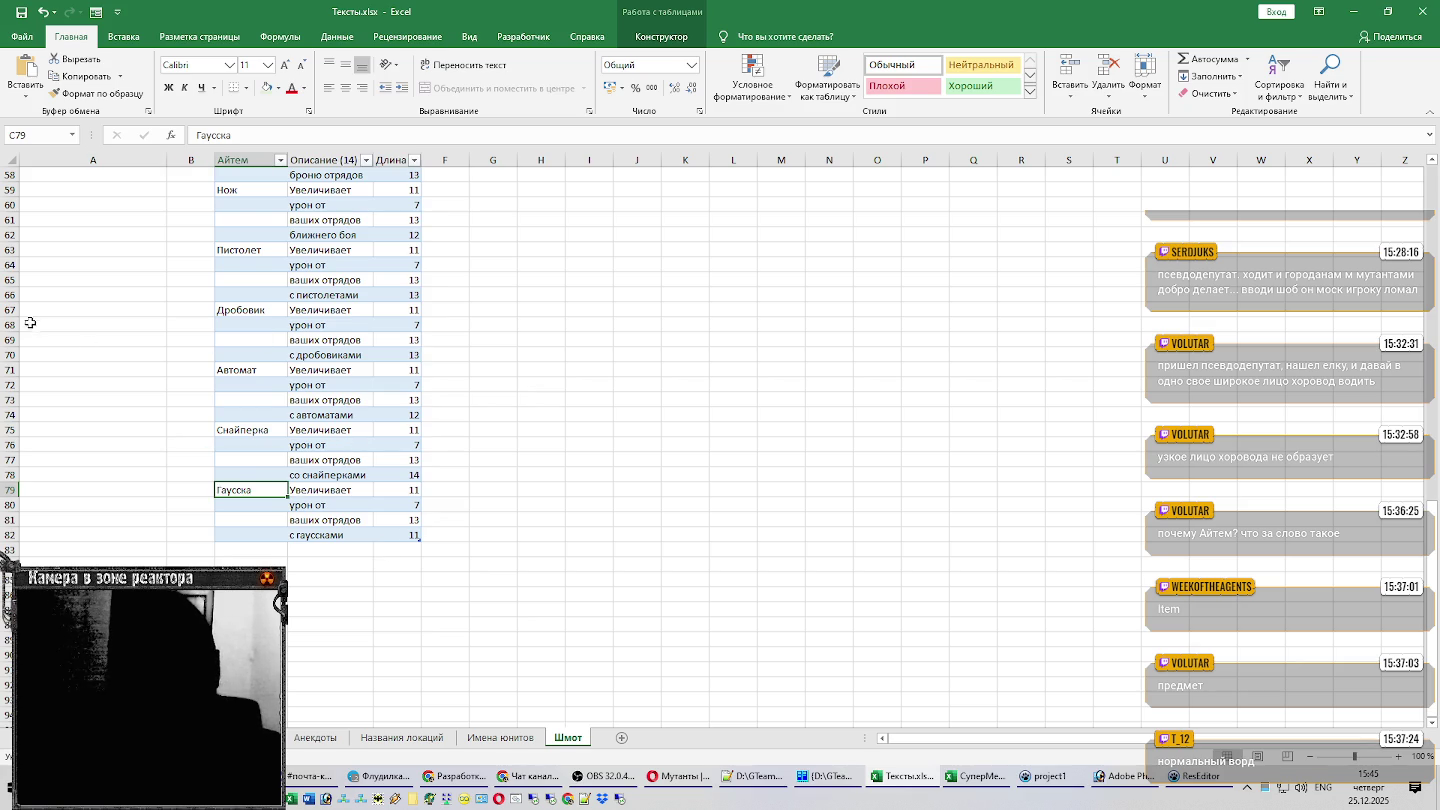
Copy the Граната name and switch the OBS stream to the corridor scene.
{"action": "scroll", "coordinate": [97, 310], "scroll_direction": "up", "scroll_amount": 7}
{"action": "scroll", "coordinate": [97, 310], "scroll_direction": "up", "scroll_amount": 8}
{"action": "left_click", "coordinate": [68, 445]}
{"action": "key", "text": "ctrl+c"}
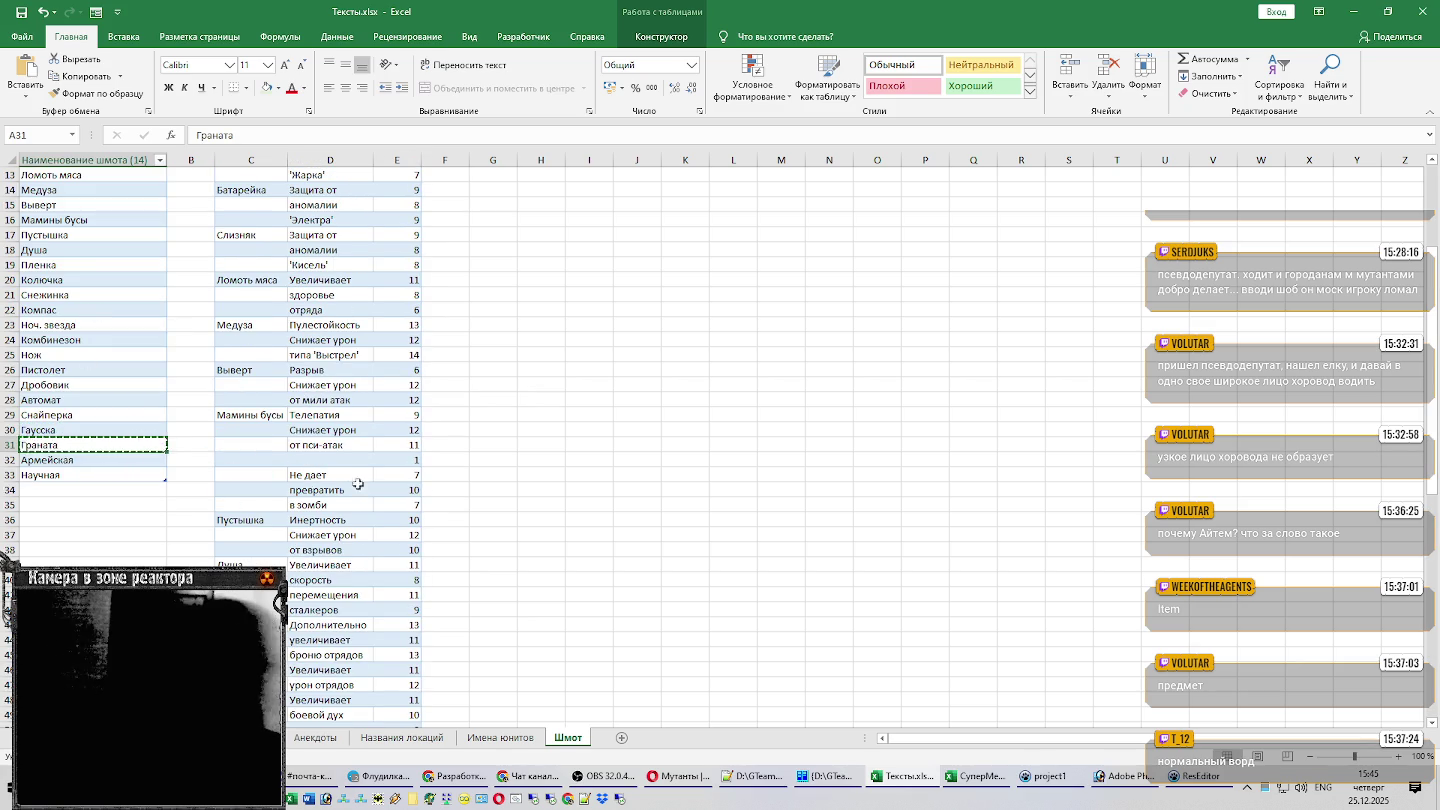
{"action": "left_click", "coordinate": [612, 776]}
{"action": "left_click", "coordinate": [296, 578]}
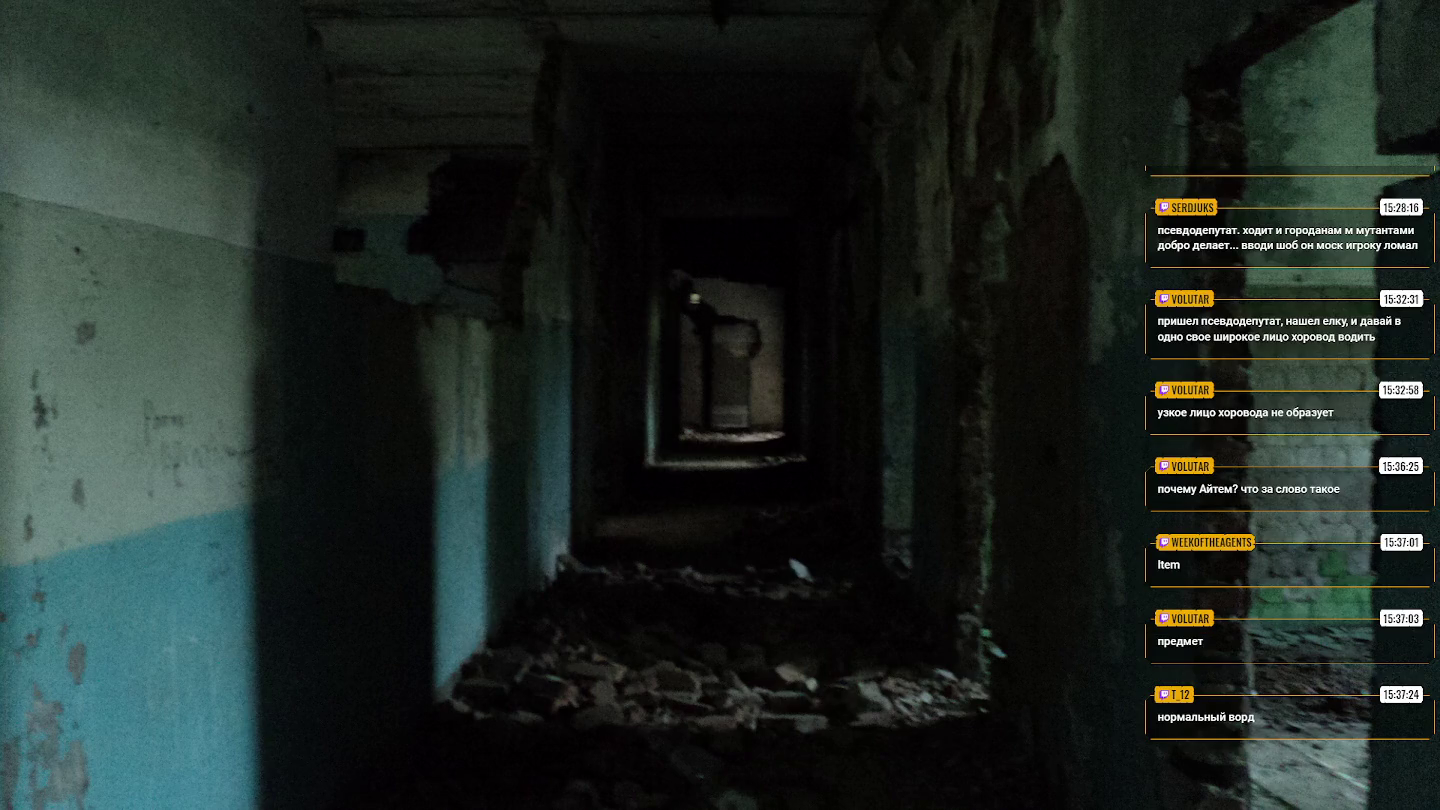